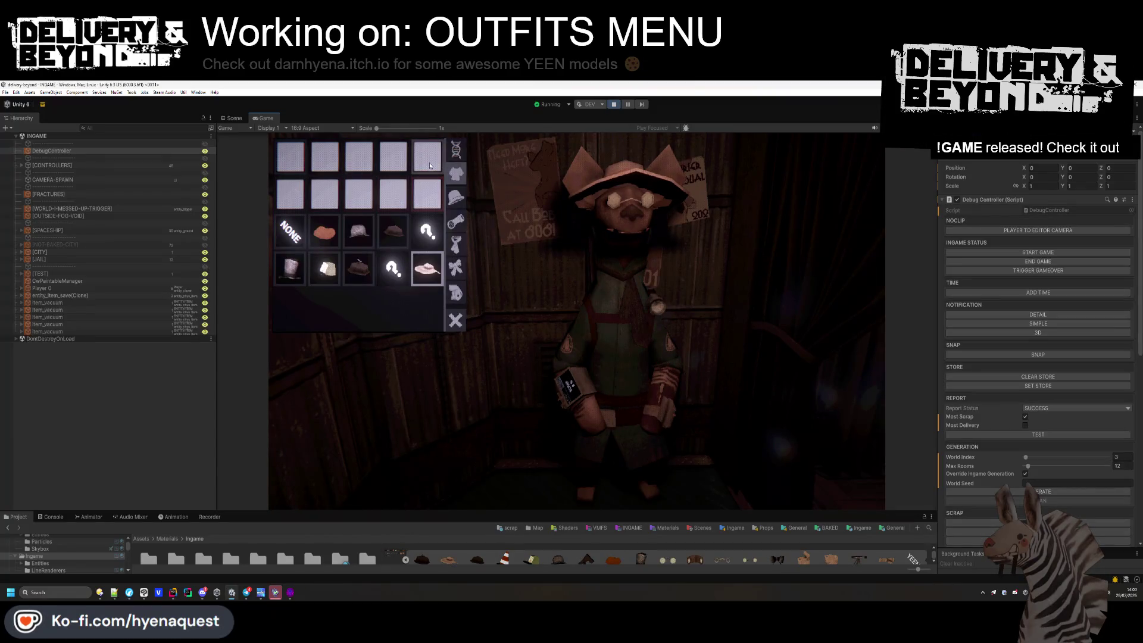
Look at the species tab, then the hats tab, of the running game's outfits menu.
click(456, 156)
click(459, 171)
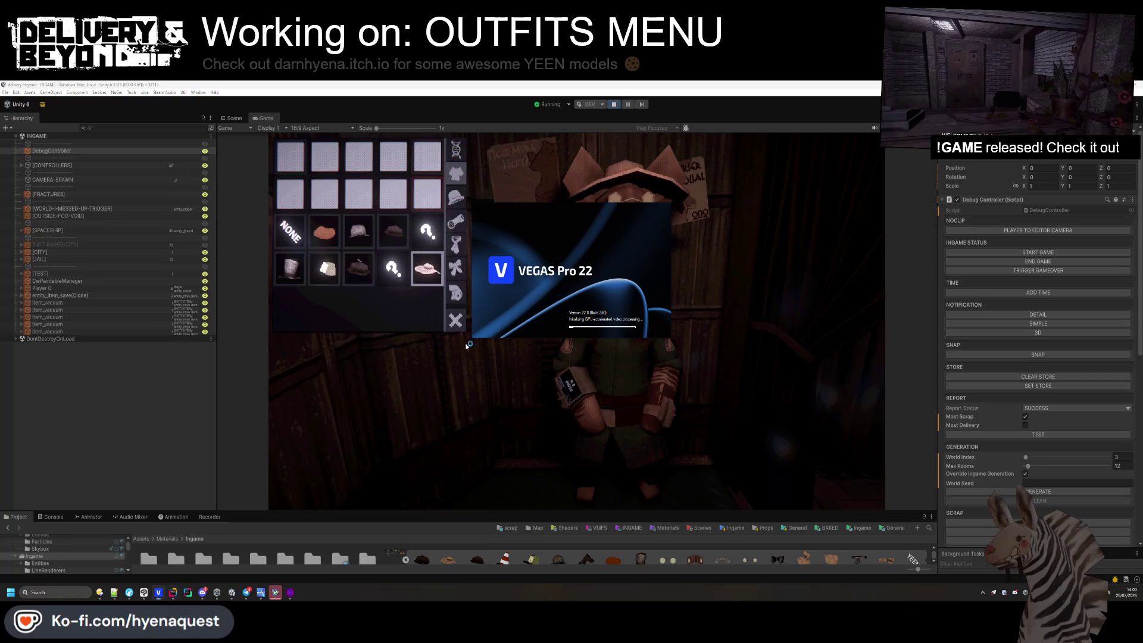
click(173, 593)
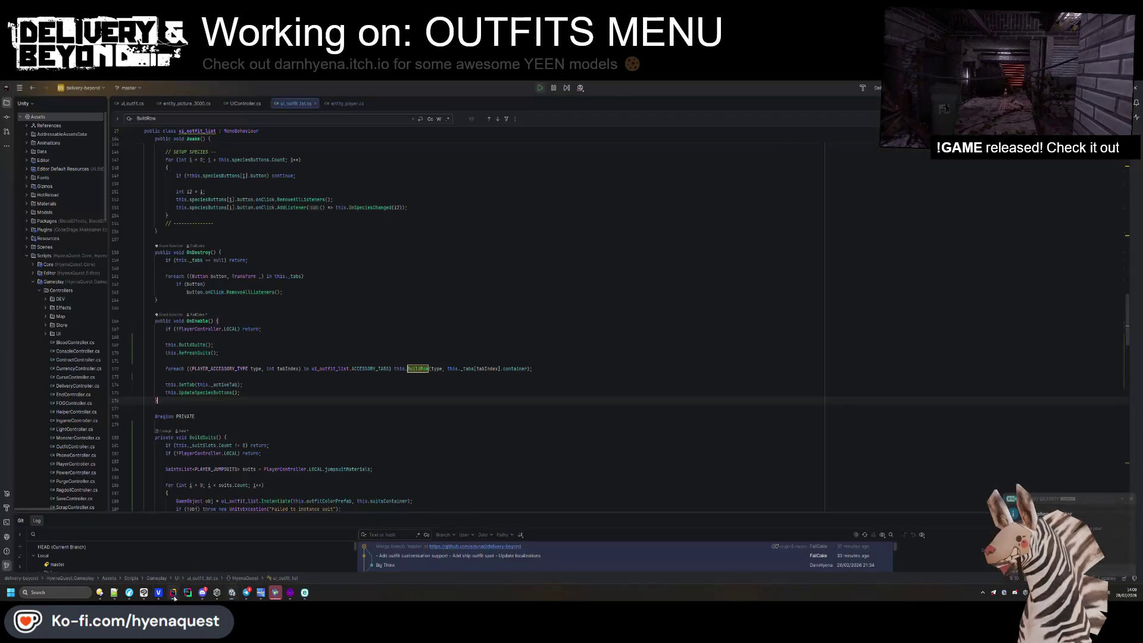
Close the VEGAS Pro window covering the ui_outfit_list code in Rider.
click(497, 359)
scroll(265, 351, up, 10)
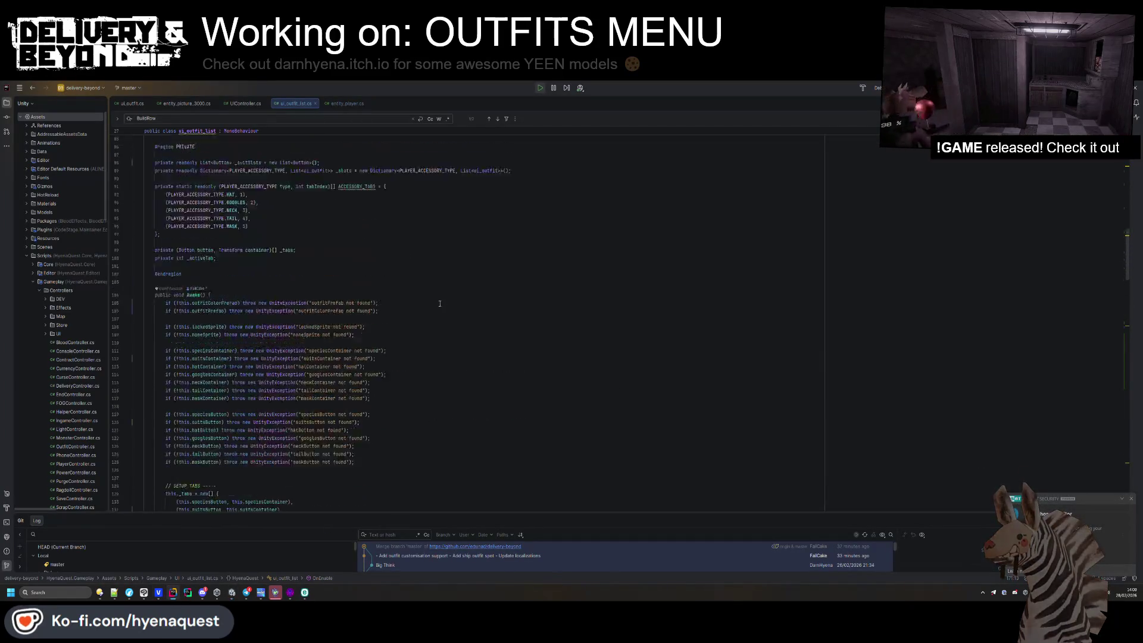
click(192, 367)
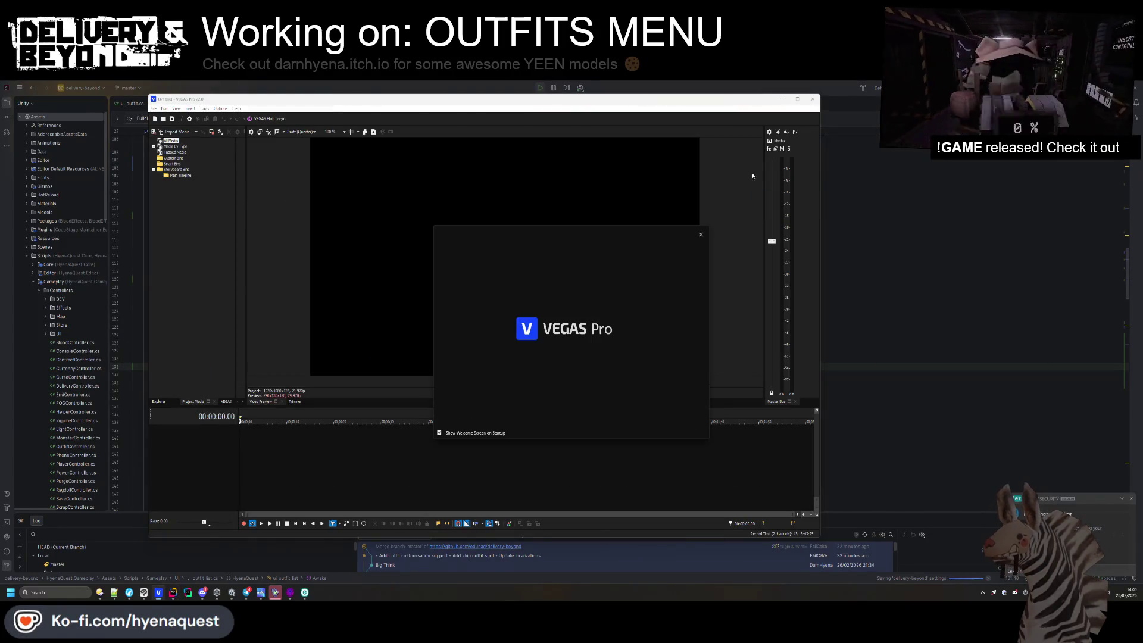
click(814, 99)
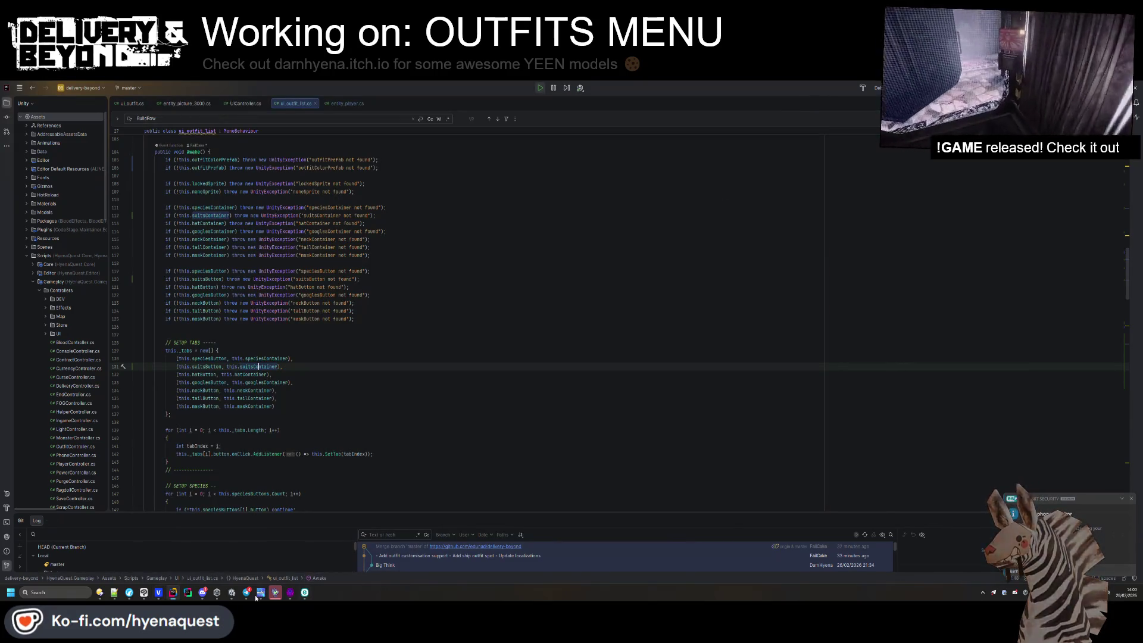
click(157, 593)
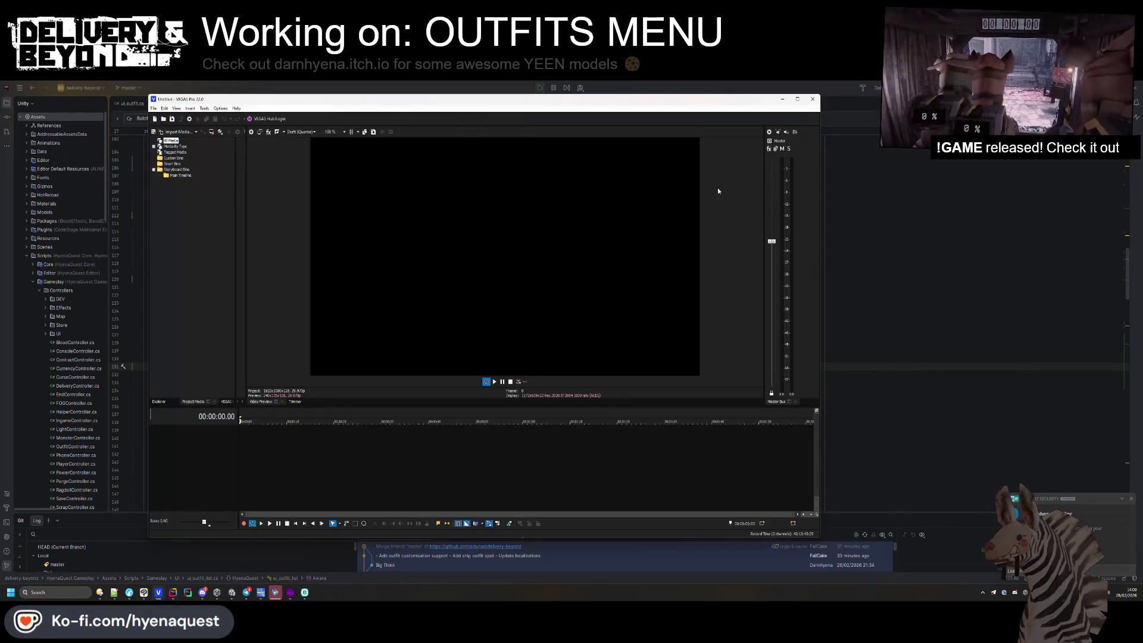
click(813, 100)
Renumber the GOGGLES, NECK, TAIL and MASK tab indices to 3, 4, 5 and 6.
scroll(208, 283, up, 3)
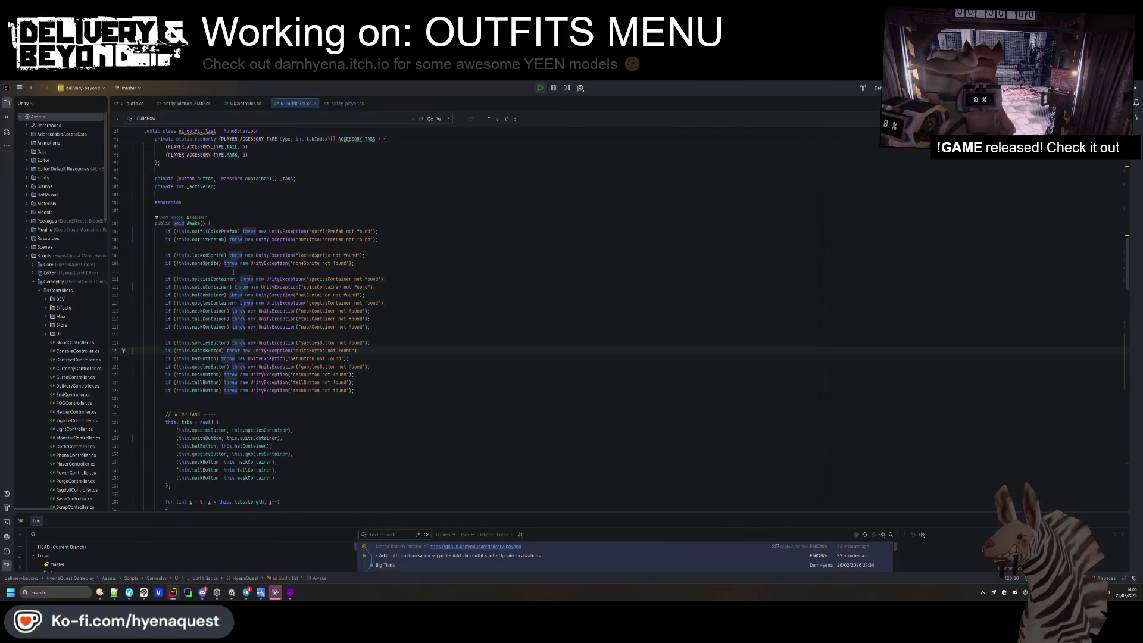
click(208, 280)
scroll(207, 283, up, 4)
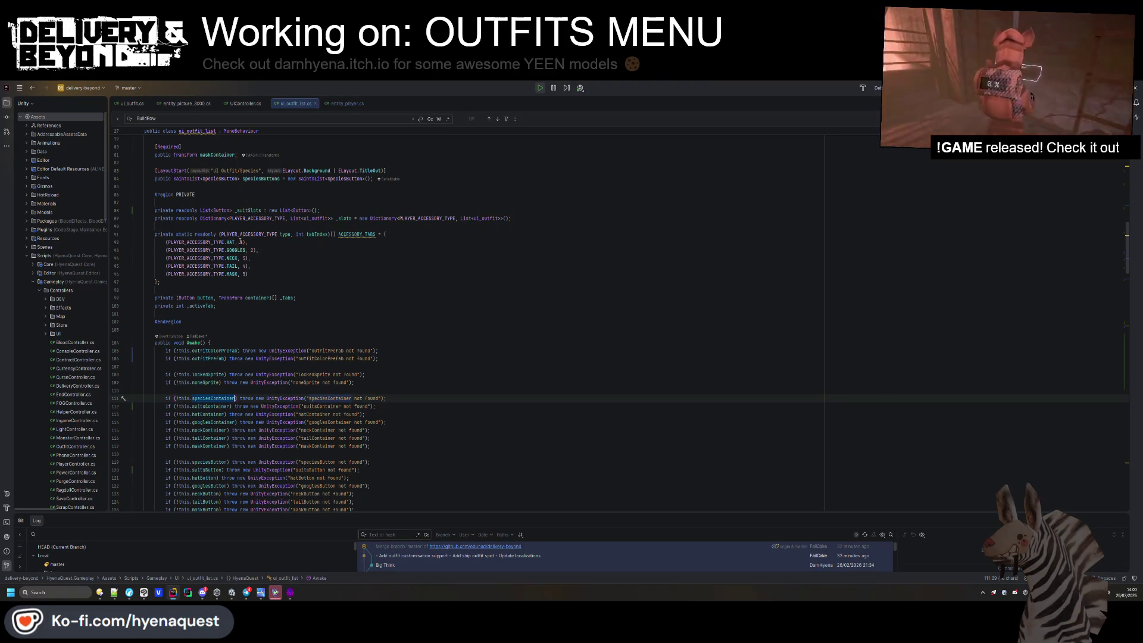
scroll(242, 242, up, 2)
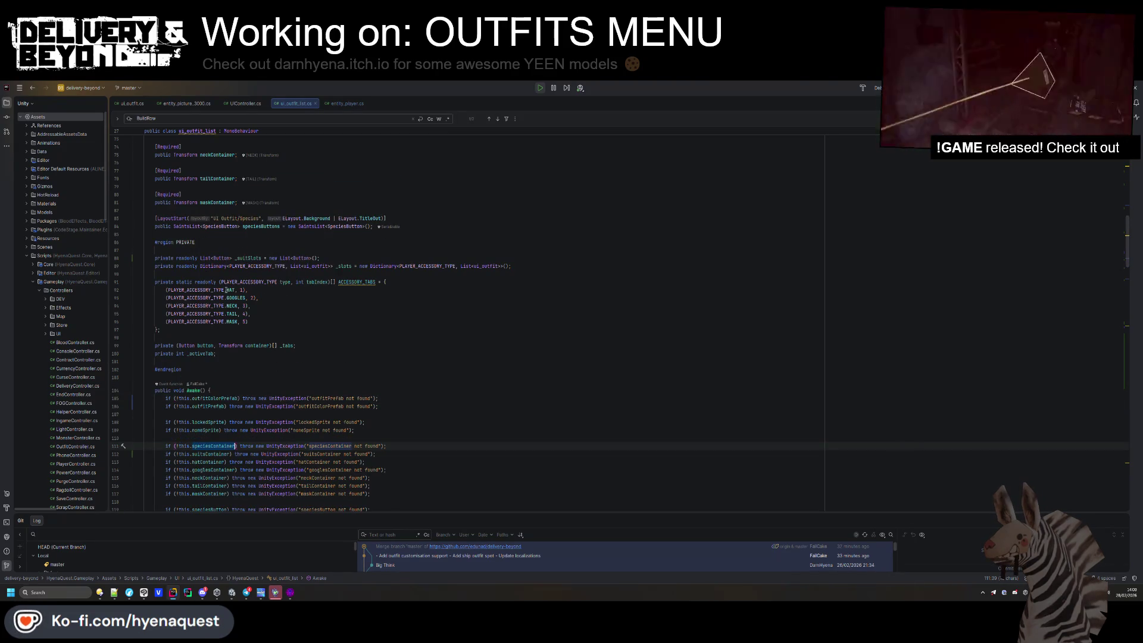
click(248, 290)
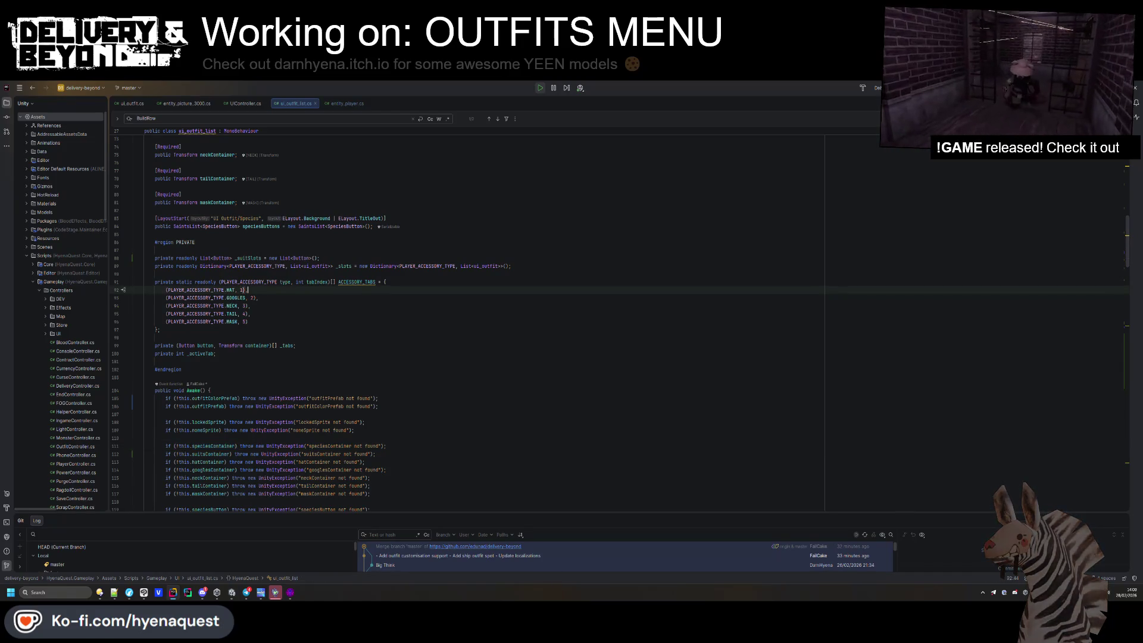
click(252, 297)
text(3456)
key(alt+Tab)
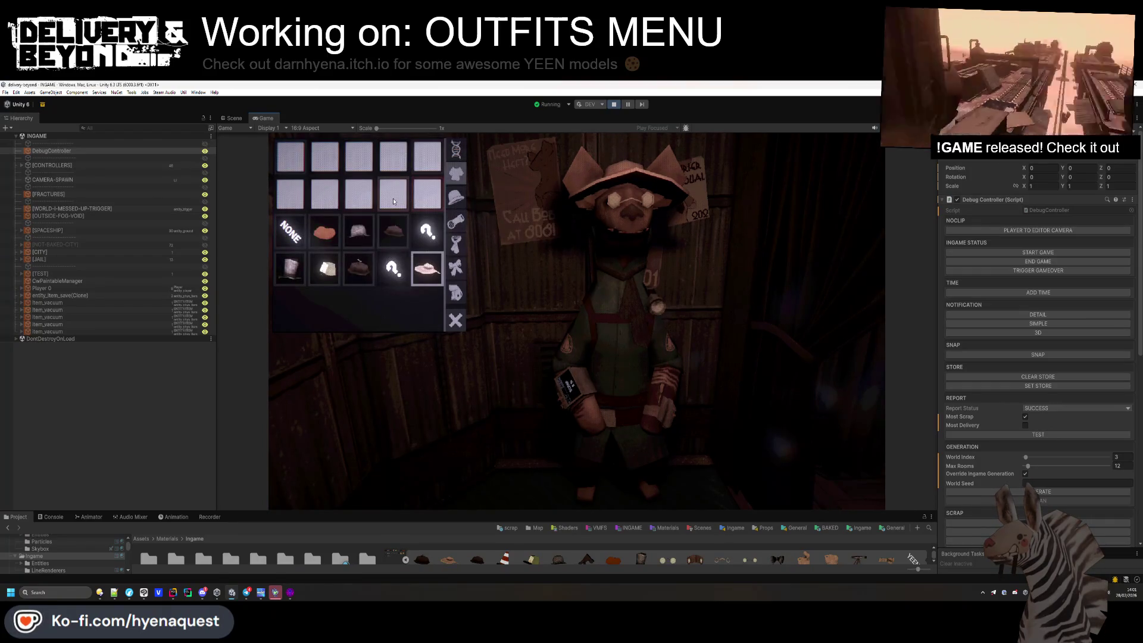
Add a blank line after the GetSpecies lookup in UpdateSpeciesButtons.
key(alt+Tab)
scroll(345, 332, down, 10)
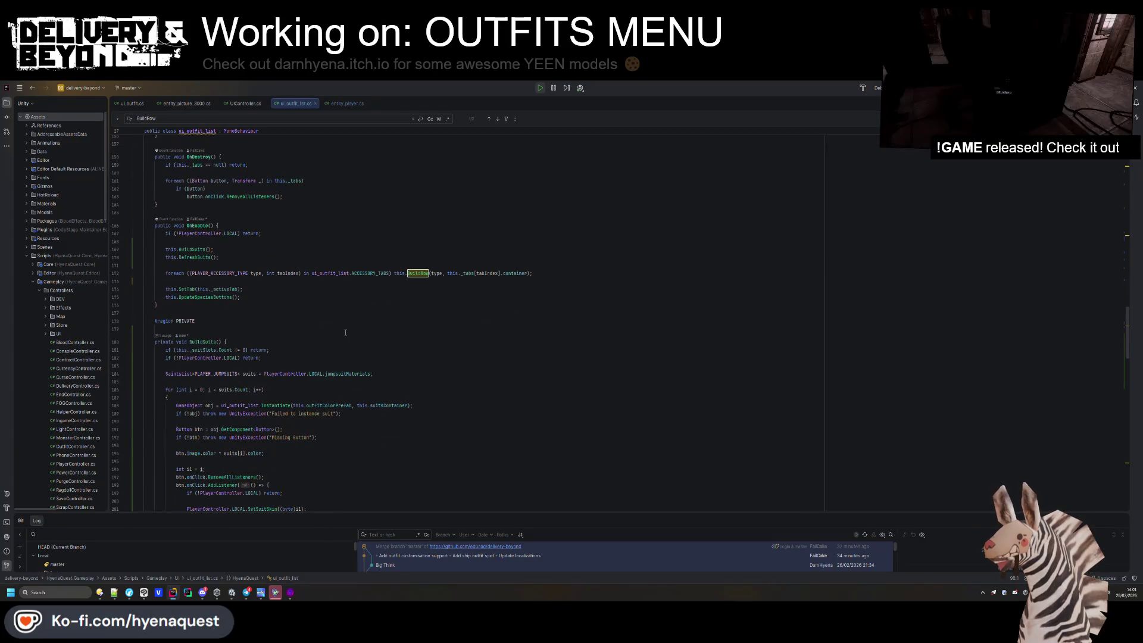
scroll(239, 329, down, 15)
scroll(238, 329, down, 14)
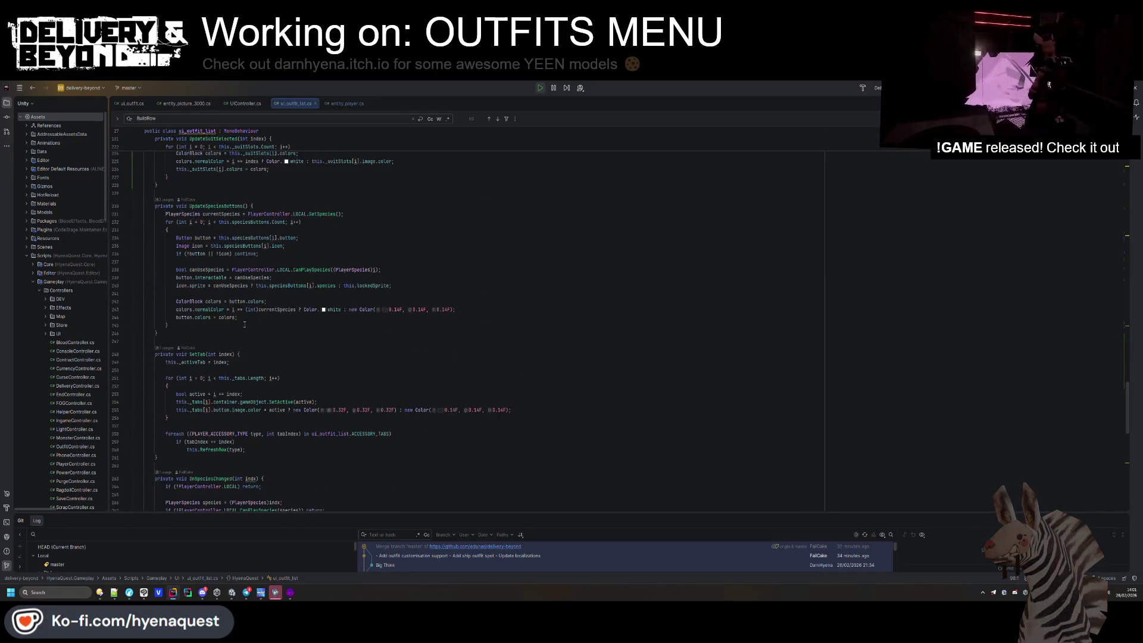
scroll(237, 327, down, 15)
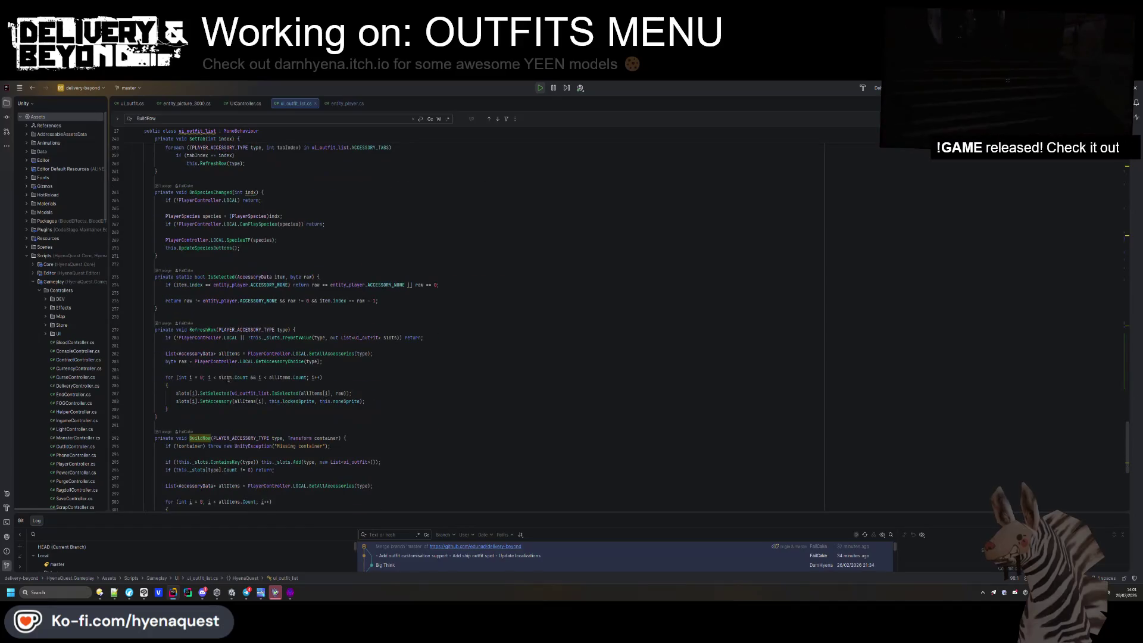
scroll(221, 346, up, 9)
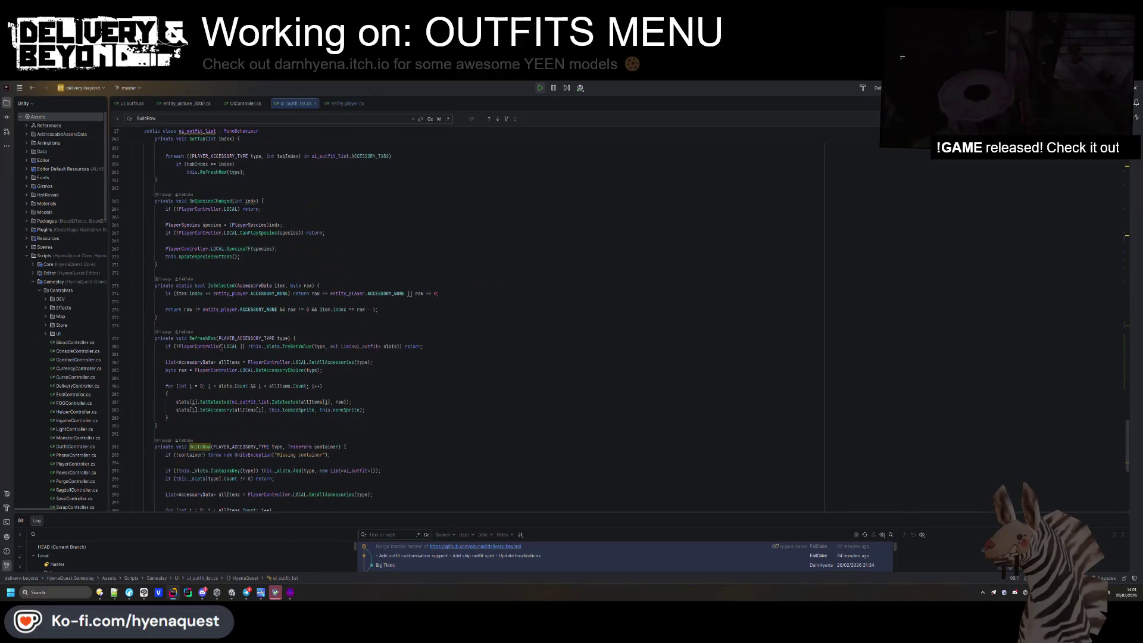
scroll(221, 346, up, 6)
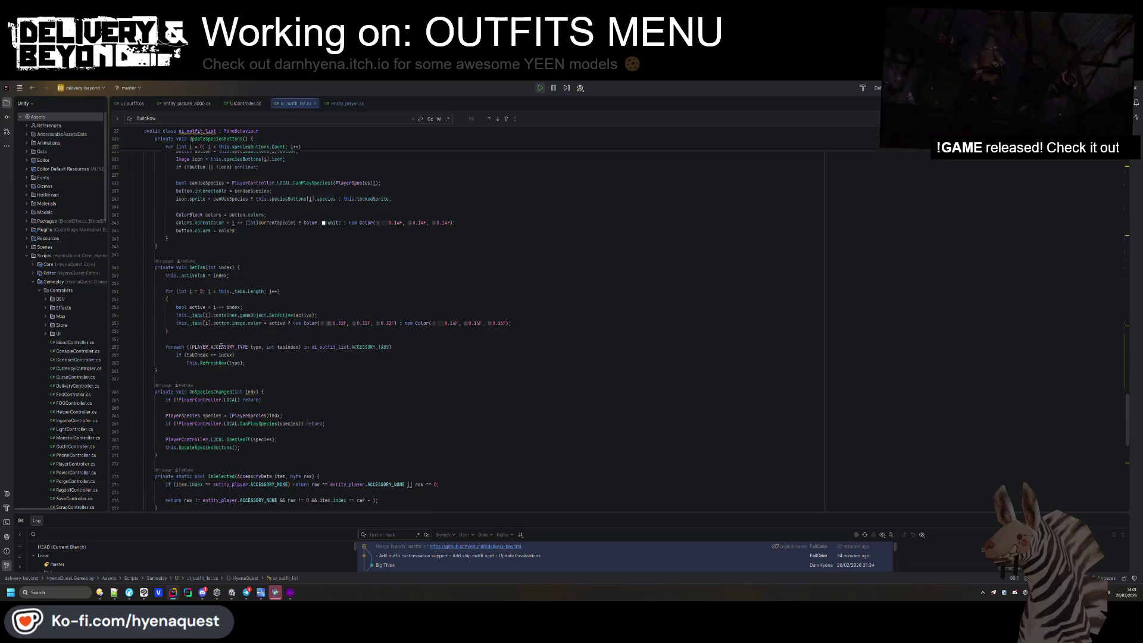
scroll(222, 346, up, 6)
click(236, 222)
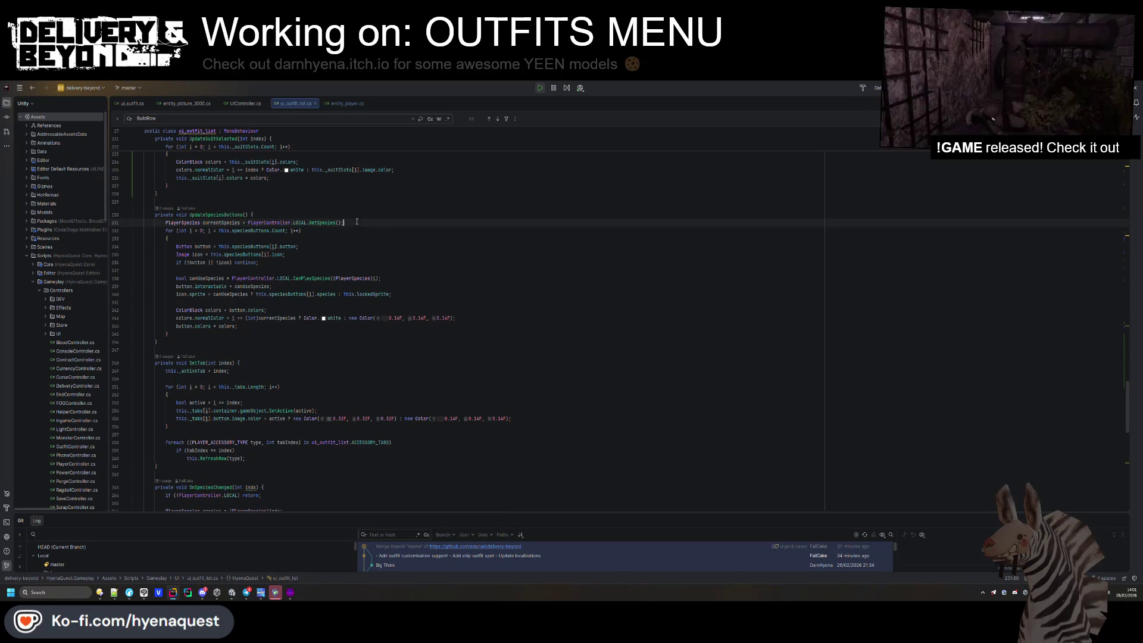
key(End)
key(Return)
Review BuildSuits, selecting suitsContainer and inspecting the btn.image.color assignment.
scroll(371, 247, up, 4)
scroll(371, 248, up, 4)
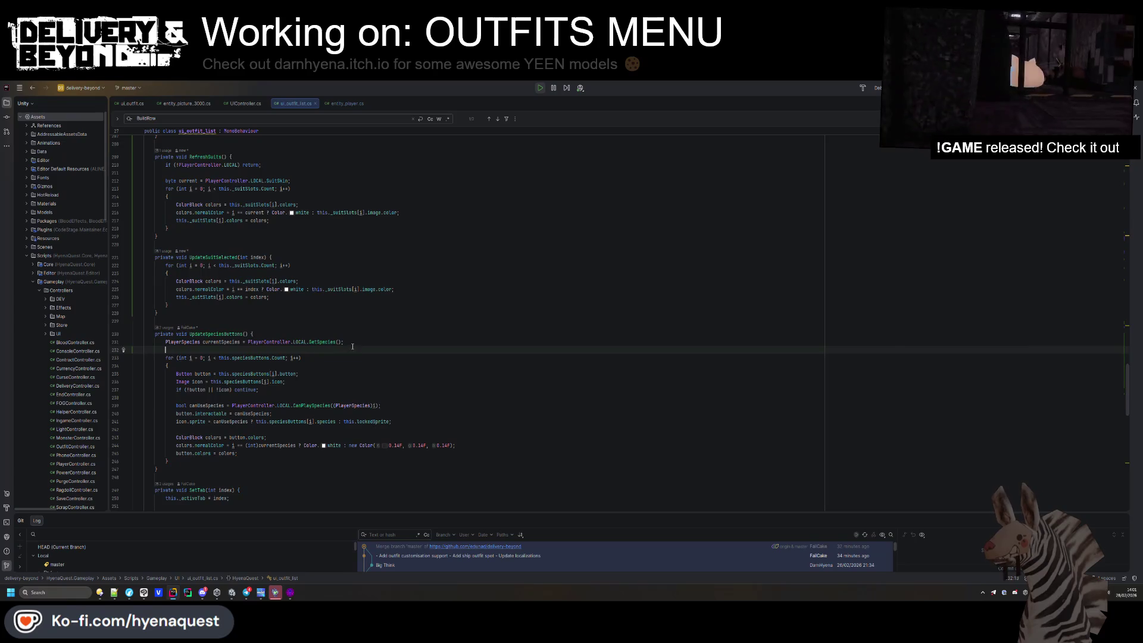
scroll(197, 357, up, 9)
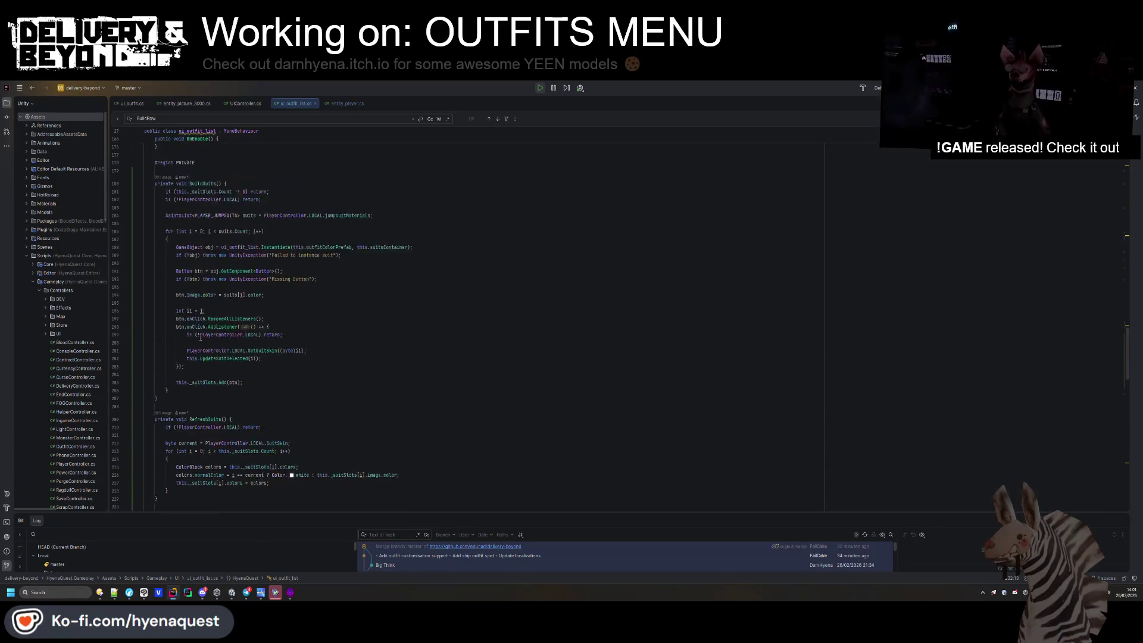
click(214, 218)
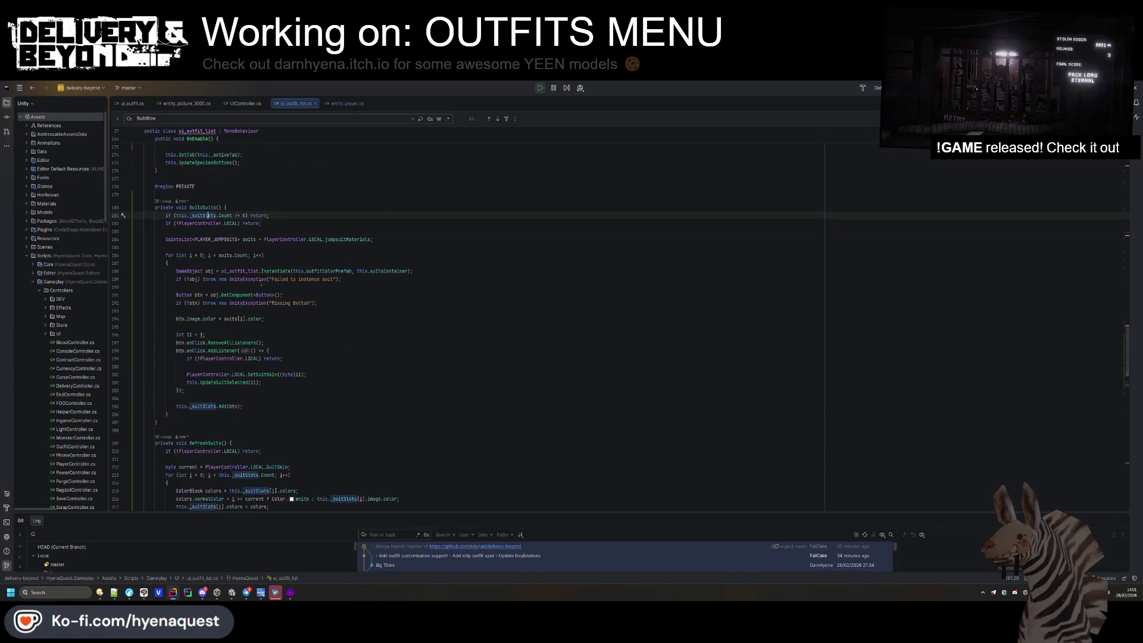
scroll(297, 268, up, 2)
double_click(391, 318)
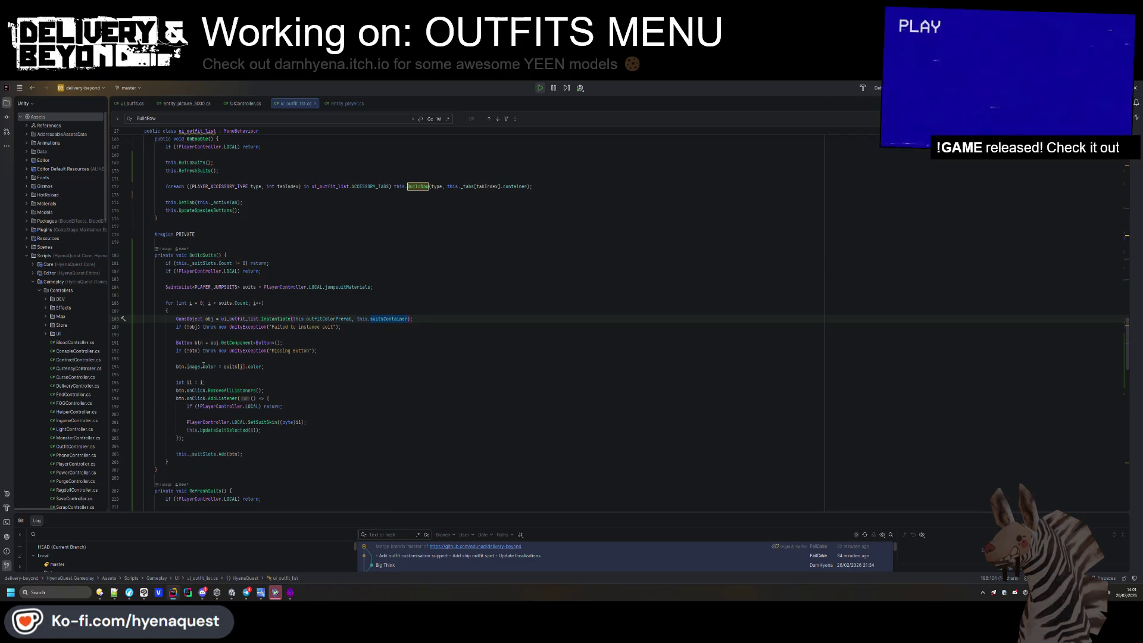
mouse_move(203, 365)
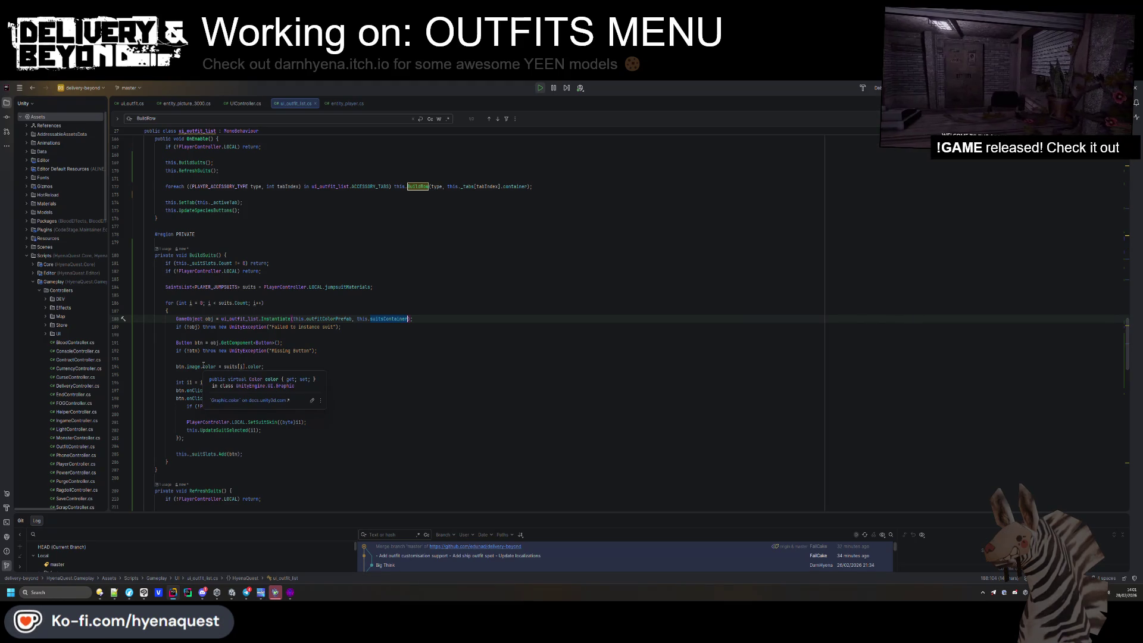
In BuildSuits, get the button's child image with GetComponentInChildren<Image>(true).
click(201, 359)
key(Return)
key(Return)
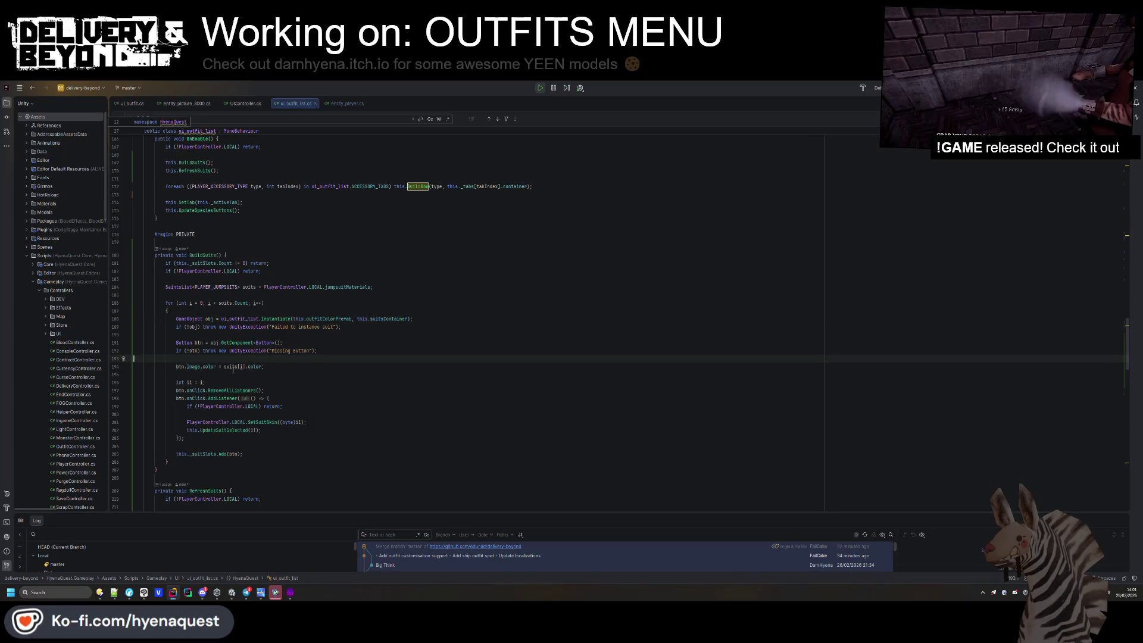
text(var img )
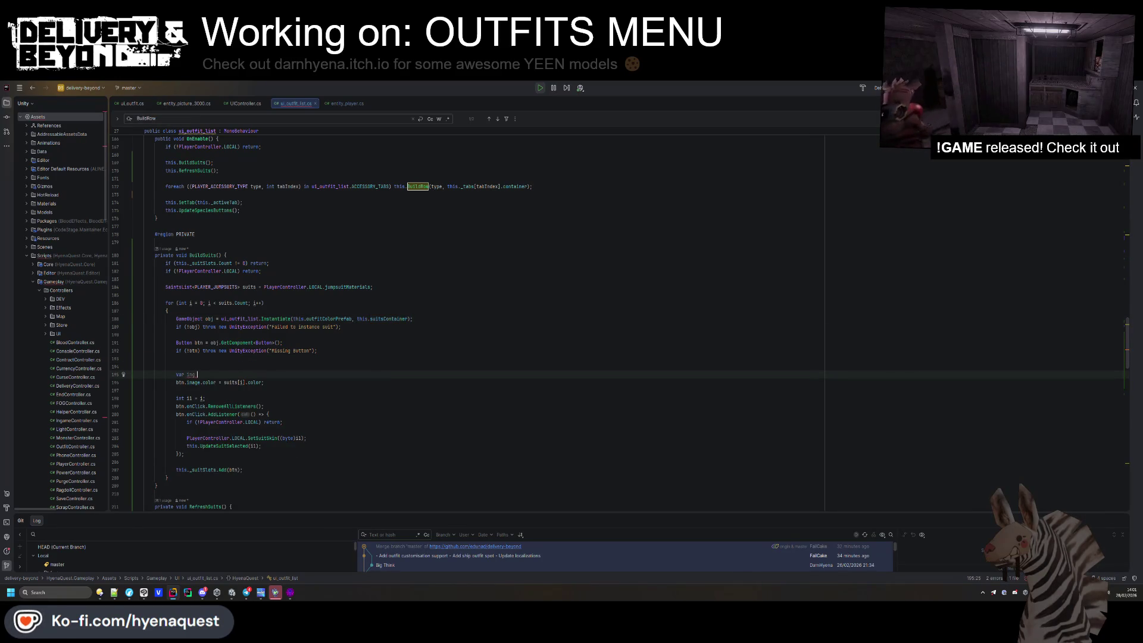
text(= btn.)
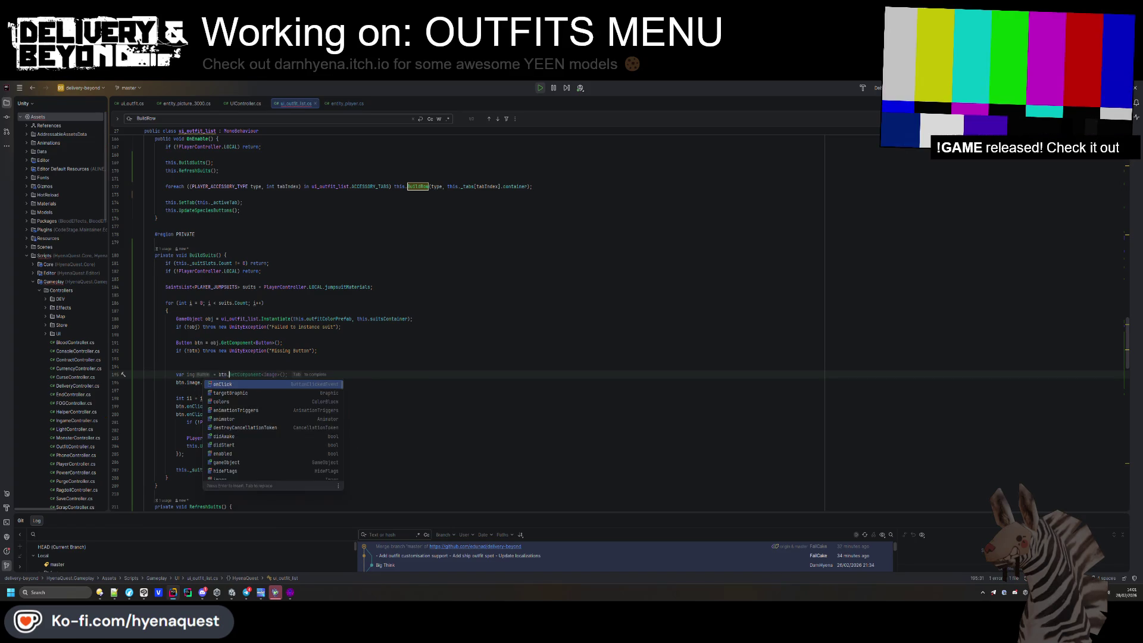
key(Tab)
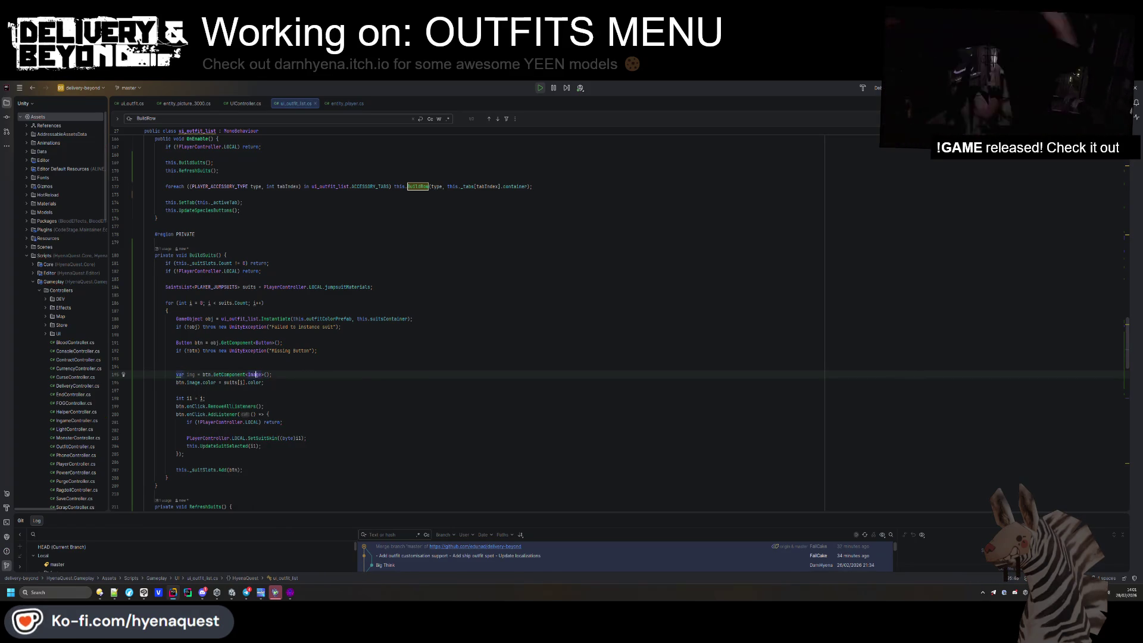
click(246, 374)
text(InCh)
key(Return)
key(BackSpace)
key(Right)
key(Right)
key(Right)
text(true)
Throw a UnityException 'Missing button image' when the child image is null.
key(End)
key(Return)
text(if()
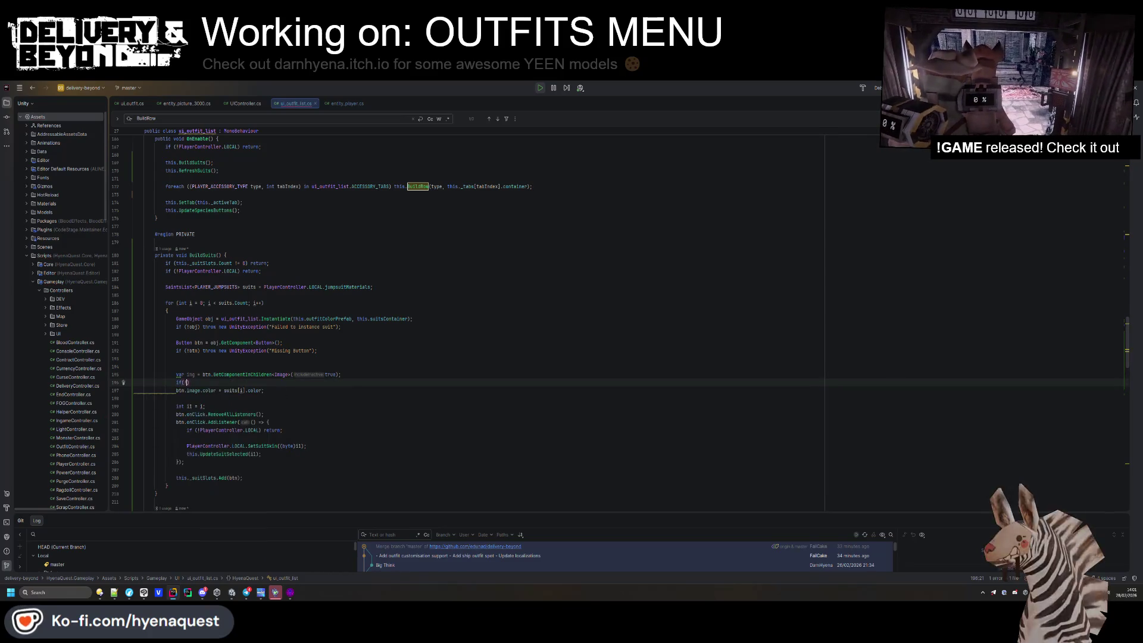
text(!img) )
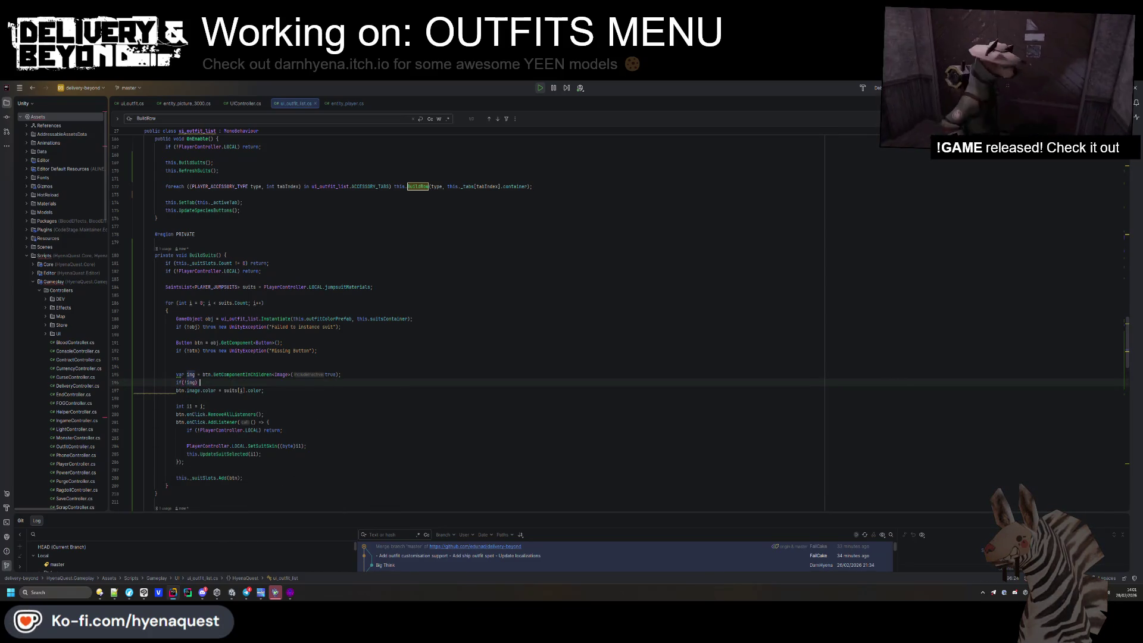
text(throw new UnityEx)
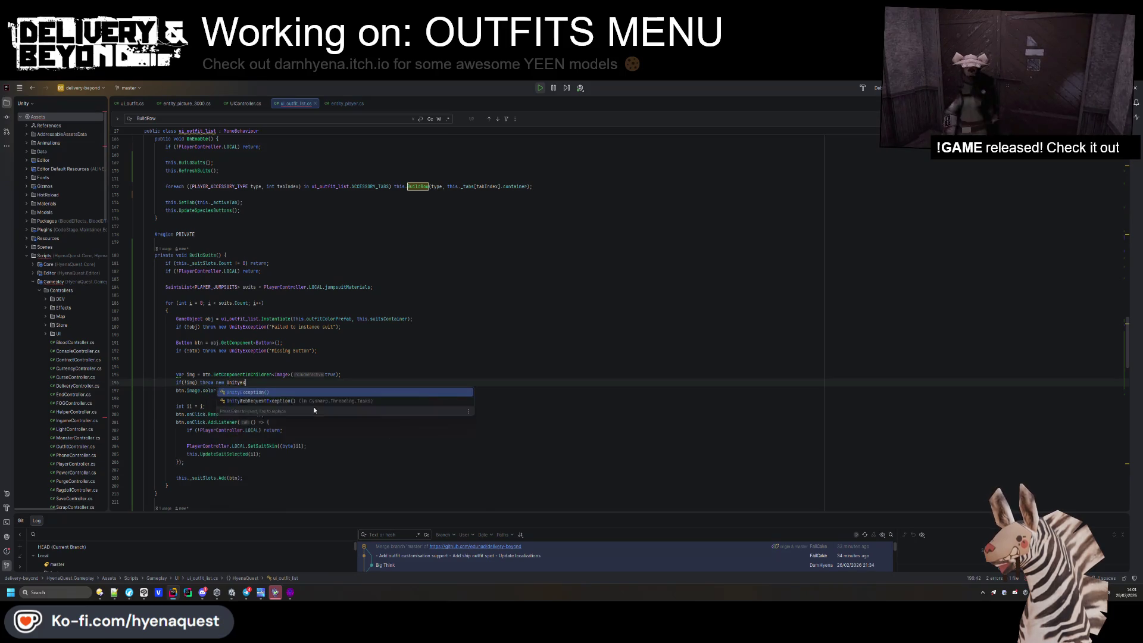
key(Return)
text(")
ctrl+scroll(290, 415, up, 5)
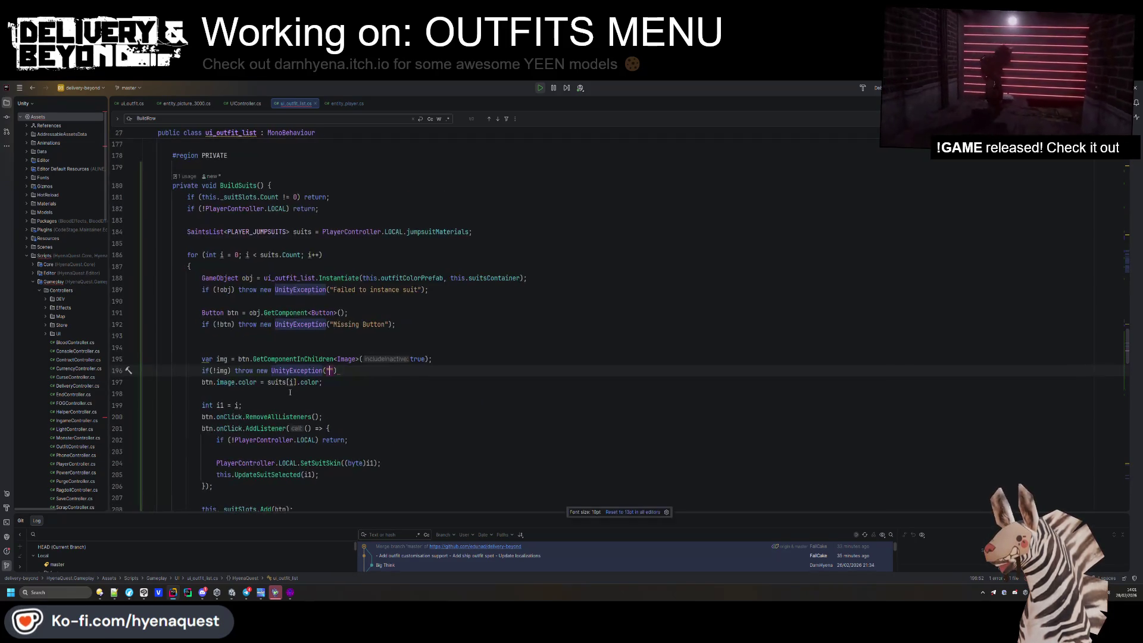
key(Down)
click(395, 372)
text(;)
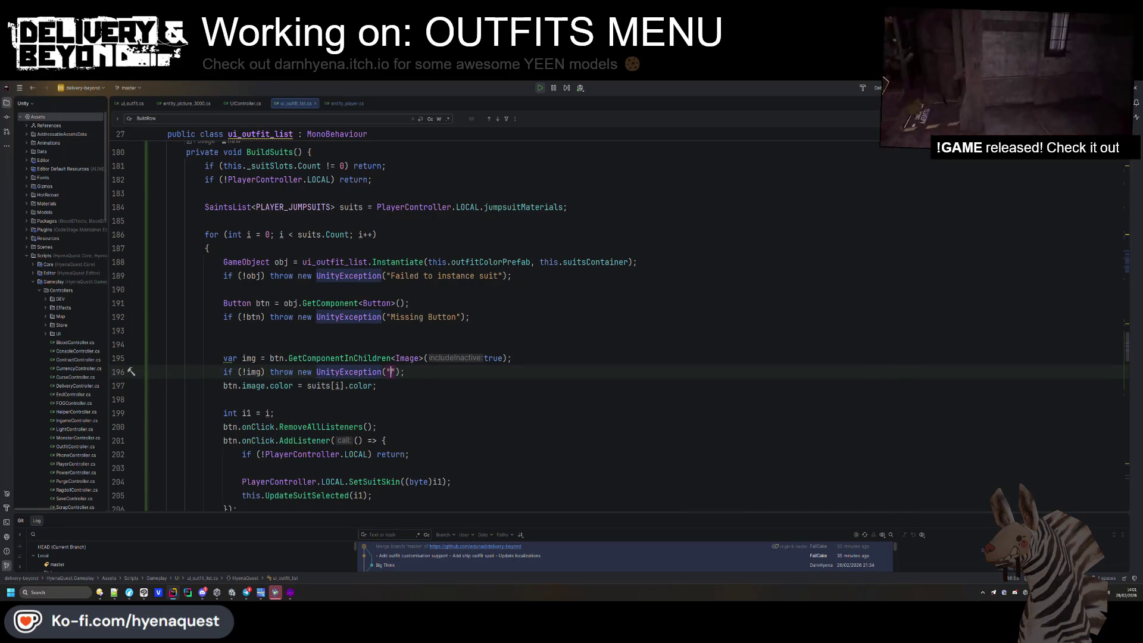
text(issing image)
key(BackSpace)
key(BackSpace)
key(BackSpace)
text(buytton)
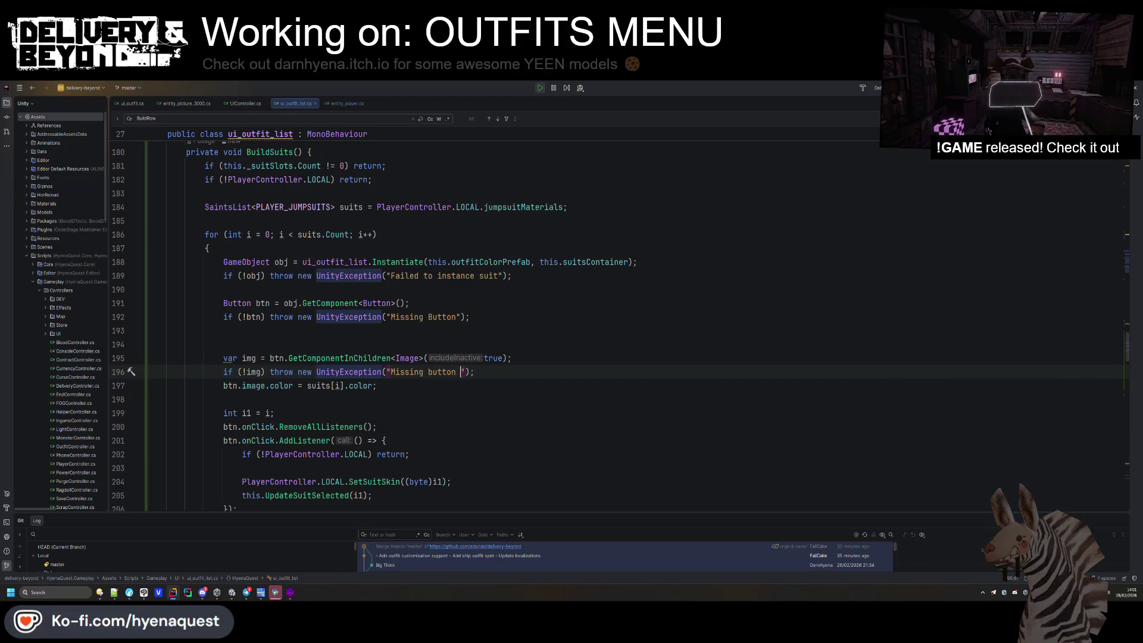
text(image)
key(Return)
Remove the extra blank line around the suit colour assignment, then return to Unity.
click(256, 372)
click(227, 399)
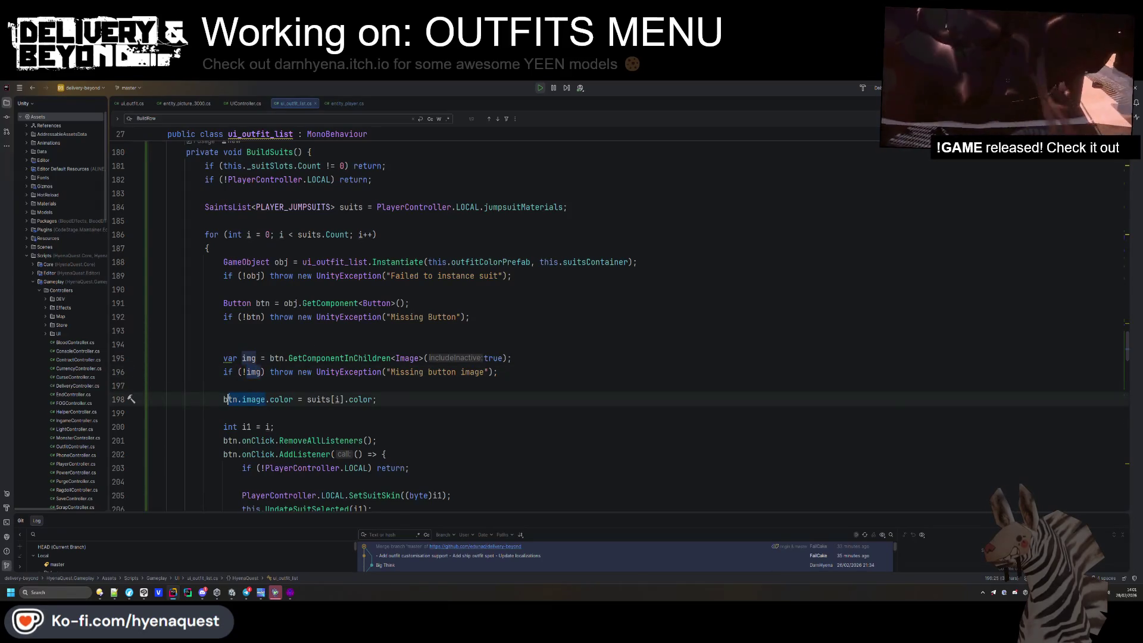
click(231, 388)
scroll(262, 392, down, 3)
scroll(406, 344, up, 3)
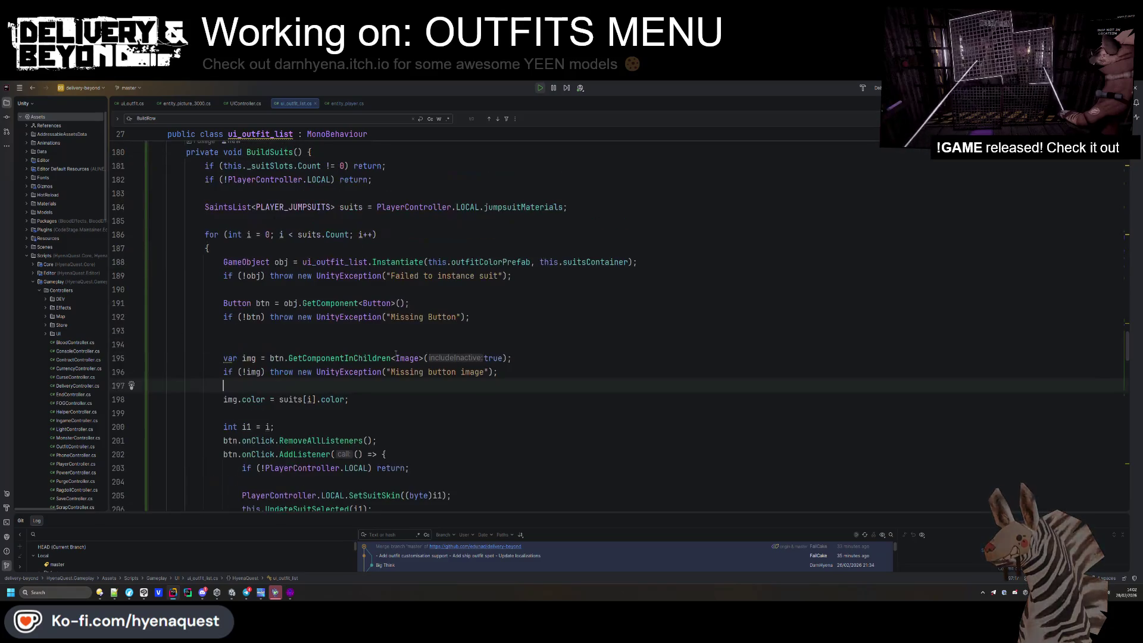
click(417, 441)
click(239, 344)
key(BackSpace)
click(446, 385)
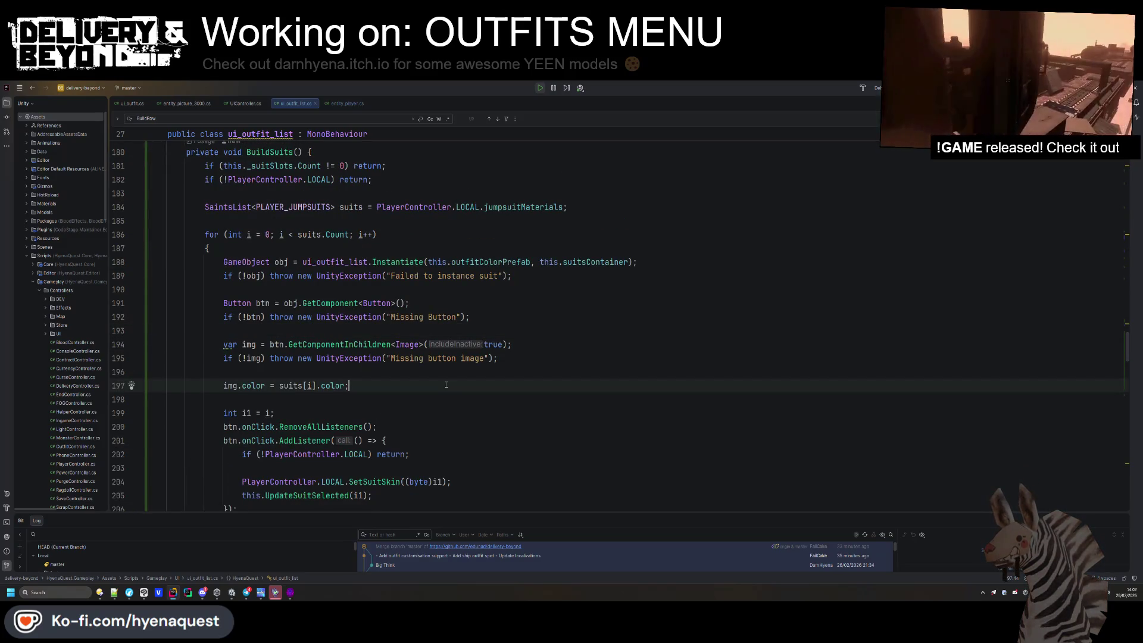
key(alt+Tab)
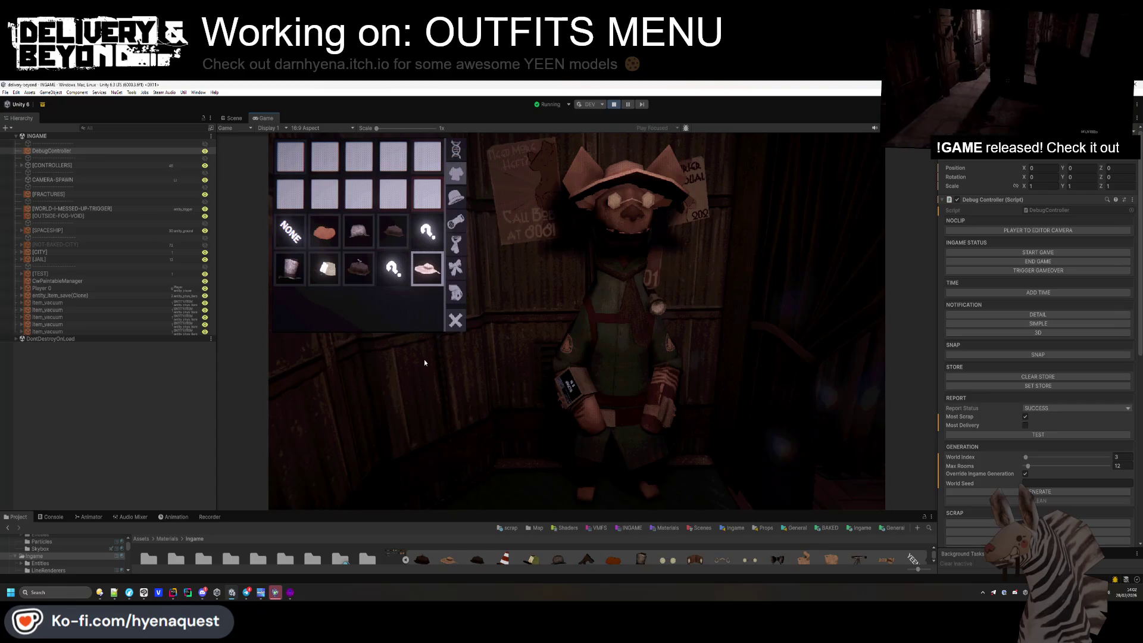
Open and close the outfits menu at the OUTFITS station several times, then pause the game.
click(463, 322)
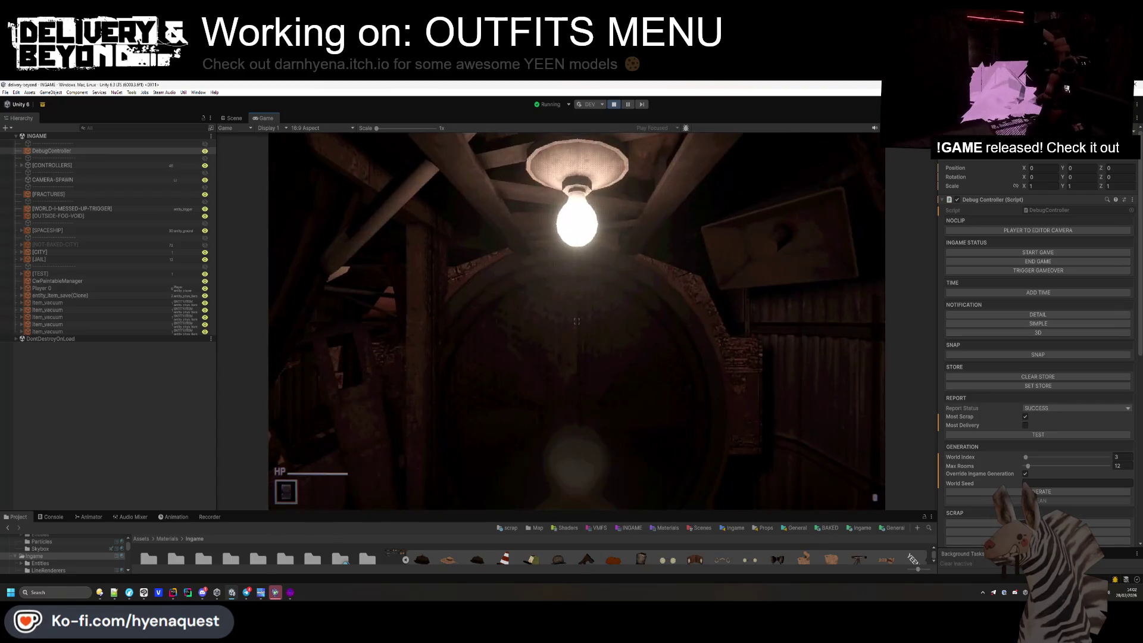
key(e)
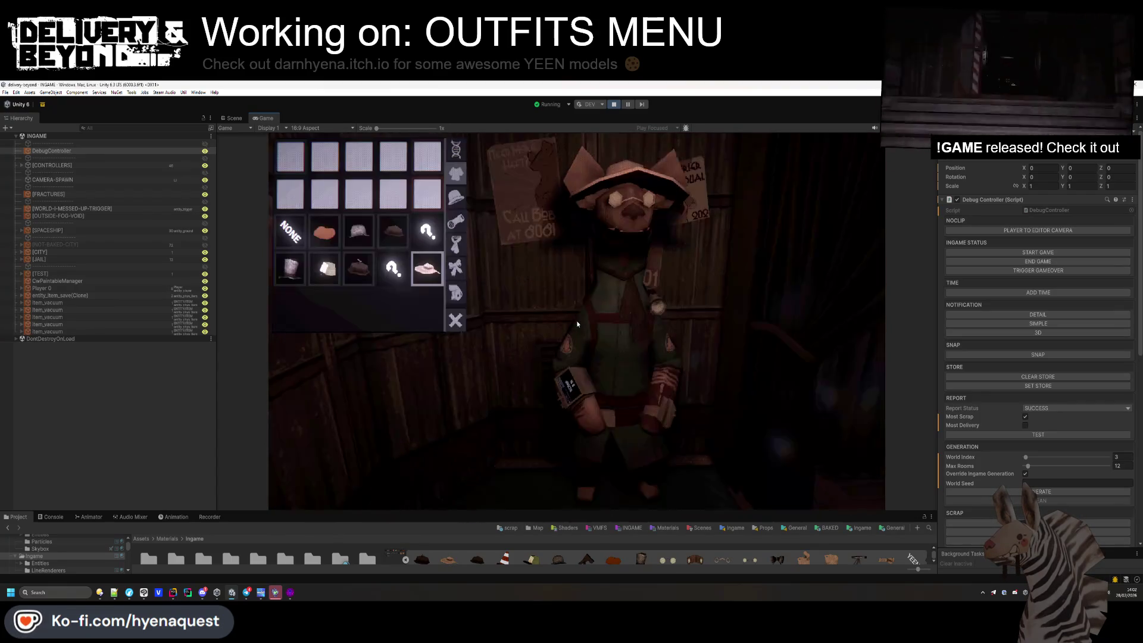
click(457, 320)
key(e)
click(453, 320)
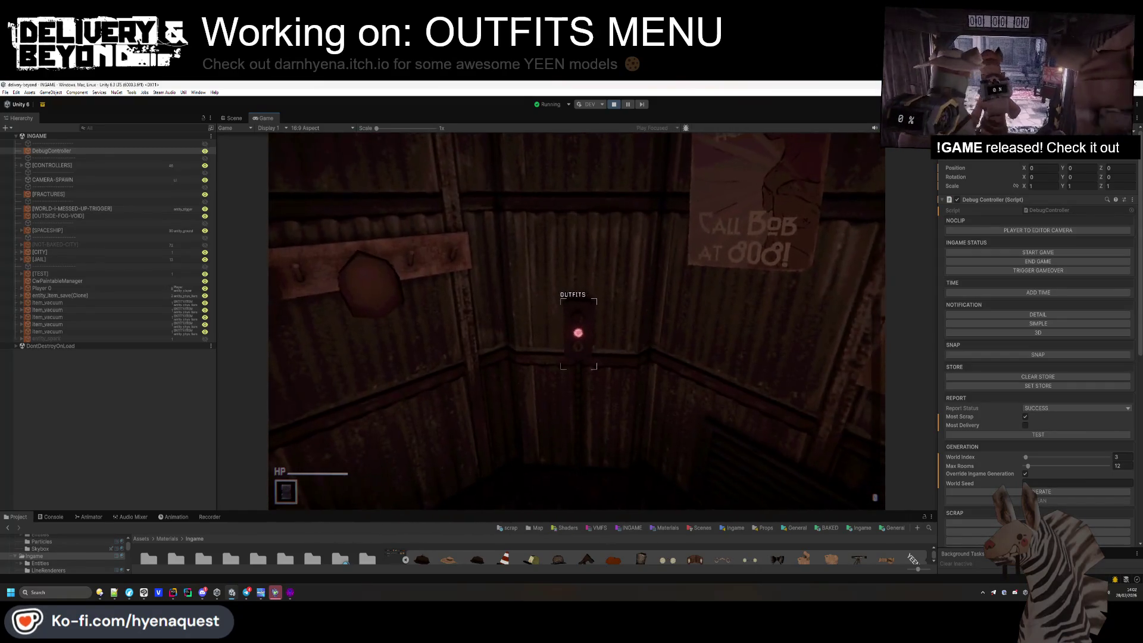
key(Escape)
Stop Play mode, check the Console, enlarge the Project panel and show the VMFS folder.
click(614, 105)
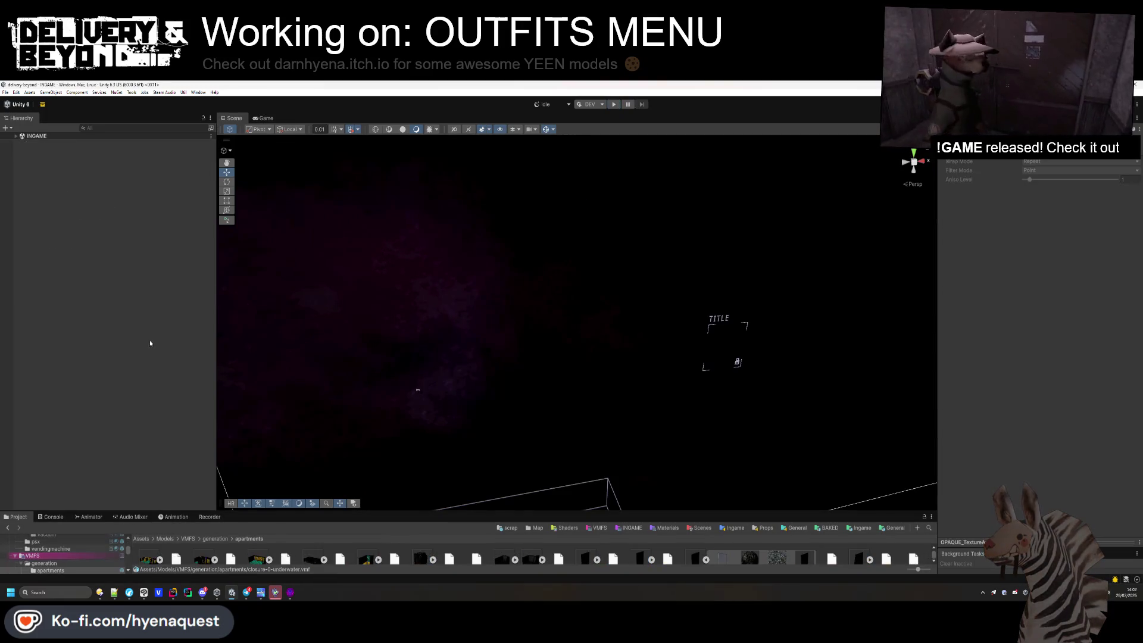
click(51, 516)
click(17, 517)
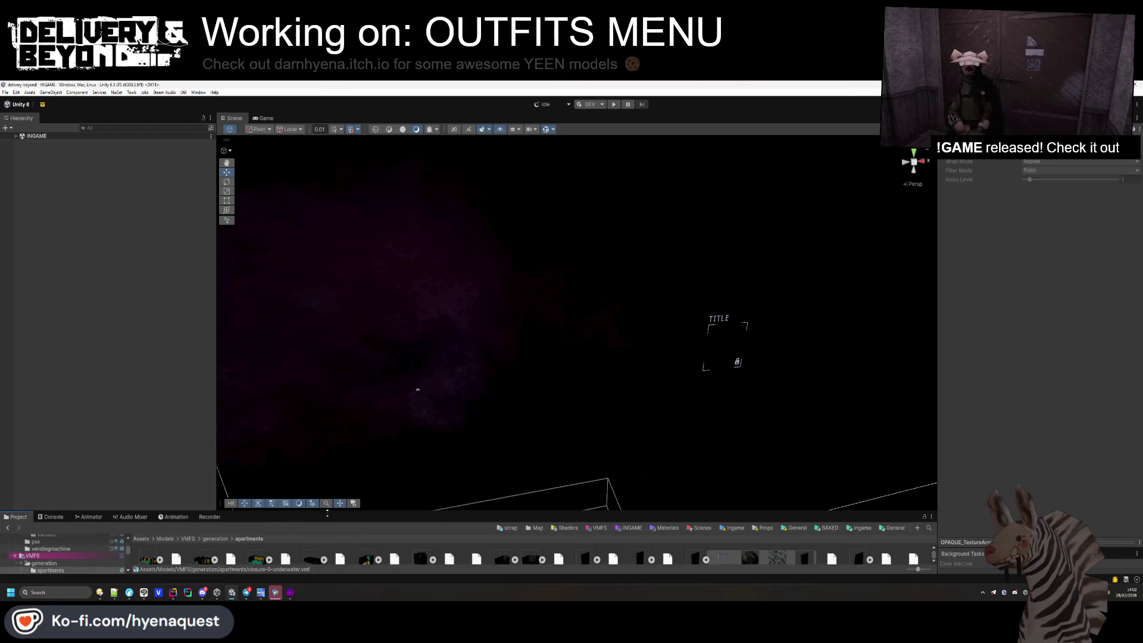
drag(91, 512, 91, 403)
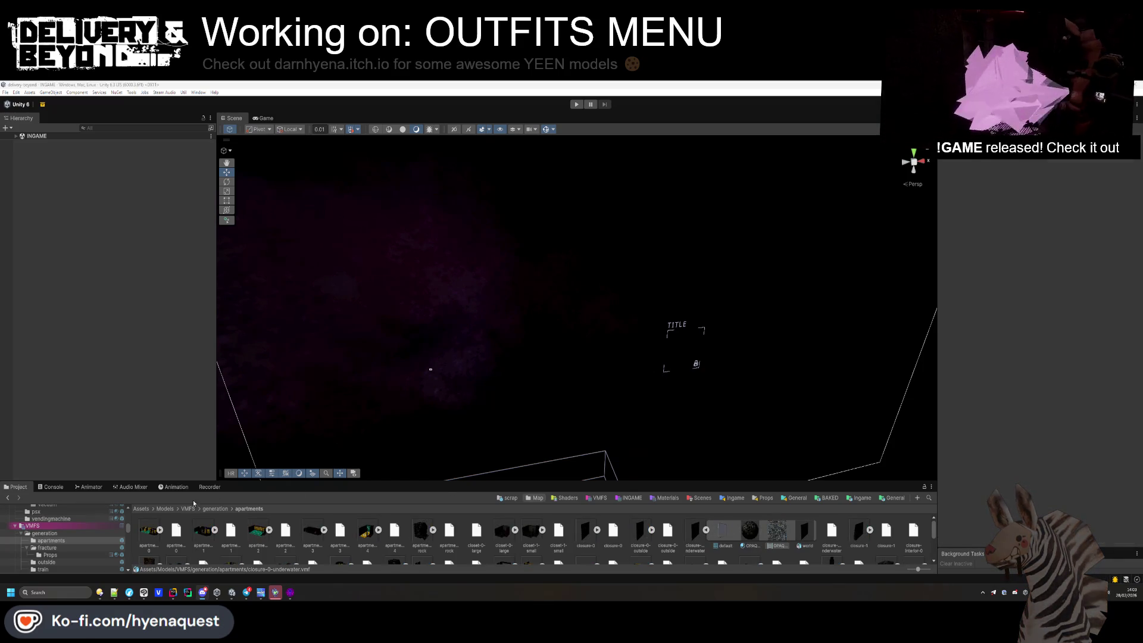
click(63, 528)
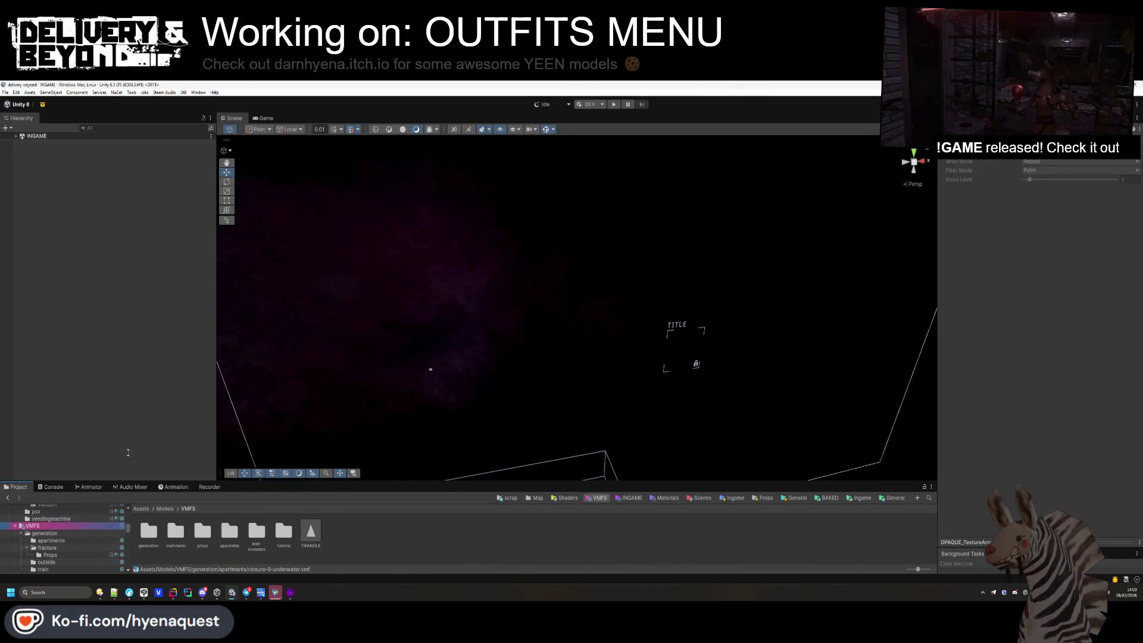
Restart the game, enlarge the Game view and open the outfits menu on its suits tab.
click(616, 104)
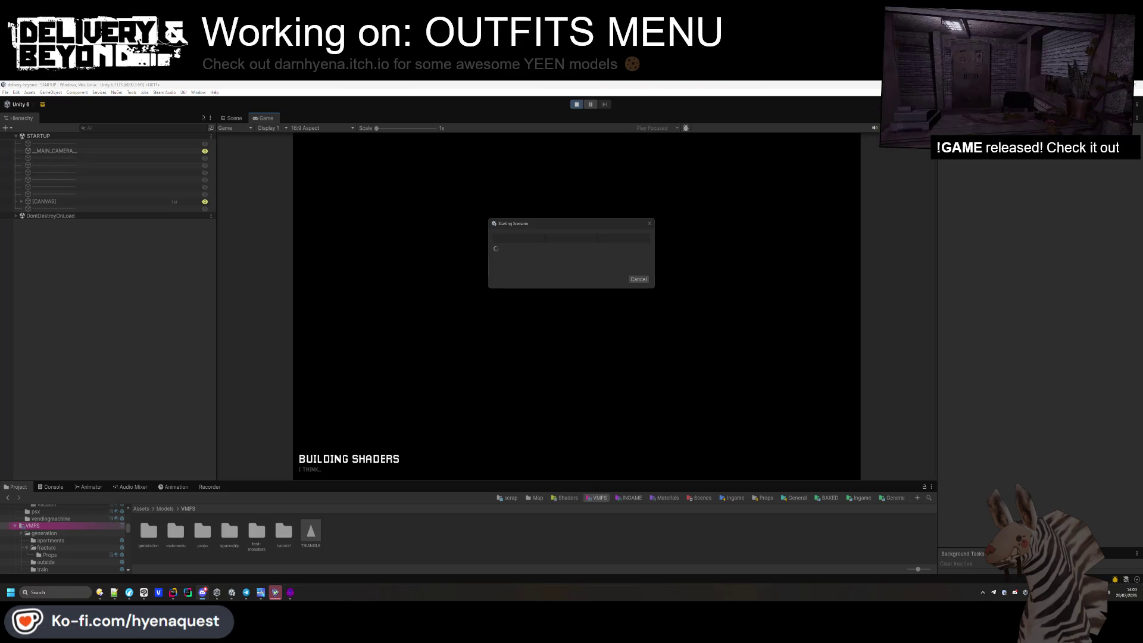
mouse_move(559, 480)
mouse_down()
mouse_move(556, 524)
mouse_move(545, 416)
mouse_up()
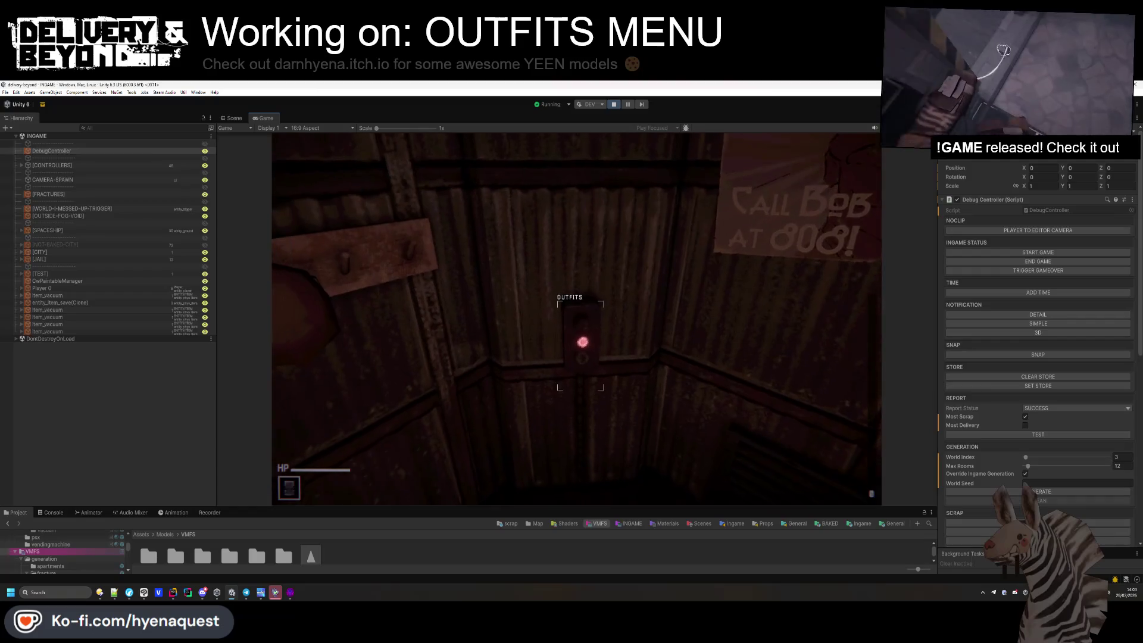
key(e)
click(464, 180)
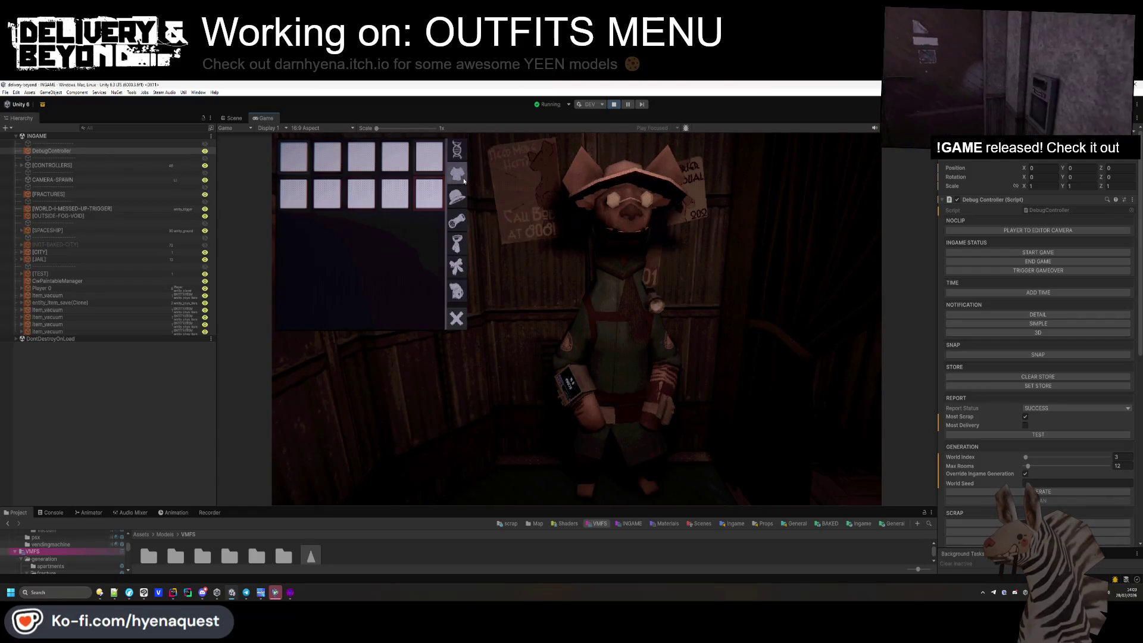
click(460, 199)
click(460, 181)
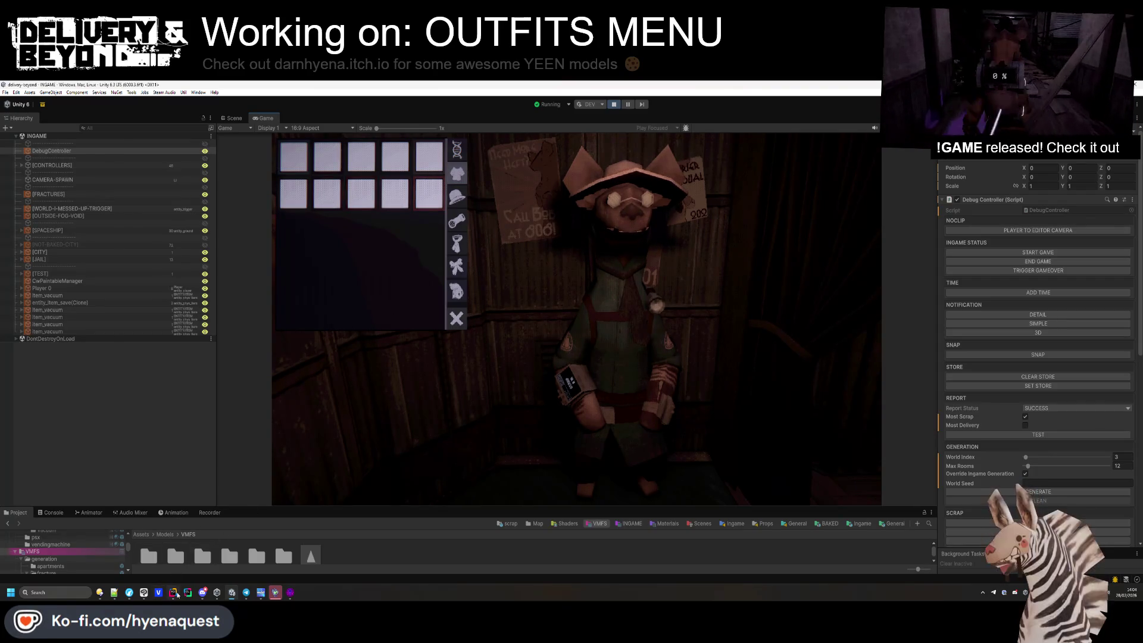
key(alt+Tab)
Search the script for img.color and suits[i].color matches.
click(238, 385)
scroll(240, 379, down, 1)
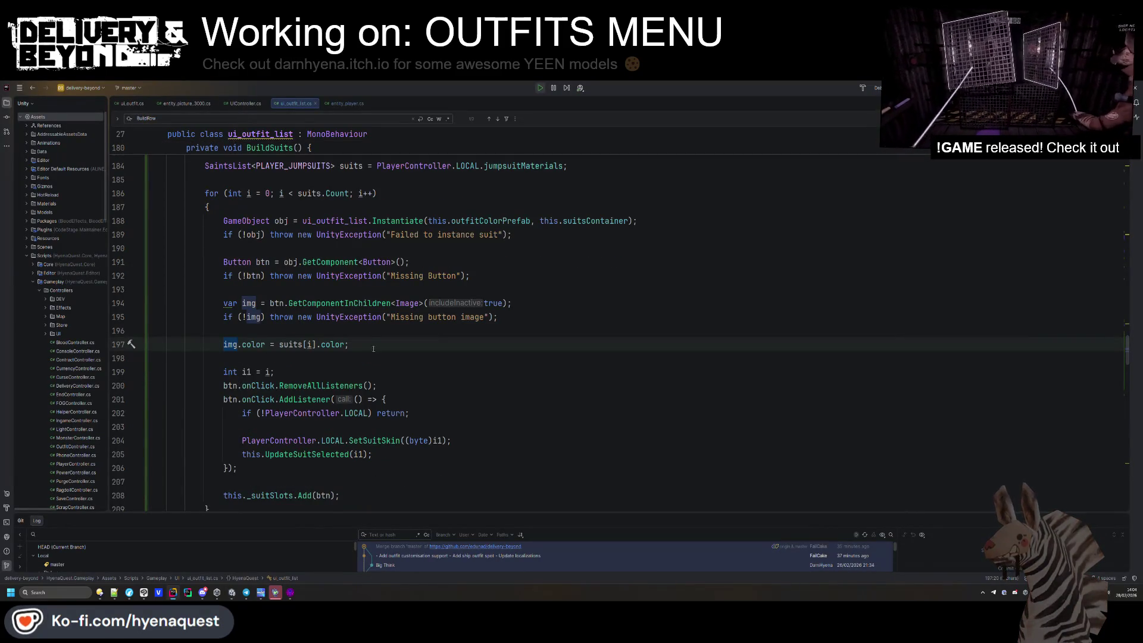
ctrl+scroll(371, 349, down, 4)
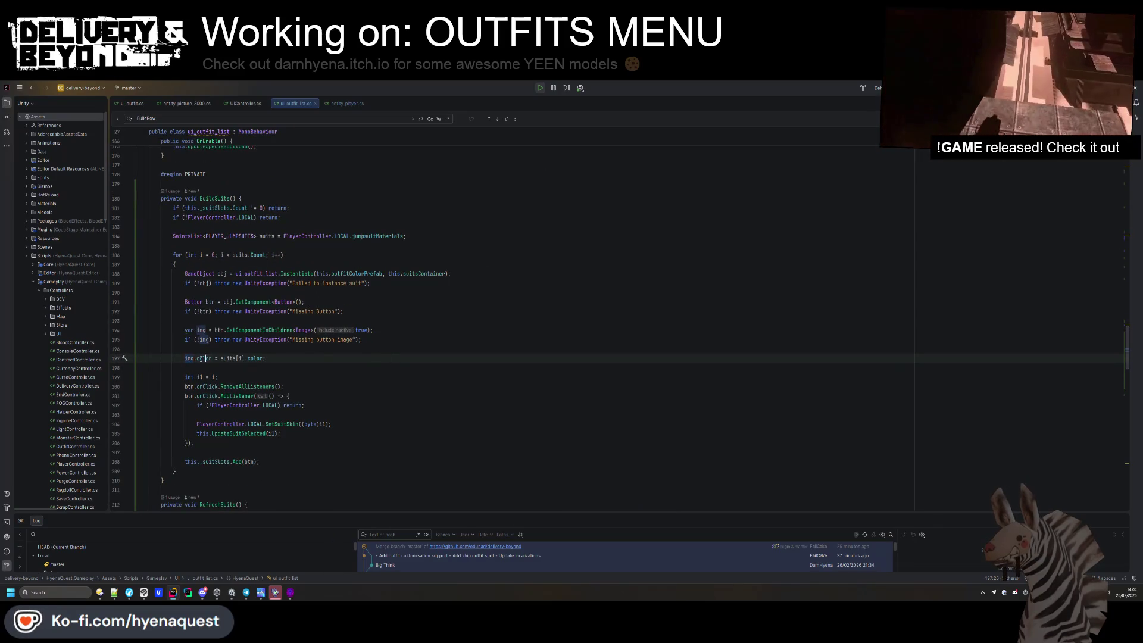
drag(184, 358, 212, 358)
key(ctrl+f)
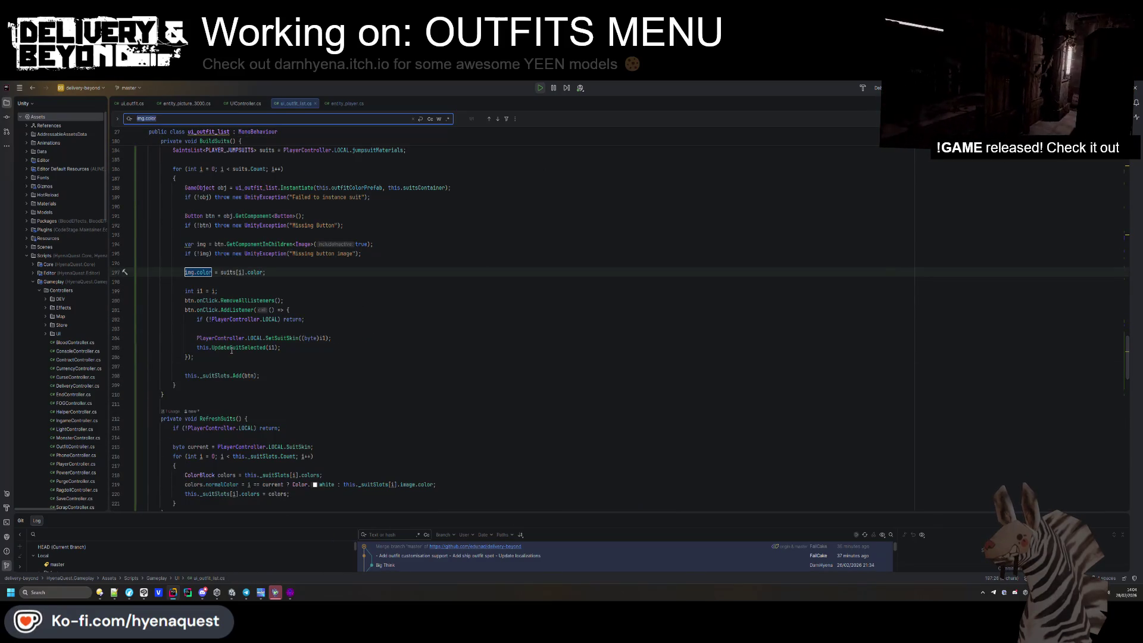
scroll(231, 351, up, 3)
drag(220, 357, 263, 357)
key(ctrl+f)
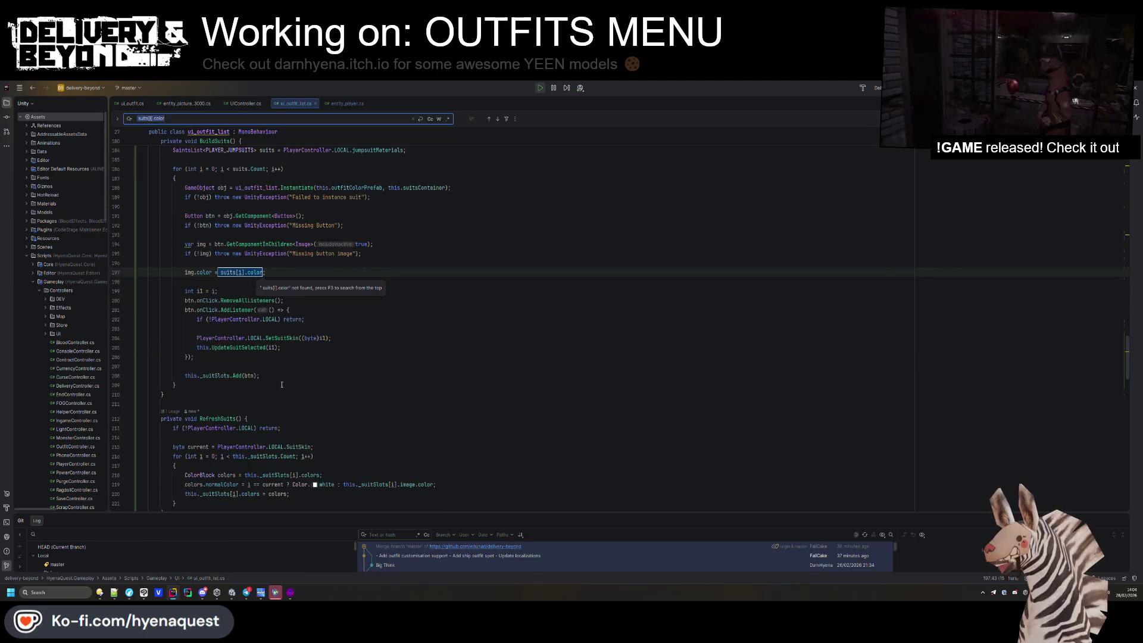
key(Home)
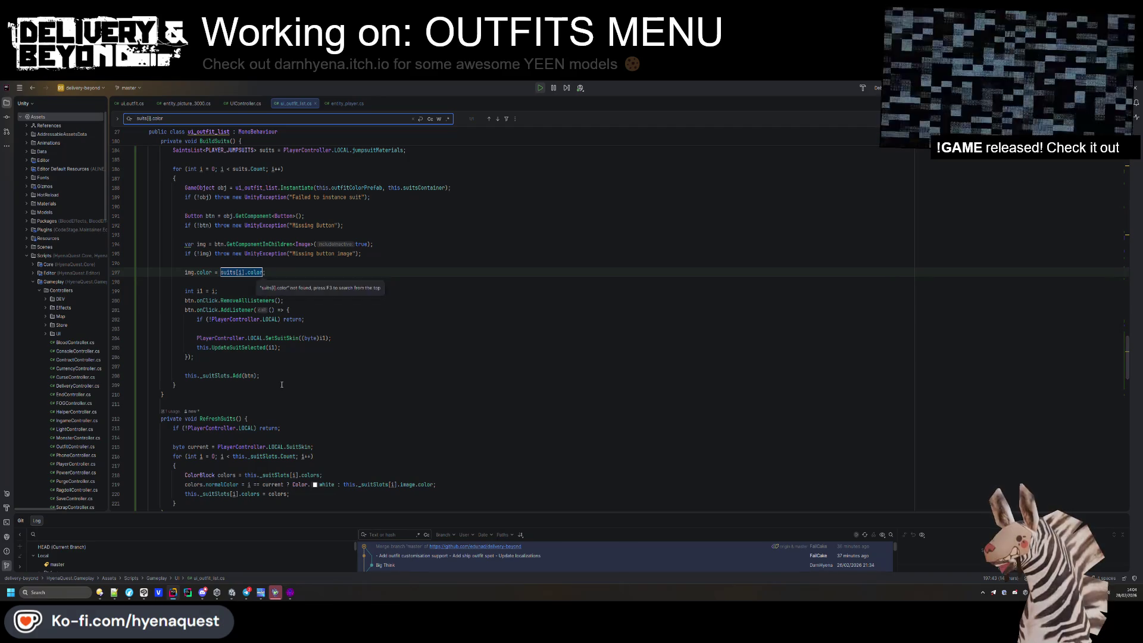
scroll(313, 375, down, 4)
Read the documentation for normalColor and UpdateSuitSelected in the slot colour refresh code.
click(317, 372)
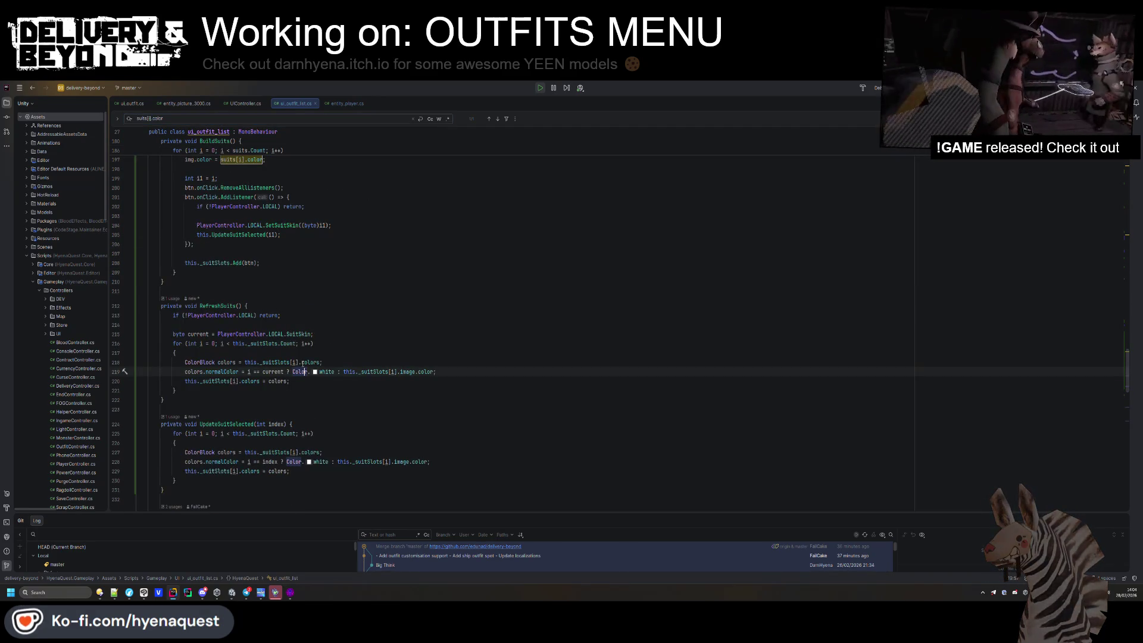
mouse_move(228, 370)
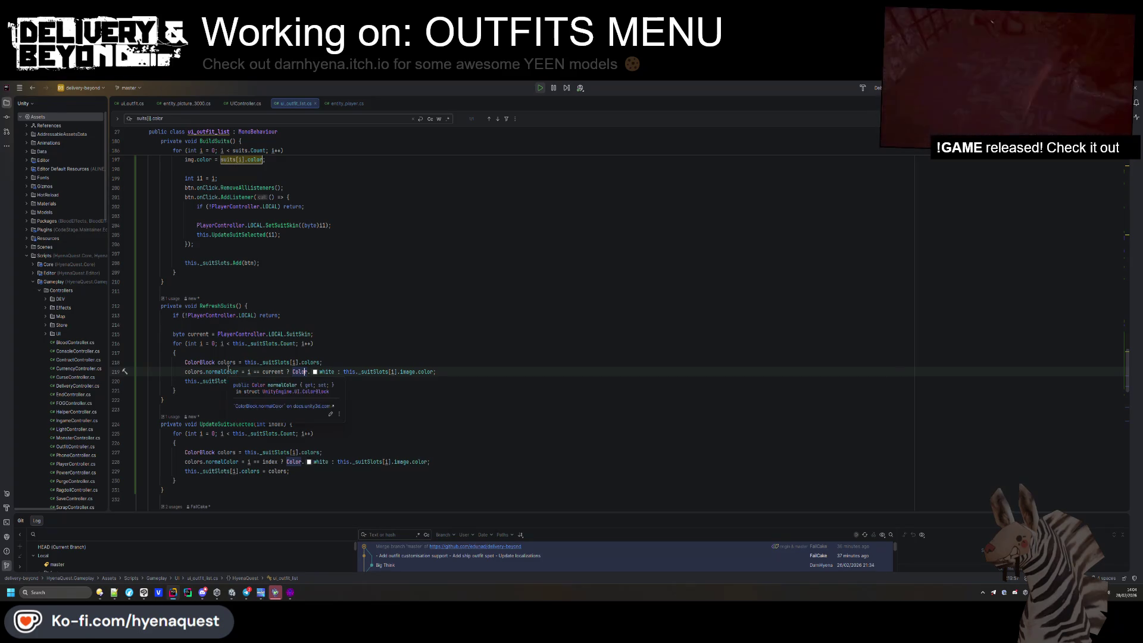
mouse_move(411, 372)
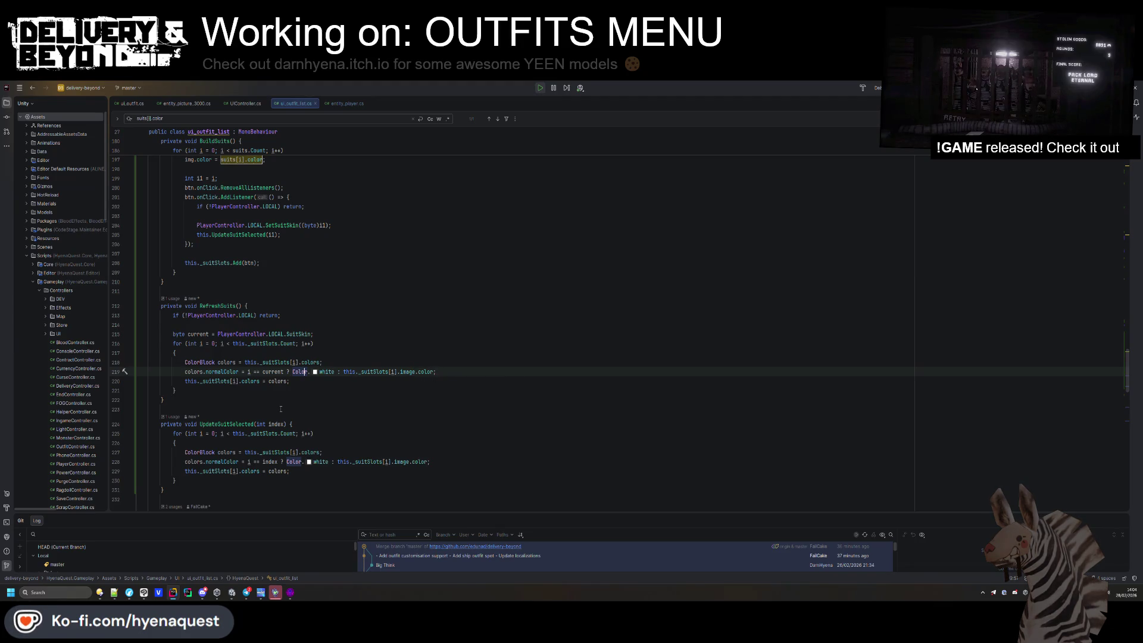
mouse_move(244, 424)
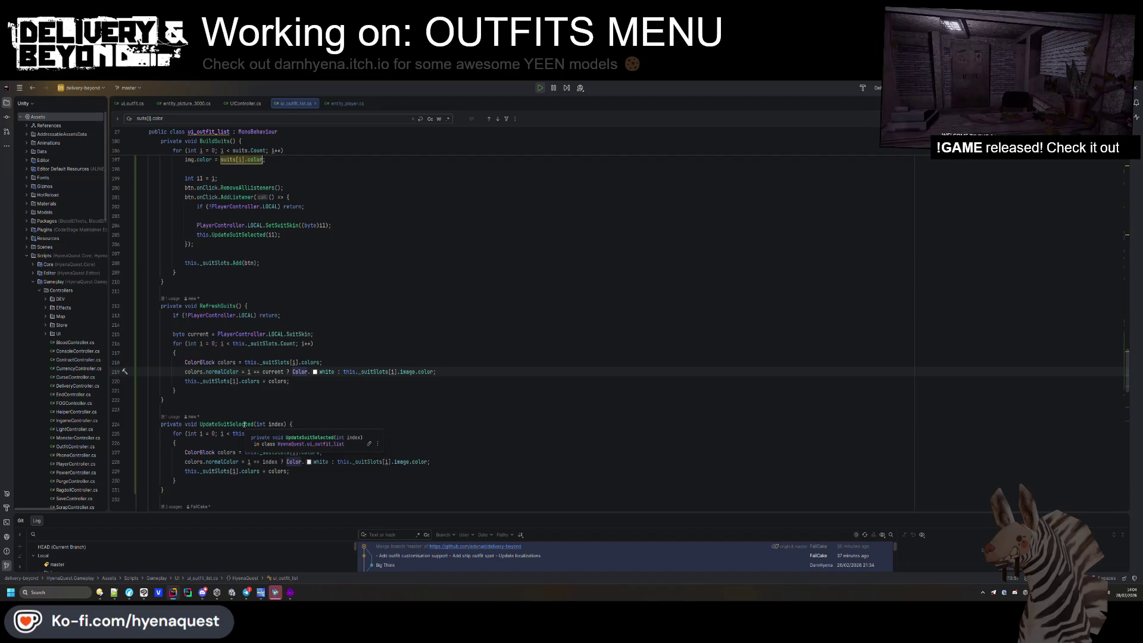
click(245, 425)
scroll(245, 424, up, 4)
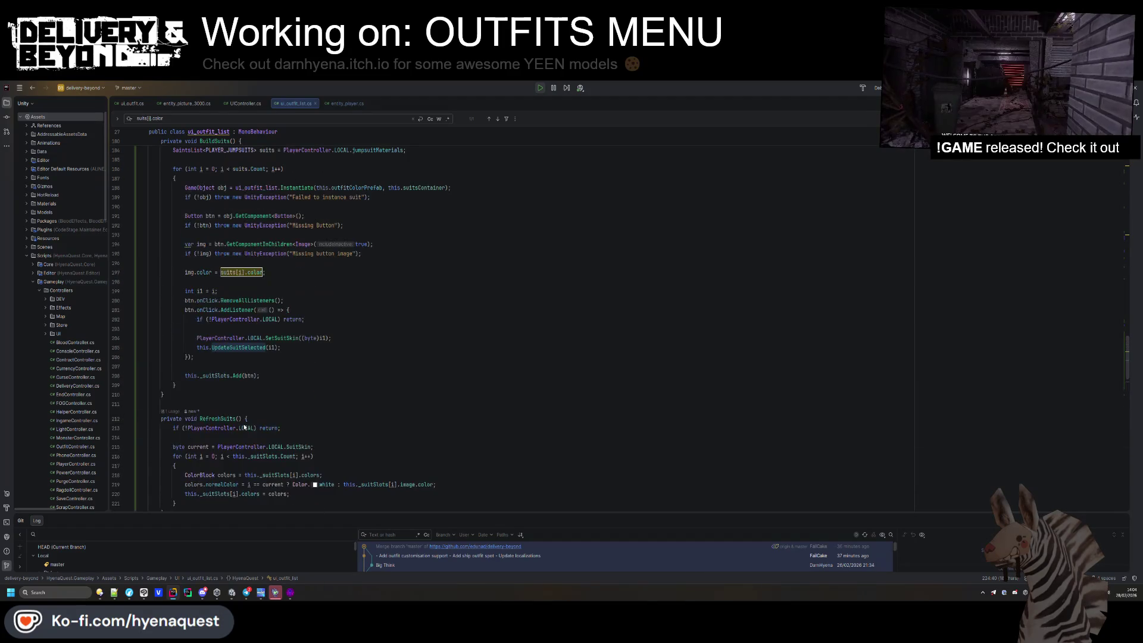
Locate the UpdateSuitSelected method and its declaration in the script.
scroll(245, 427, down, 15)
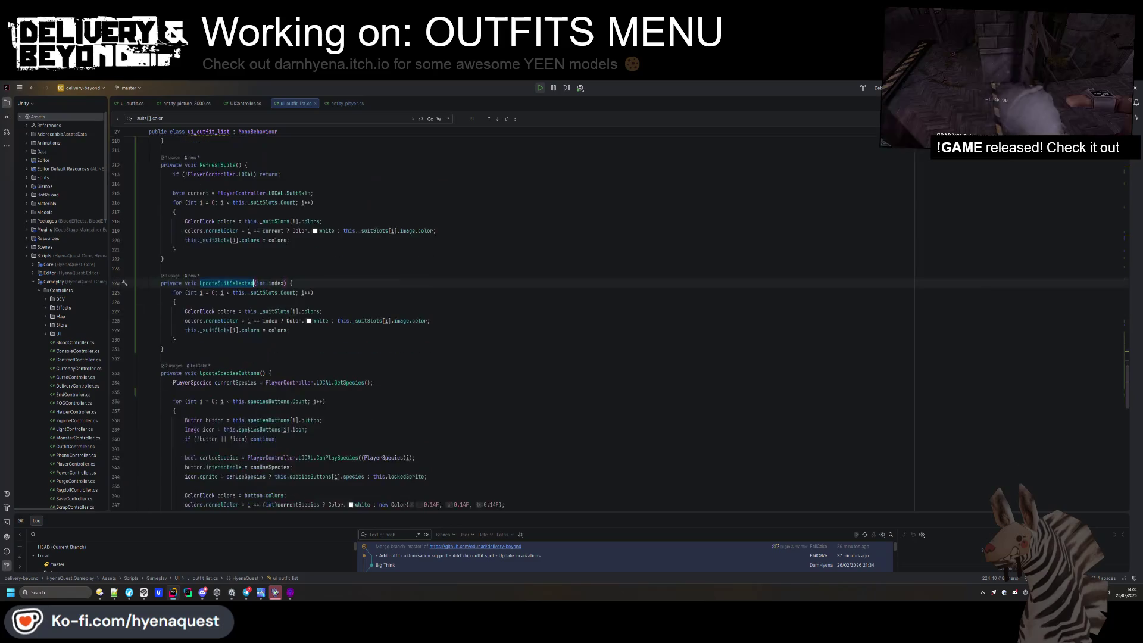
scroll(250, 423, down, 8)
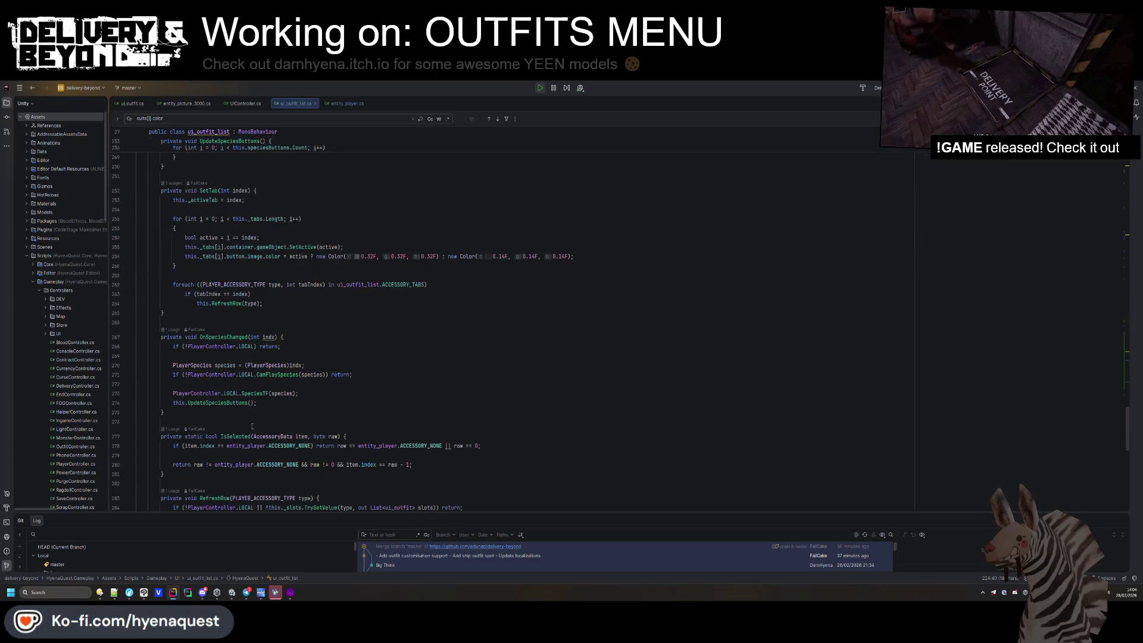
scroll(245, 403, up, 8)
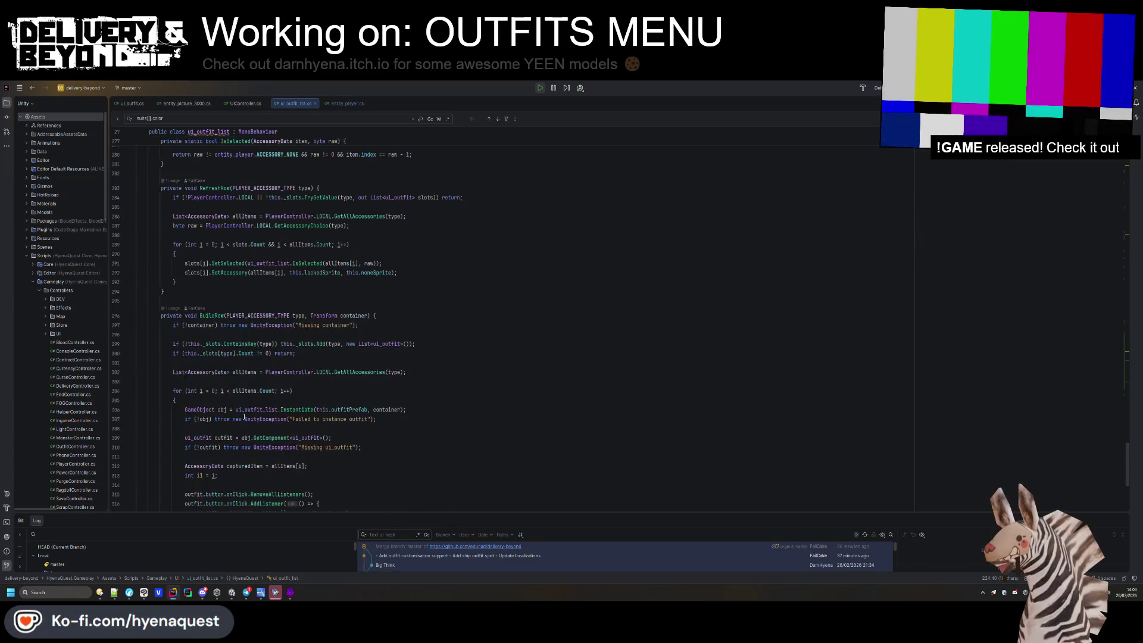
scroll(244, 410, down, 15)
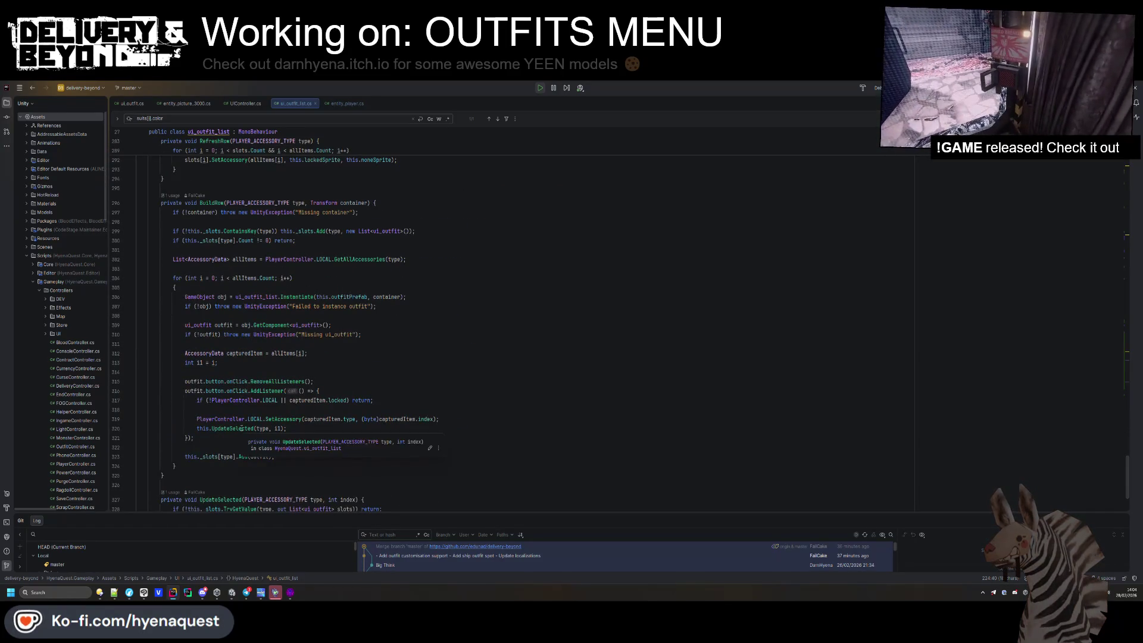
ctrl+click(241, 429)
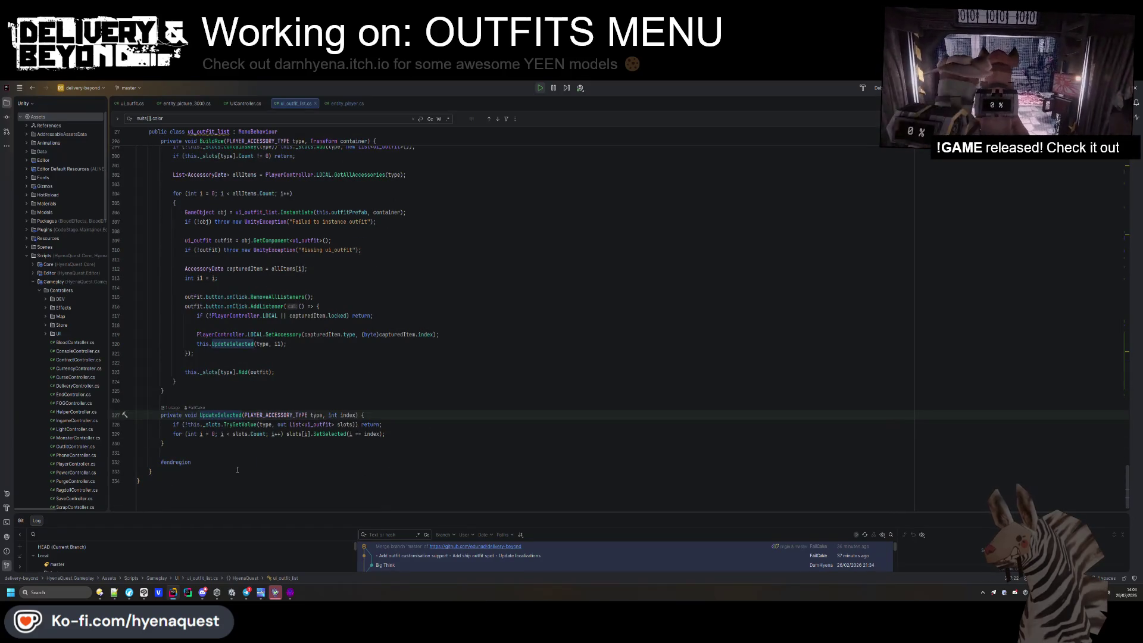
scroll(259, 441, up, 15)
scroll(262, 456, up, 20)
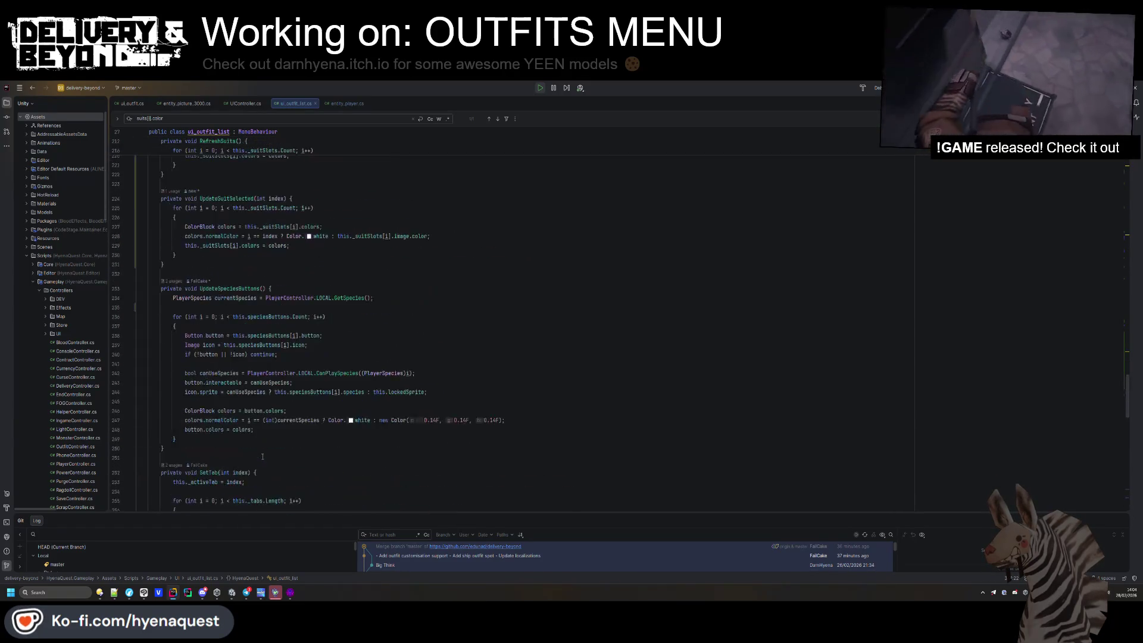
scroll(268, 445, up, 15)
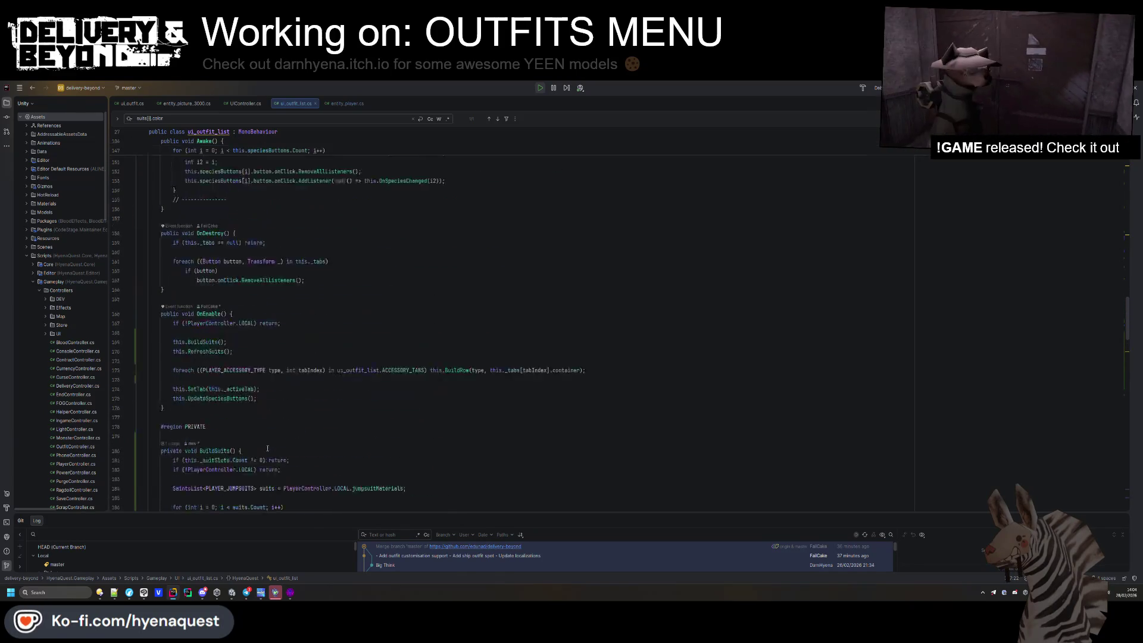
scroll(266, 453, down, 10)
scroll(267, 452, down, 7)
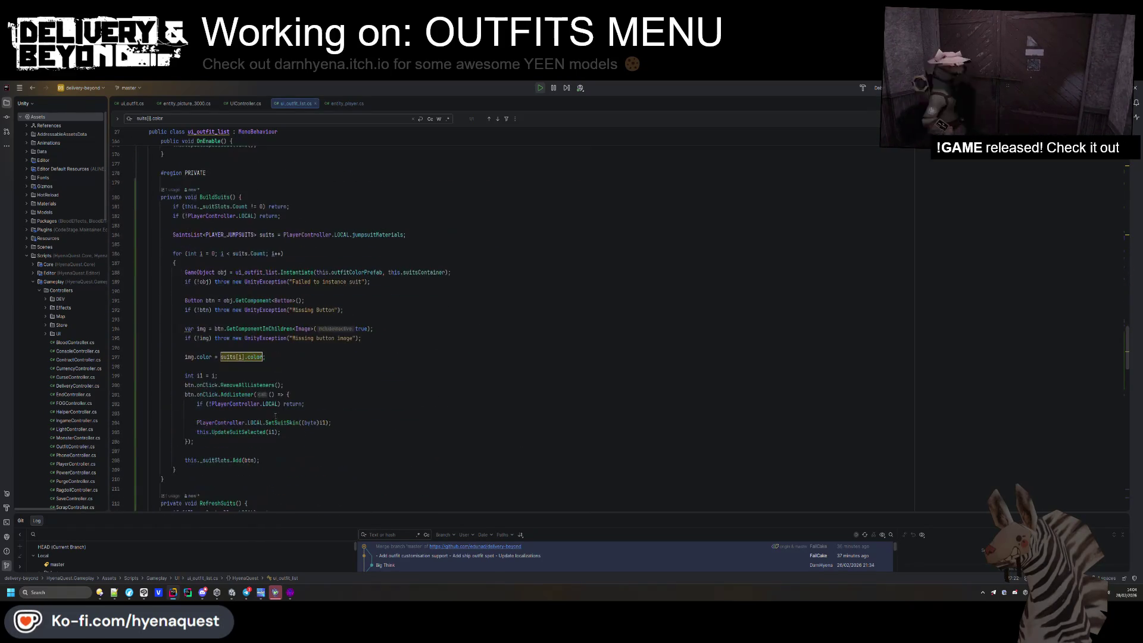
scroll(291, 368, down, 8)
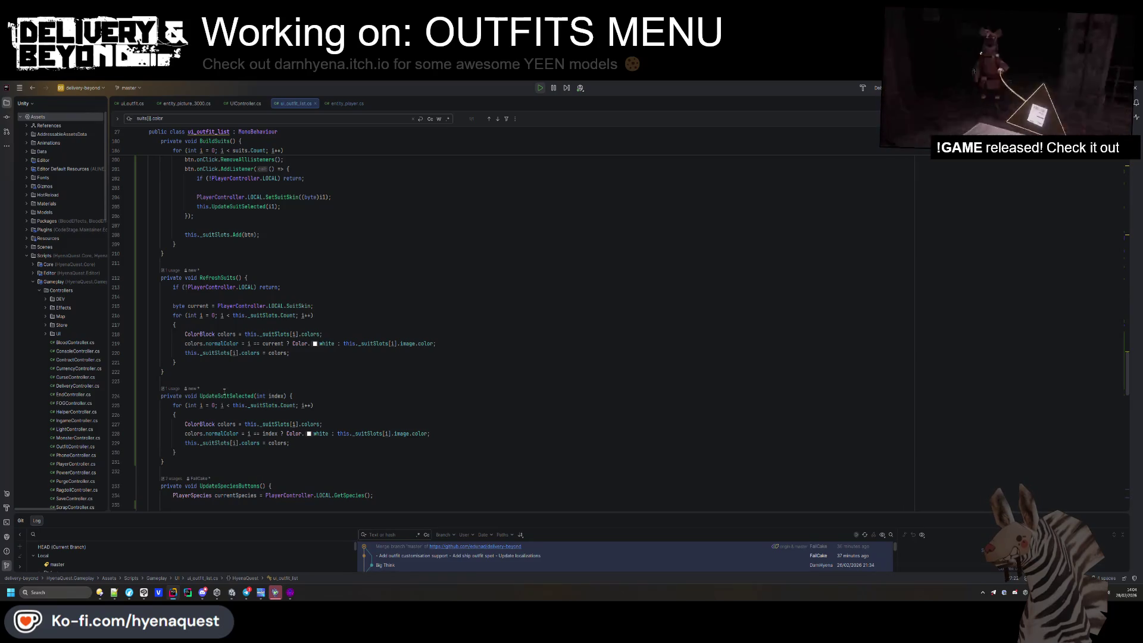
scroll(224, 390, down, 5)
Delete the UpdateSuitSelected method and select the RefreshSuits method name.
click(241, 319)
key(shift+Up)
key(shift+Up)
key(shift+Up)
key(Delete)
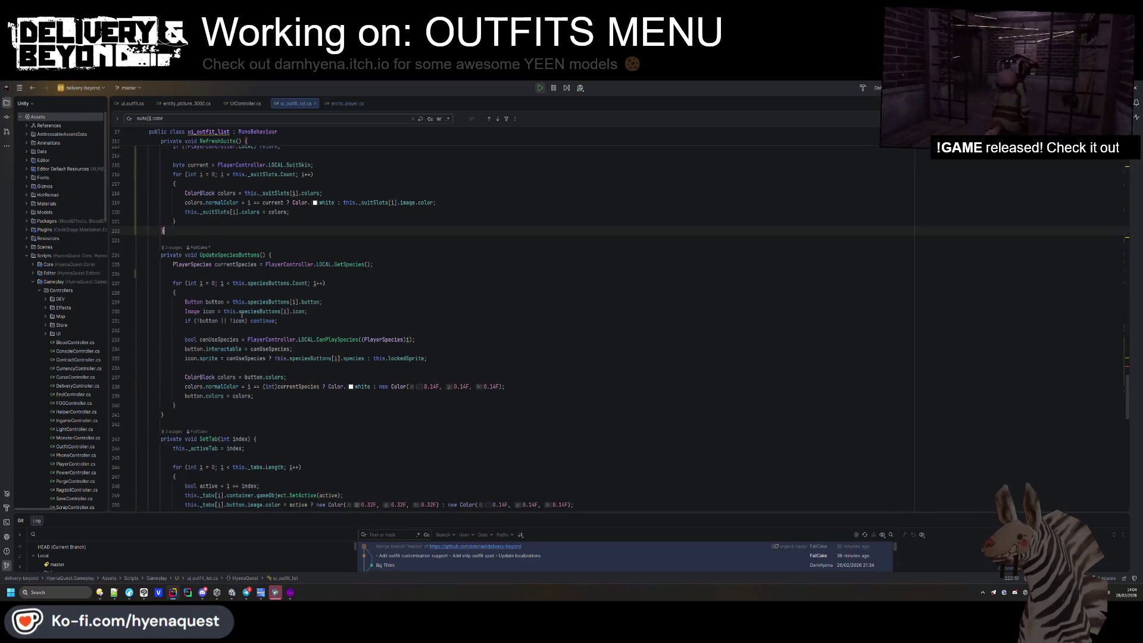
scroll(280, 369, up, 4)
double_click(217, 249)
scroll(253, 323, up, 4)
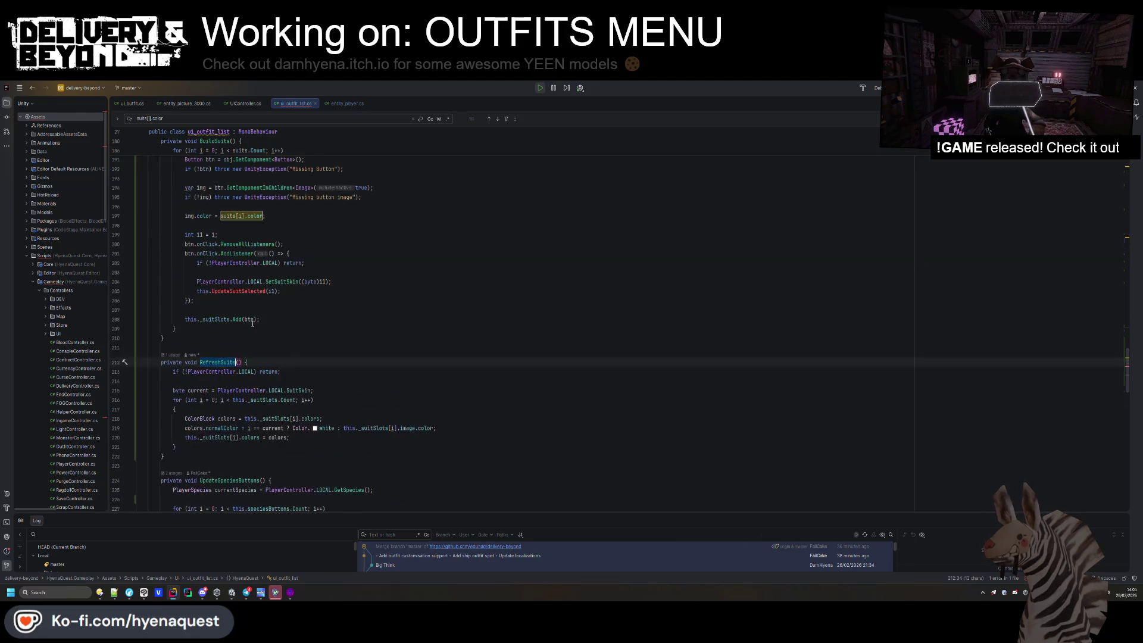
Find RefreshSuits and delete the this.UpdateSuitSelected(i1) call in the click handler.
key(ctrl+f)
key(Return)
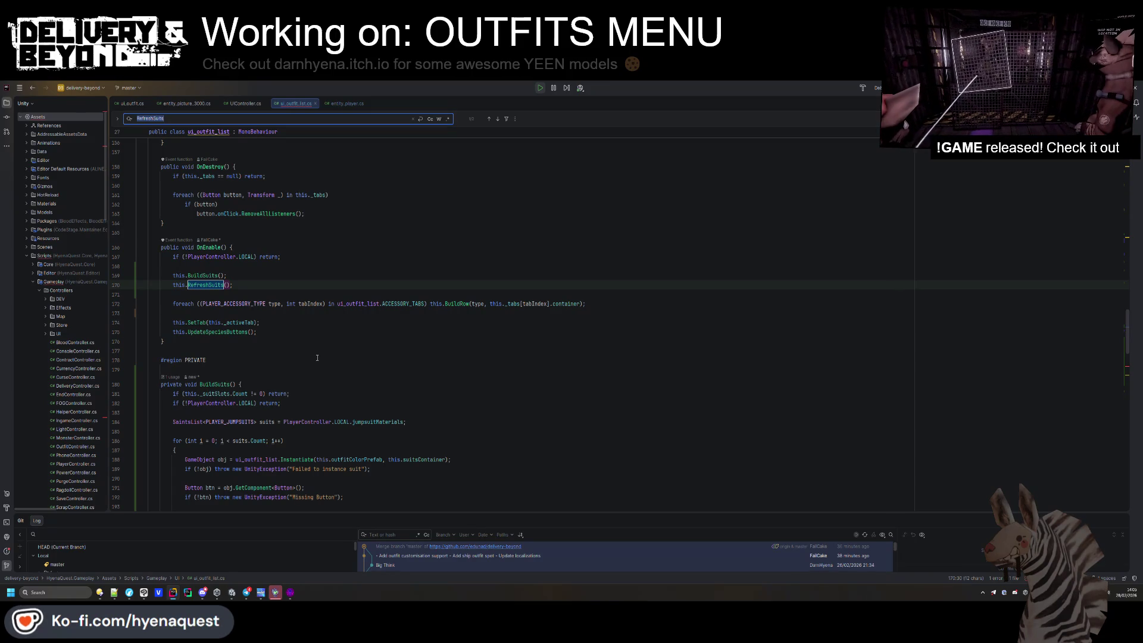
key(Return)
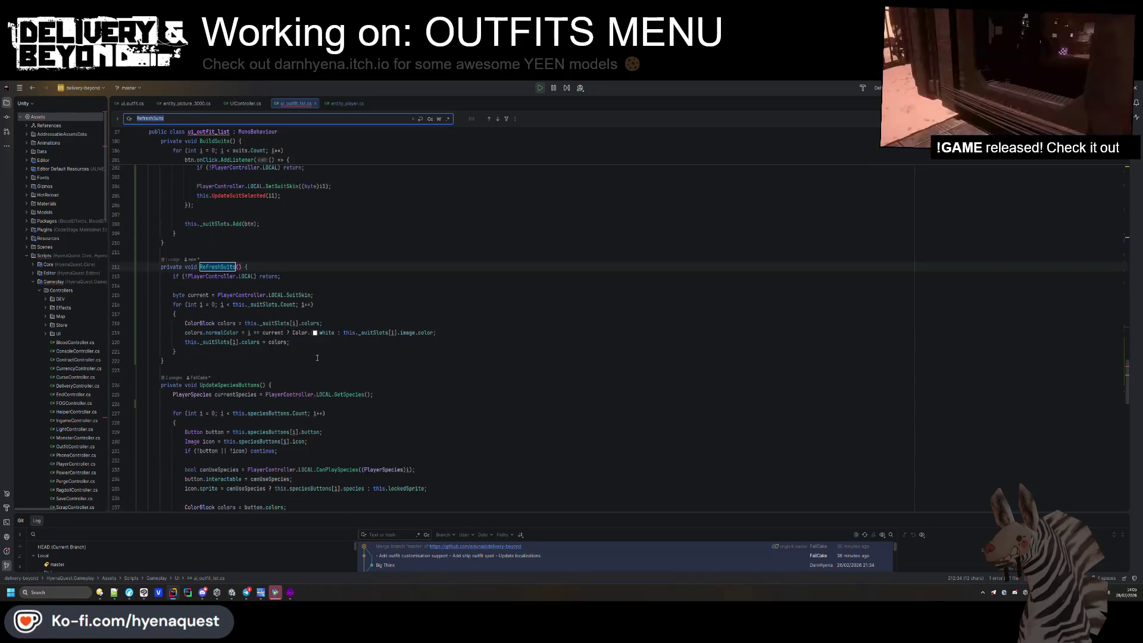
scroll(318, 358, up, 2)
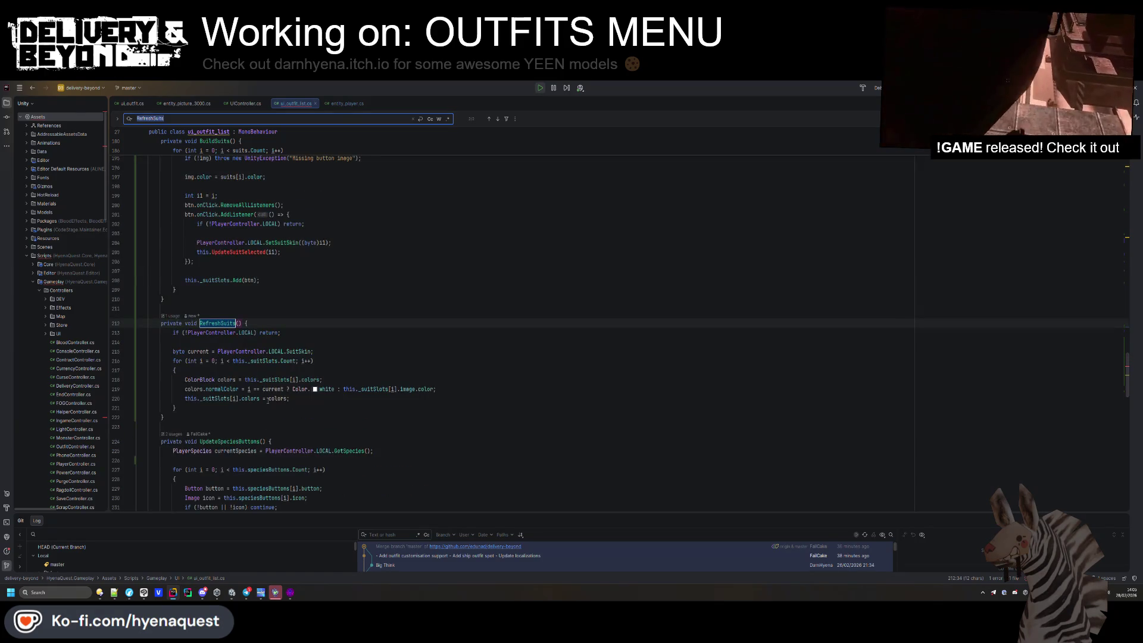
key(Escape)
scroll(268, 400, up, 2)
click(334, 299)
key(shift+Down)
key(Delete)
Add this.RefreshSuits(); right after the SetSuitSkin call.
click(335, 291)
click(403, 300)
key(Return)
text(this.Ref)
key(Return)
text(;)
key(Up)
key(Up)
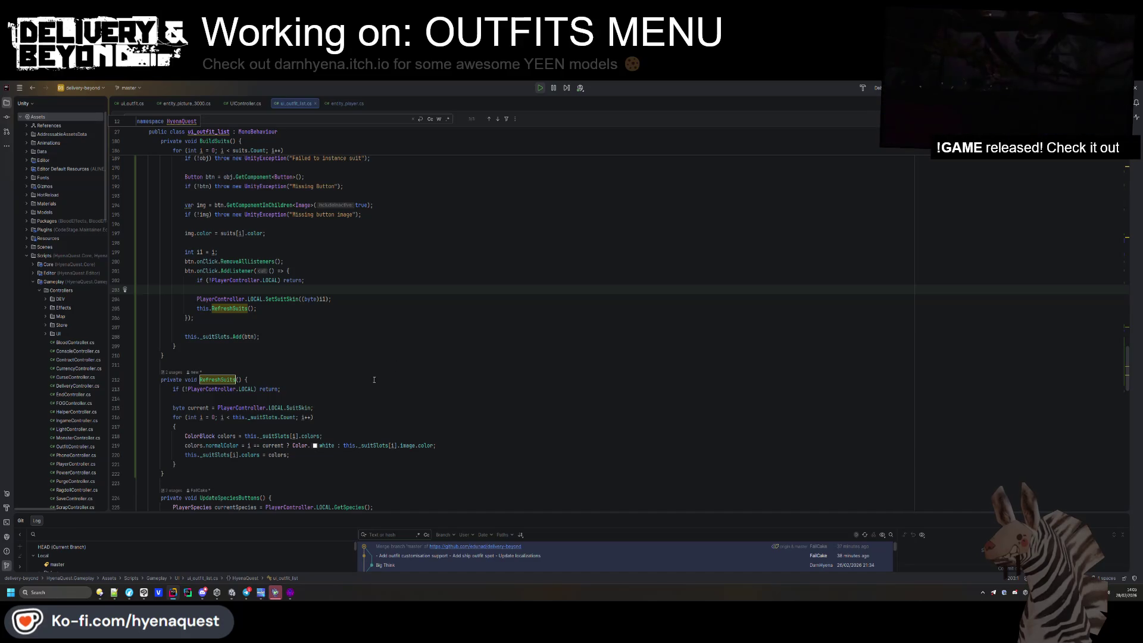
drag(343, 445, 434, 445)
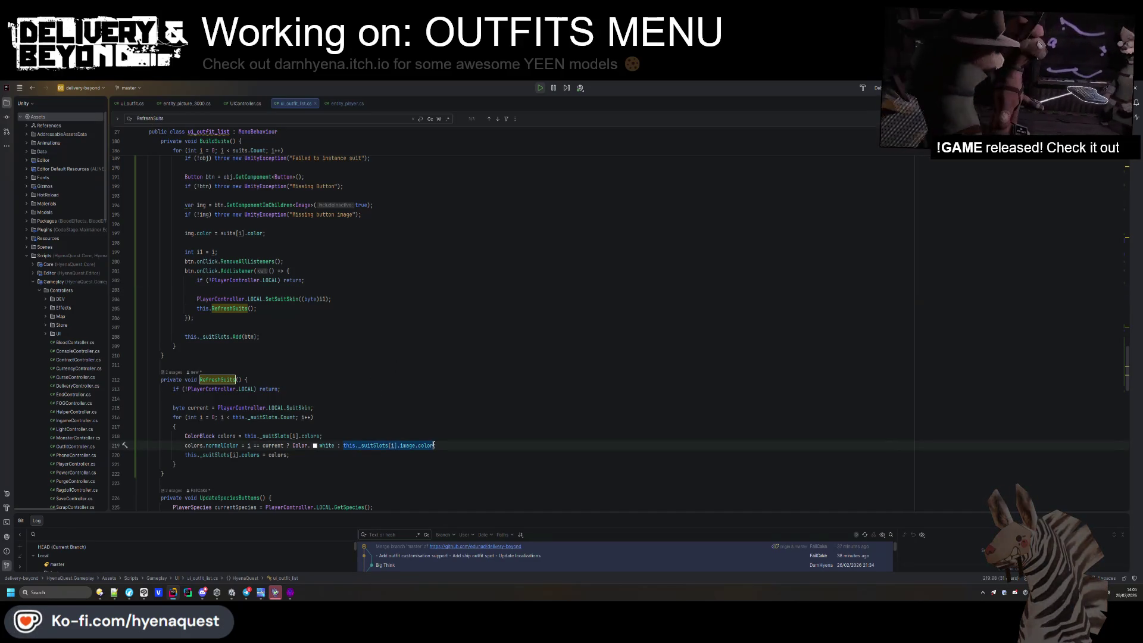
Replace the suit slot image colour expression with new Color(0.14F, 0.14F, 0.14F) copied from UpdateSpeciesButtons.
scroll(435, 445, down, 6)
drag(327, 460, 487, 460)
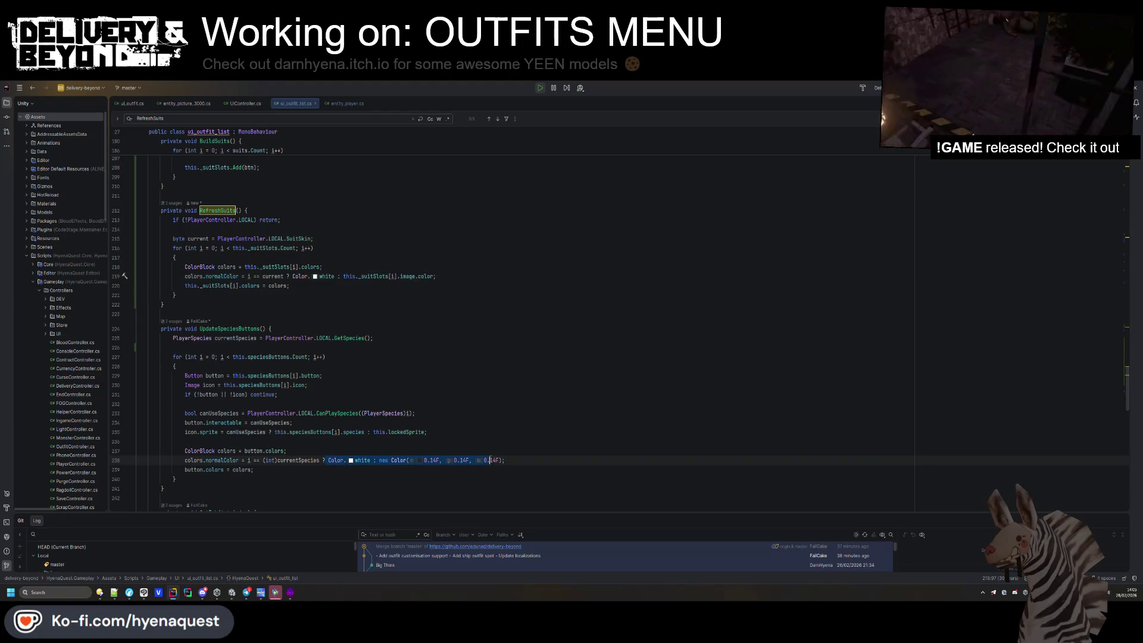
key(ctrl+c)
drag(344, 277, 430, 277)
key(ctrl+v)
Add a blank line after the img.color line in BuildSuits.
click(428, 239)
scroll(324, 325, up, 3)
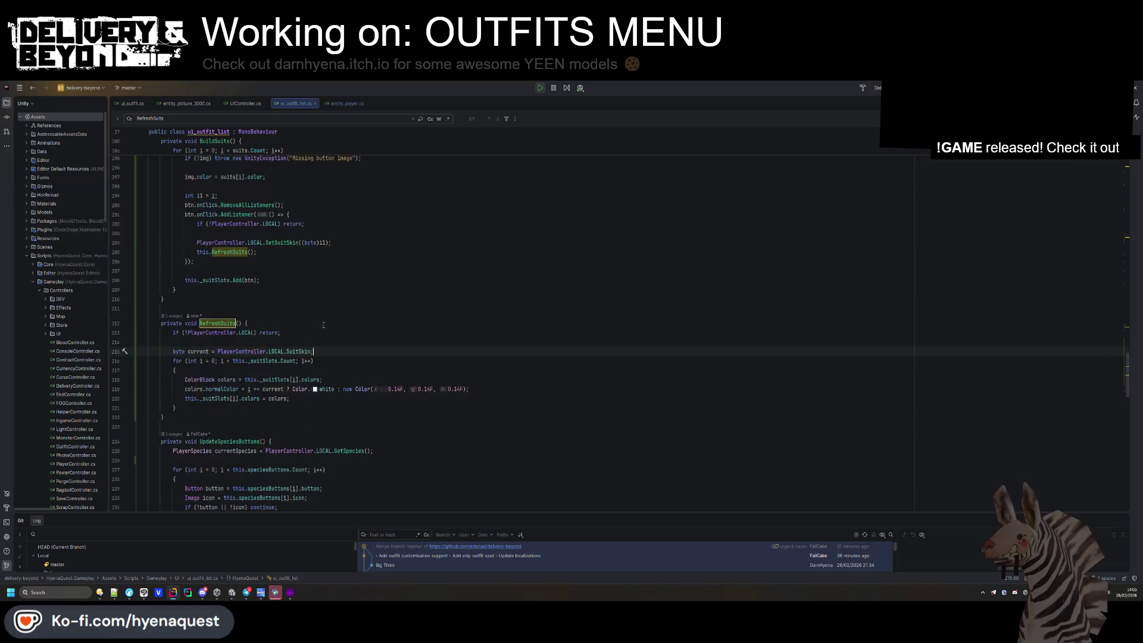
scroll(323, 325, up, 1)
click(320, 379)
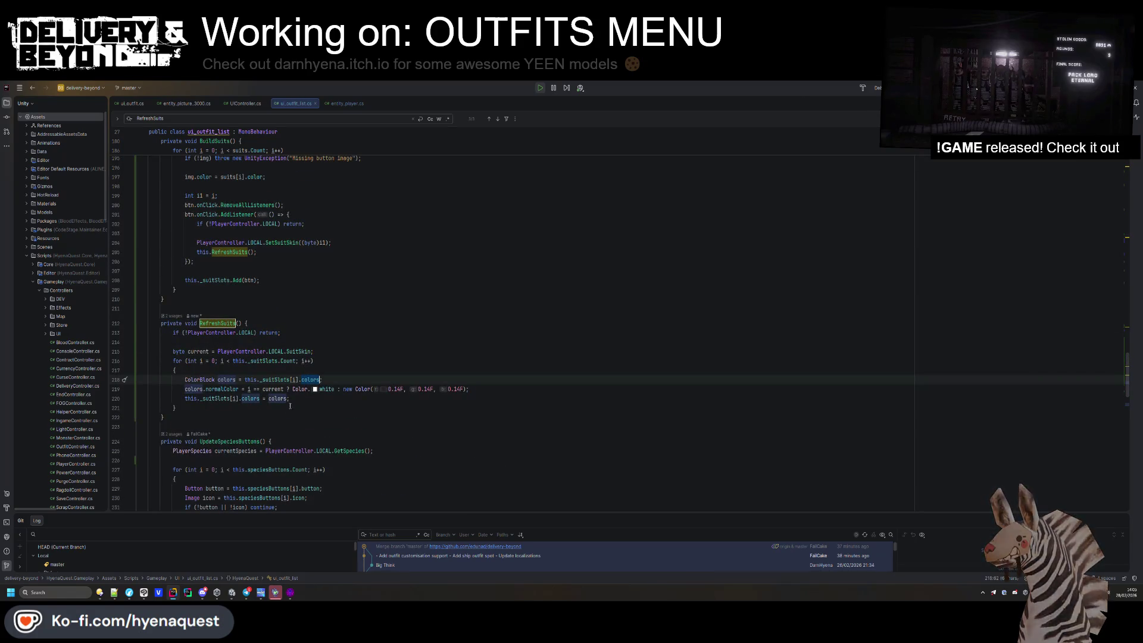
scroll(298, 404, down, 3)
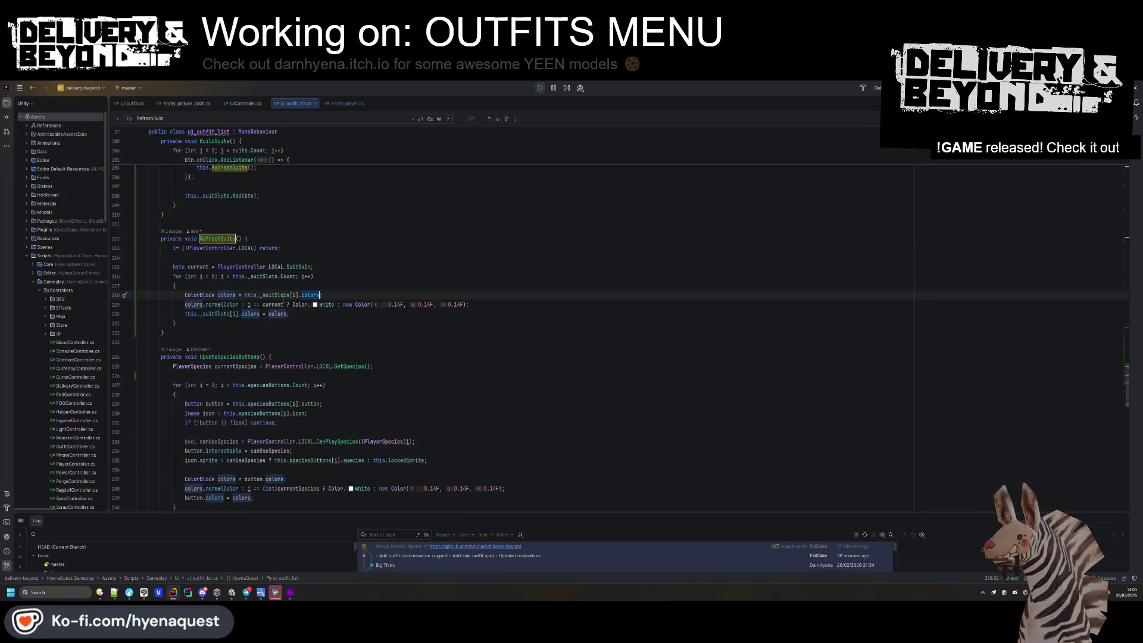
scroll(255, 358, up, 7)
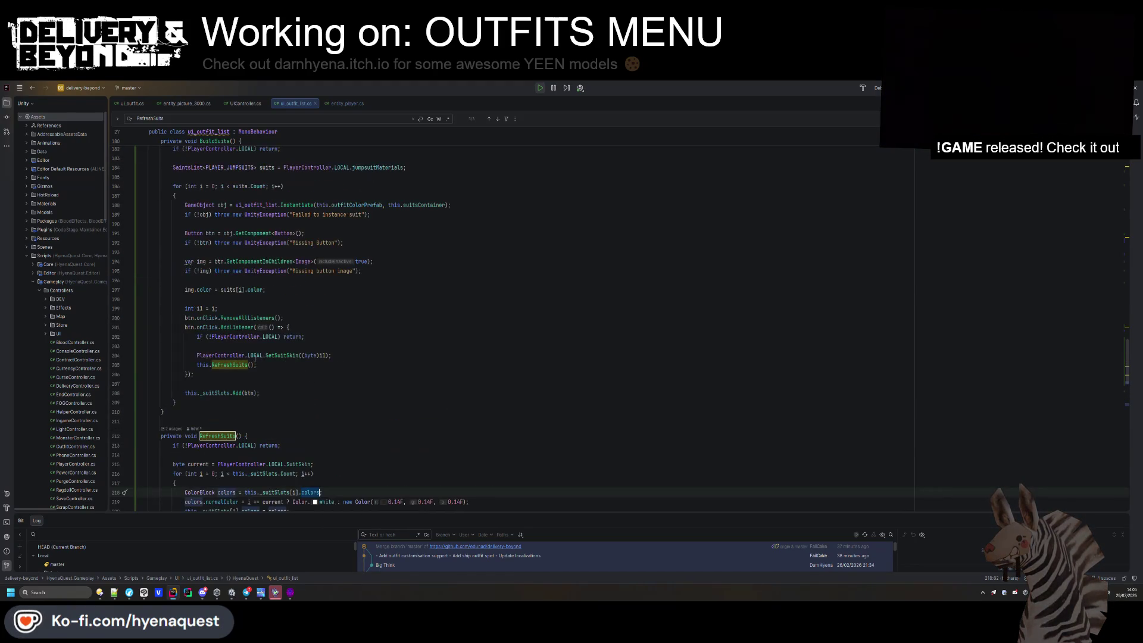
scroll(255, 358, up, 4)
click(276, 403)
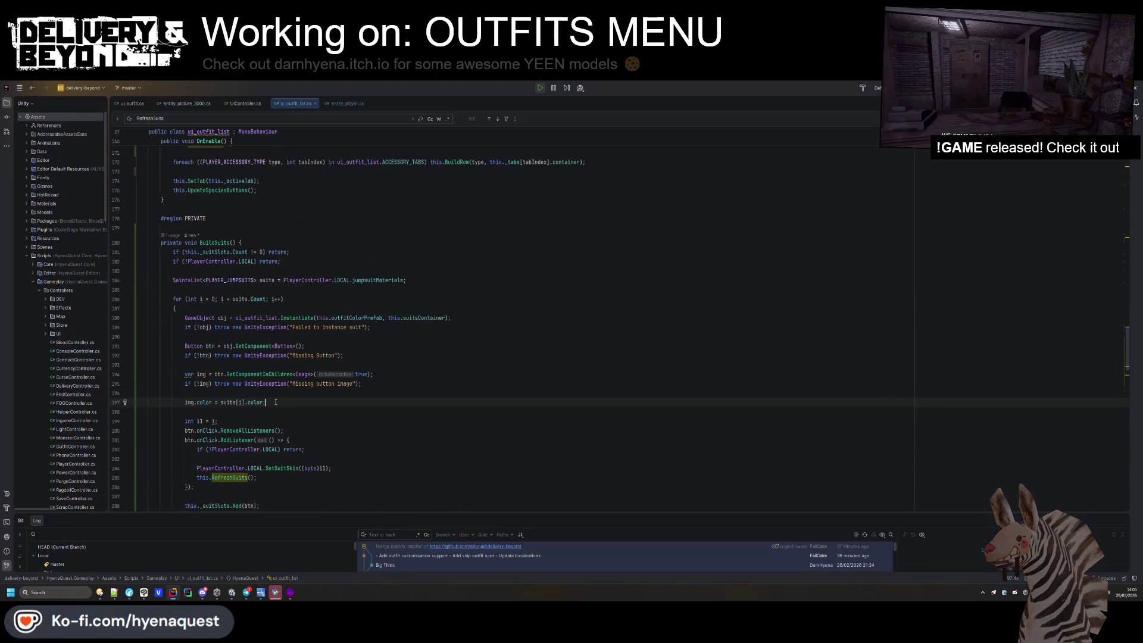
scroll(275, 402, down, 3)
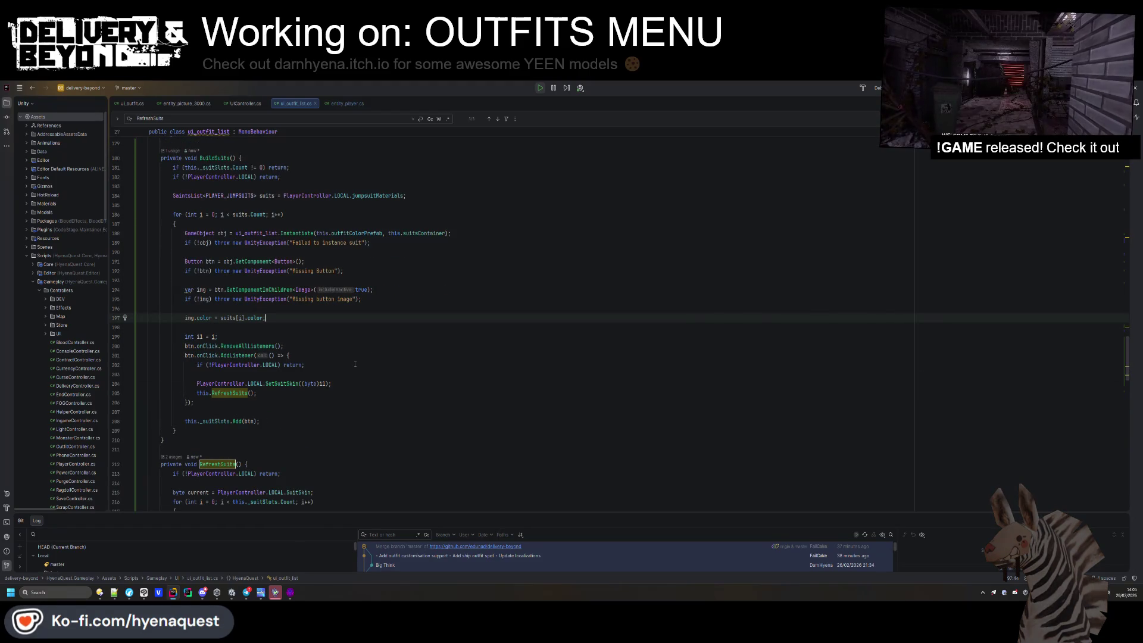
key(Return)
scroll(355, 363, down, 5)
Paste this.RefreshSuits(); on a new line after the for-loop in BuildSuits.
drag(290, 408, 335, 392)
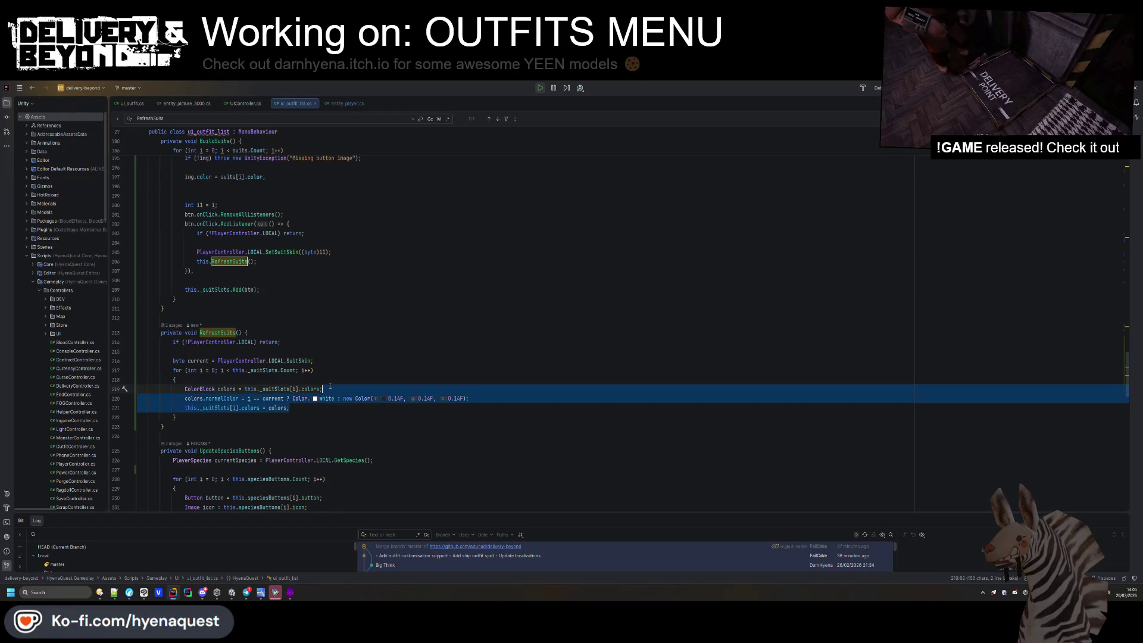
scroll(359, 350, up, 3)
drag(360, 350, 333, 337)
click(206, 376)
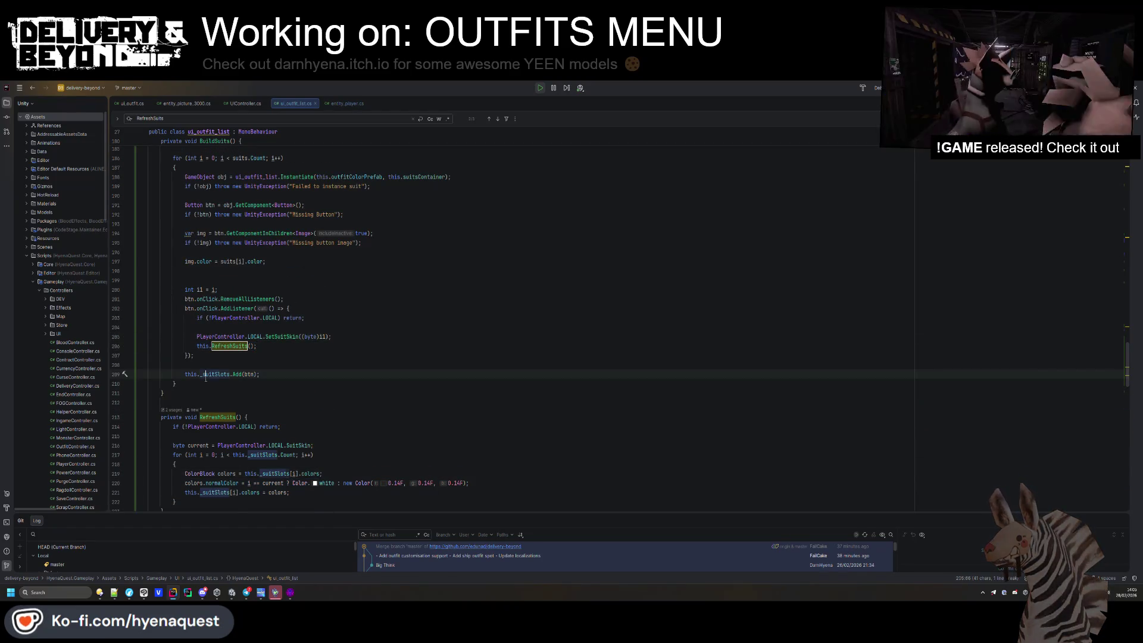
click(229, 384)
key(Return)
key(ctrl+v)
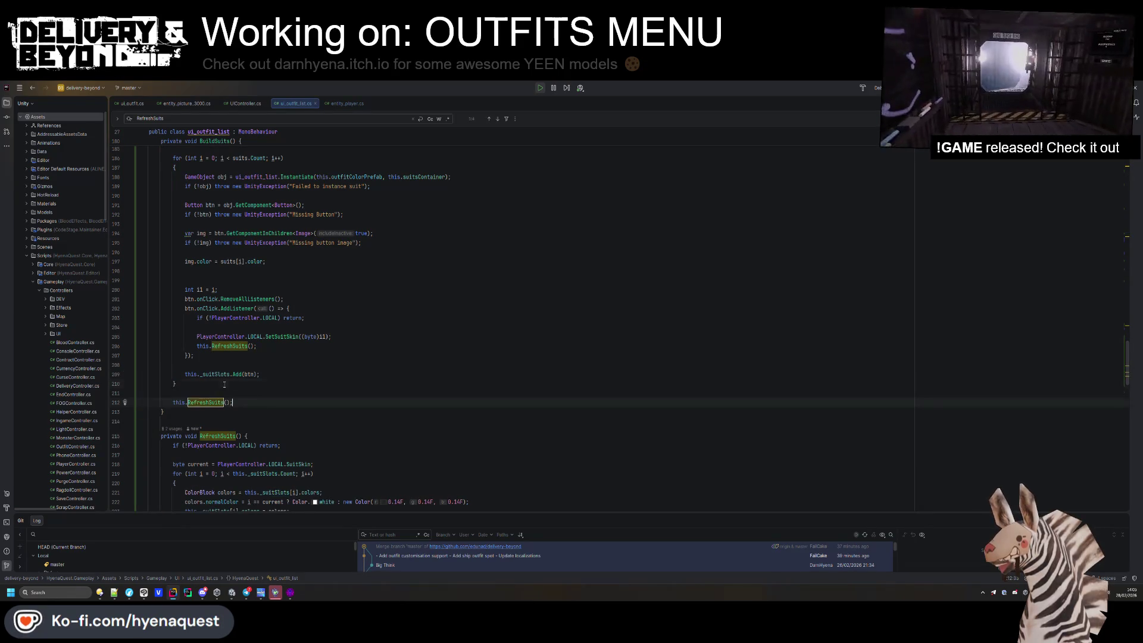
Delete the RefreshSuits call from OnEnable and tidy the surrounding blank lines.
scroll(225, 384, up, 12)
click(231, 440)
click(270, 337)
key(ctrl+y)
key(Up)
key(Up)
key(ctrl+y)
click(247, 331)
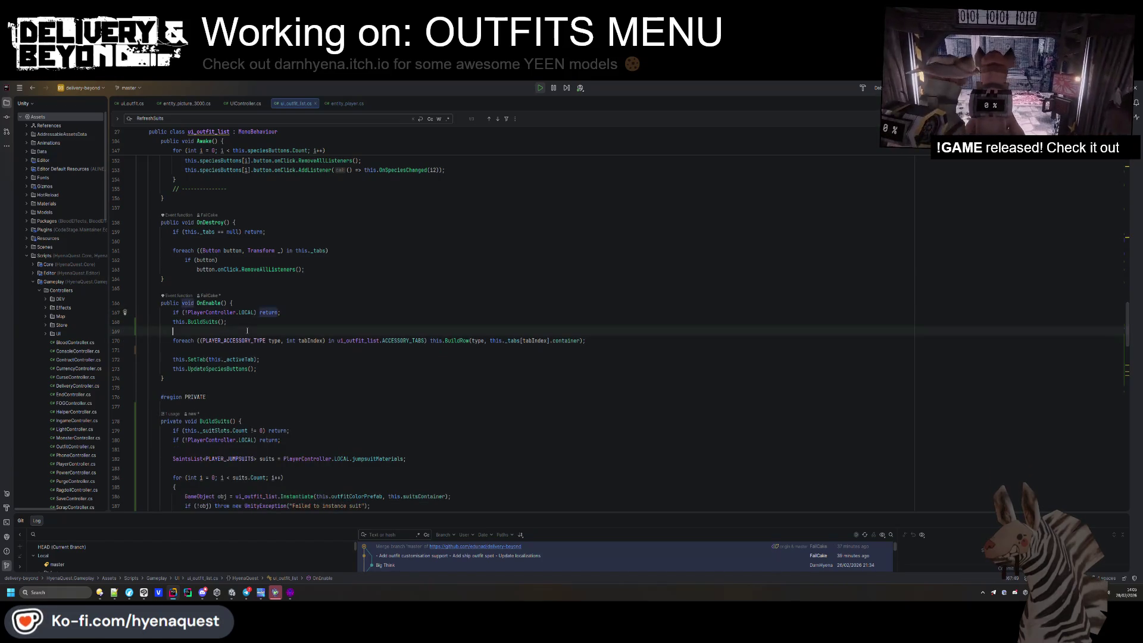
key(ctrl+z)
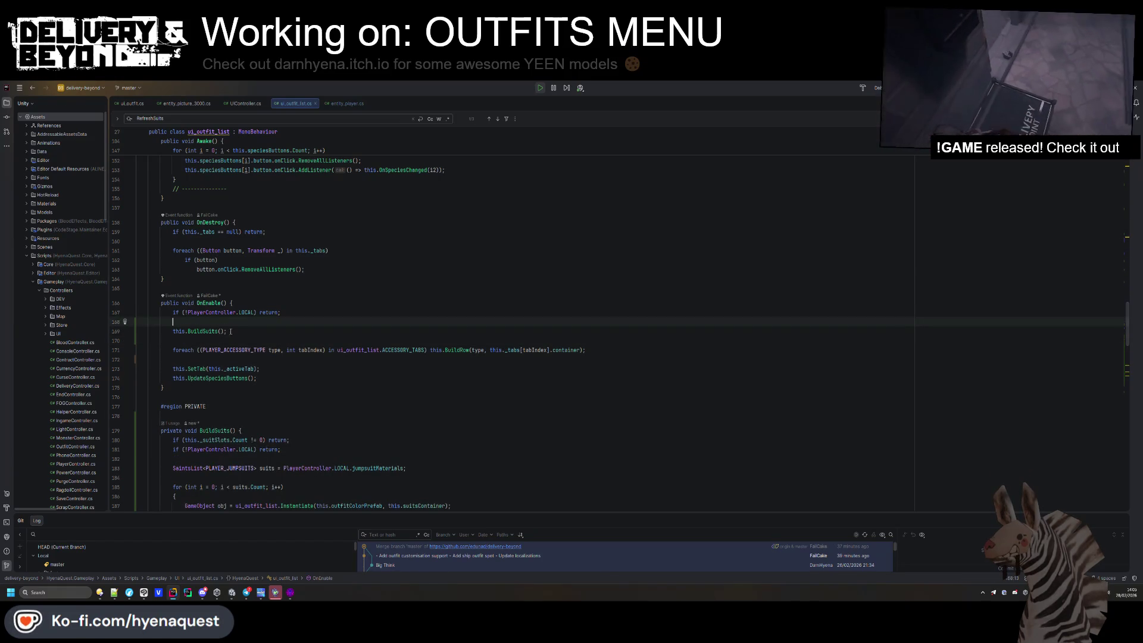
drag(229, 331, 240, 322)
key(Down)
key(Down)
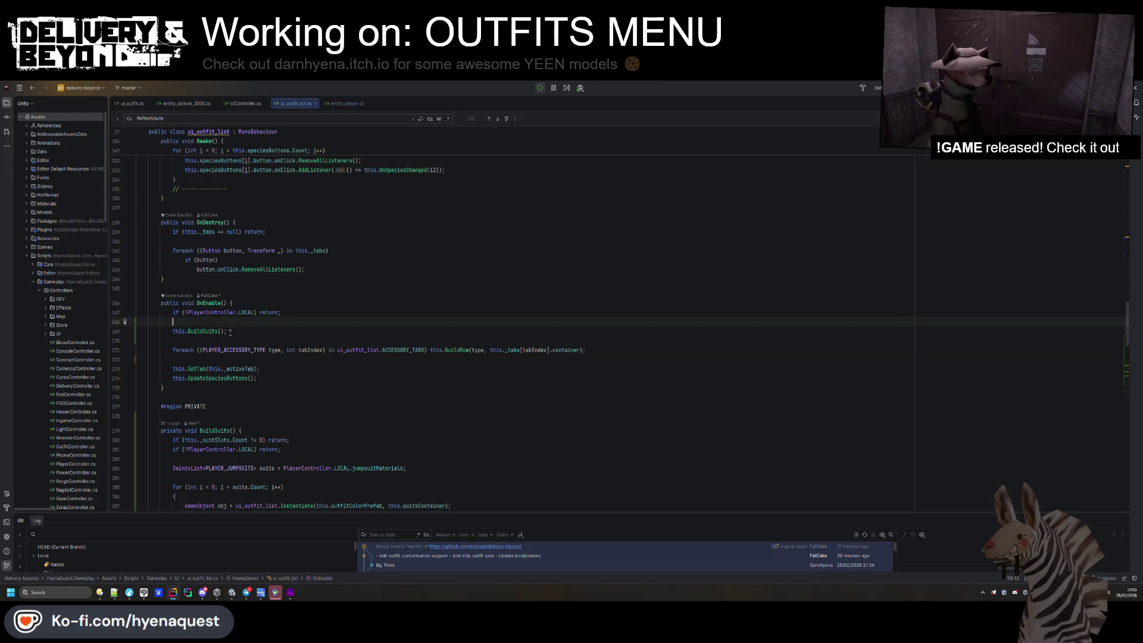
key(ctrl+y)
key(Up)
key(Up)
Remove the extra blank line after img.color and reformat the whole file.
key(F3)
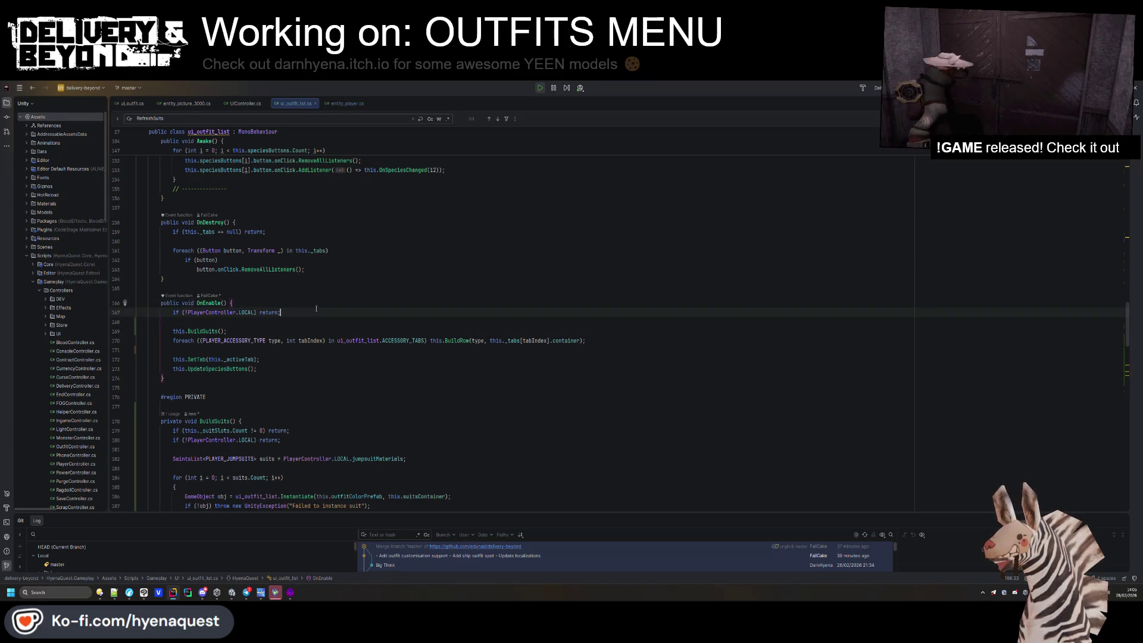
click(188, 252)
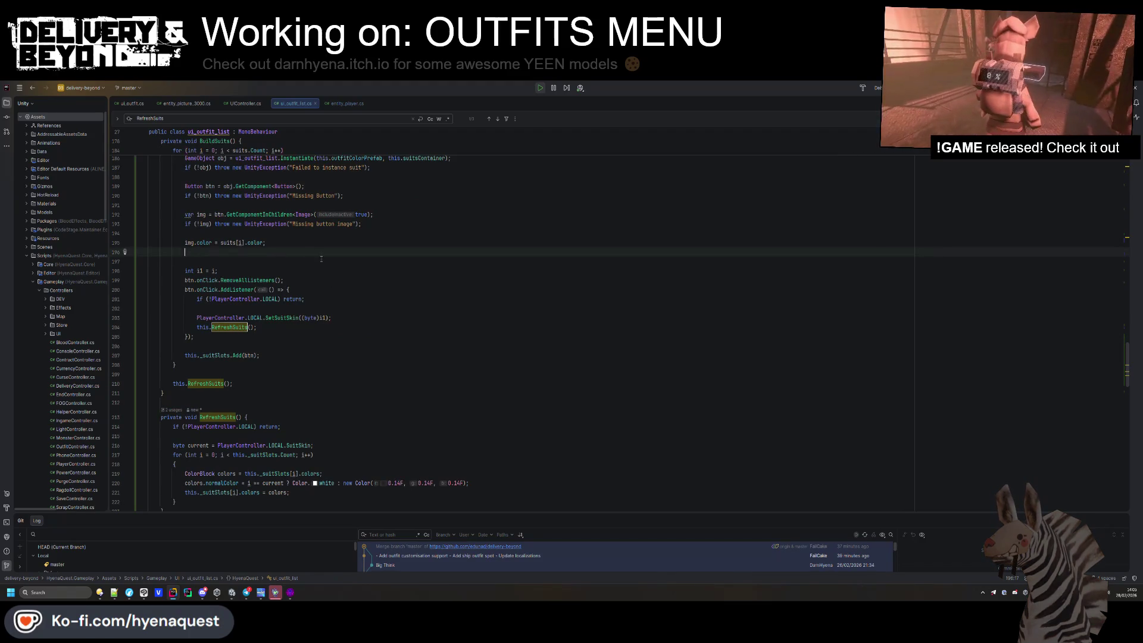
key(ctrl+y)
click(366, 271)
key(ctrl+a)
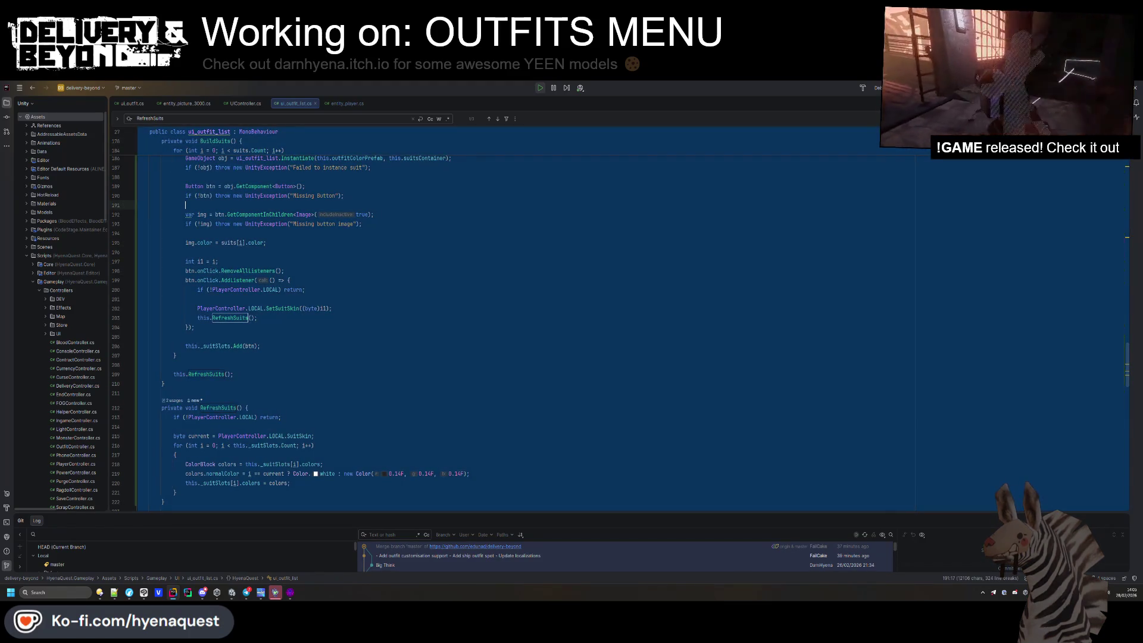
key(Page_Down)
key(Page_Down)
key(Page_Down)
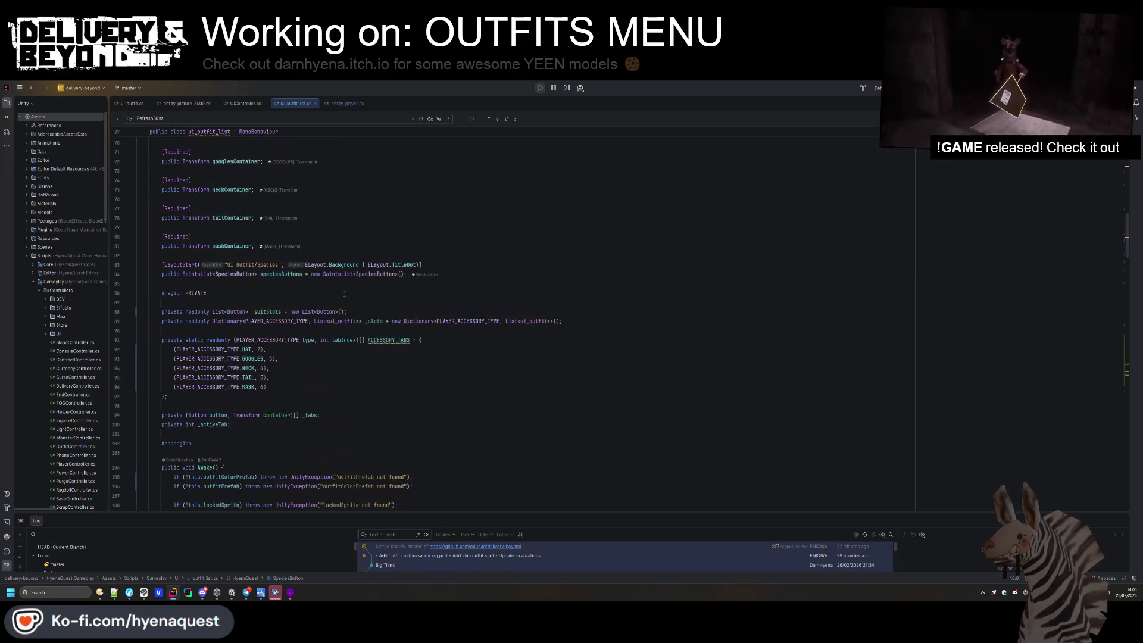
scroll(345, 297, down, 20)
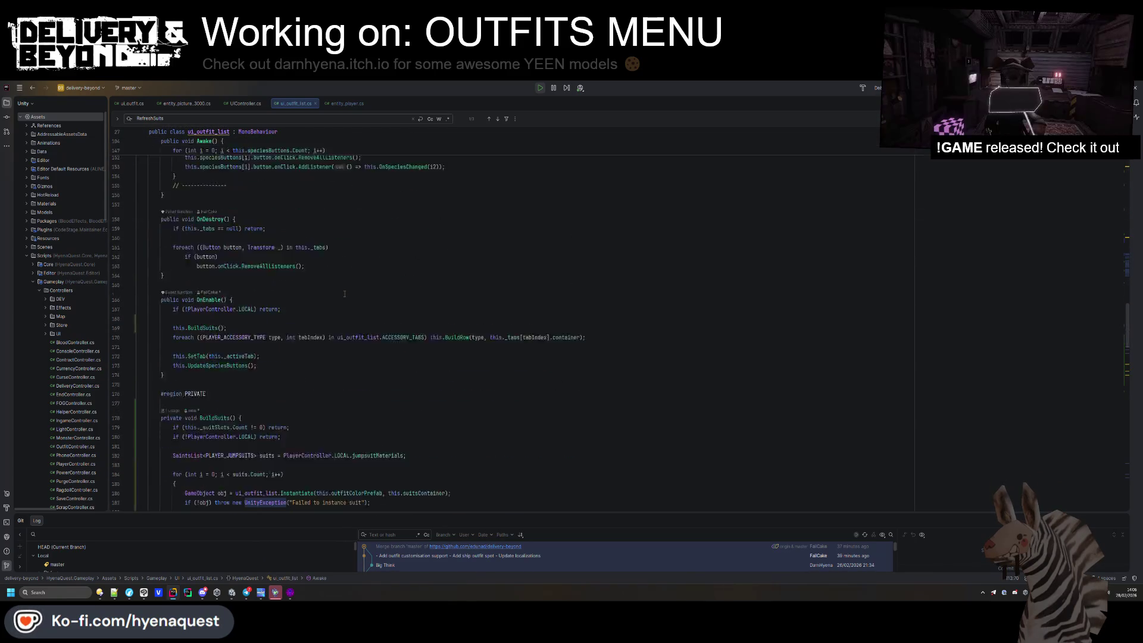
scroll(344, 284, down, 7)
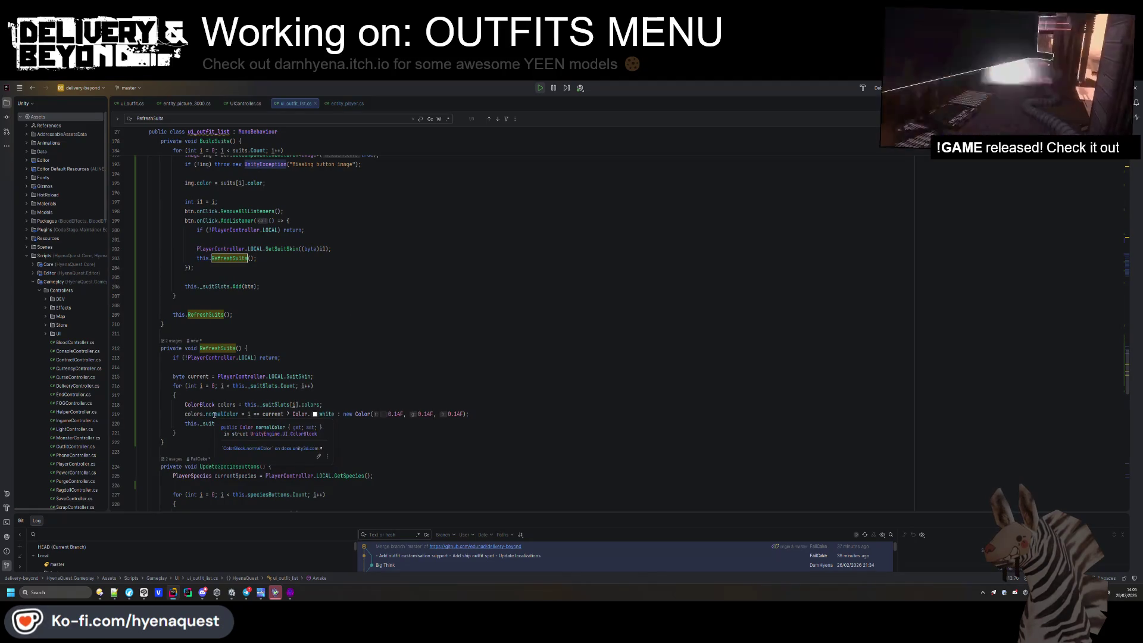
scroll(239, 389, up, 5)
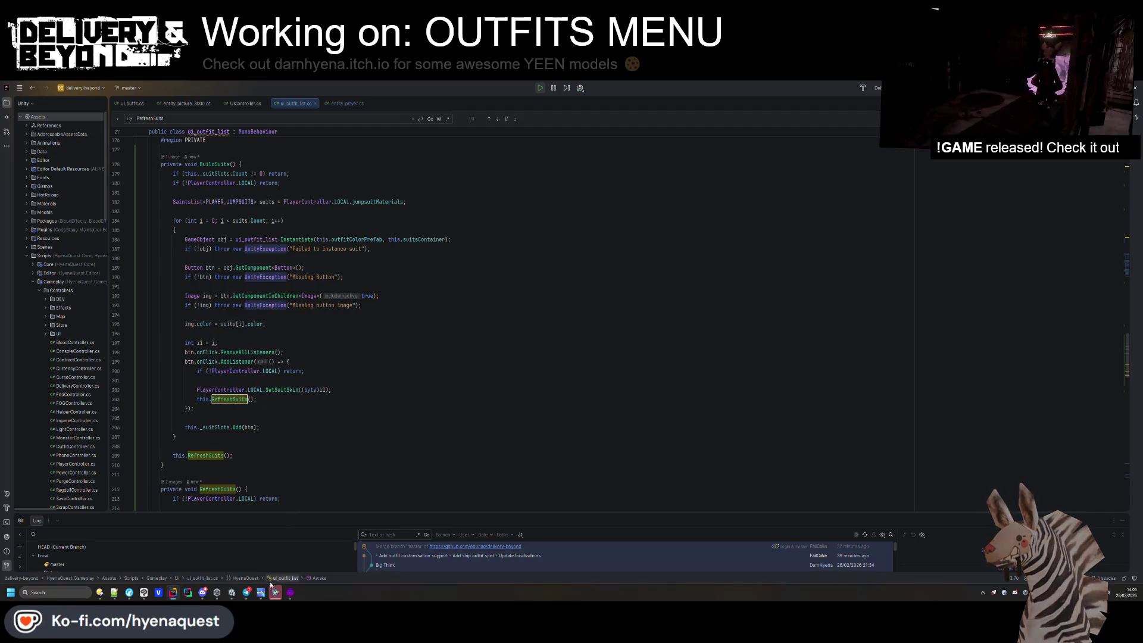
click(233, 593)
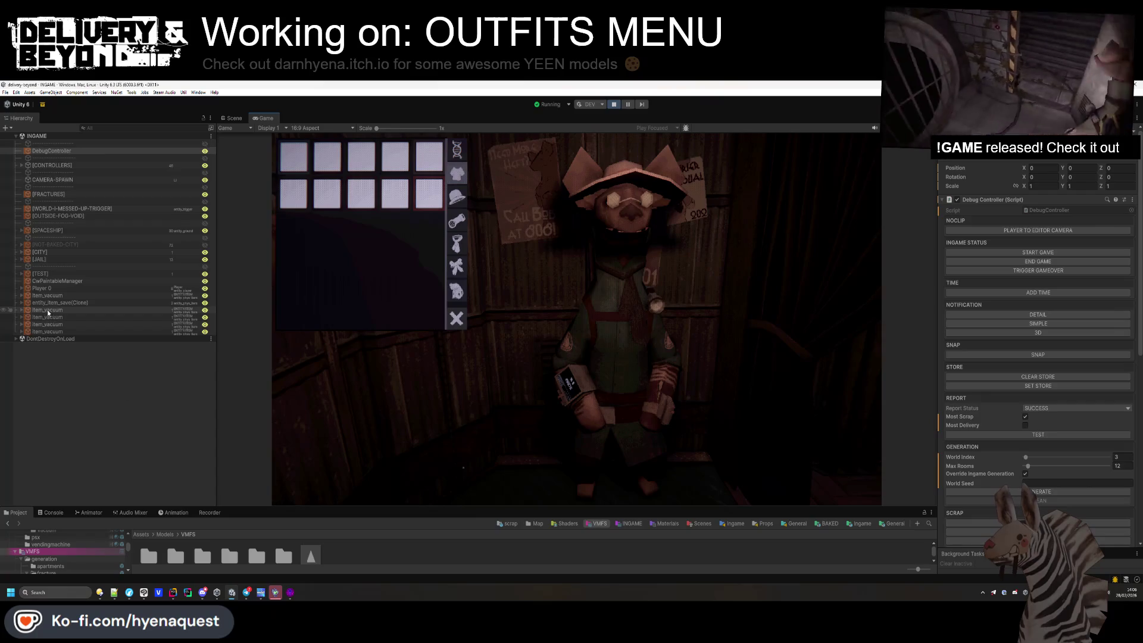
Frame the spaceship in the Scene view and select the first outfit slot's ICON child.
click(238, 119)
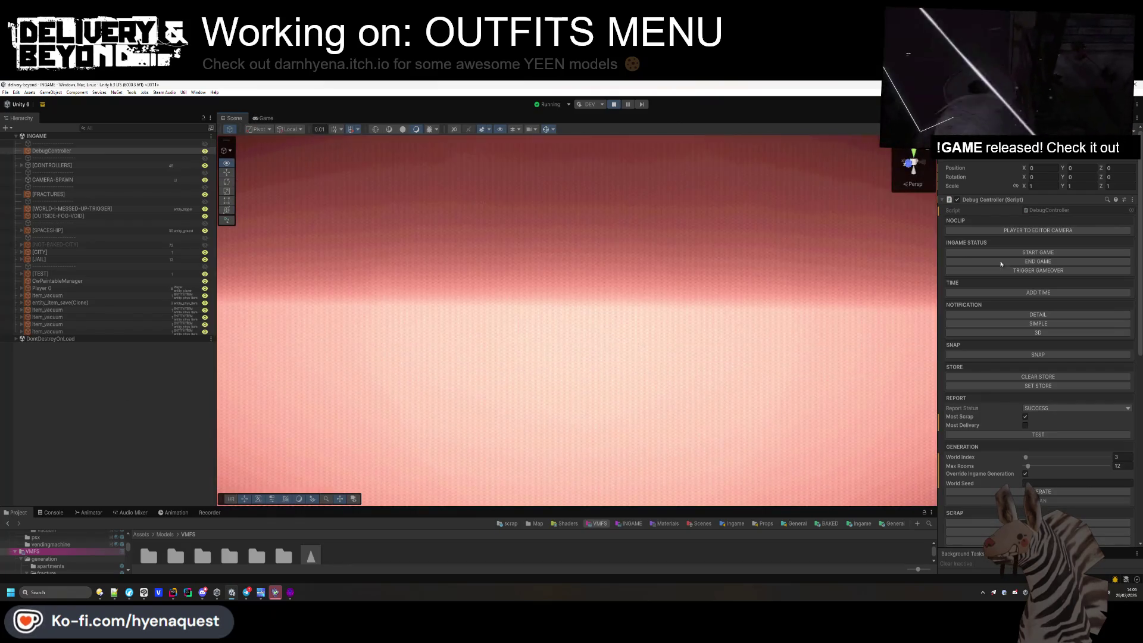
mouse_move(536, 268)
mouse_down()
mouse_move(247, 240)
mouse_move(584, 279)
mouse_up()
double_click(52, 231)
click(66, 395)
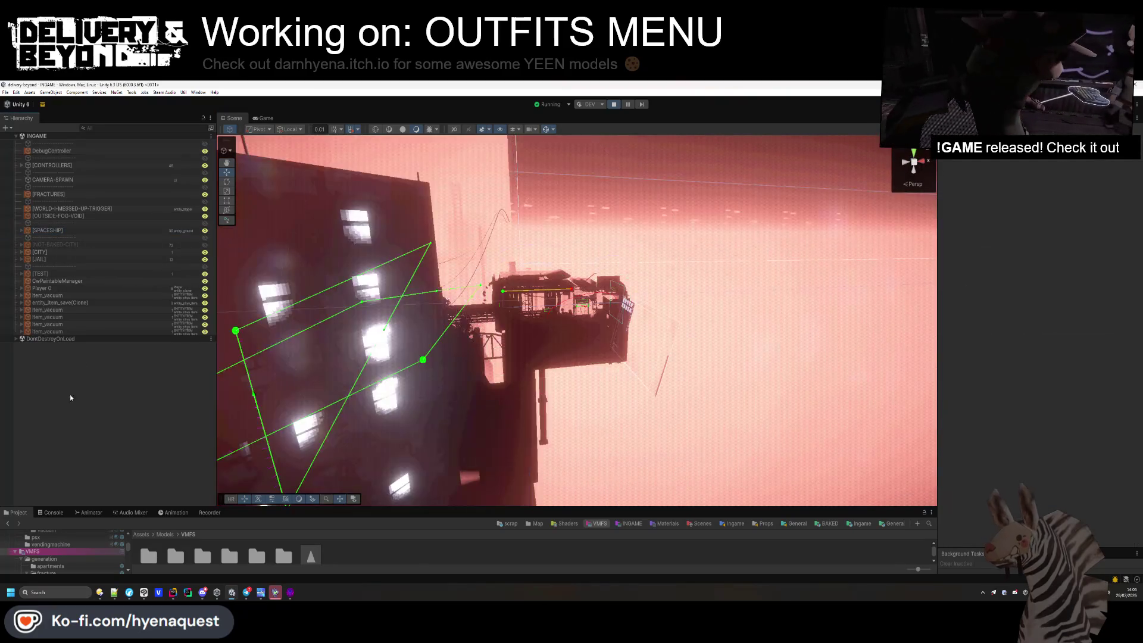
scroll(803, 342, up, 5)
scroll(803, 342, down, 3)
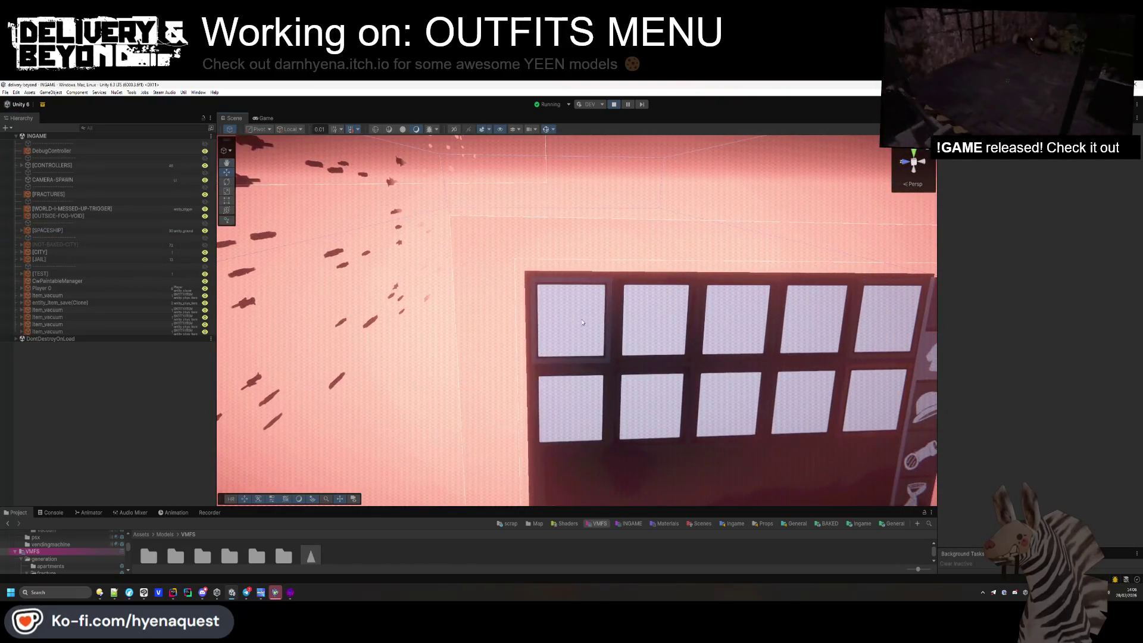
click(560, 343)
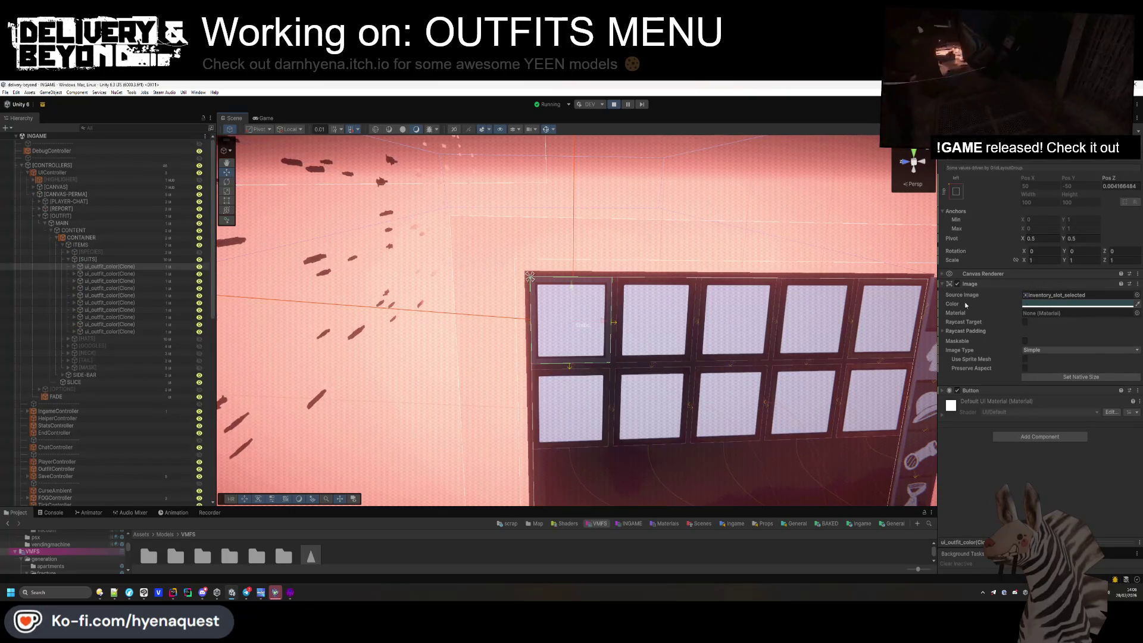
click(74, 267)
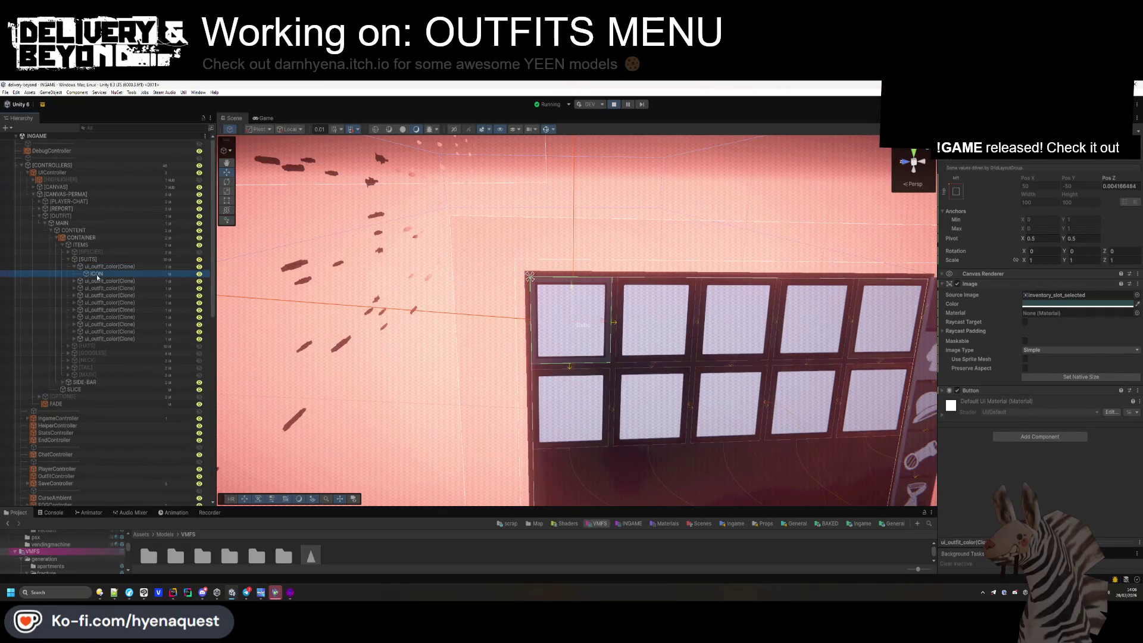
Tint the ICON image dark green, leave its material unchanged, and stop the game.
click(1042, 297)
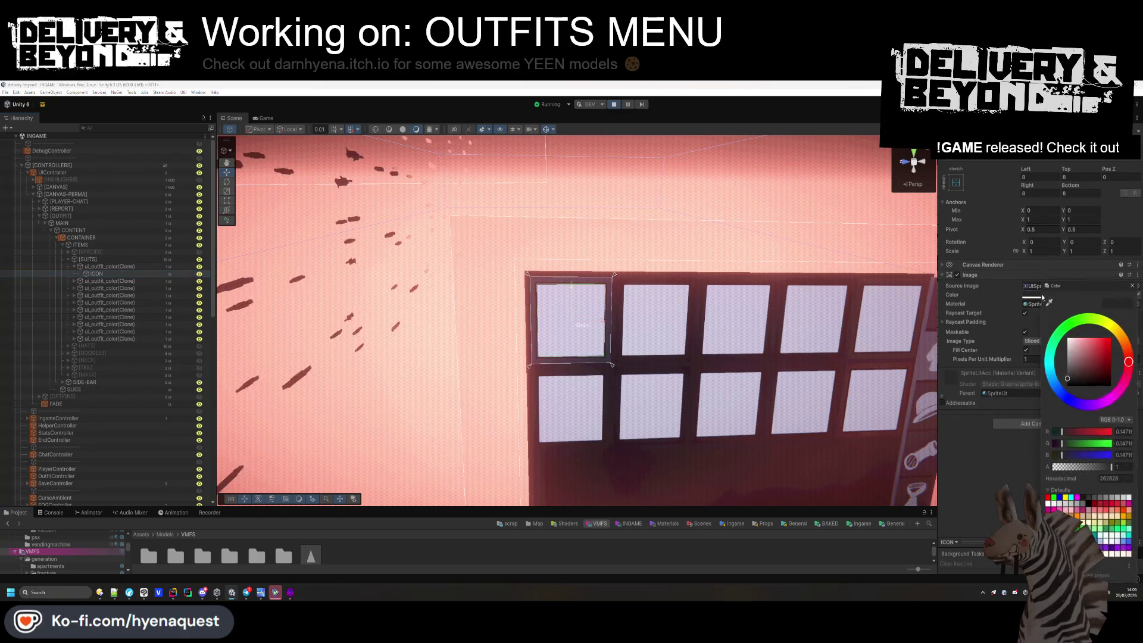
drag(1101, 350, 1119, 335)
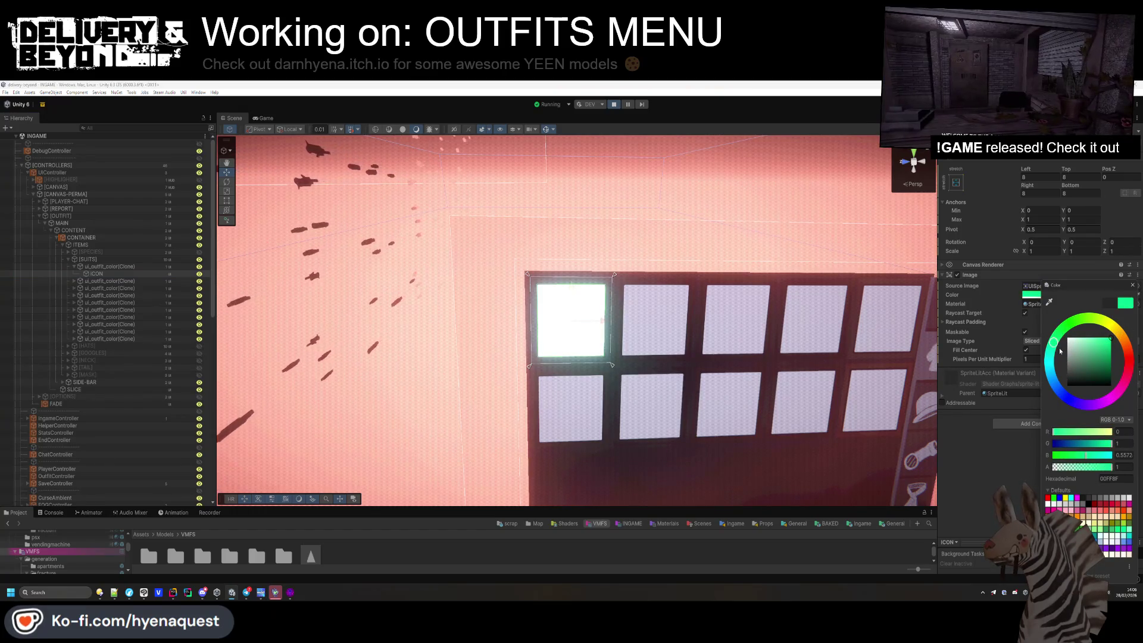
drag(1107, 358, 1127, 384)
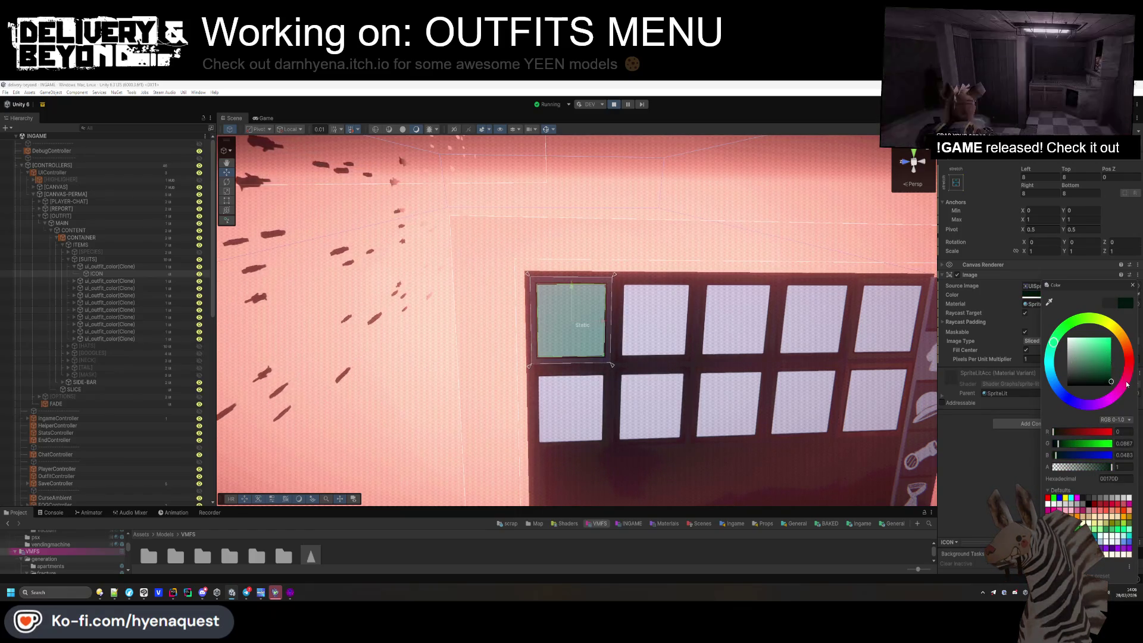
click(1001, 454)
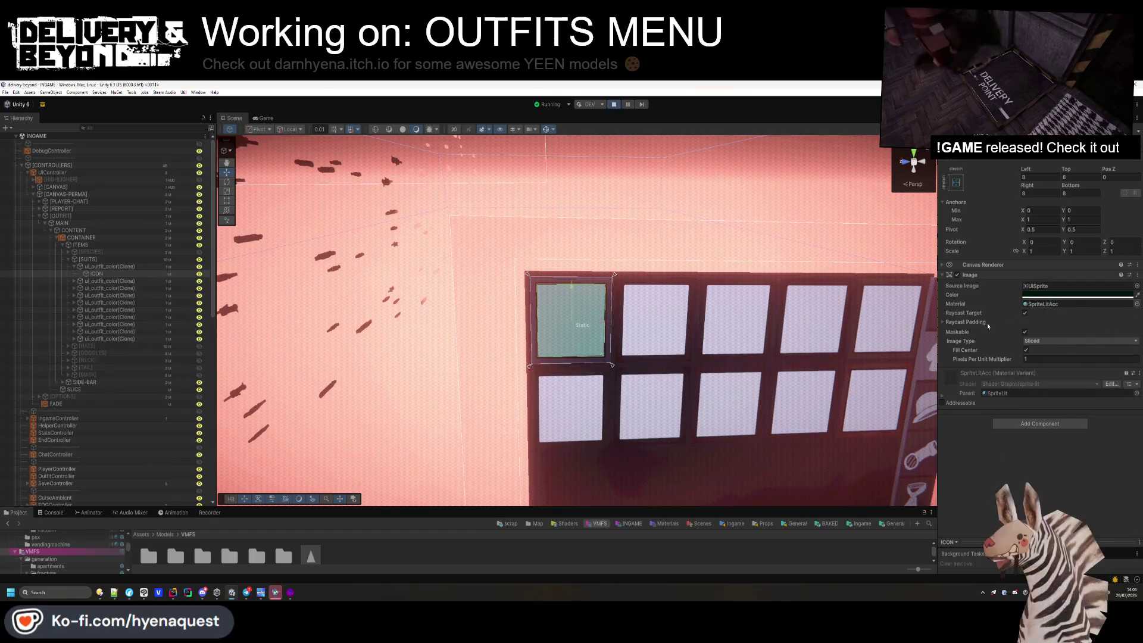
click(1136, 304)
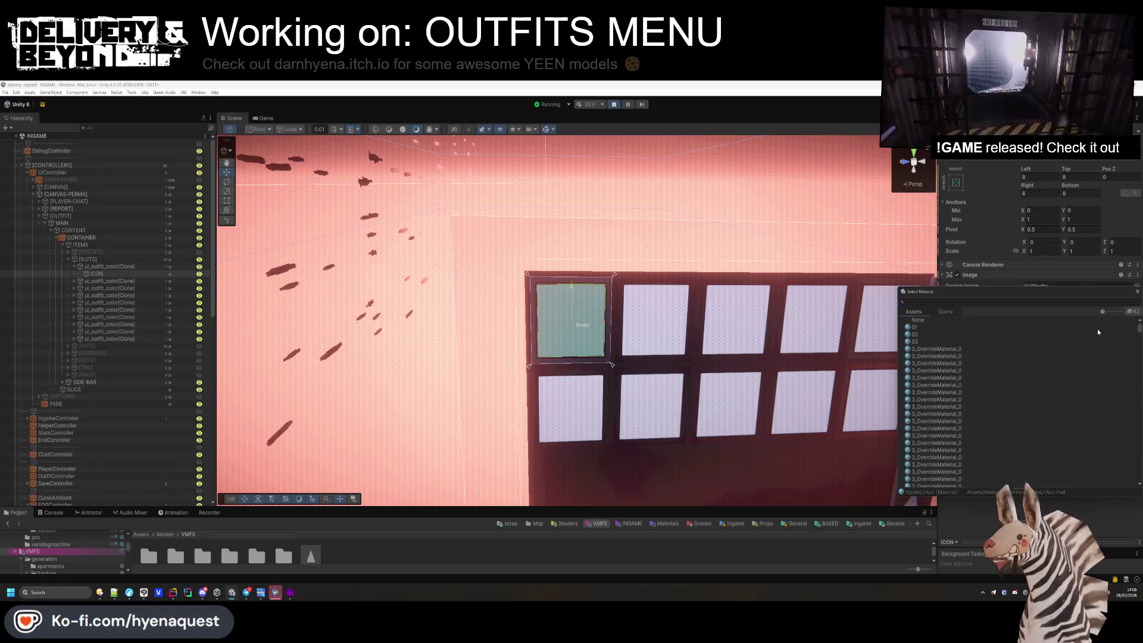
key(Escape)
click(1049, 295)
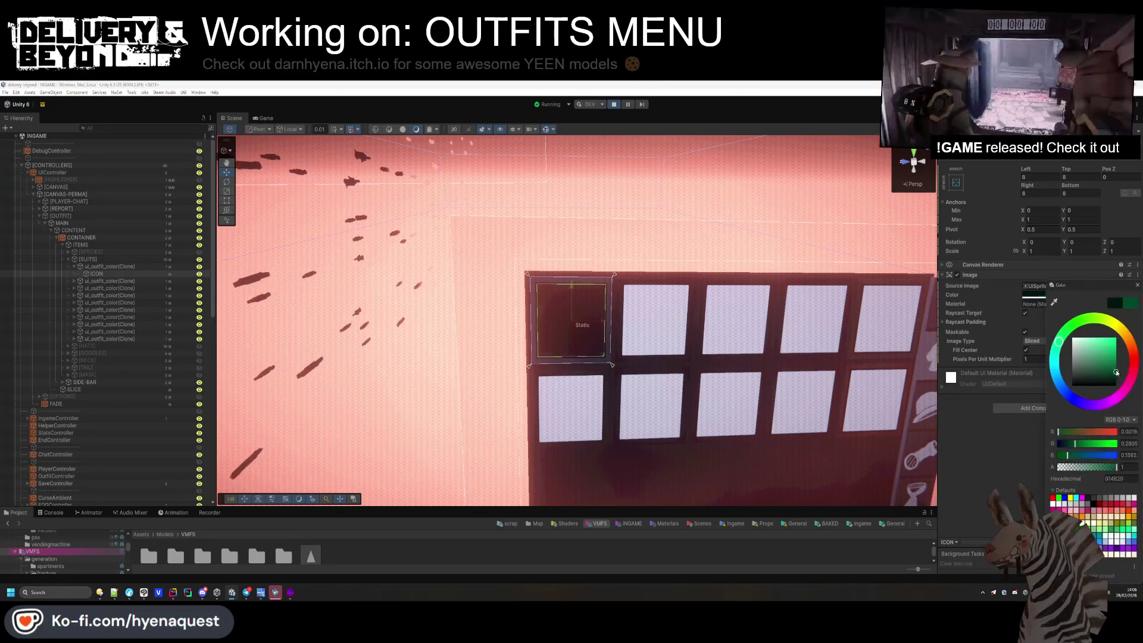
click(1066, 431)
click(1007, 470)
click(533, 483)
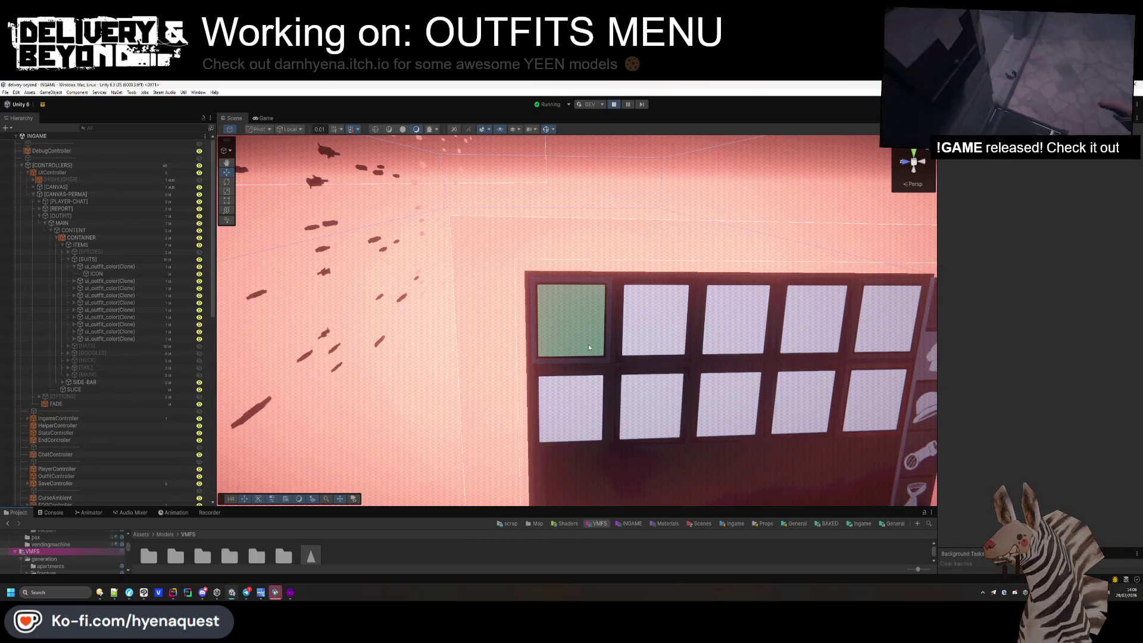
click(613, 105)
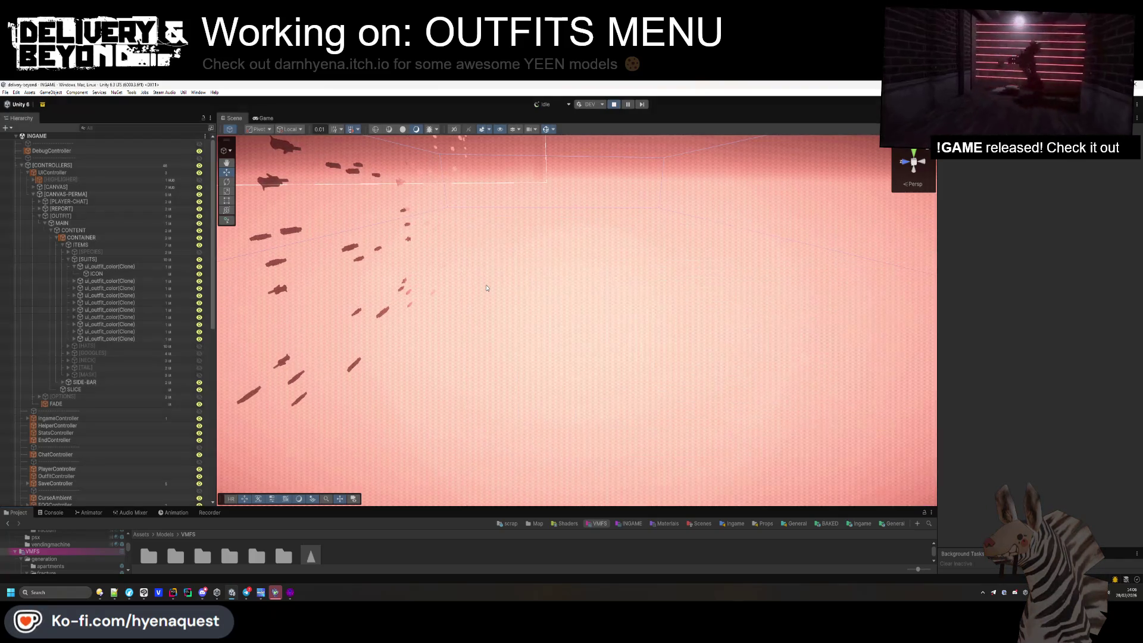
Open the ui_outfit_color prefab from the Templates/Ingame/UI folder.
drag(412, 509, 417, 437)
click(861, 453)
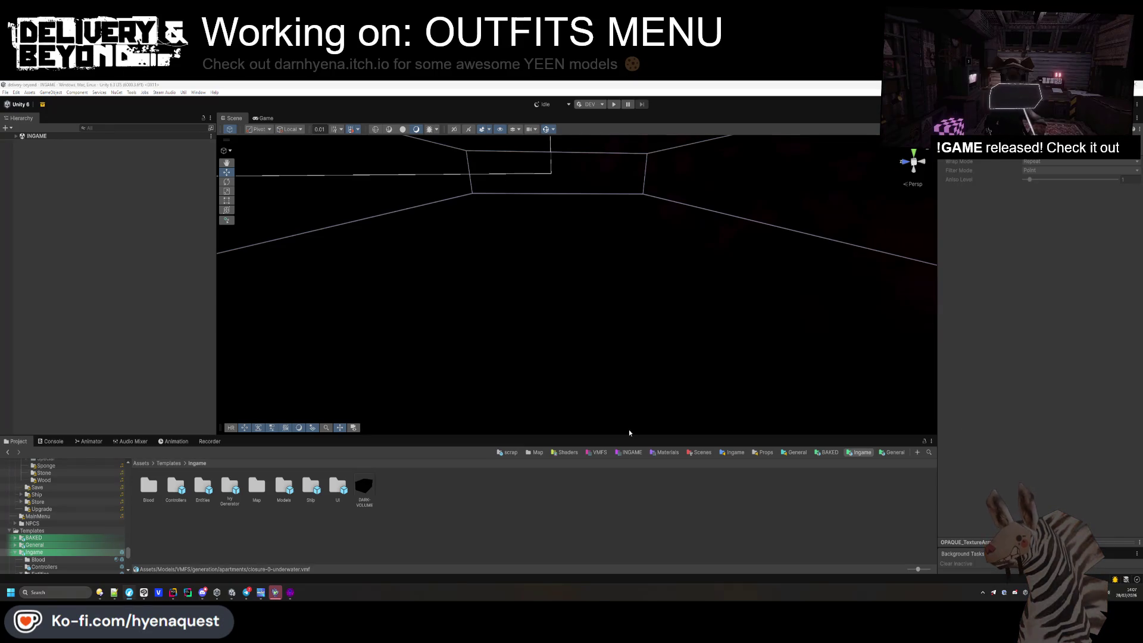
click(361, 538)
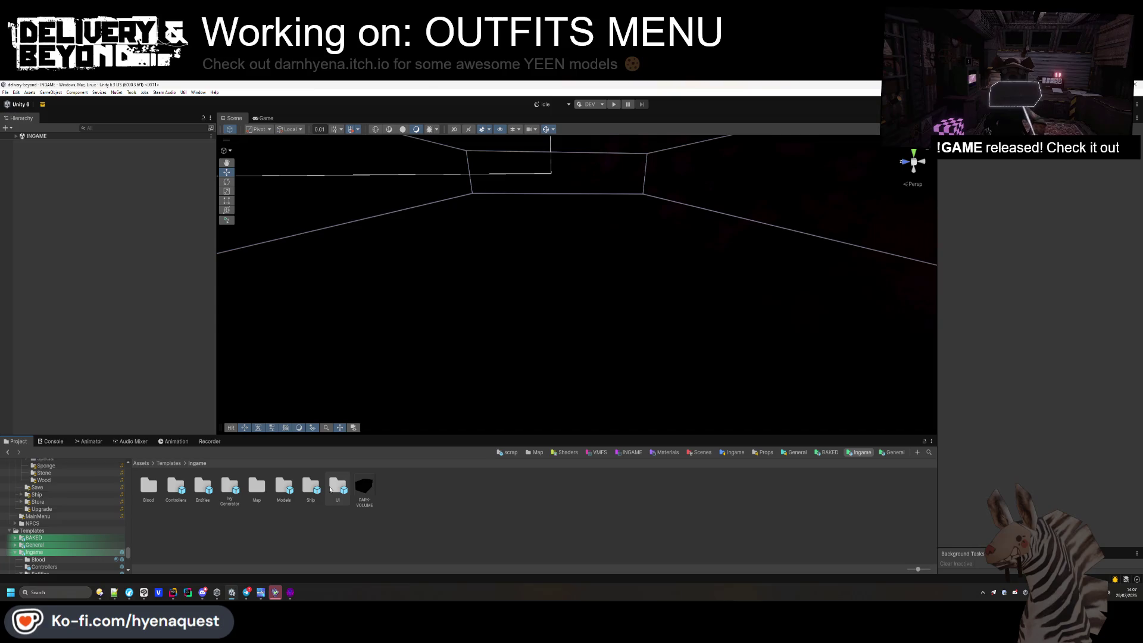
double_click(331, 490)
click(277, 492)
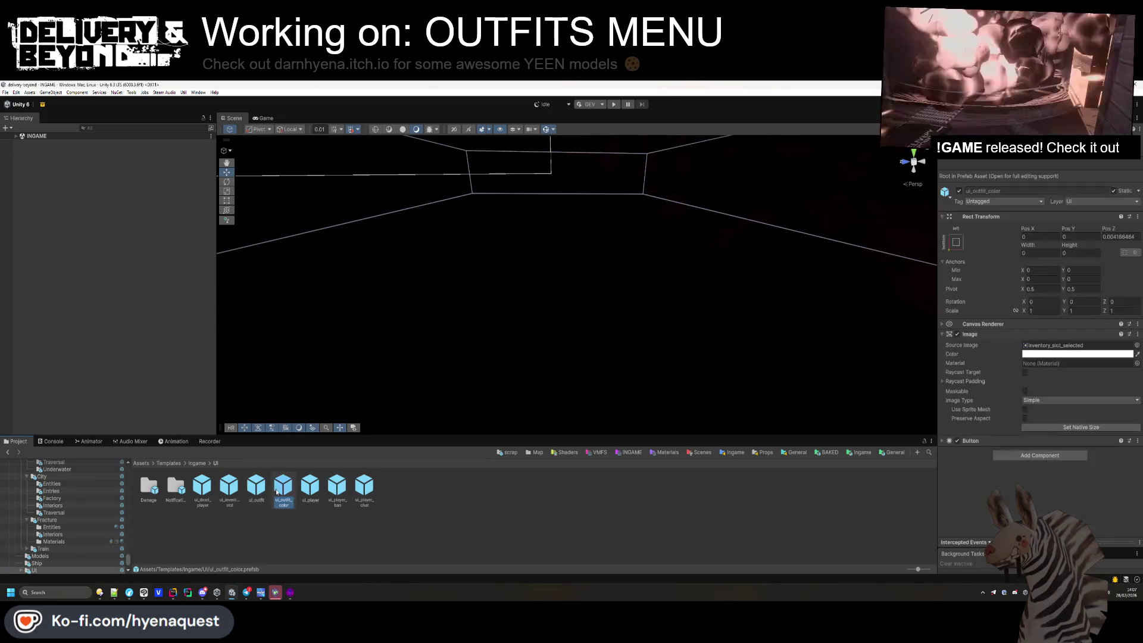
double_click(279, 492)
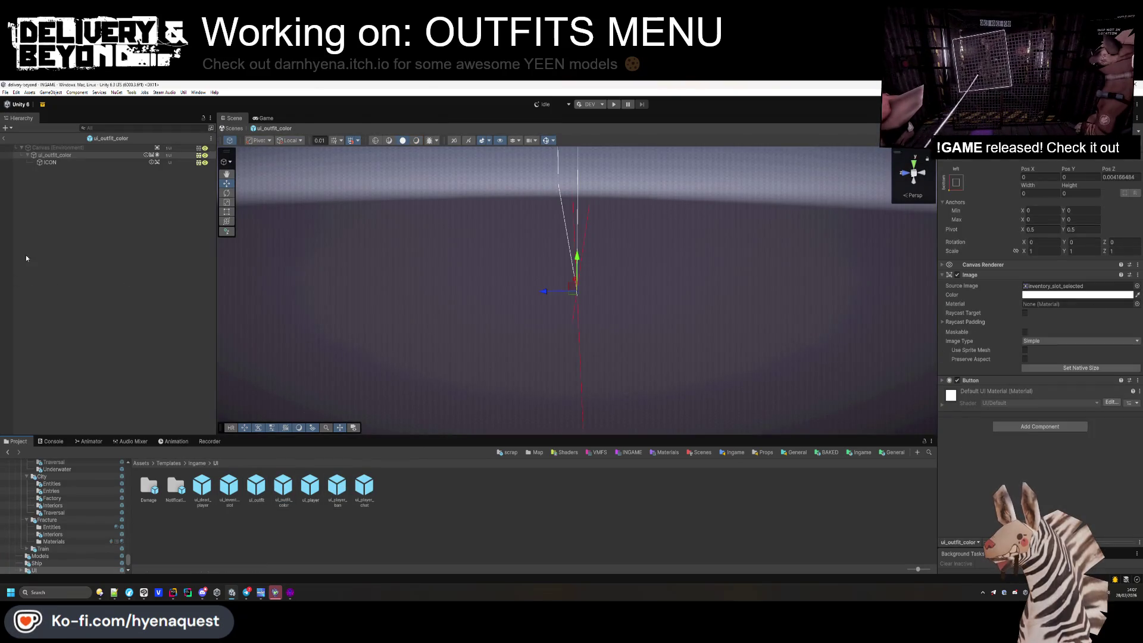
Set the ICON image colour to white, material to None, and check its Image Type.
click(54, 162)
click(1137, 294)
click(1120, 291)
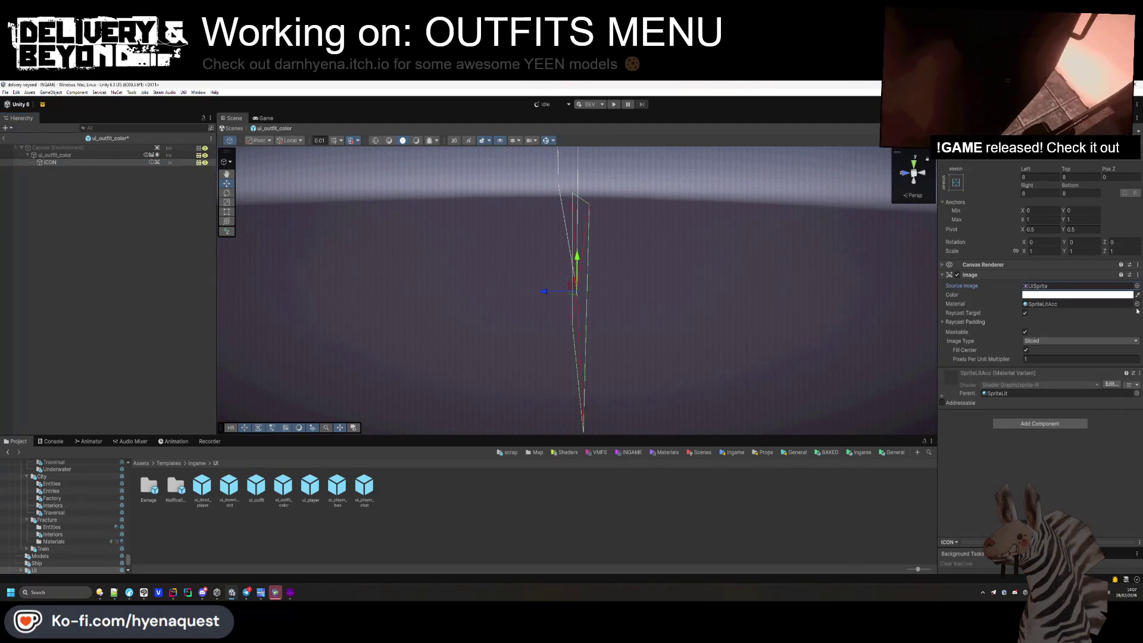
click(1137, 305)
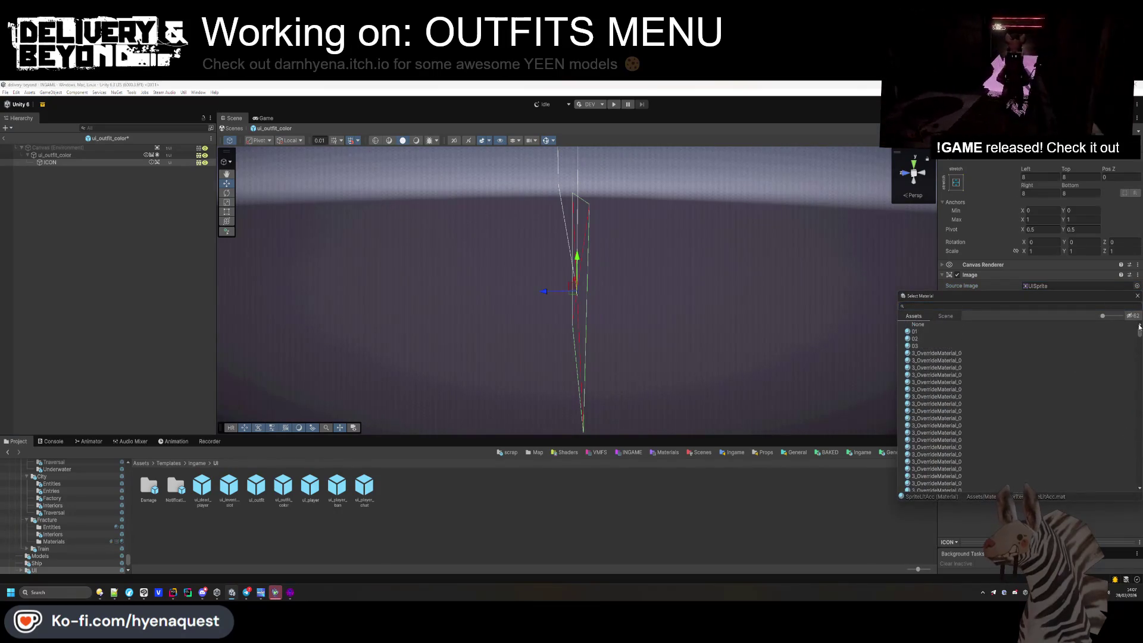
double_click(960, 325)
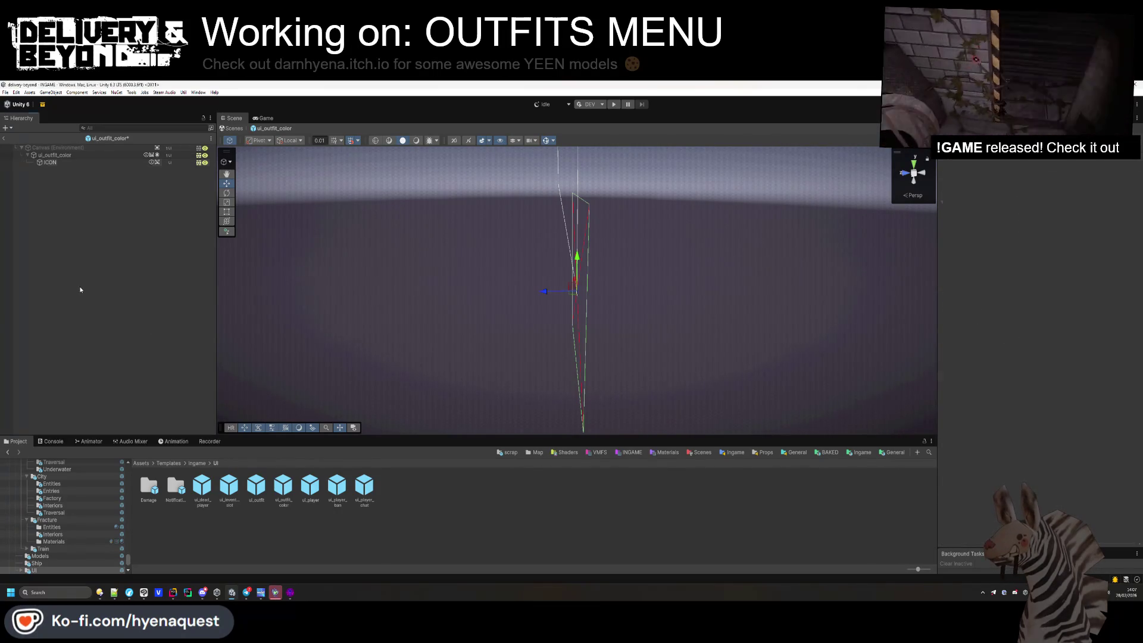
click(72, 162)
click(1072, 341)
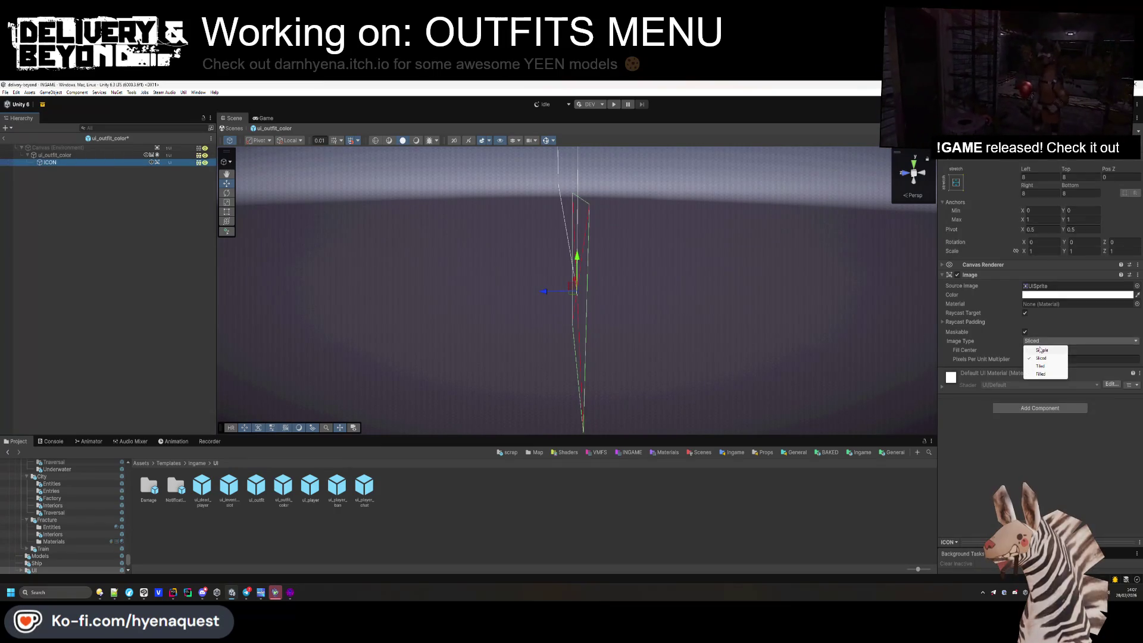
click(1036, 348)
click(153, 268)
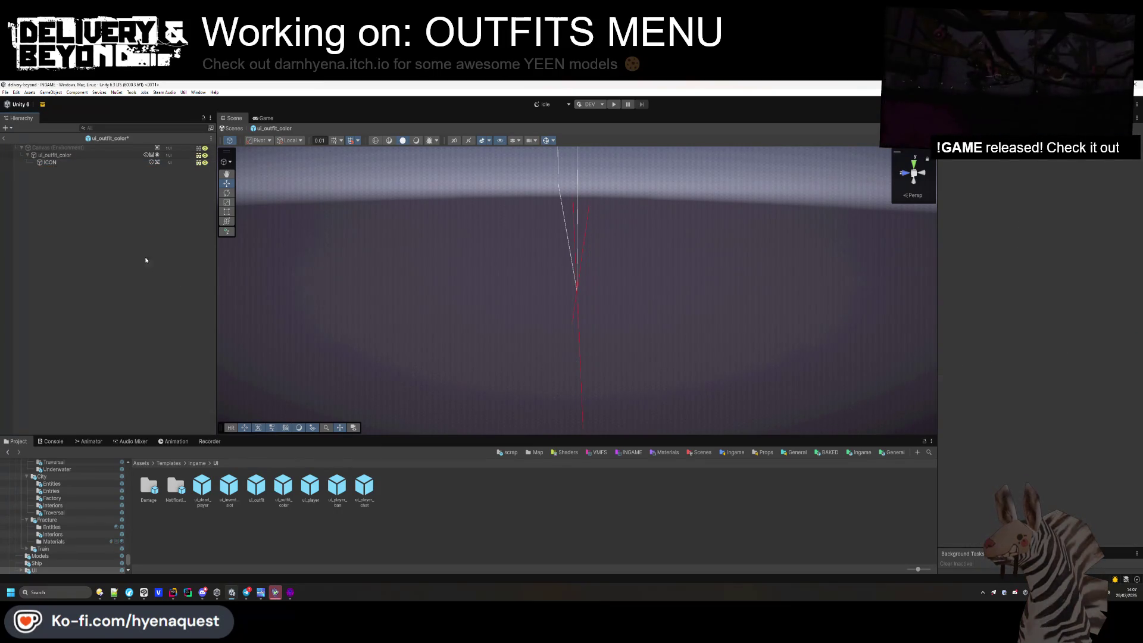
click(79, 155)
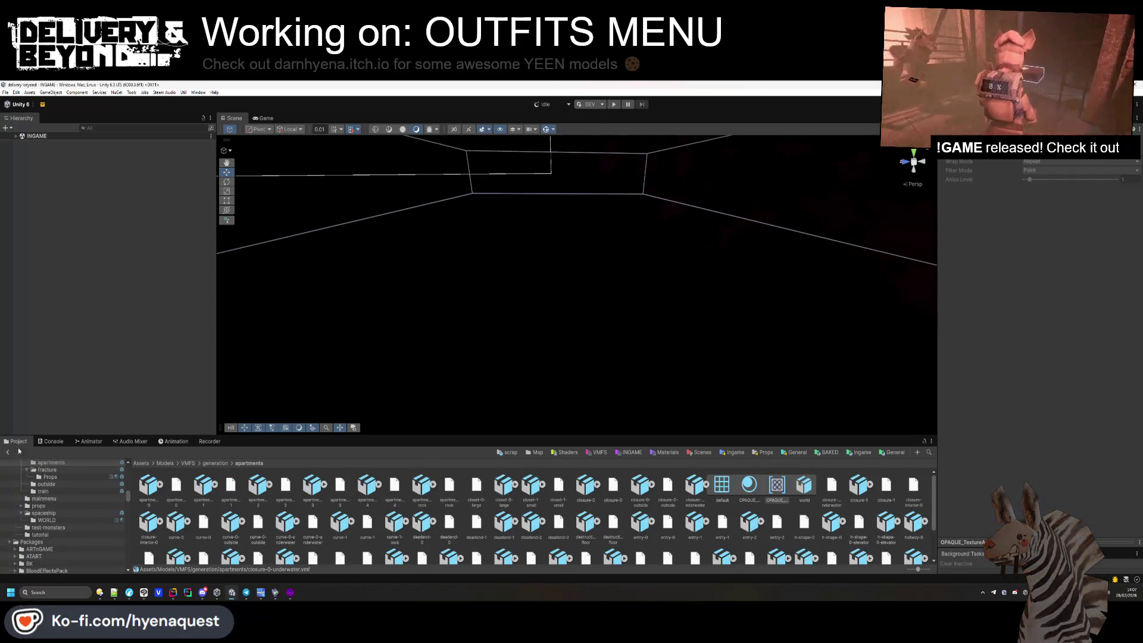
Run Steam Audio > Export Active Scene, then start the game with Play.
click(44, 513)
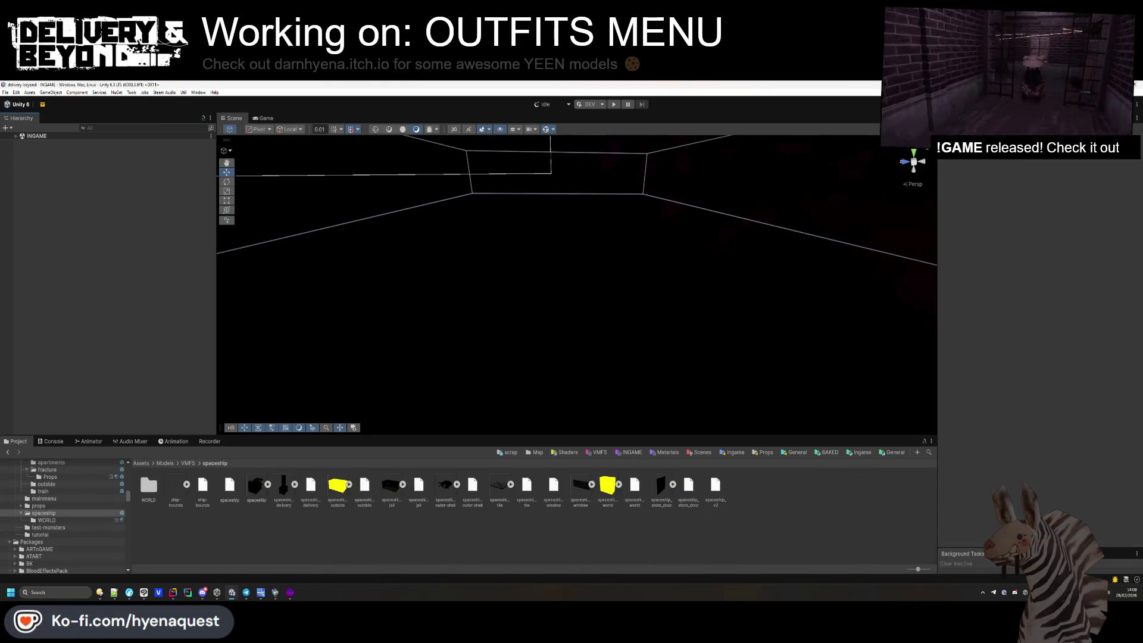
click(167, 92)
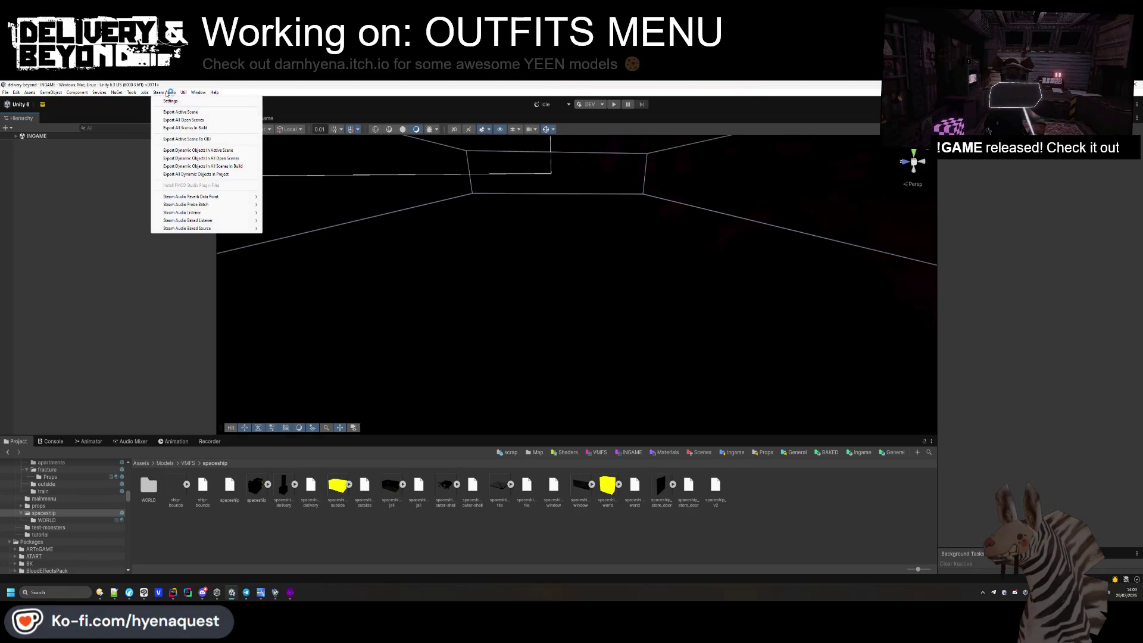
click(178, 112)
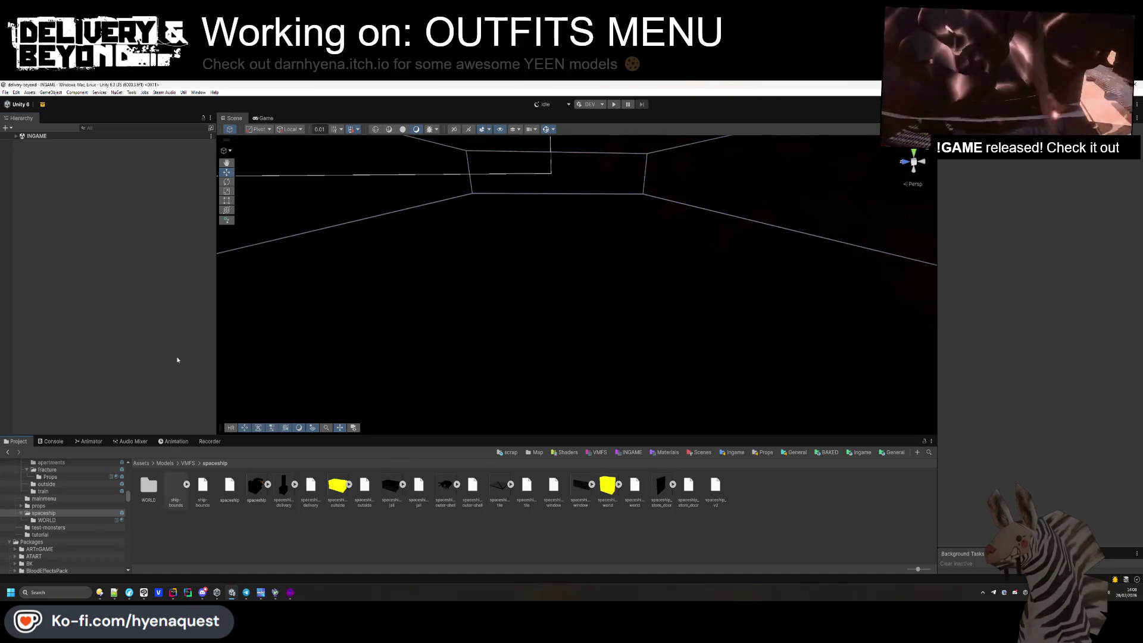
click(614, 104)
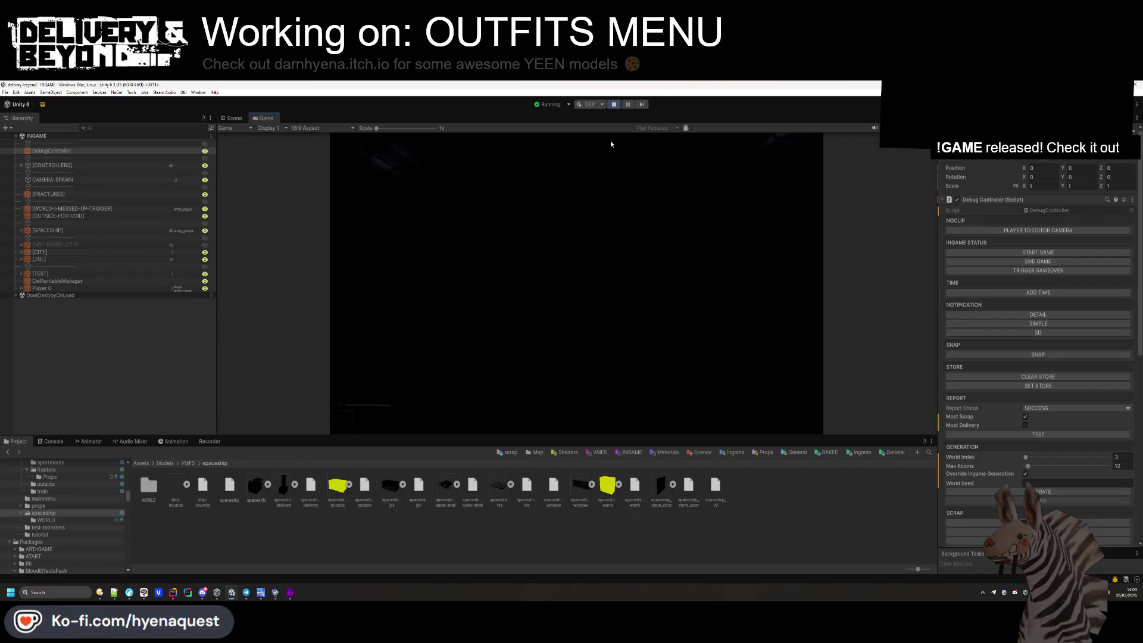
Make the Game view taller, open the outfits menu with E, and show the suits.
click(610, 140)
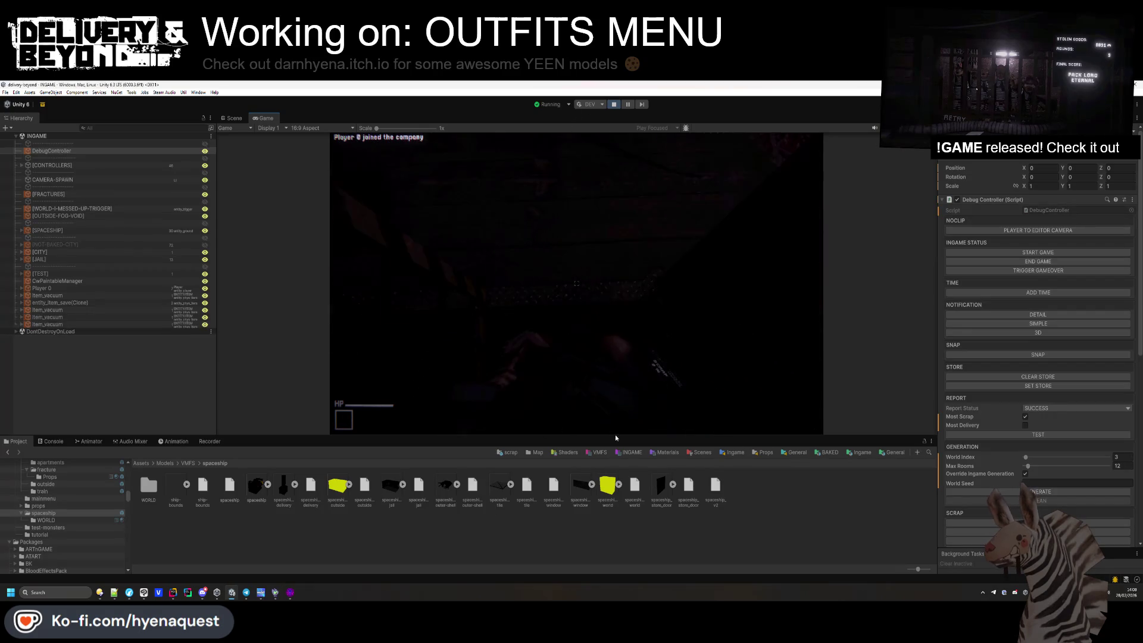
key(Escape)
drag(636, 437, 636, 502)
key(Escape)
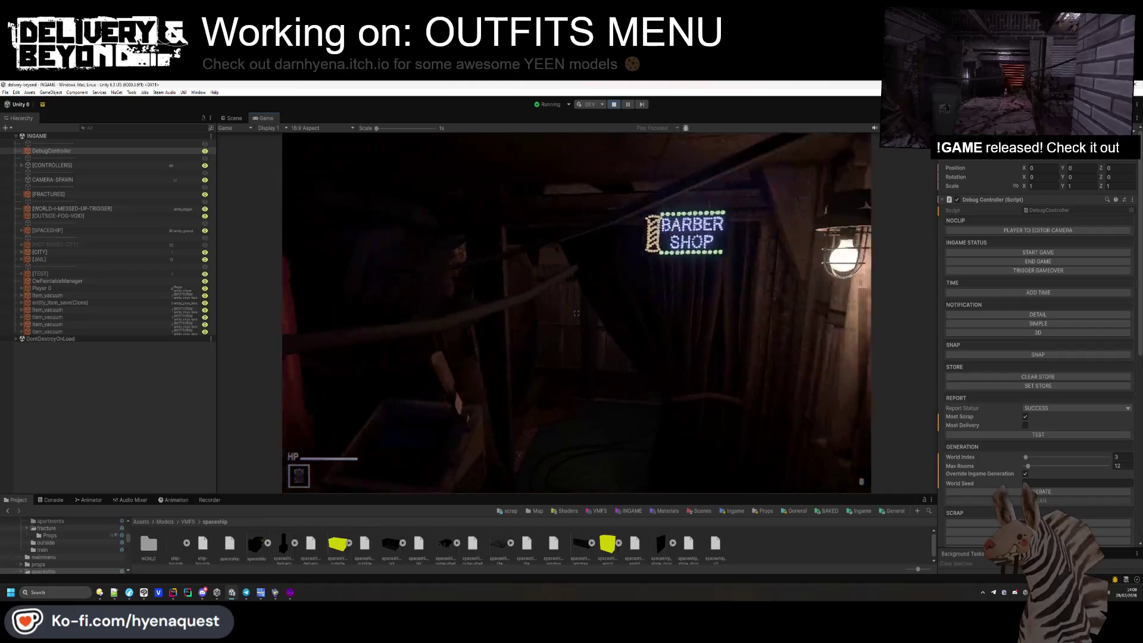
key(e)
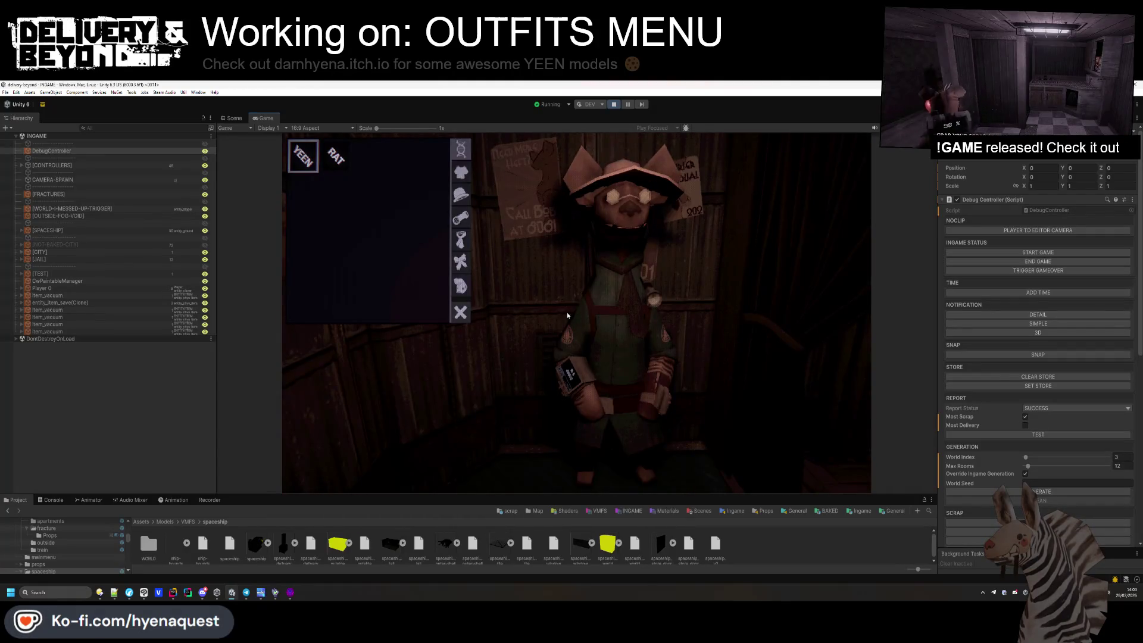
click(461, 170)
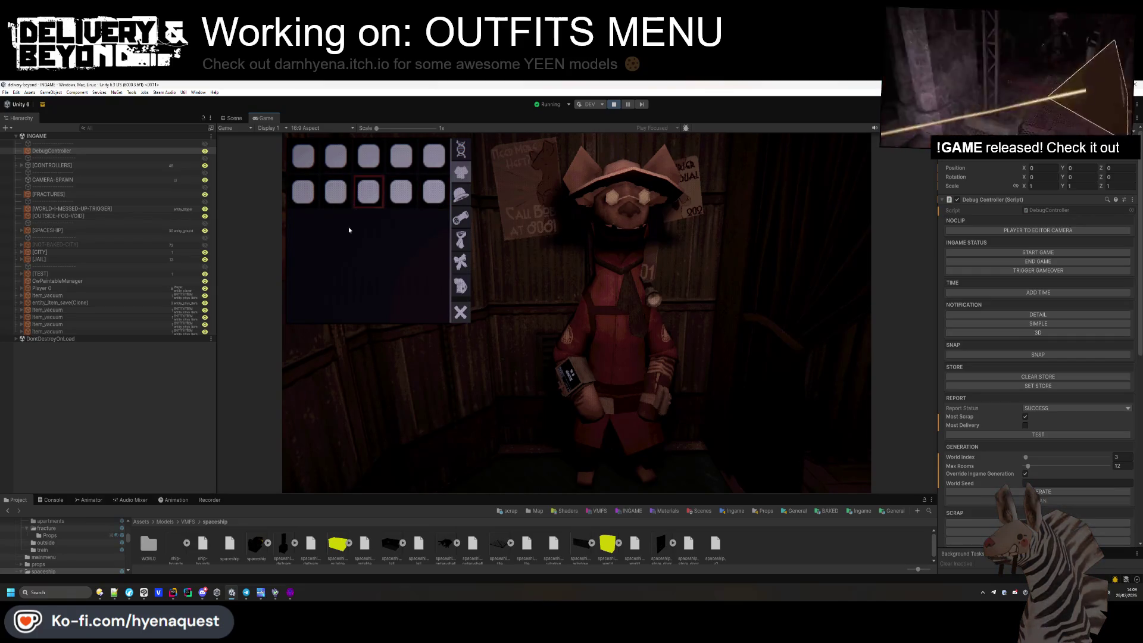
key(alt+Tab)
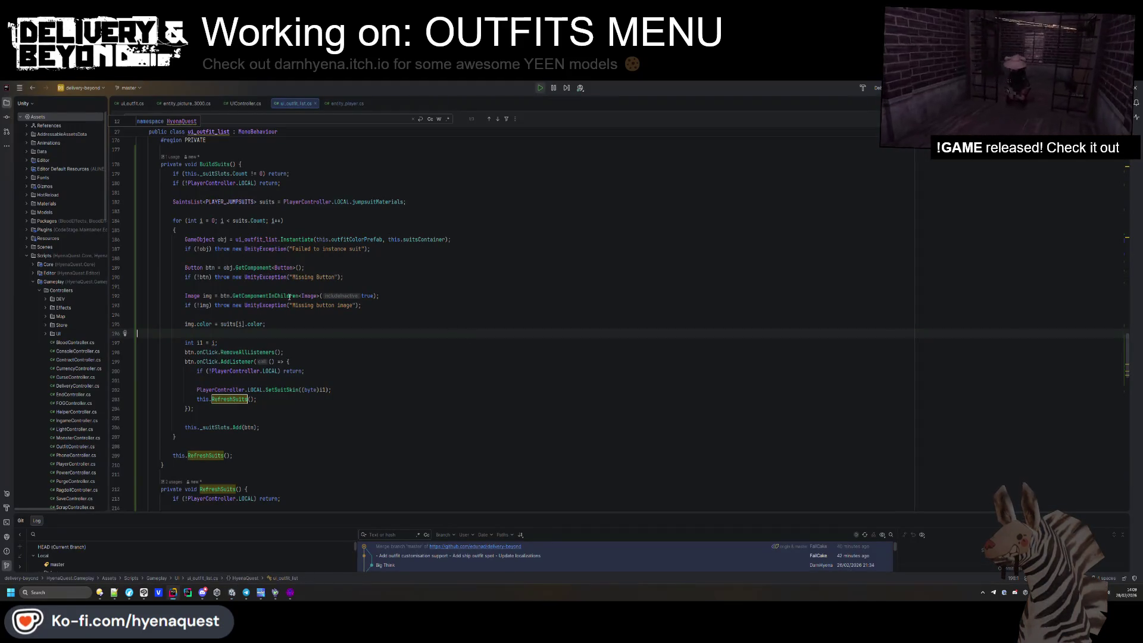
Inspect the img.color line and the obj and btn usages in BuildSuits and RefreshSuits.
key(Up)
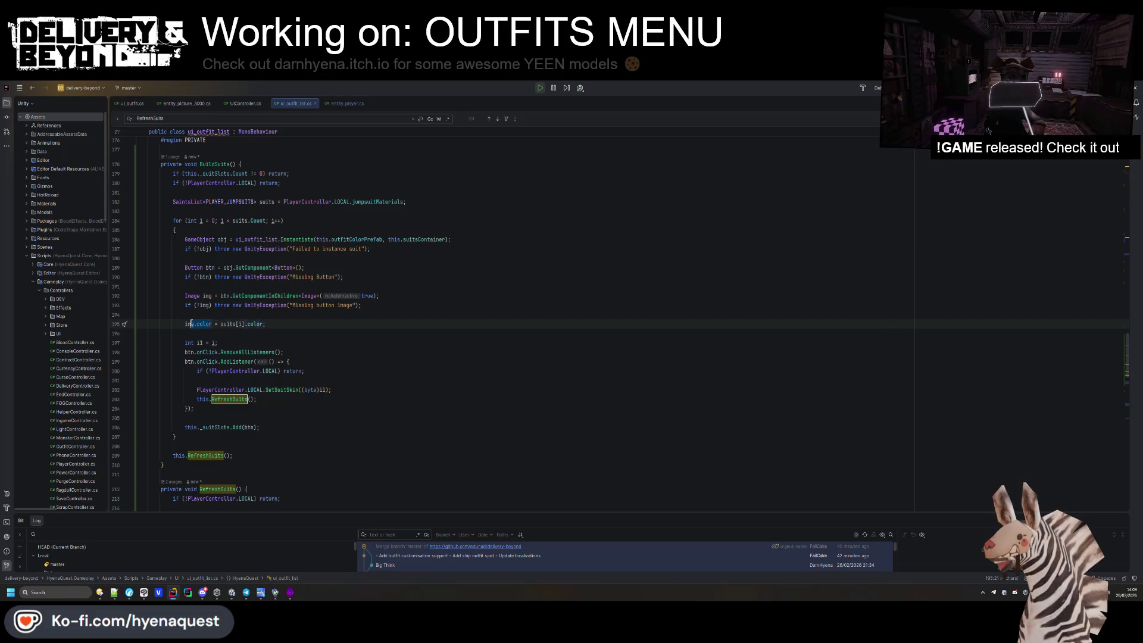
key(ctrl+w)
key(ctrl+w)
key(ctrl+w)
double_click(205, 324)
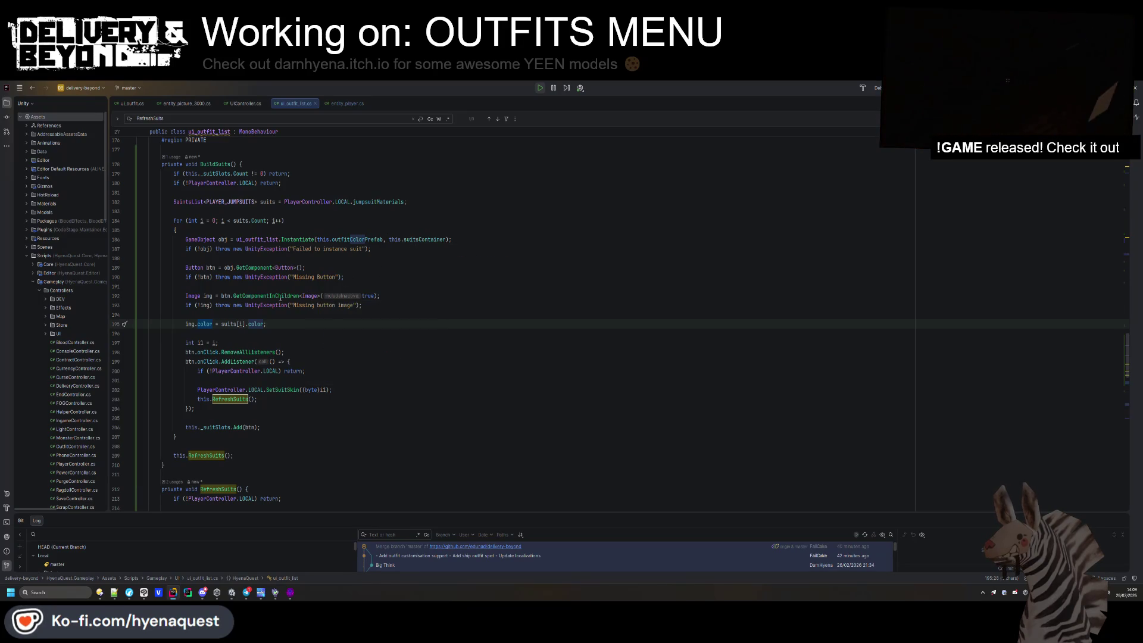
mouse_move(265, 294)
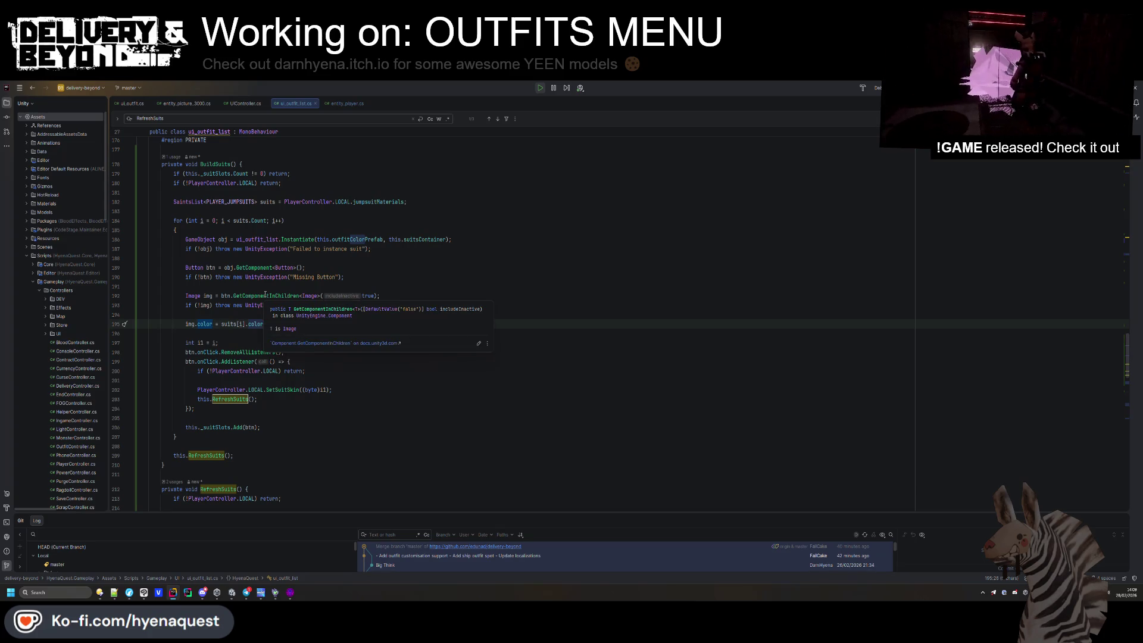
key(ctrl+alt+Left)
click(227, 296)
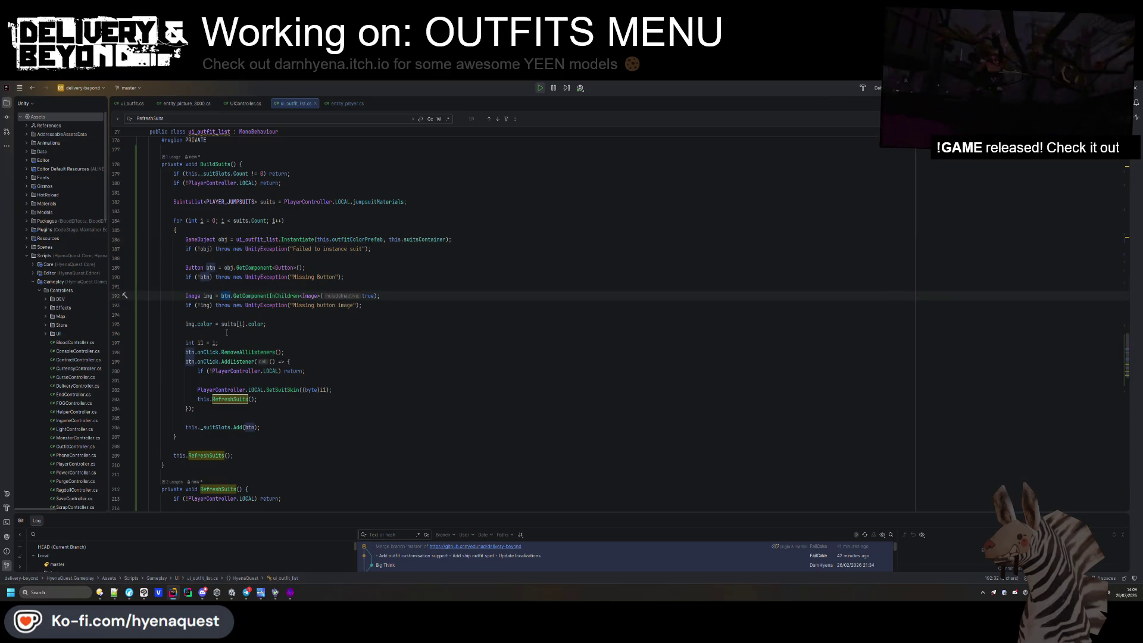
scroll(227, 329, down, 5)
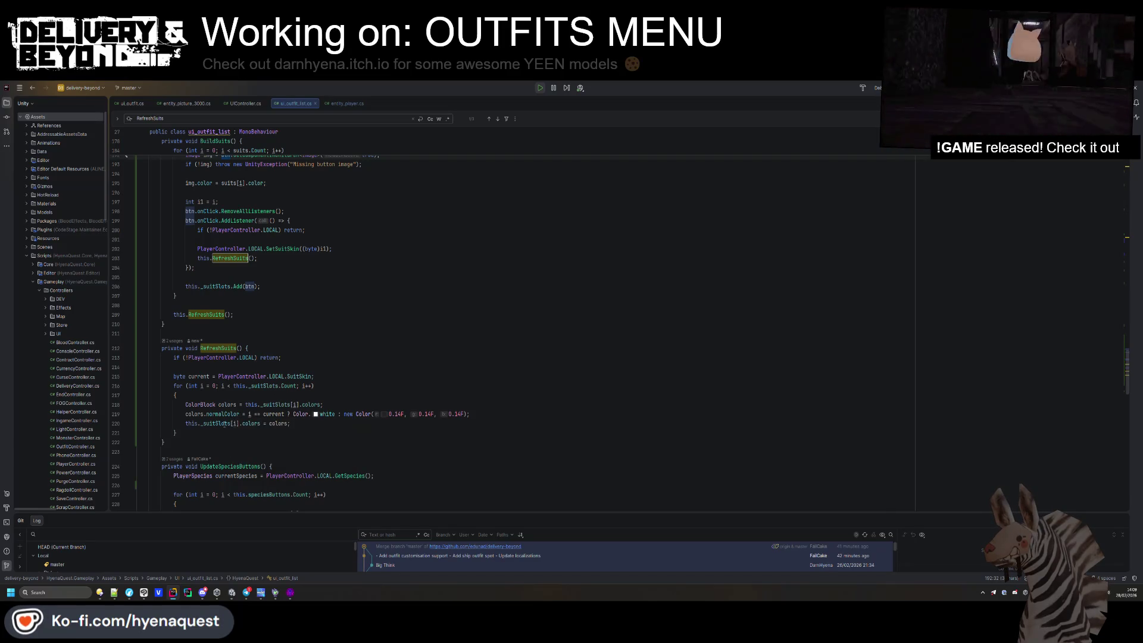
mouse_move(224, 424)
key(alt+Tab)
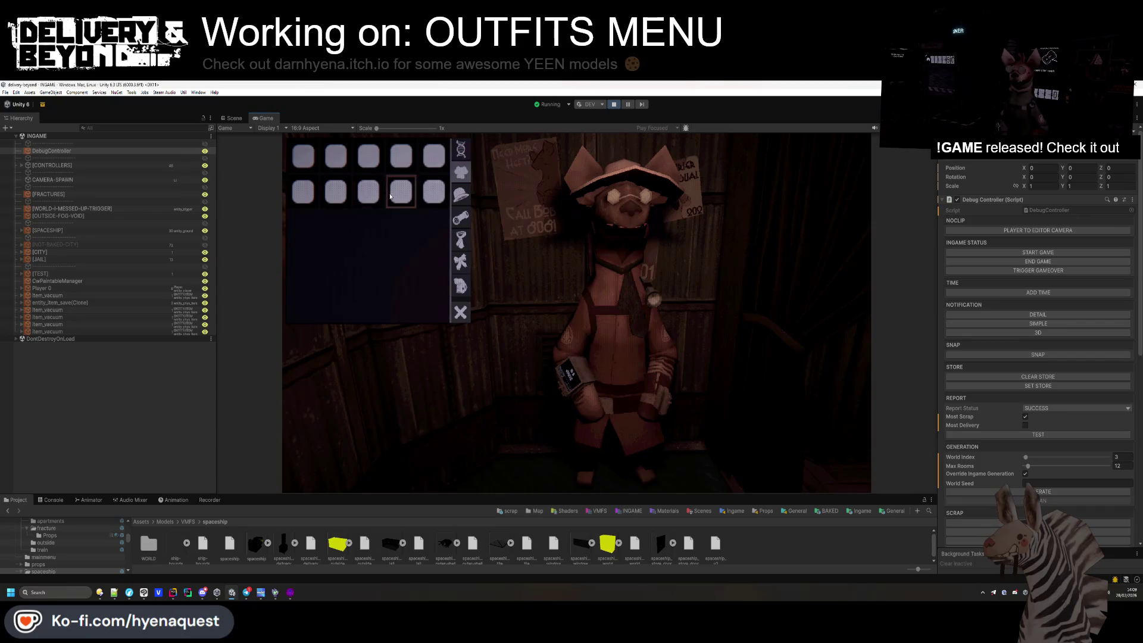
Try on a different suit, then deactivate the ICON child of one suit slot clone.
click(304, 159)
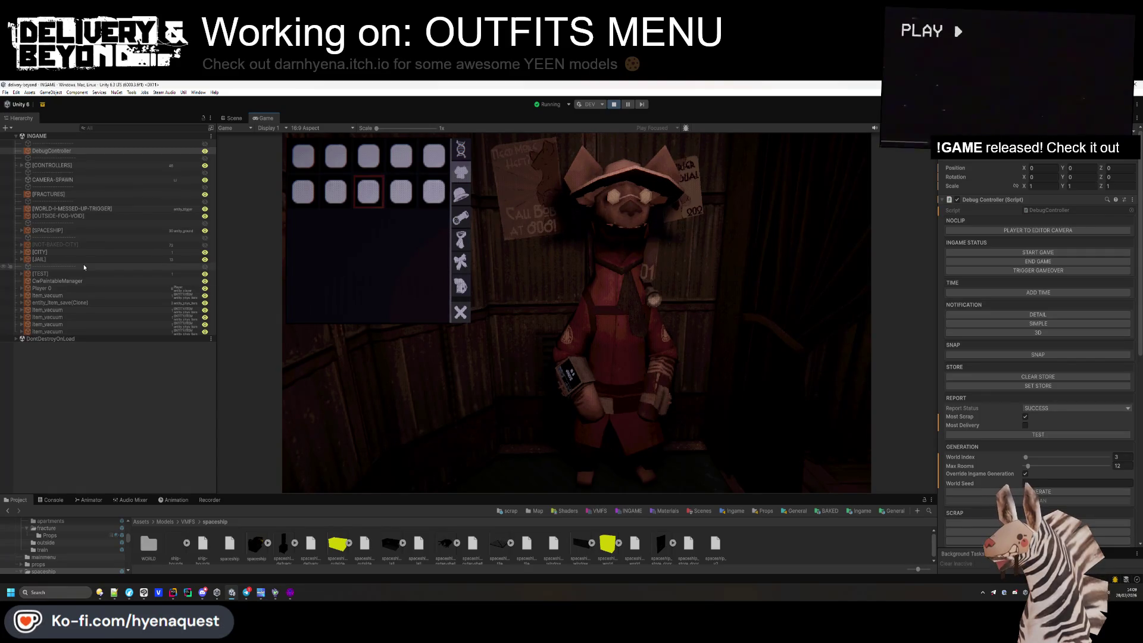
click(232, 118)
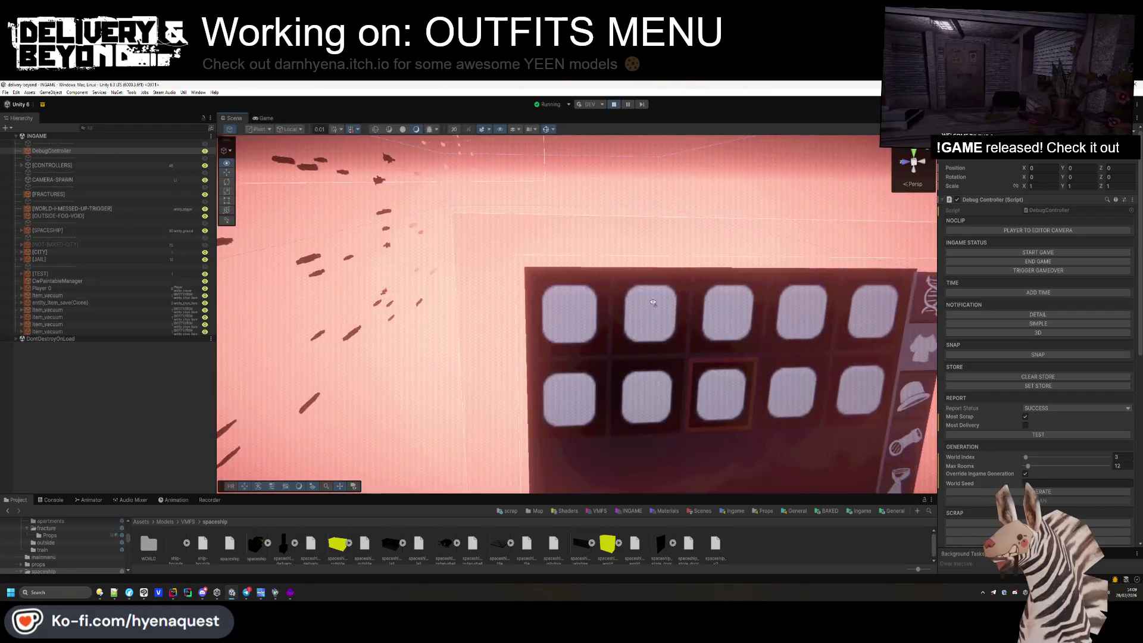
click(728, 386)
click(728, 386)
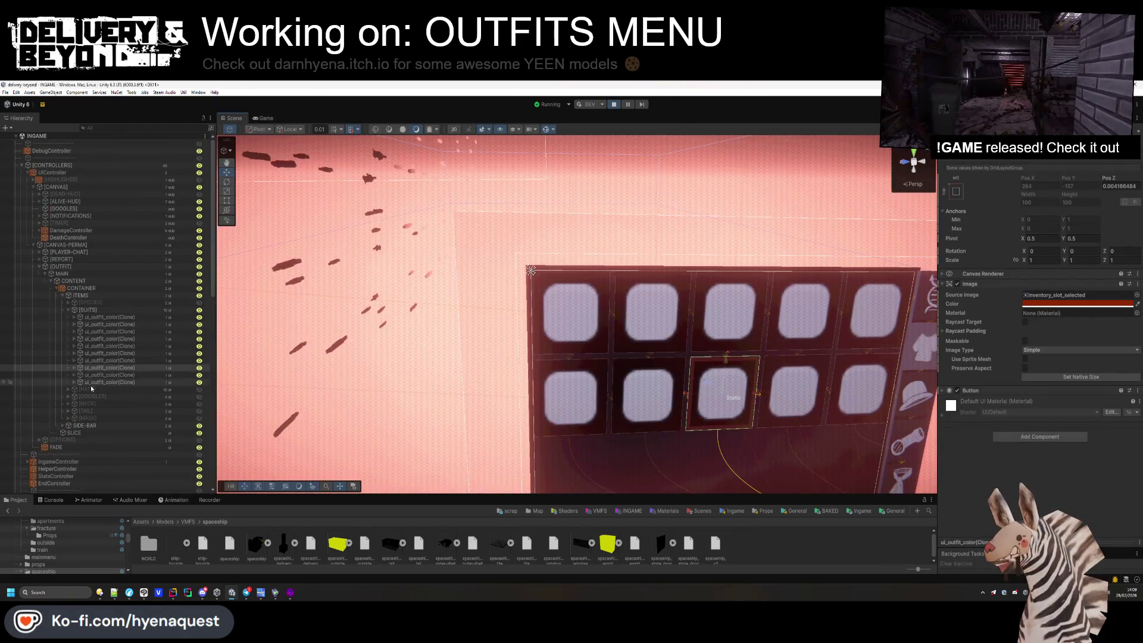
click(74, 368)
click(74, 368)
click(95, 375)
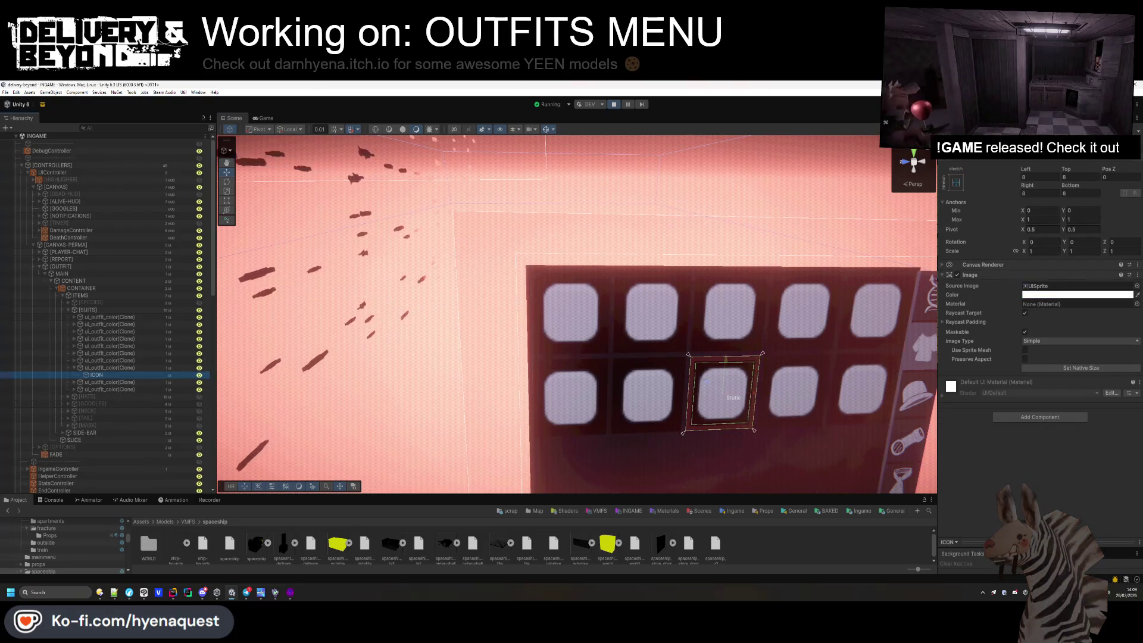
key(alt+shift+a)
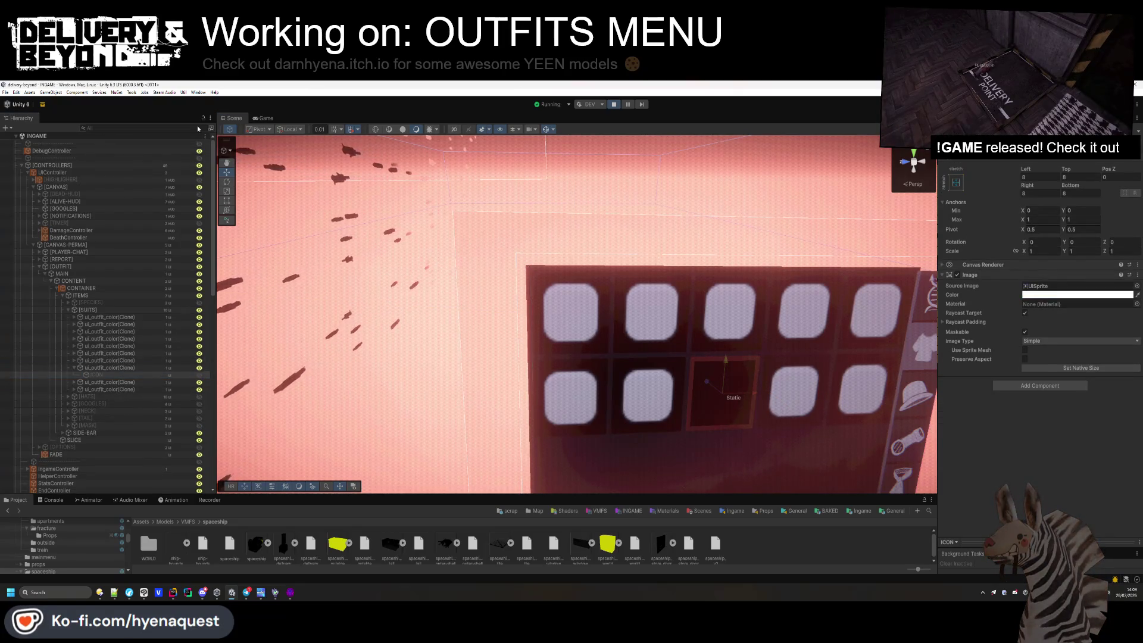
click(266, 118)
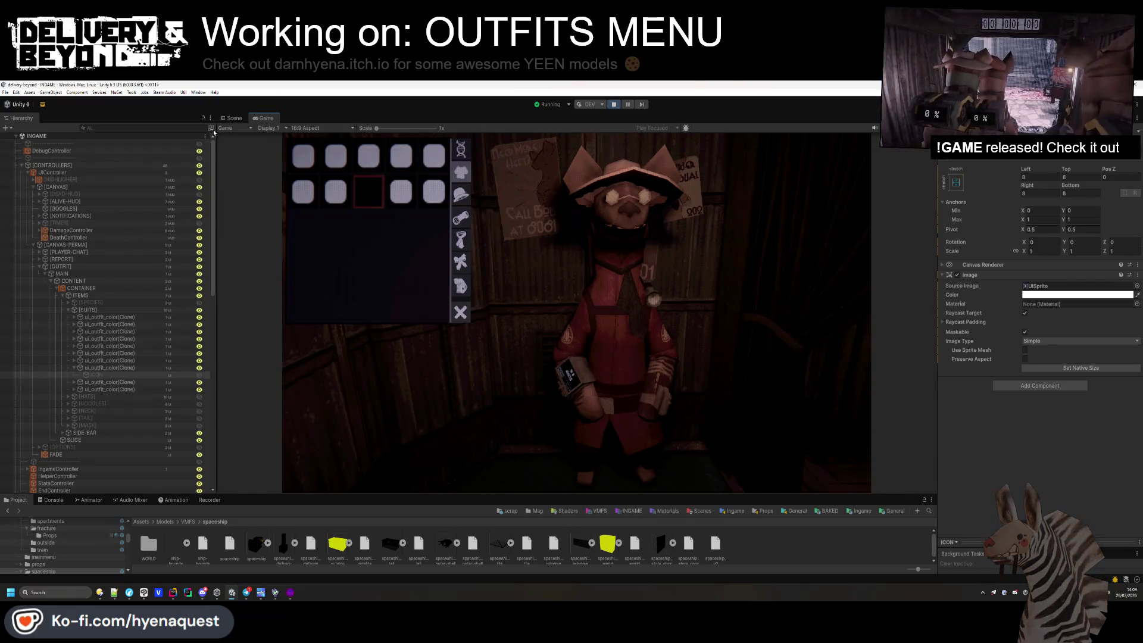
Try several sprites as the slot's Image source, including join-serverSprite and hud_dot.
click(232, 118)
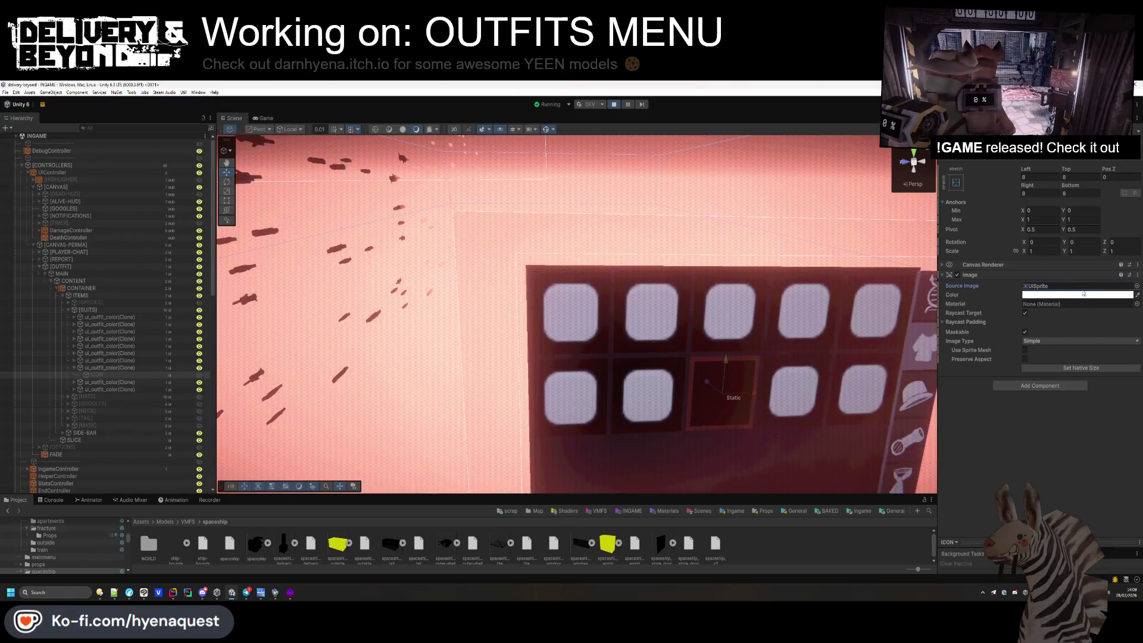
click(110, 367)
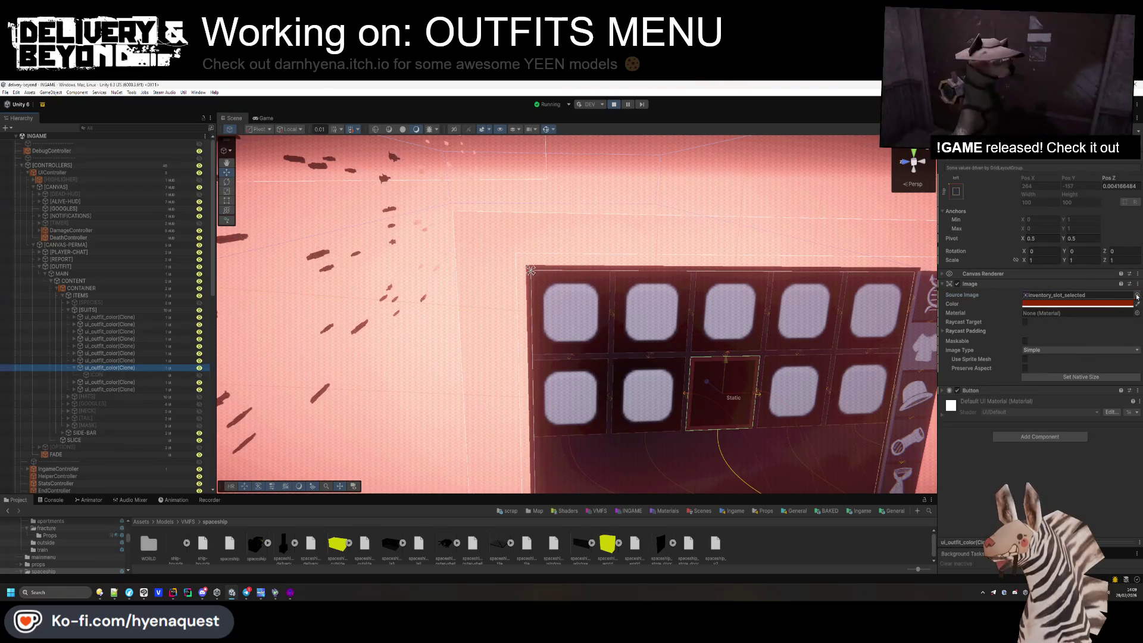
click(1137, 294)
click(929, 391)
click(934, 399)
click(938, 406)
click(937, 376)
scroll(937, 367, up, 2)
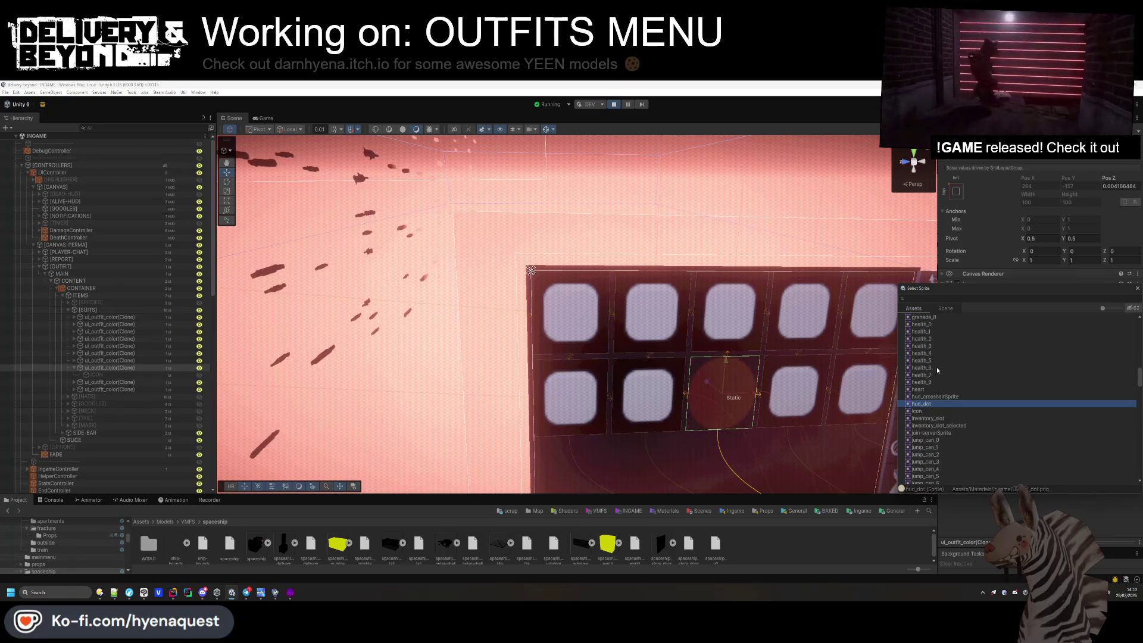
Try the crosshair, heart, jump_can, save-load arrow, switcher and white sprites on the suit slot's image.
click(261, 119)
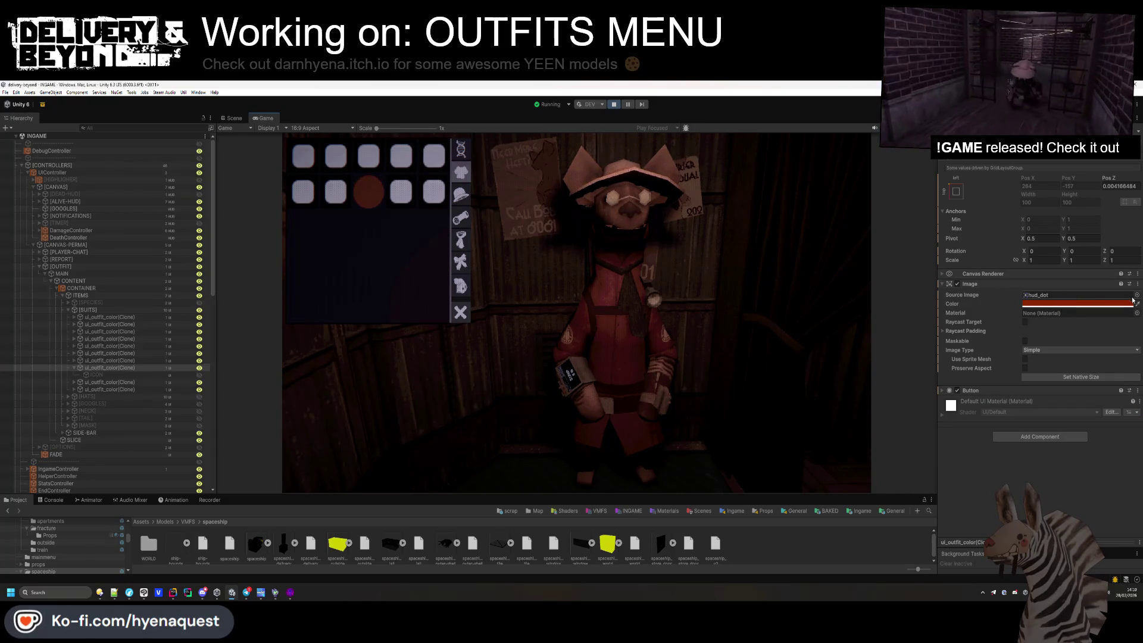
click(1137, 295)
click(951, 394)
click(948, 380)
click(945, 386)
scroll(943, 398, down, 3)
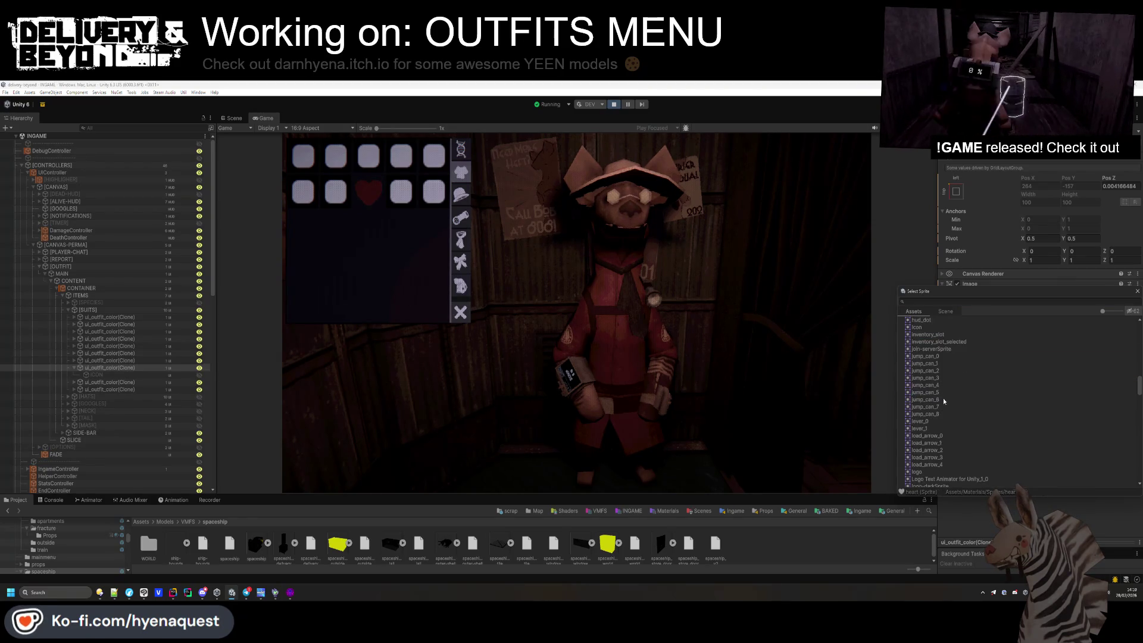
click(944, 387)
click(938, 406)
scroll(939, 405, down, 5)
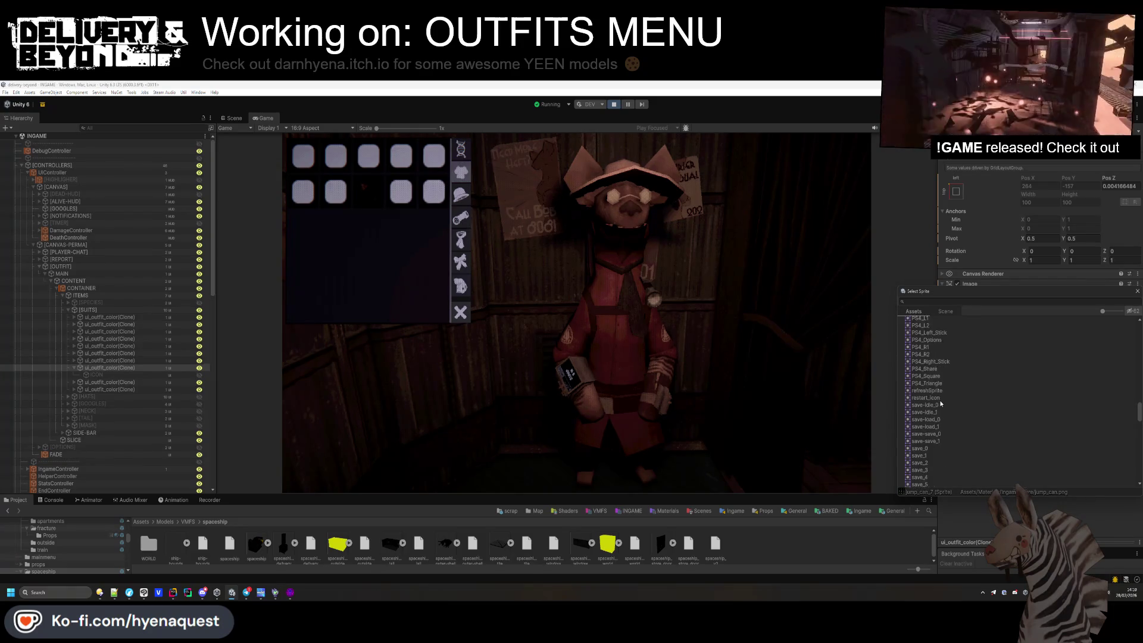
scroll(941, 404, down, 2)
click(941, 400)
scroll(941, 403, down, 5)
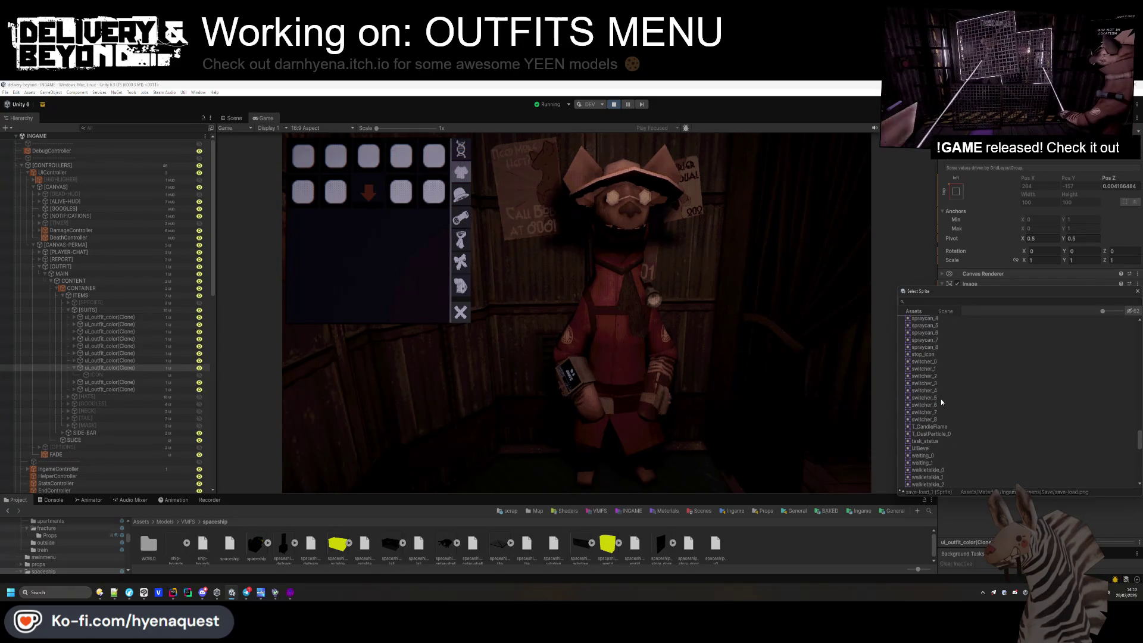
click(940, 398)
click(943, 411)
click(942, 411)
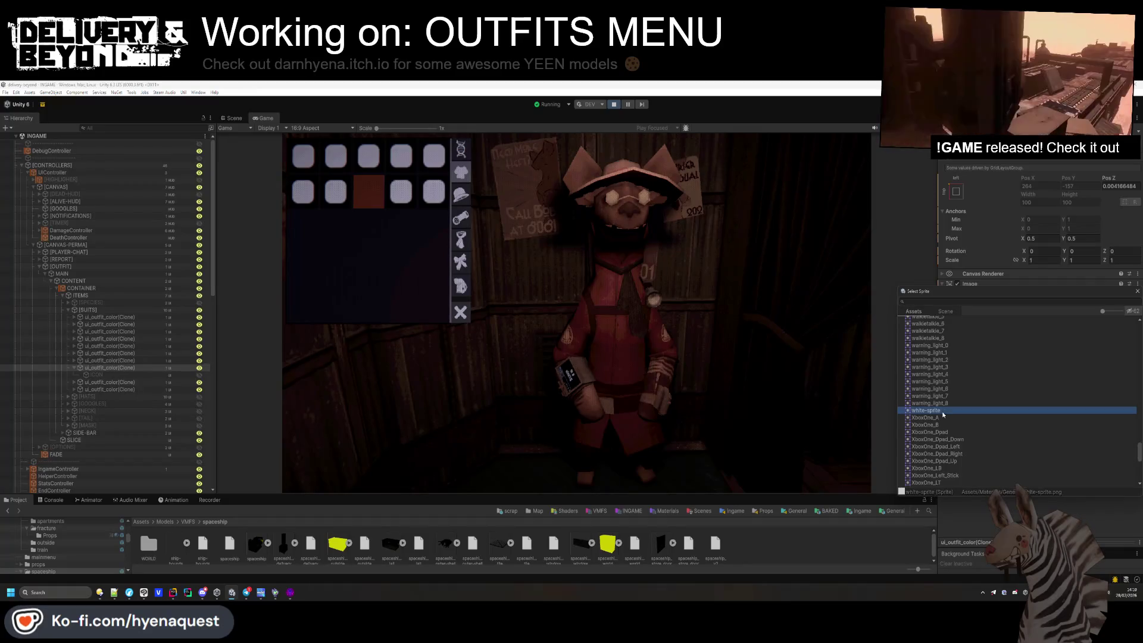
click(940, 417)
click(941, 410)
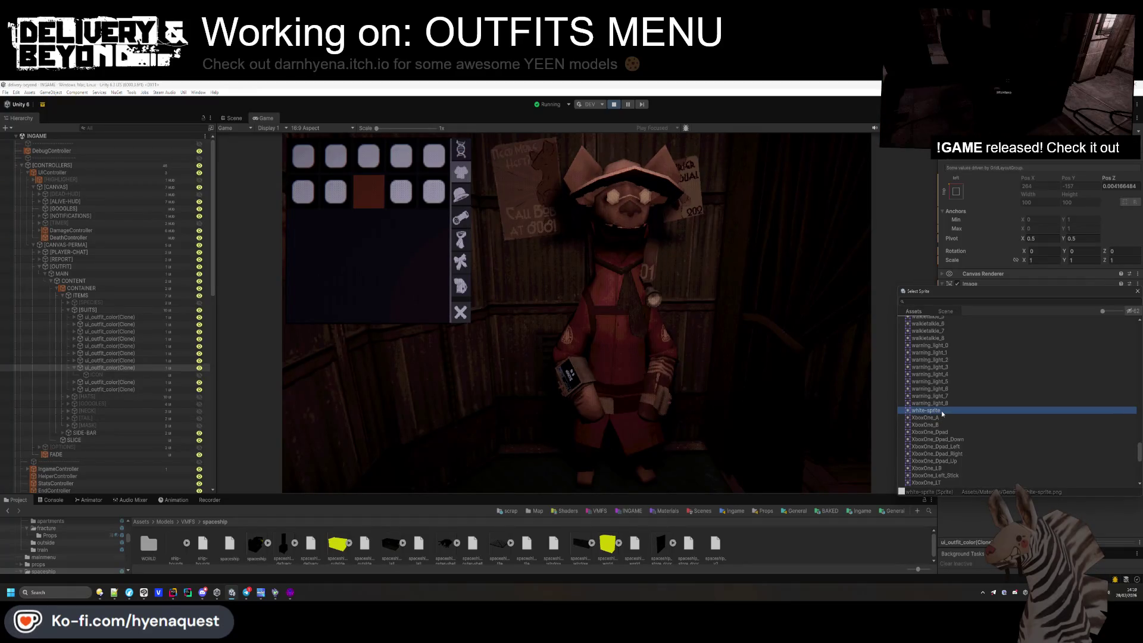
scroll(942, 411, down, 4)
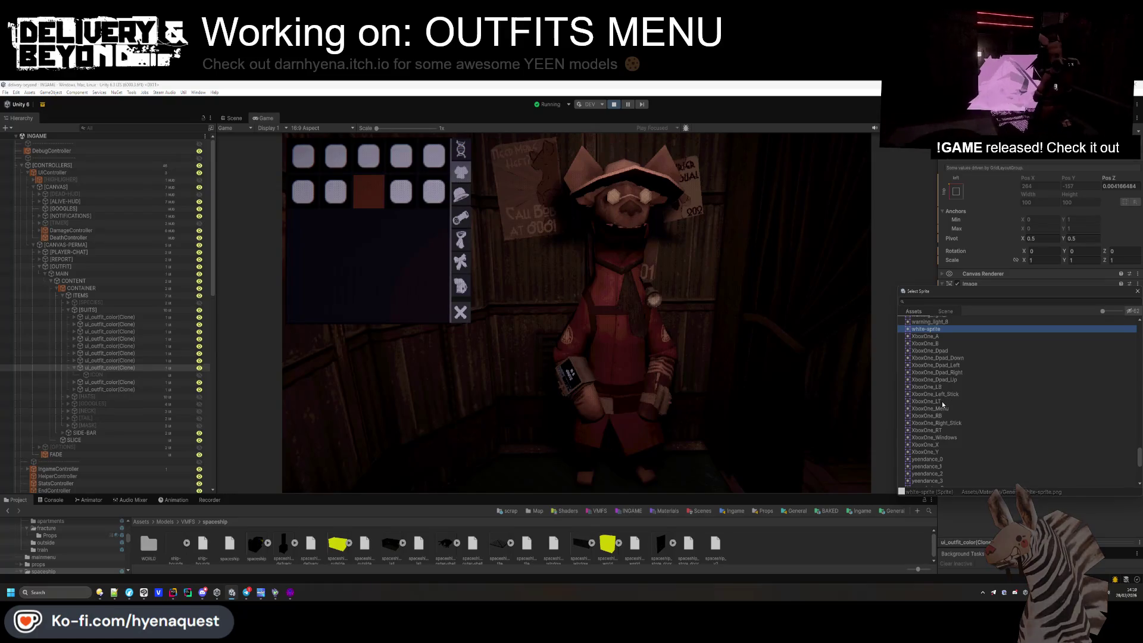
Try XboxOne_Dpad, yipBoy_idle, zipper_1, Checkmark and DropdownArrow, then settle on the round Knob sprite.
click(942, 402)
click(941, 381)
click(941, 351)
scroll(938, 405, down, 6)
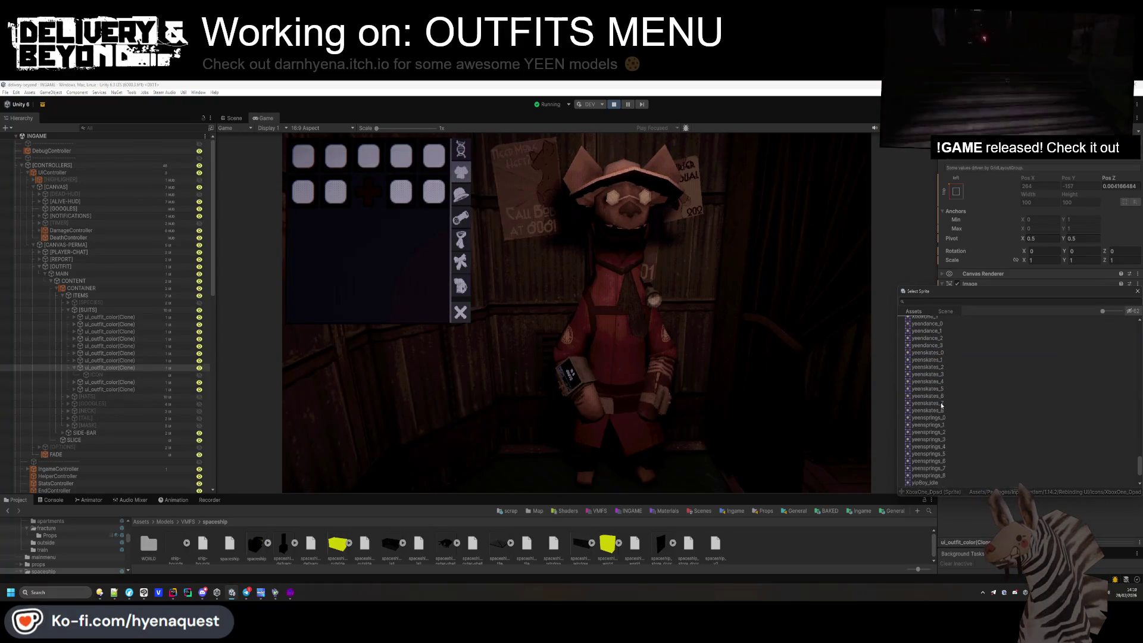
click(935, 419)
click(935, 432)
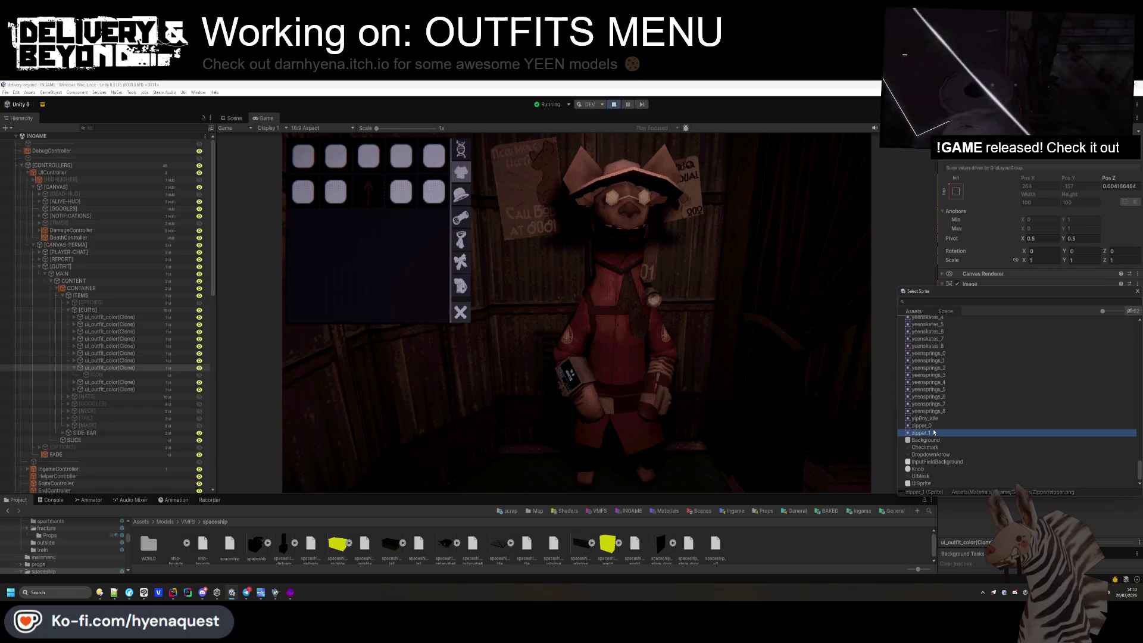
click(934, 440)
click(933, 447)
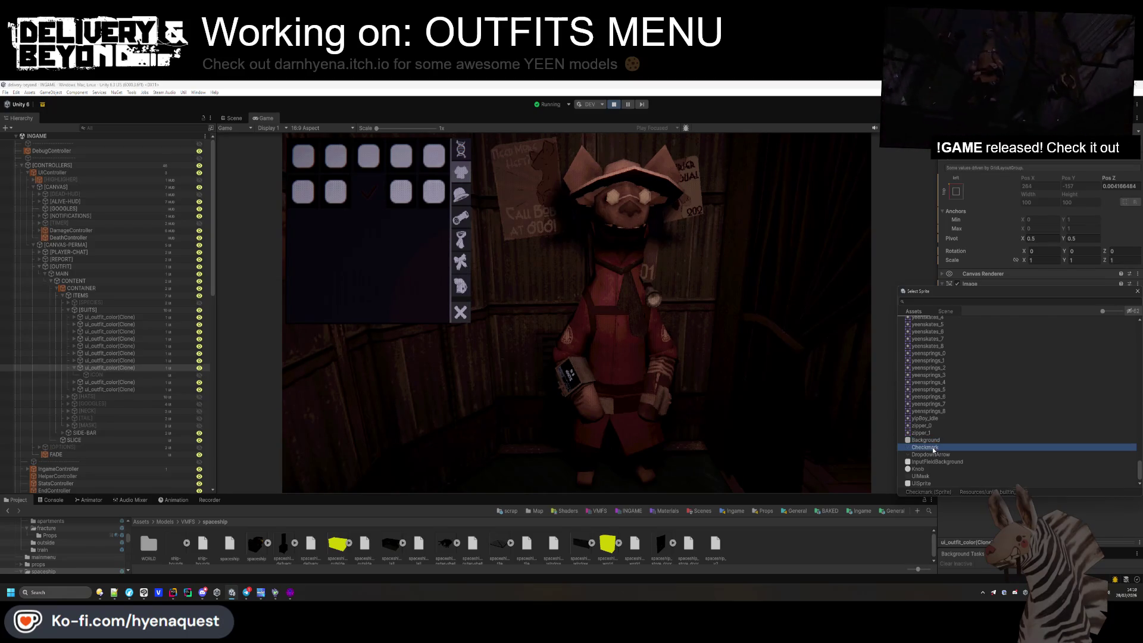
click(933, 454)
click(932, 462)
click(930, 469)
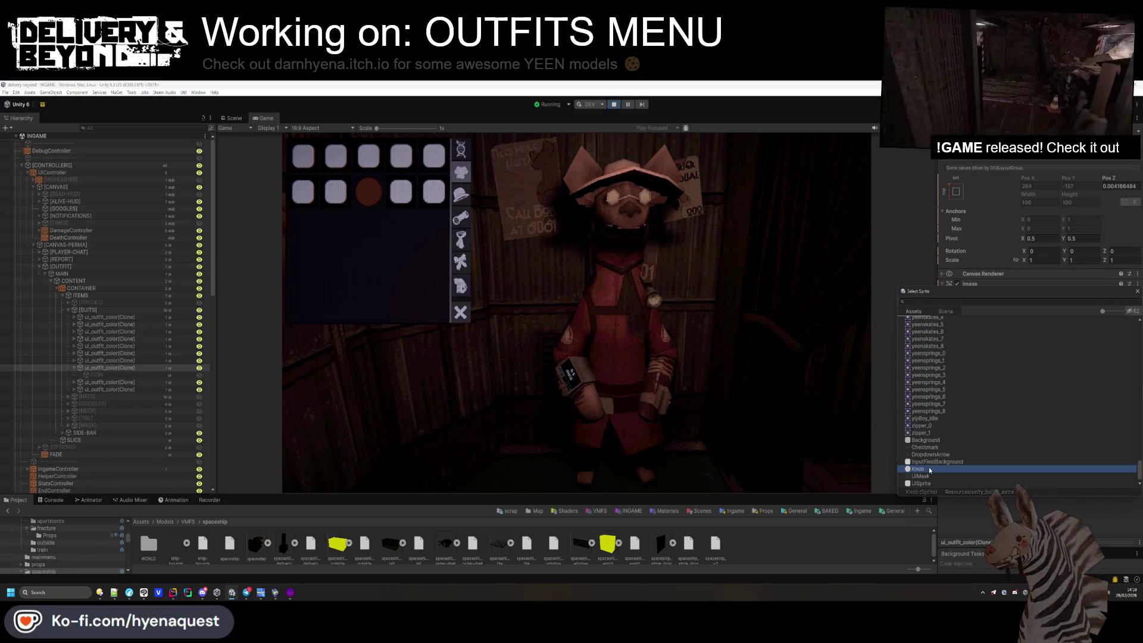
double_click(930, 469)
Copy the Knob Source Image reference and stop the running game.
right_click(1024, 295)
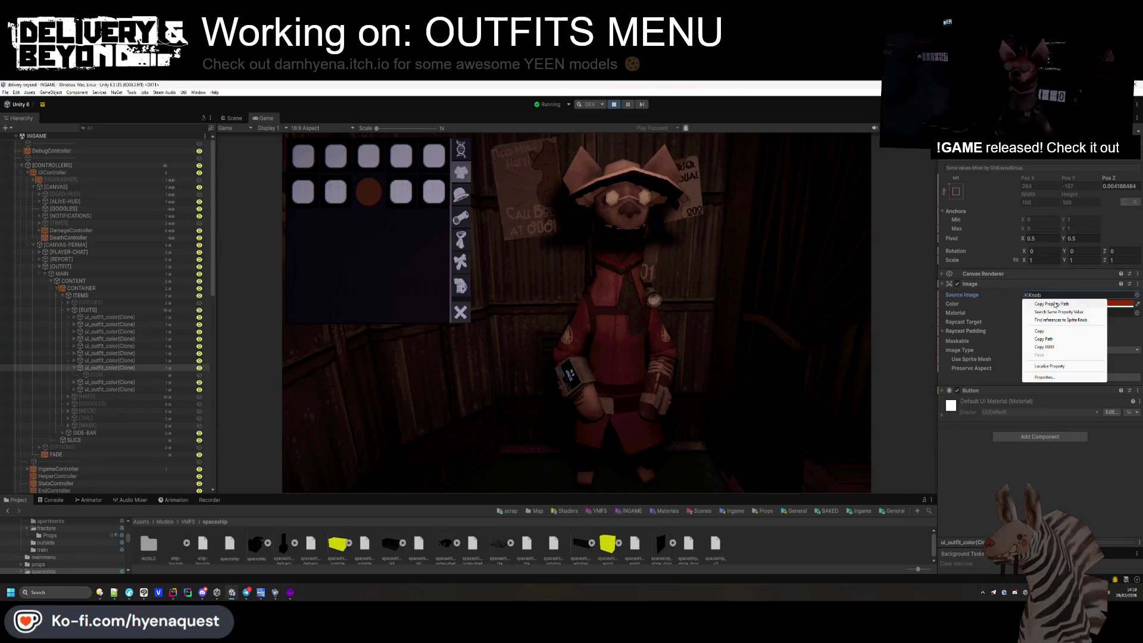
click(1050, 335)
key(ctrl+p)
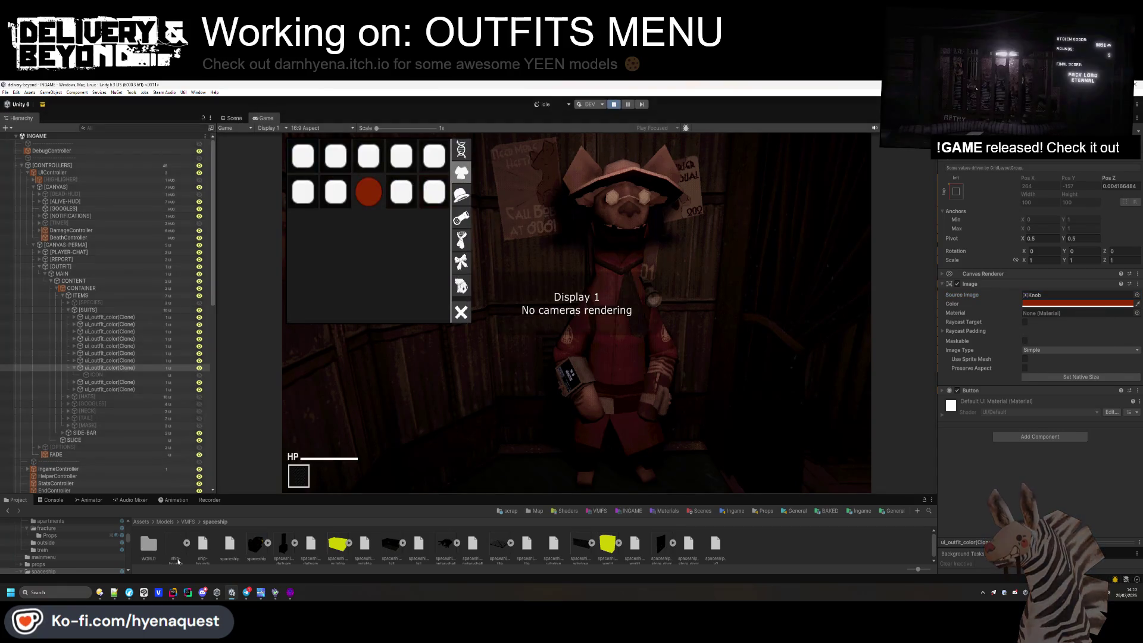
click(178, 594)
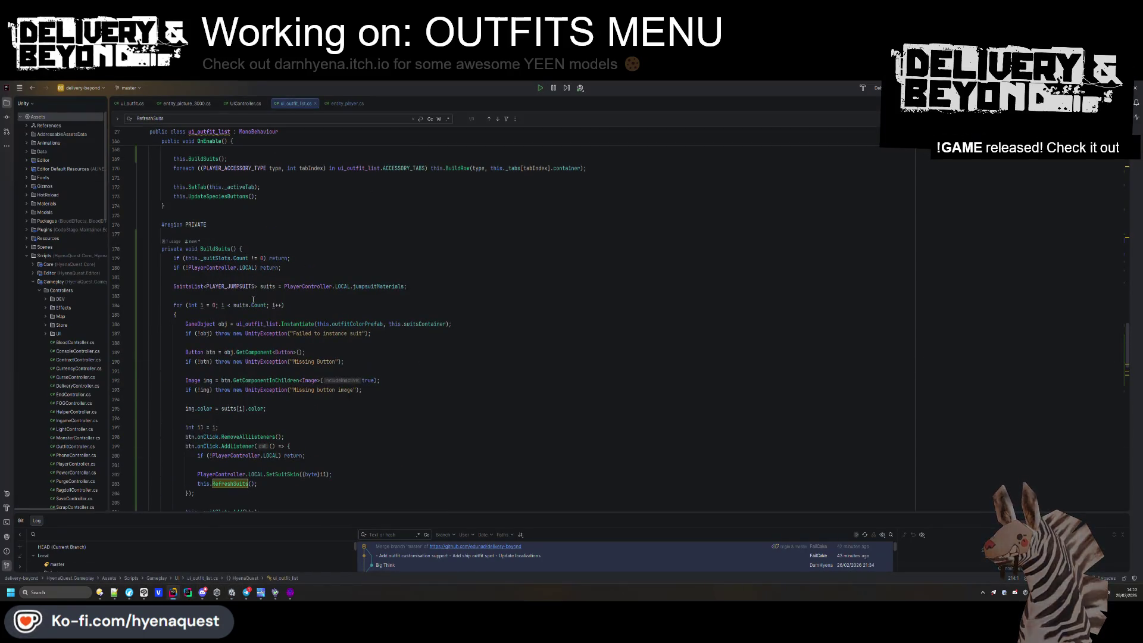
Delete the two img lookup lines and start retyping img as btn on the colour line.
drag(153, 399, 180, 381)
key(Delete)
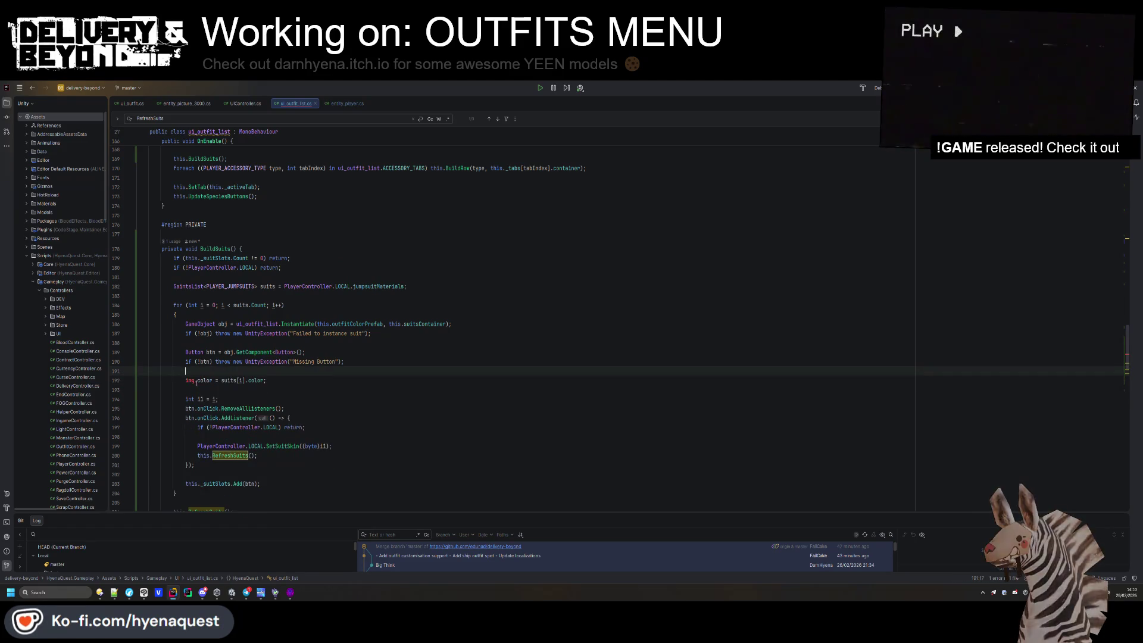
double_click(189, 380)
text(bu)
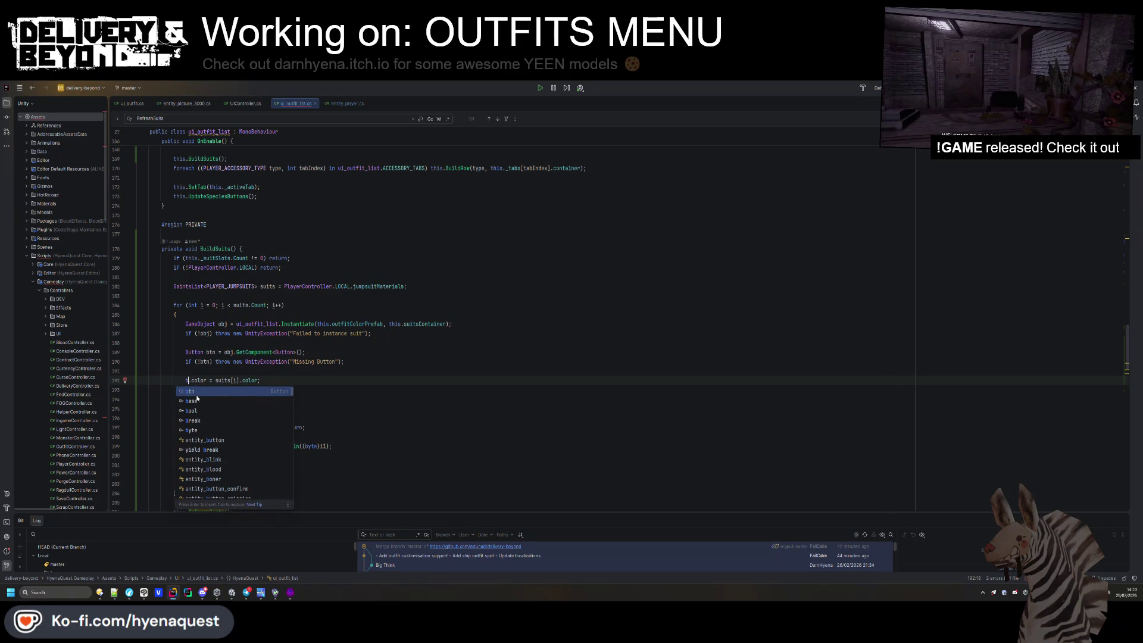
key(BackSpace)
text(n)
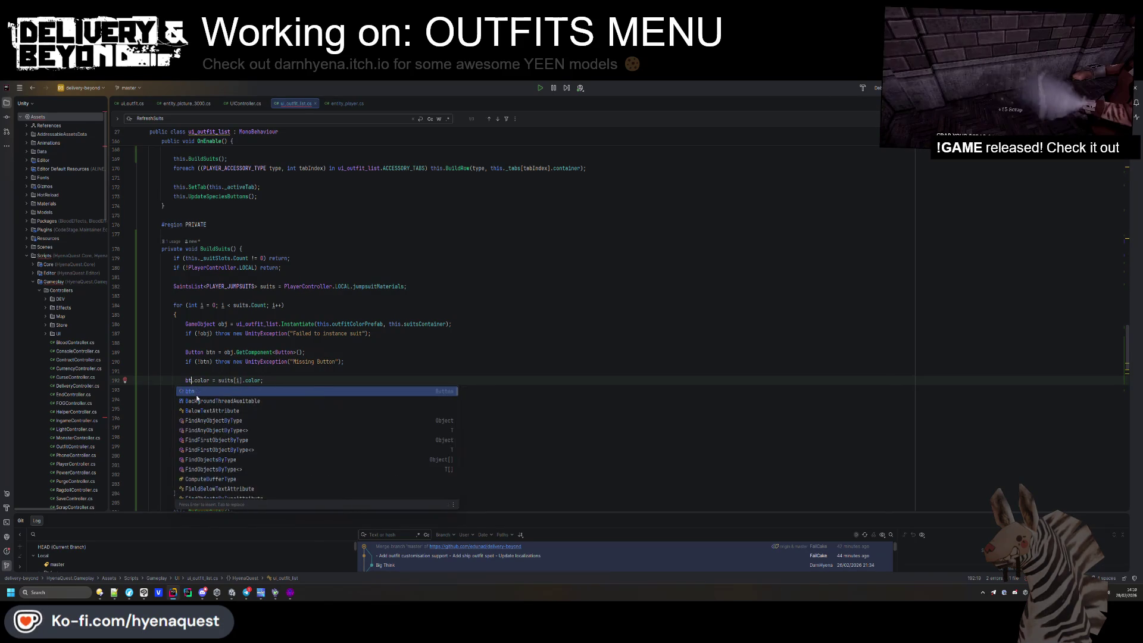
key(BackSpace)
text(tn.)
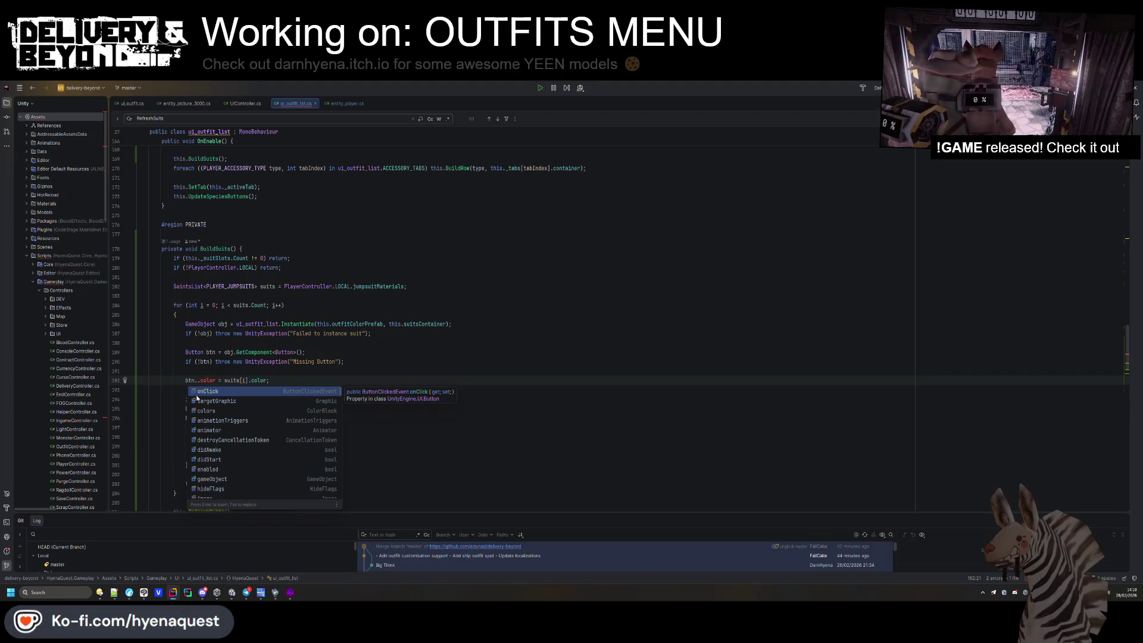
Revert the colour line to img, then replace img with b in 'img.color = suits[i].color'.
key(Left)
key(Left)
key(BackSpace)
key(BackSpace)
text(img)
key(Up)
key(Down)
key(Delete)
key(Delete)
key(Delete)
text(b)
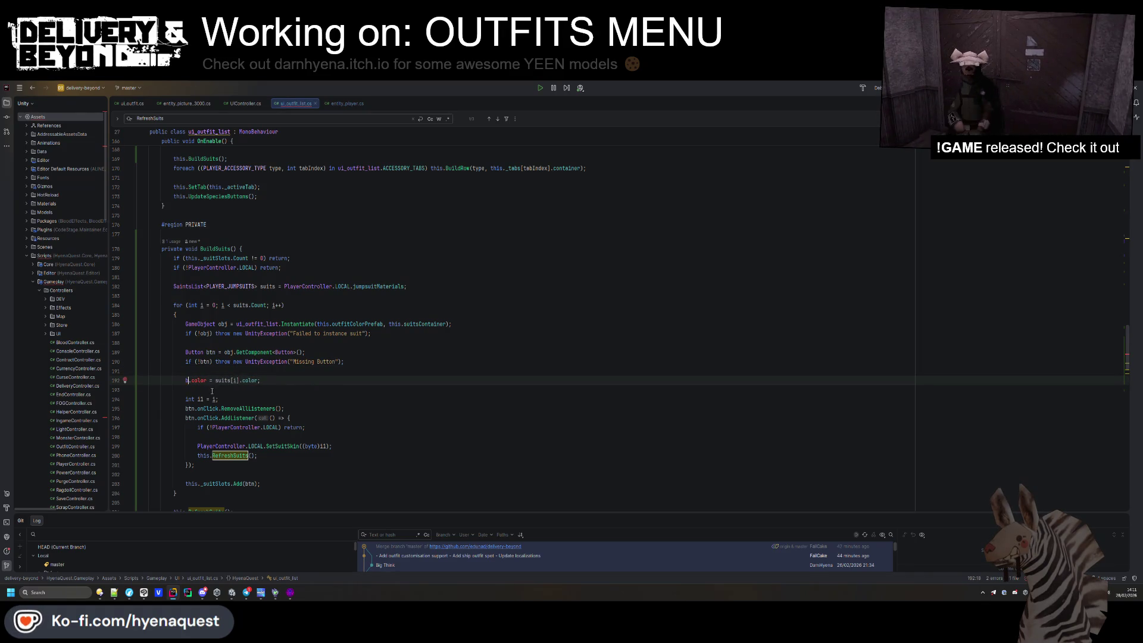
click(212, 362)
Extend the missing-button check with '|| !(btn.targetGraphic is Image target)'.
text(|| !btn)
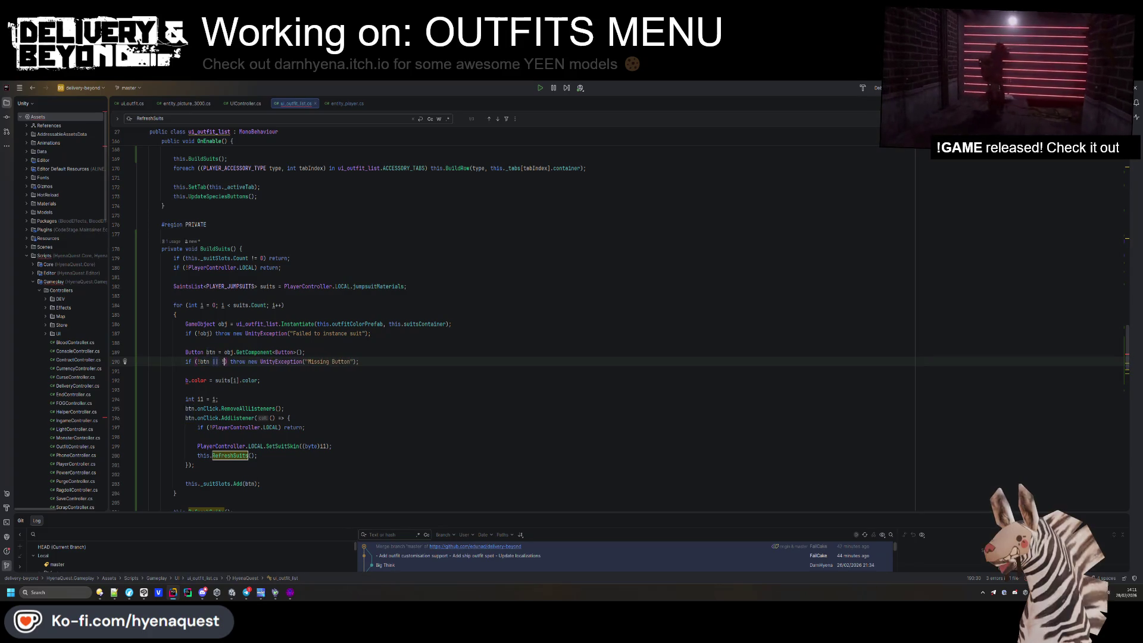
text(.targetGraphic is)
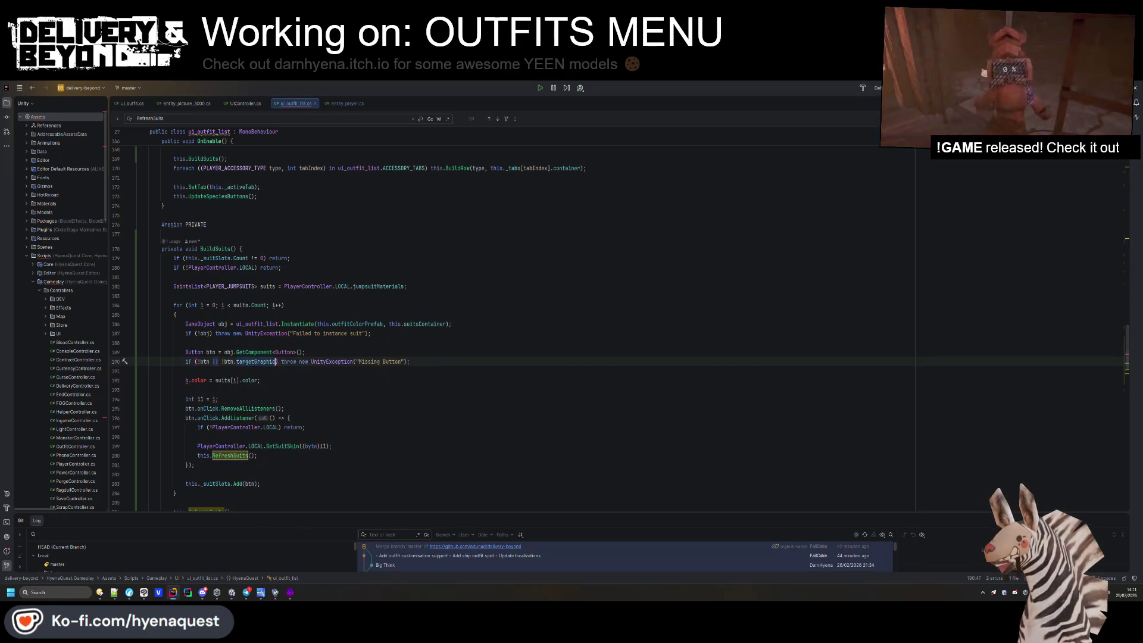
text( not)
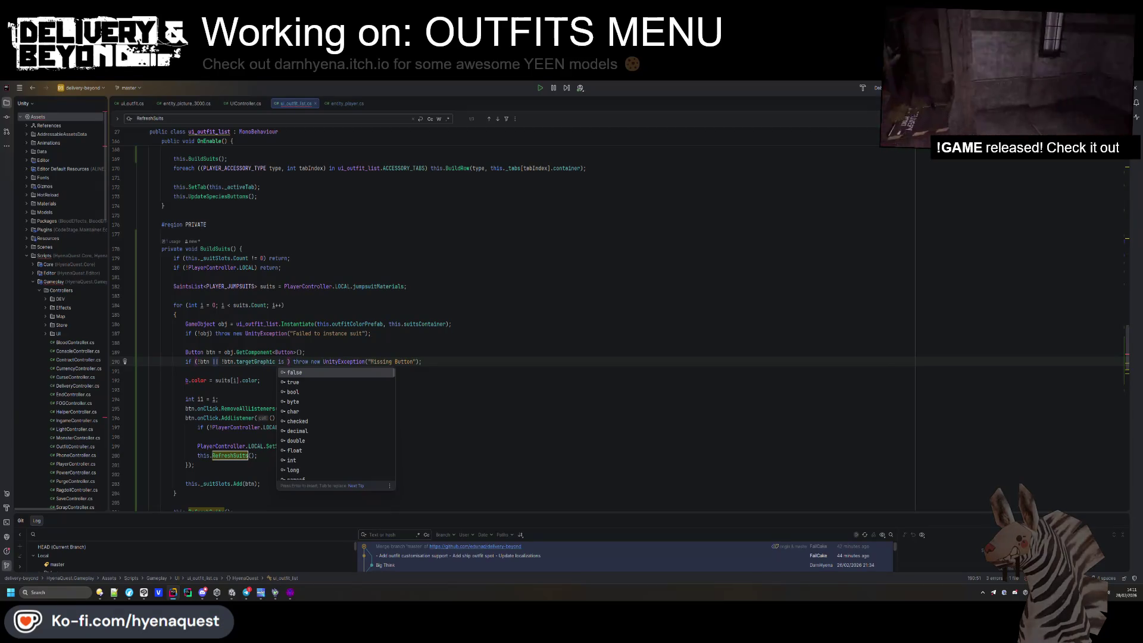
key(BackSpace)
key(BackSpace)
key(BackSpace)
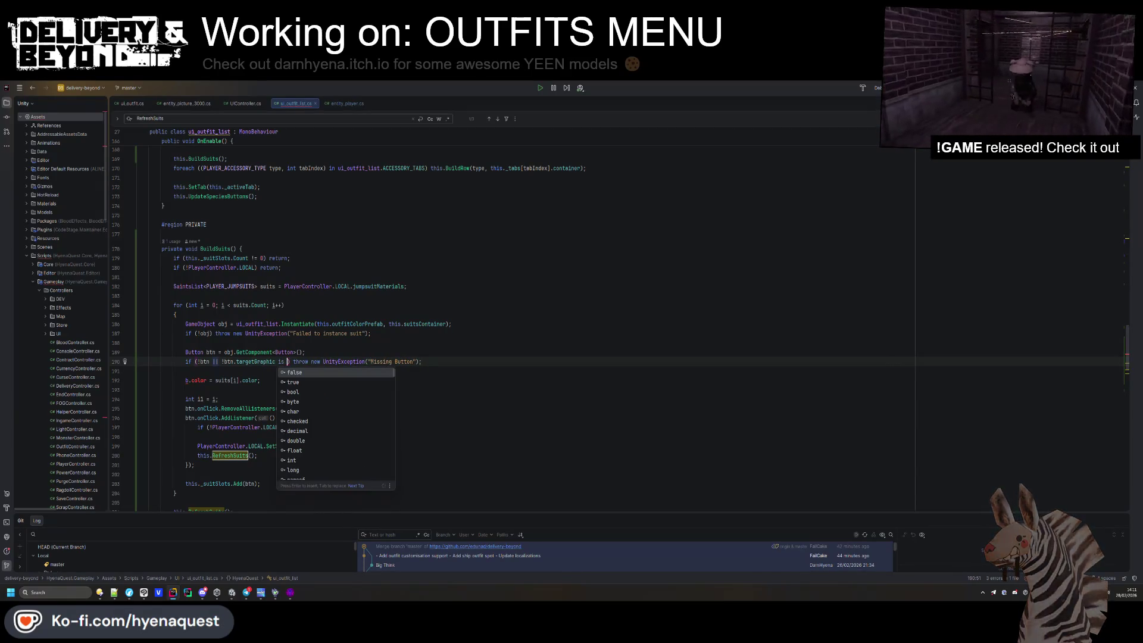
text(Image )
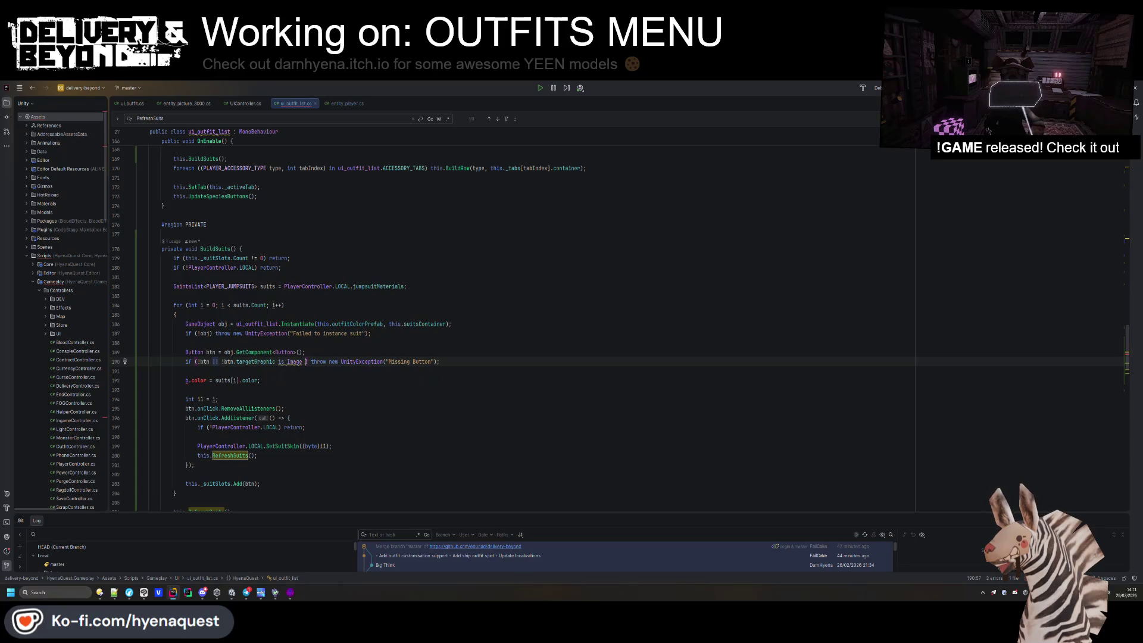
text(target)
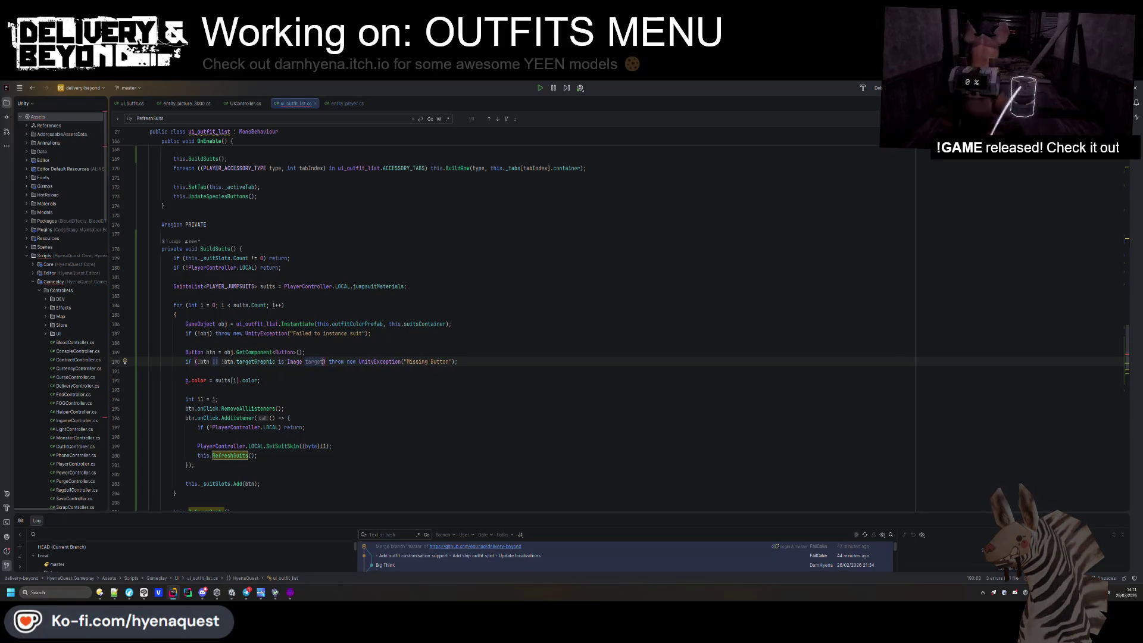
click(224, 361)
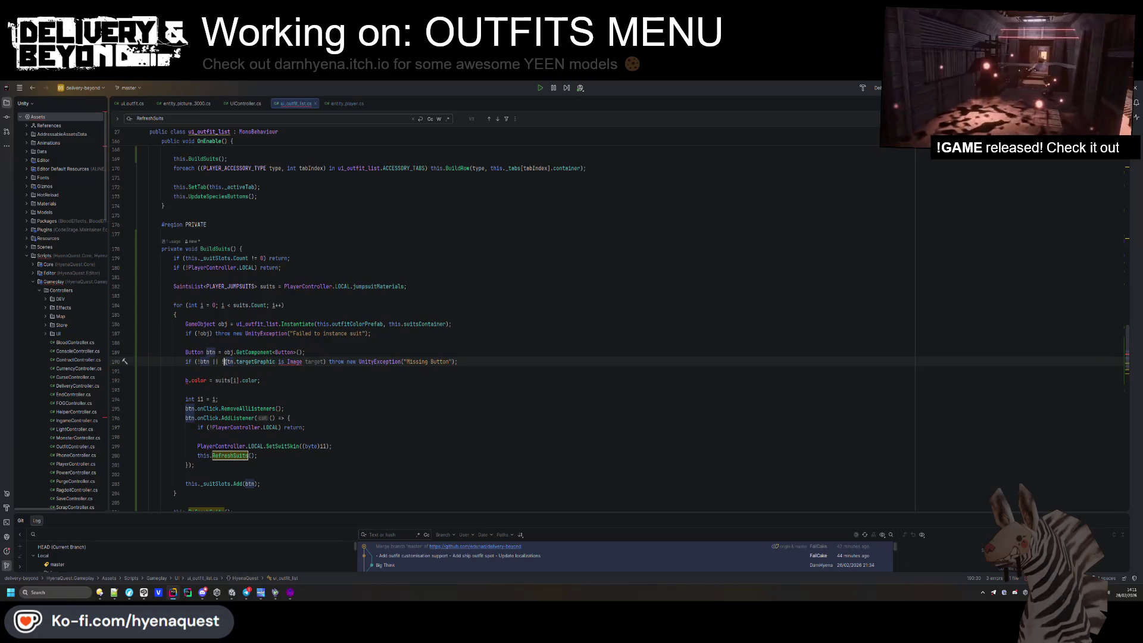
text(!()
click(326, 361)
text())
Replace b with target on the colour line and rewrite the check as 'is not Image target'.
double_click(311, 361)
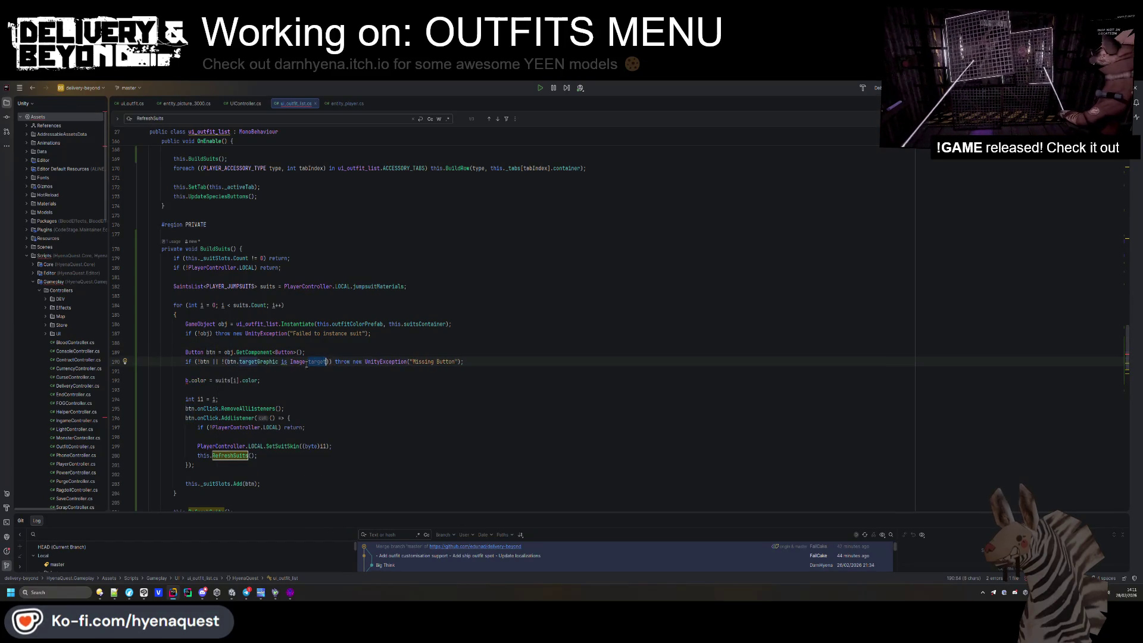
key(ctrl+c)
double_click(185, 380)
key(ctrl+v)
key(Up)
click(281, 362)
key(alt+Return)
key(Return)
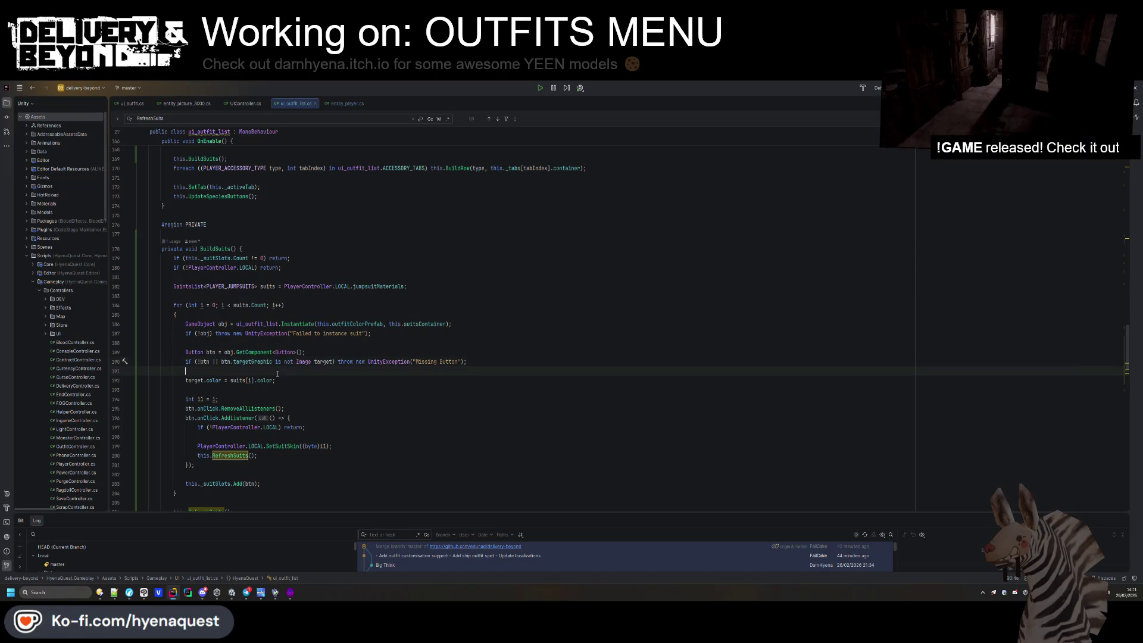
Delete and then restore the blank line under the check, and return to Unity.
scroll(250, 368, down, 1)
click(223, 363)
key(Up)
key(Up)
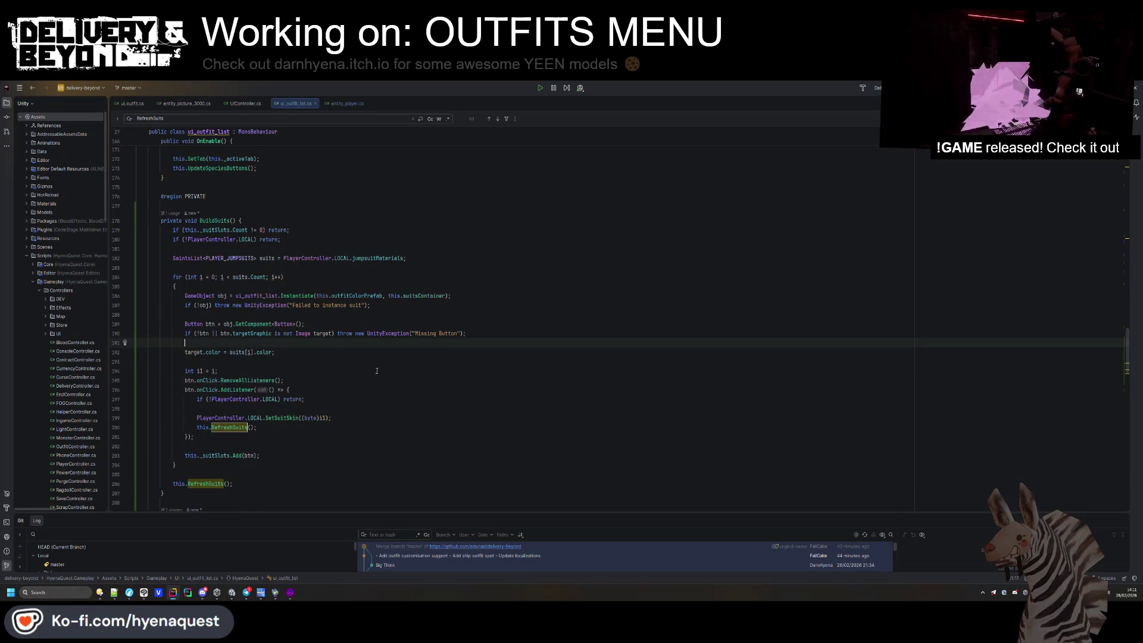
key(Delete)
click(539, 334)
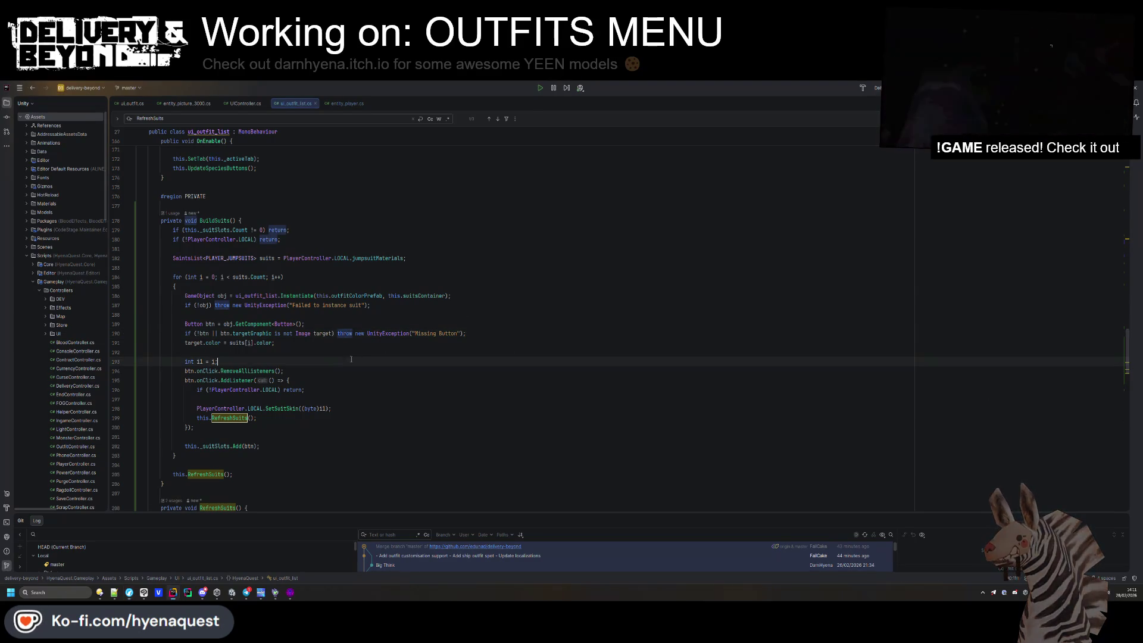
click(521, 332)
key(ctrl+z)
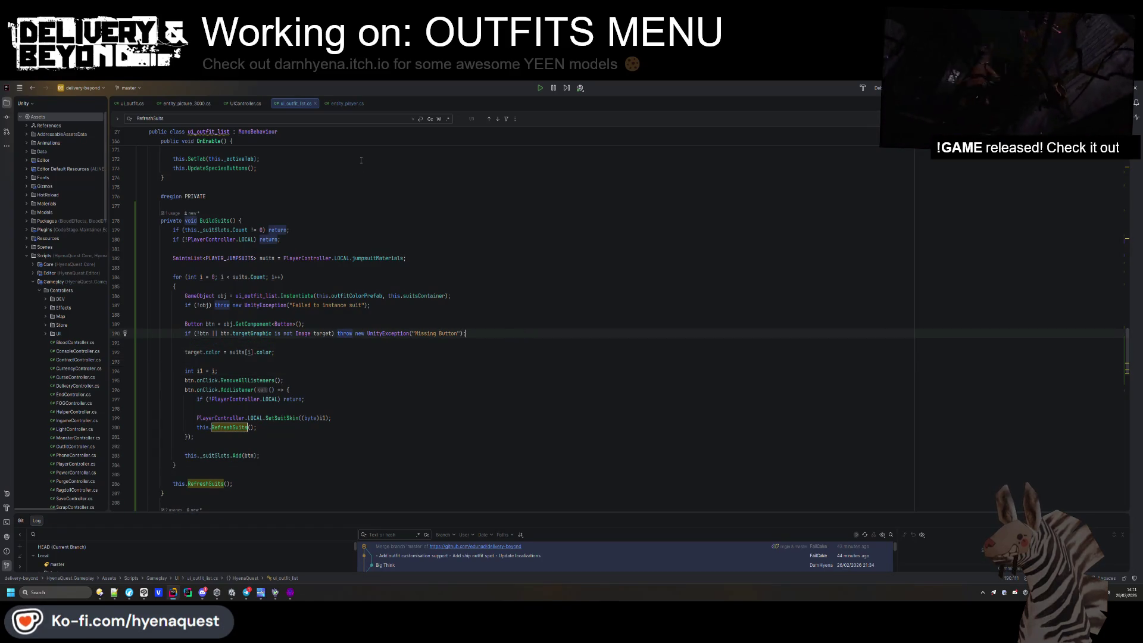
key(alt+Tab)
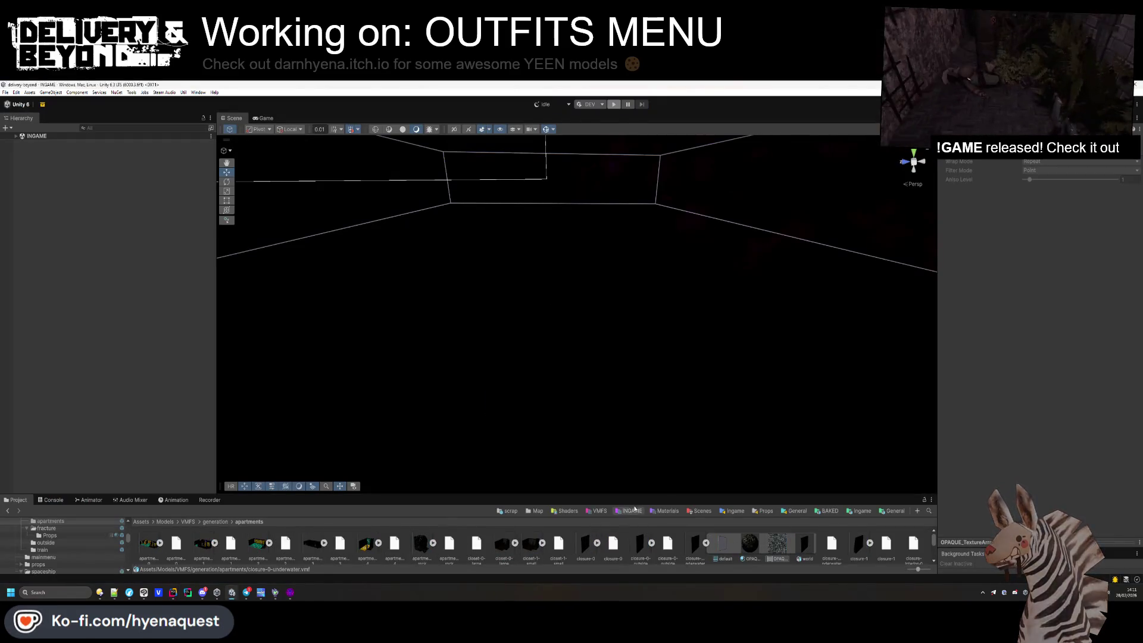
Open the ui_outfit_color prefab from Templates > Ingame > UI for editing.
drag(641, 495, 641, 431)
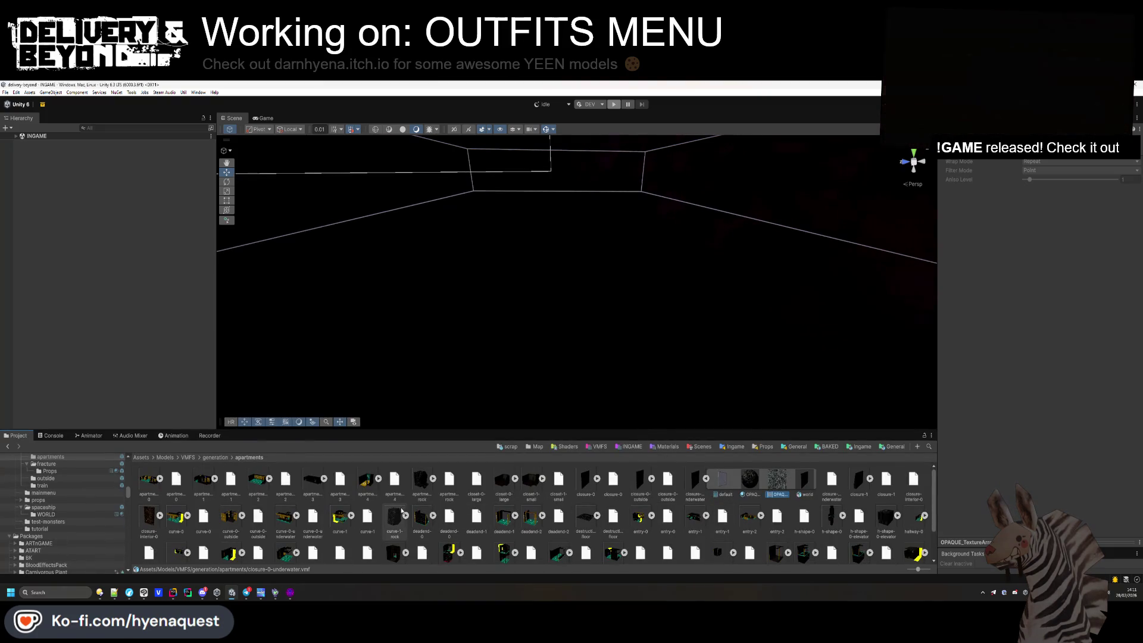
click(366, 520)
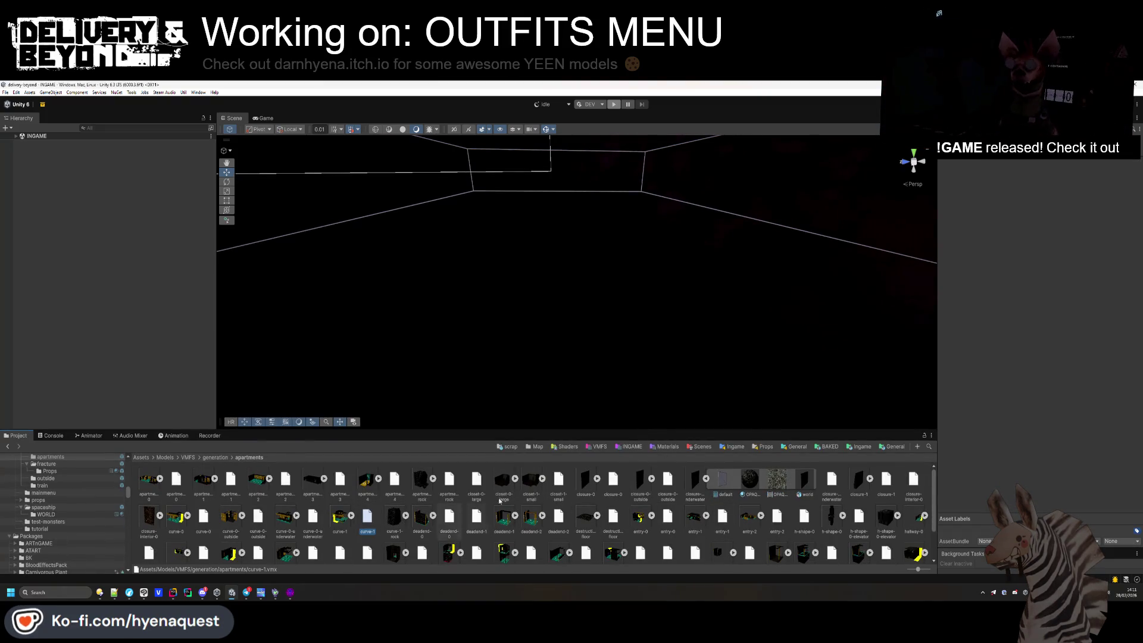
click(860, 448)
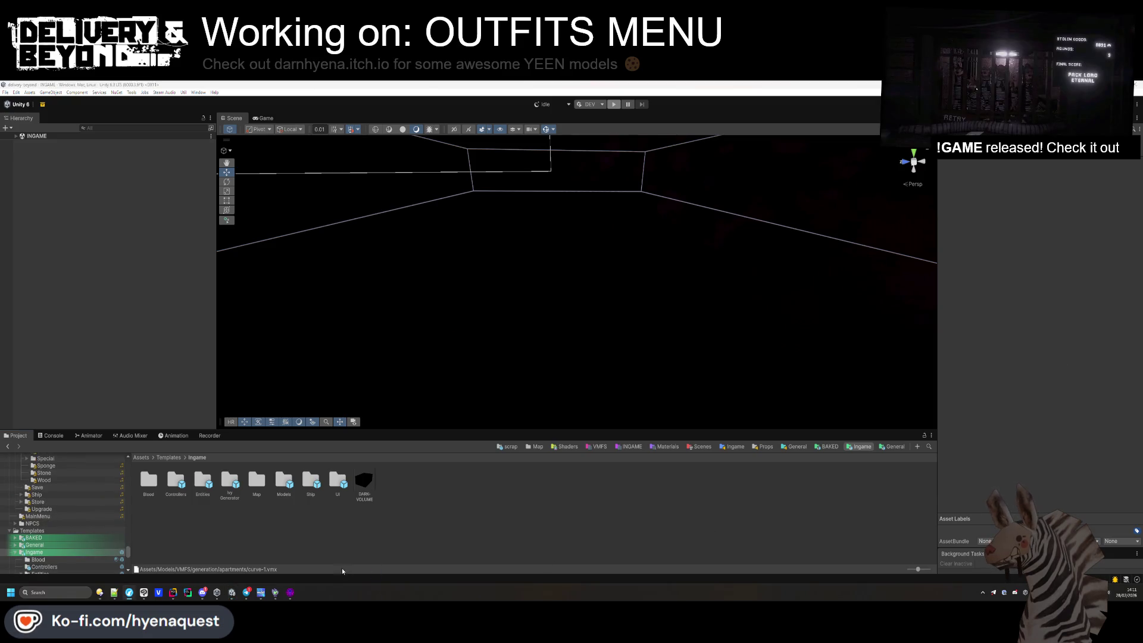
double_click(337, 482)
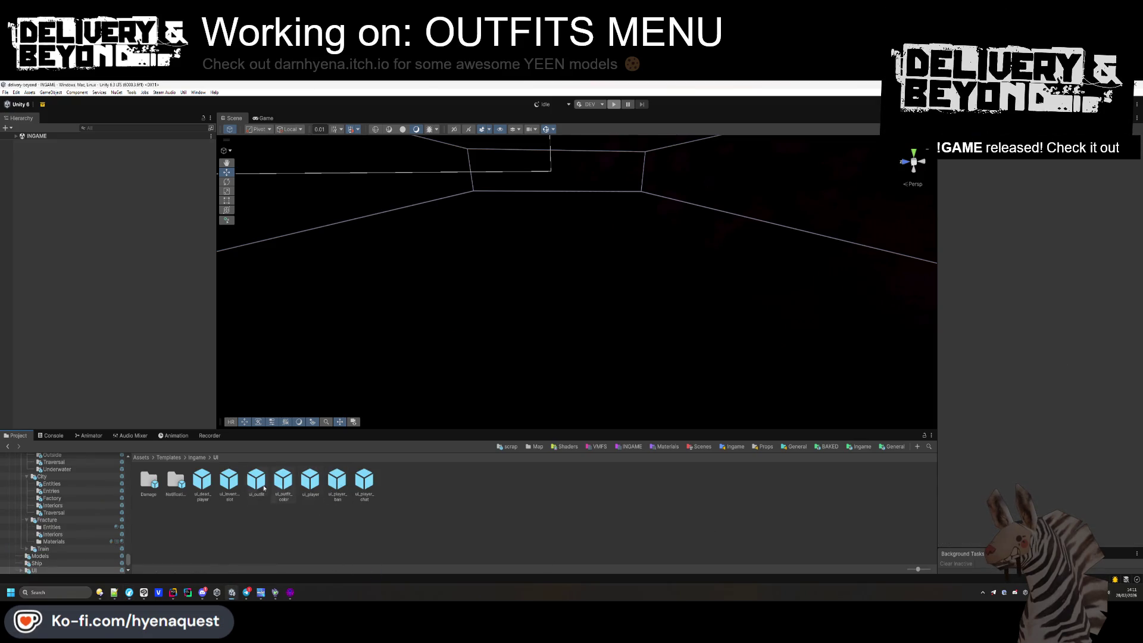
double_click(283, 481)
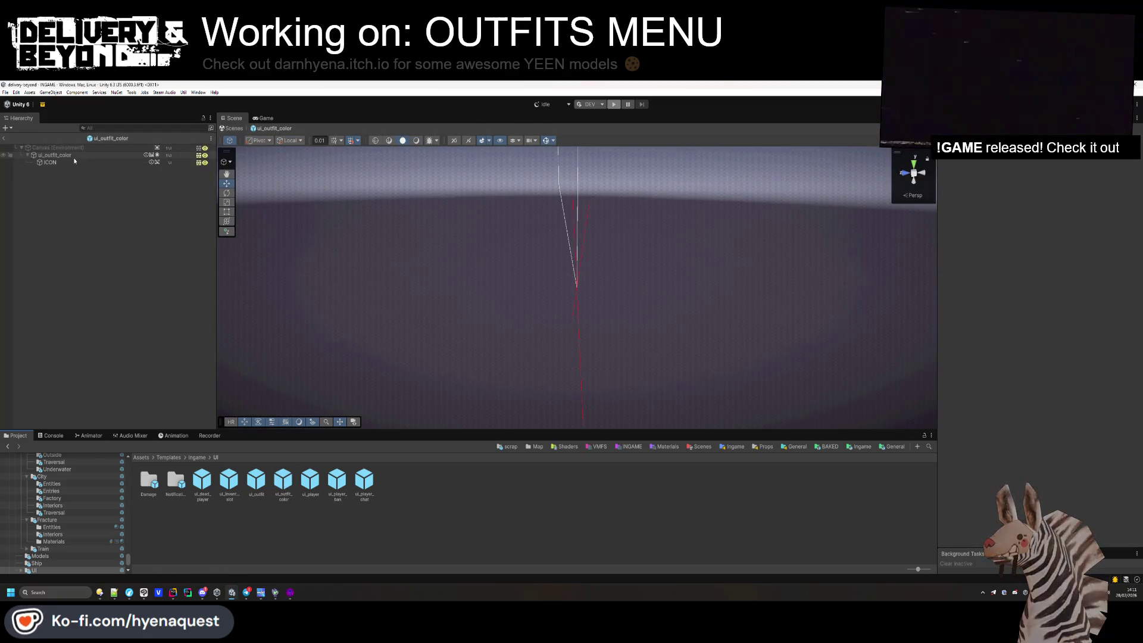
Delete the ICON child, set the Image's Source Image to Knob, and save the prefab.
click(73, 155)
click(73, 162)
key(Delete)
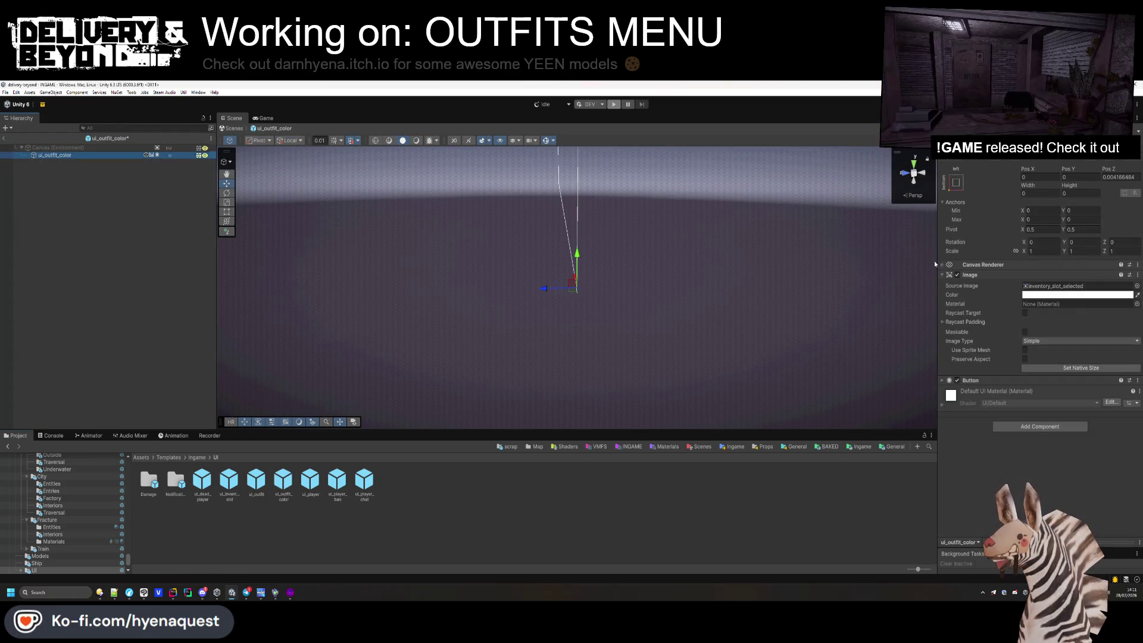
click(1136, 286)
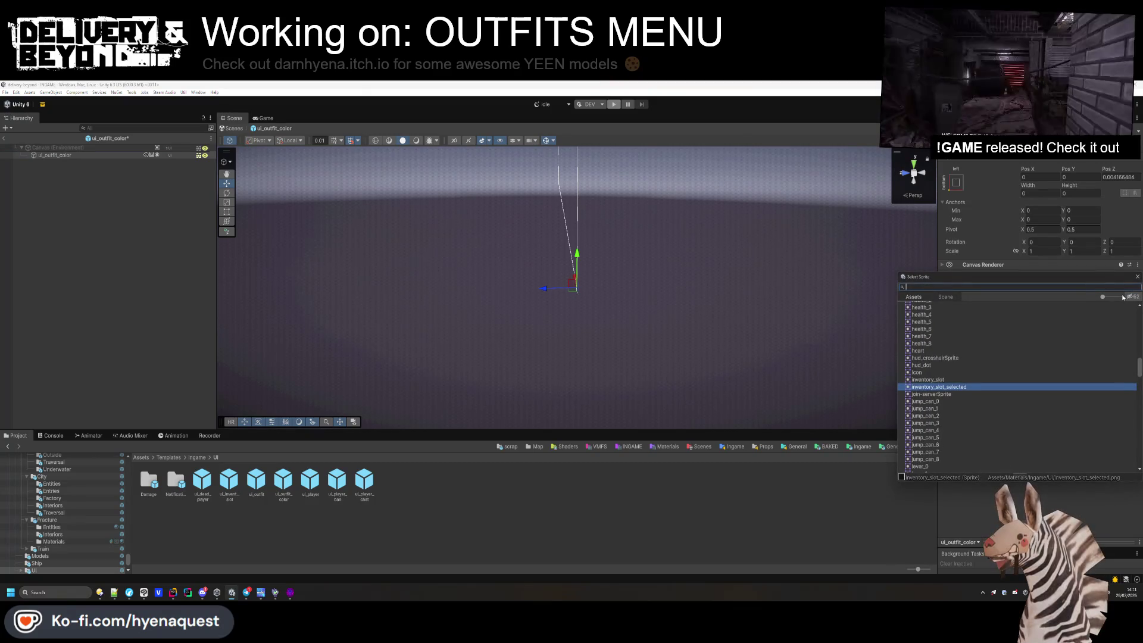
text(knob)
double_click(920, 313)
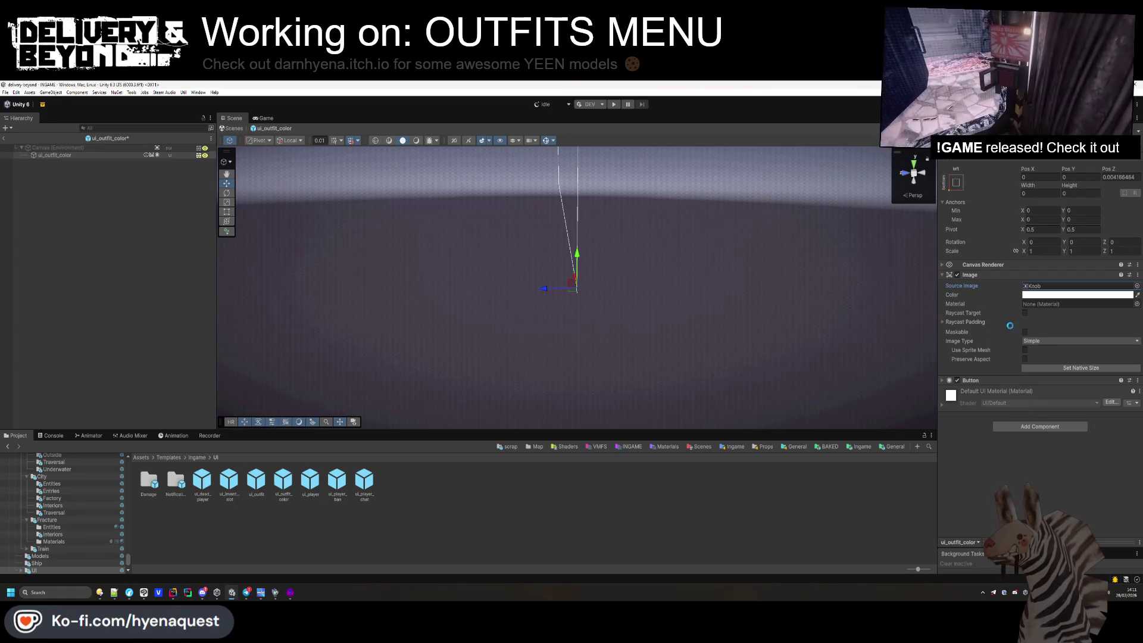
key(ctrl+s)
Toggle Raycast Target and Maskable on the root Image, collapse its components, and save again.
click(106, 157)
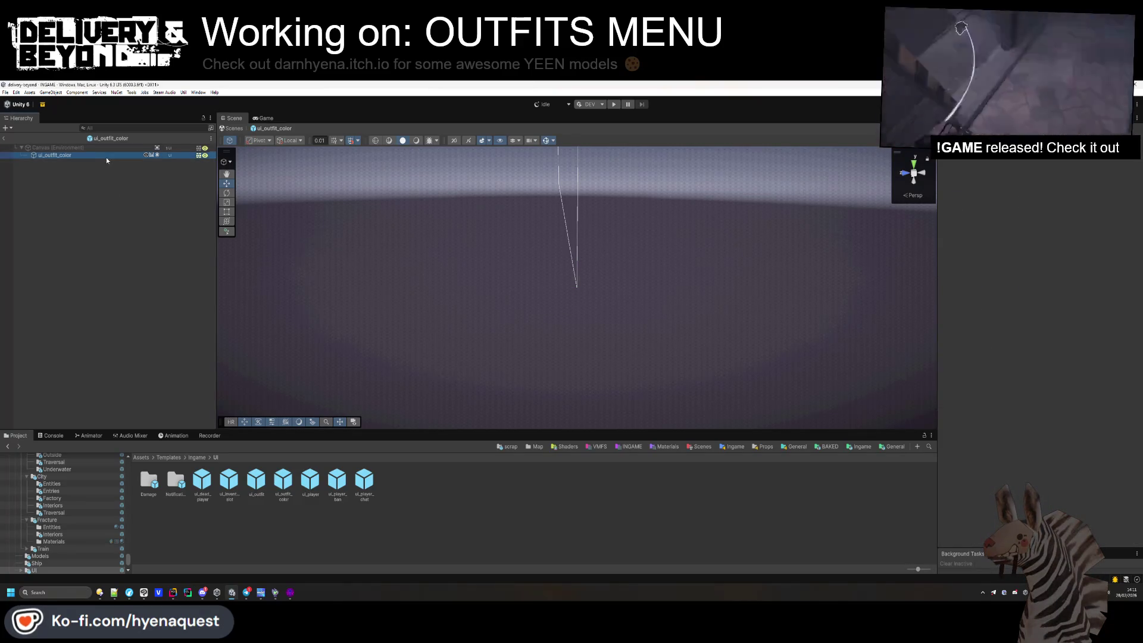
click(1025, 314)
click(1025, 331)
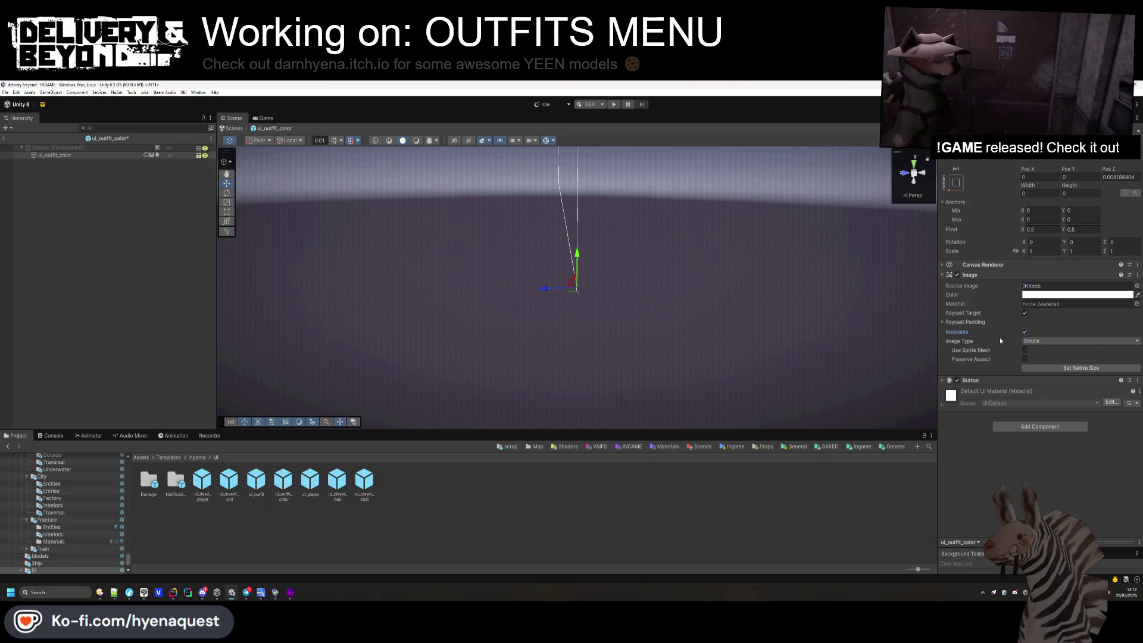
click(972, 381)
click(973, 381)
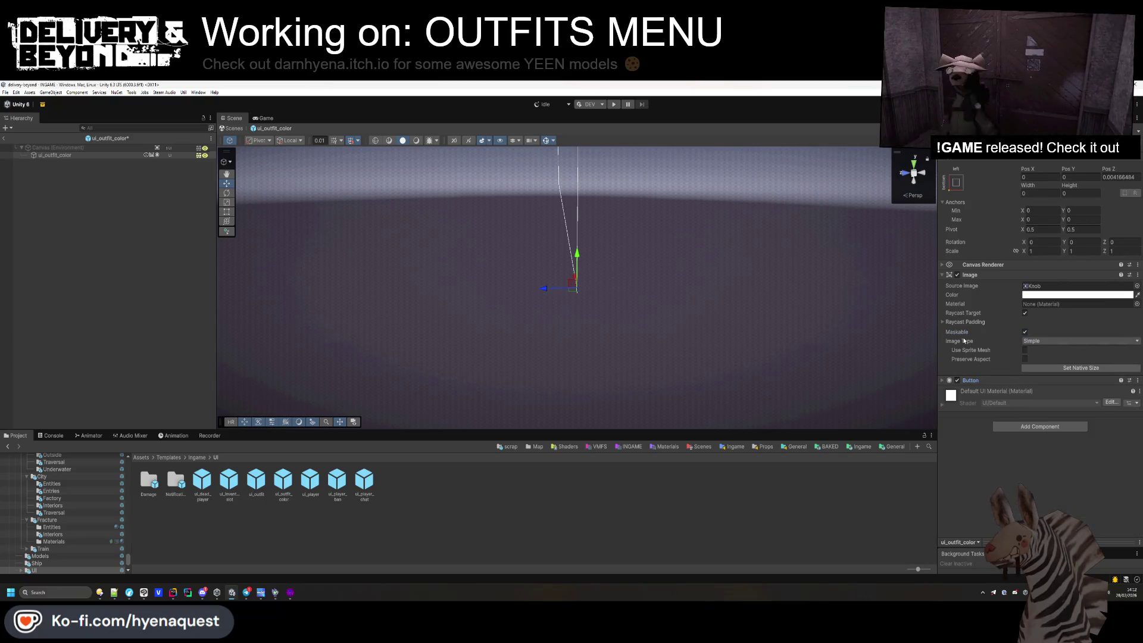
click(973, 279)
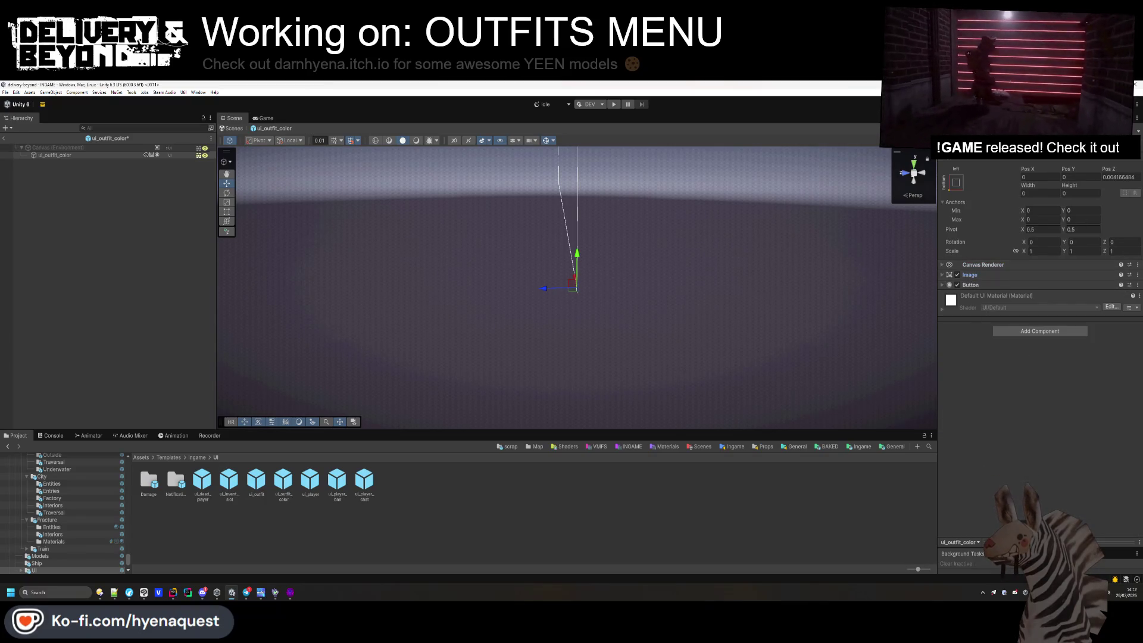
click(77, 236)
key(ctrl+s)
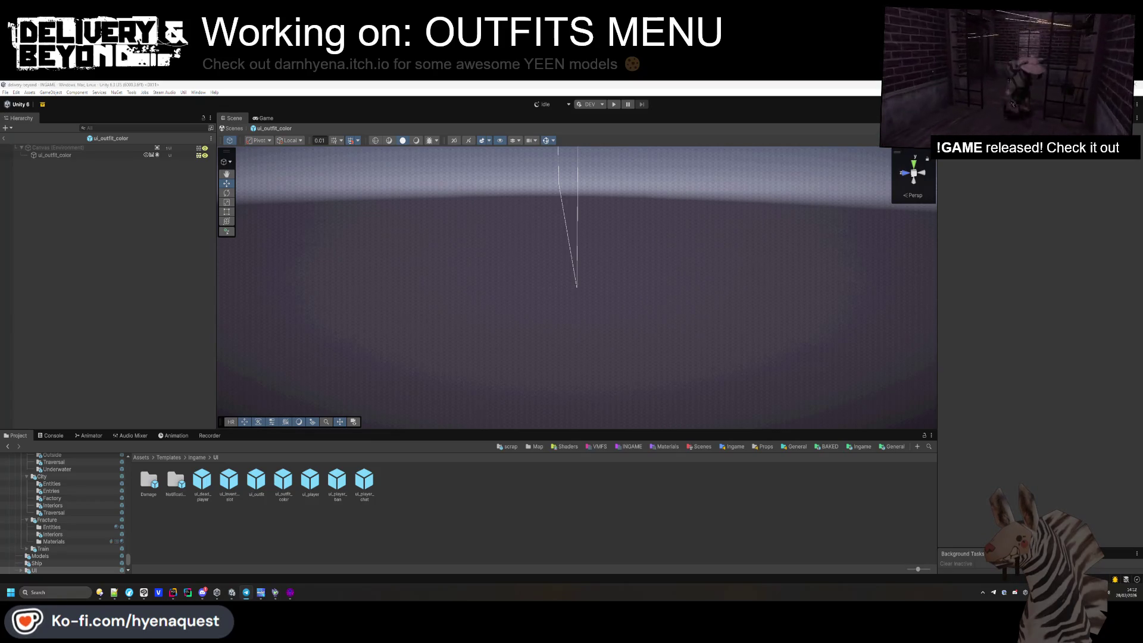
Exit Prefab Mode back to the level and press Play to run the game.
click(3, 138)
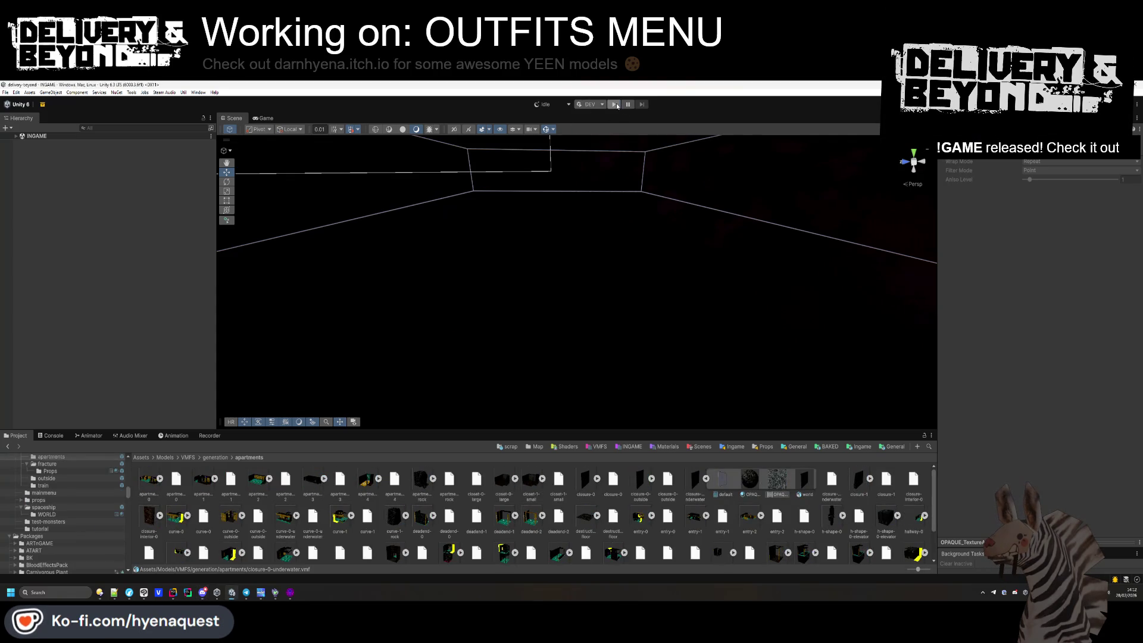
click(615, 105)
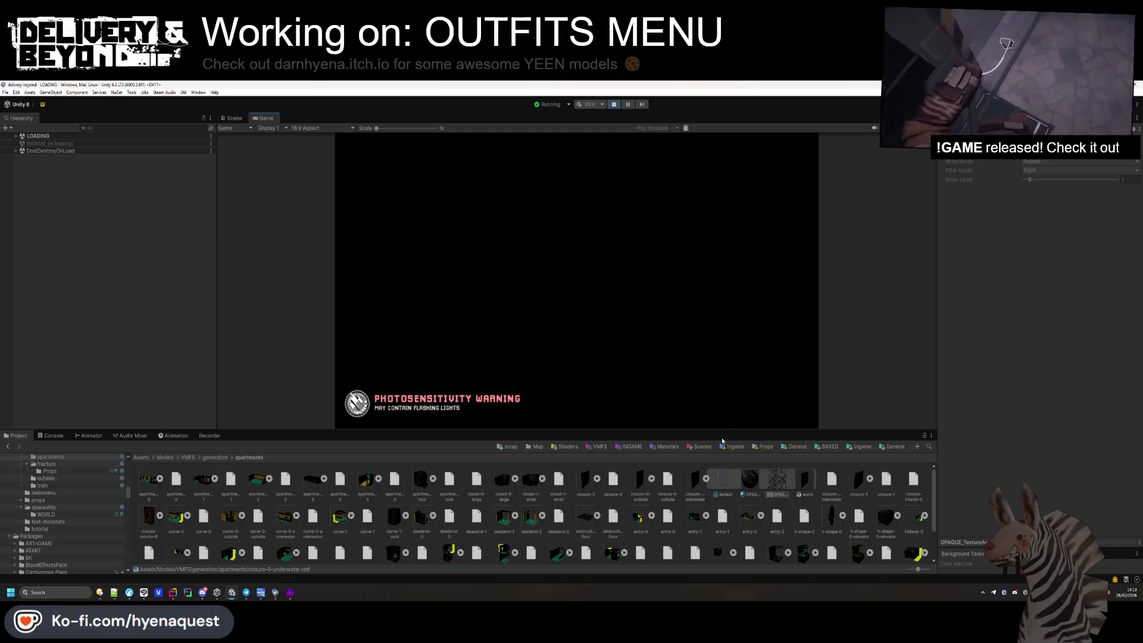
click(675, 449)
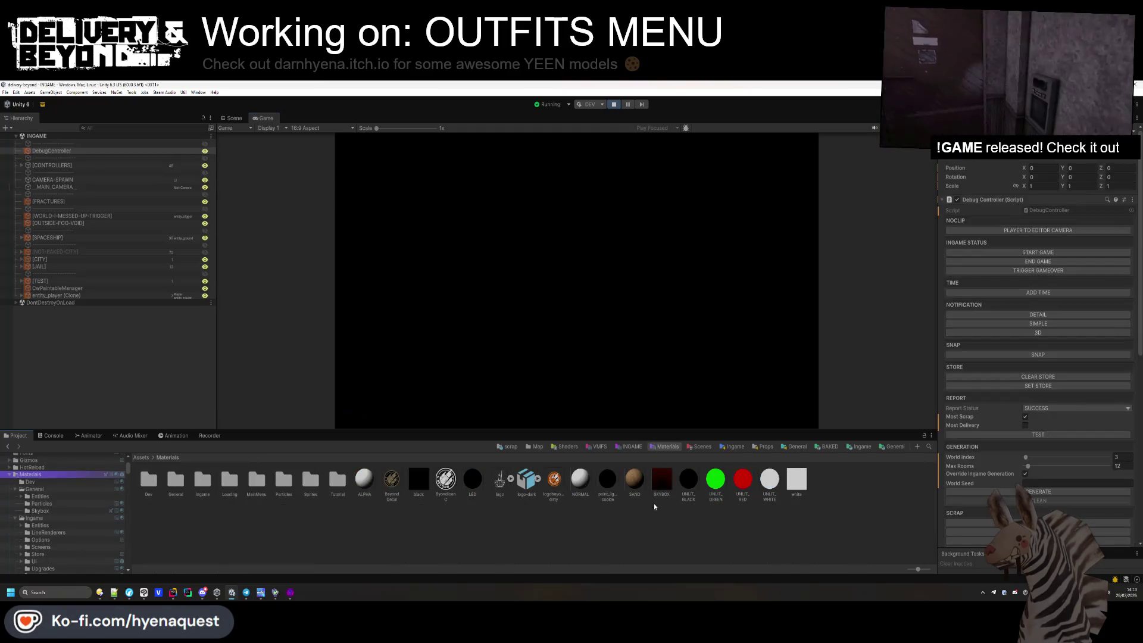
Enlarge the Game view, open the outfits menu with E, and pick the pink suit swatch.
drag(539, 427, 539, 479)
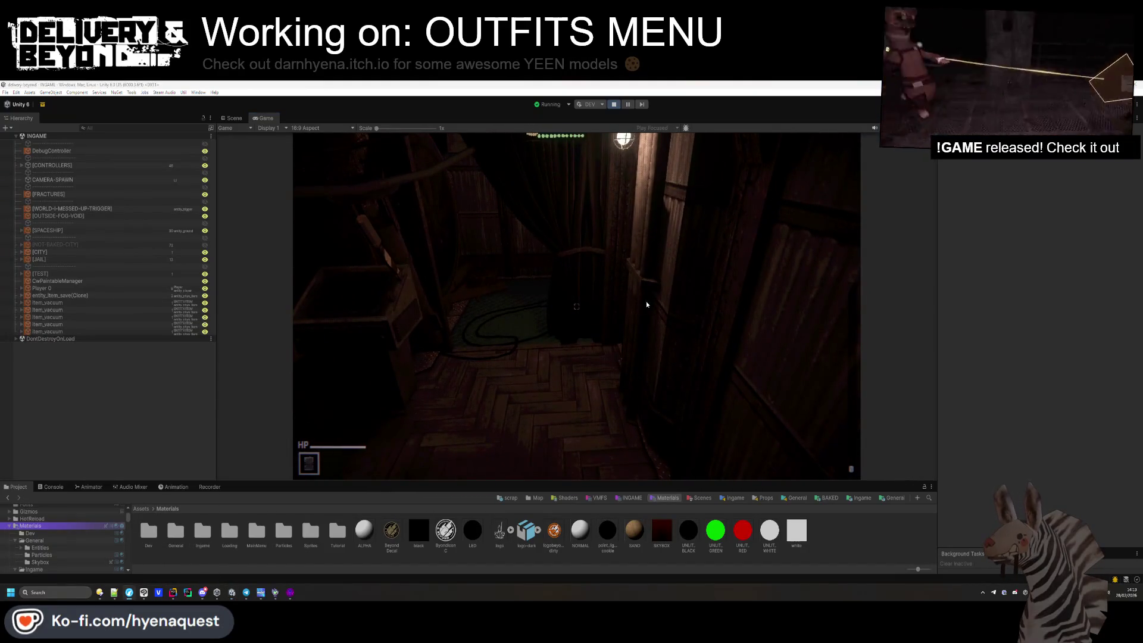
key(e)
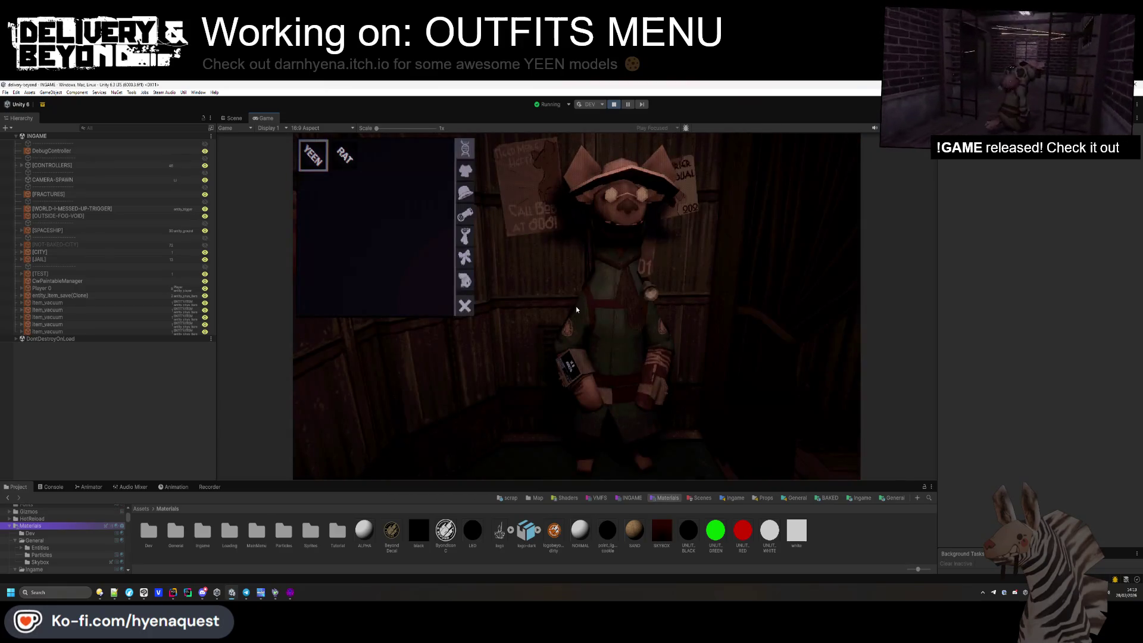
click(465, 170)
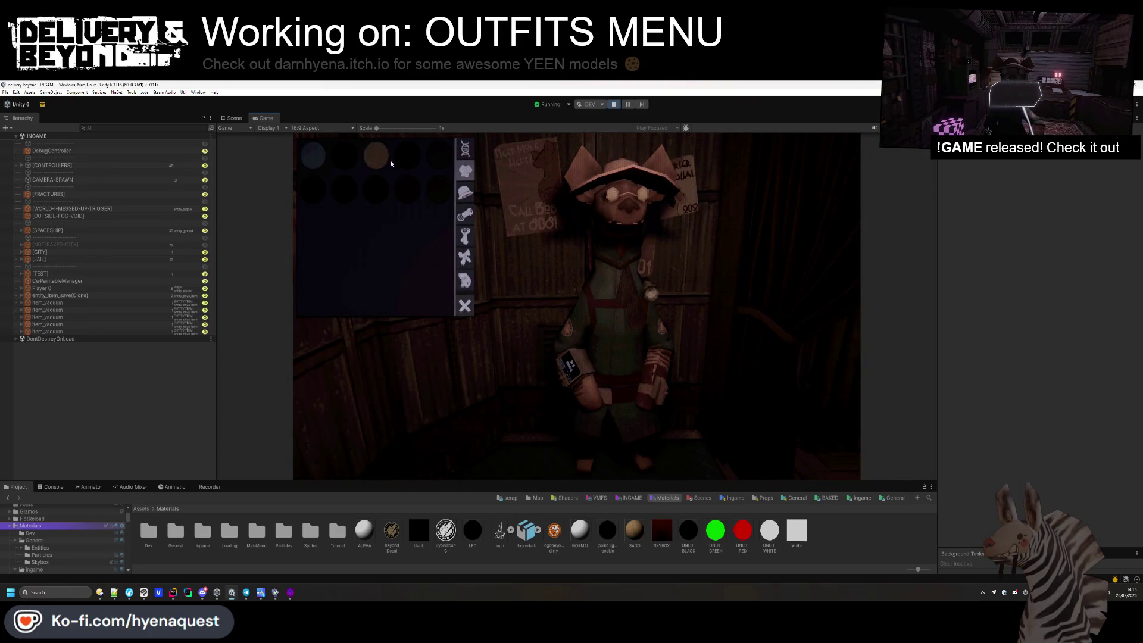
click(343, 191)
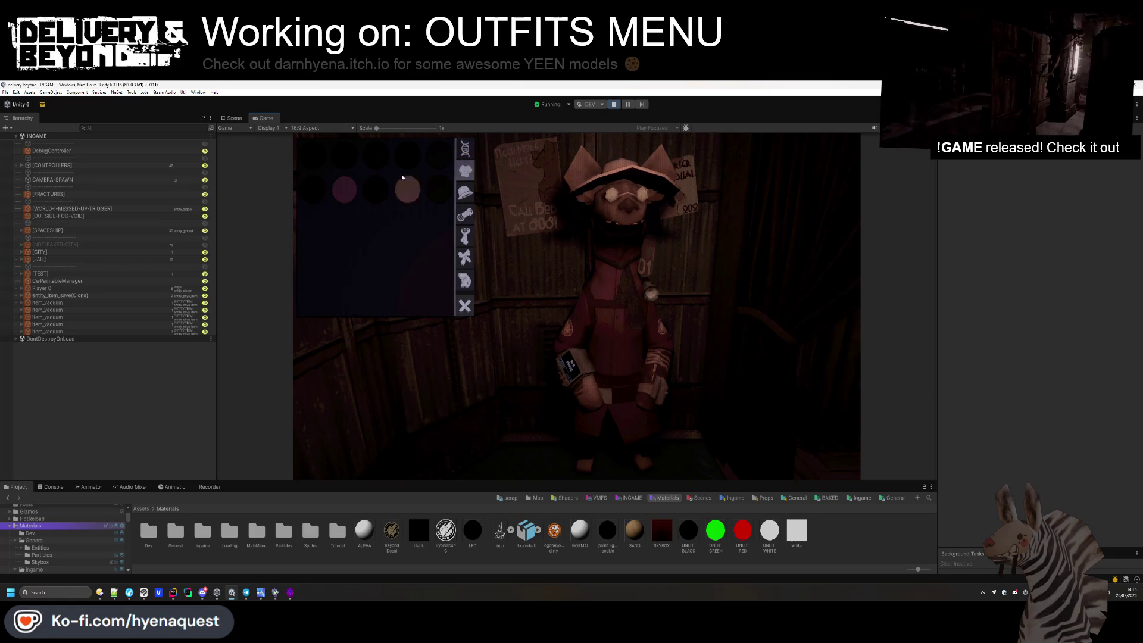
key(alt+Tab)
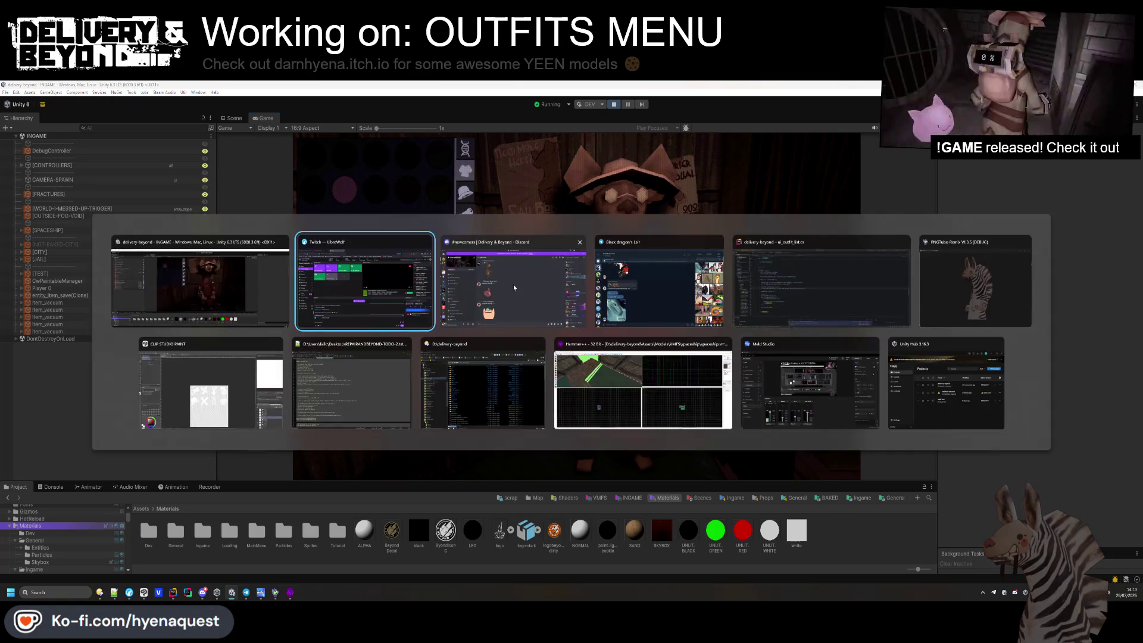
Change the slot colour's red and green values to 0.7F and check it in-game.
click(817, 302)
key(Down)
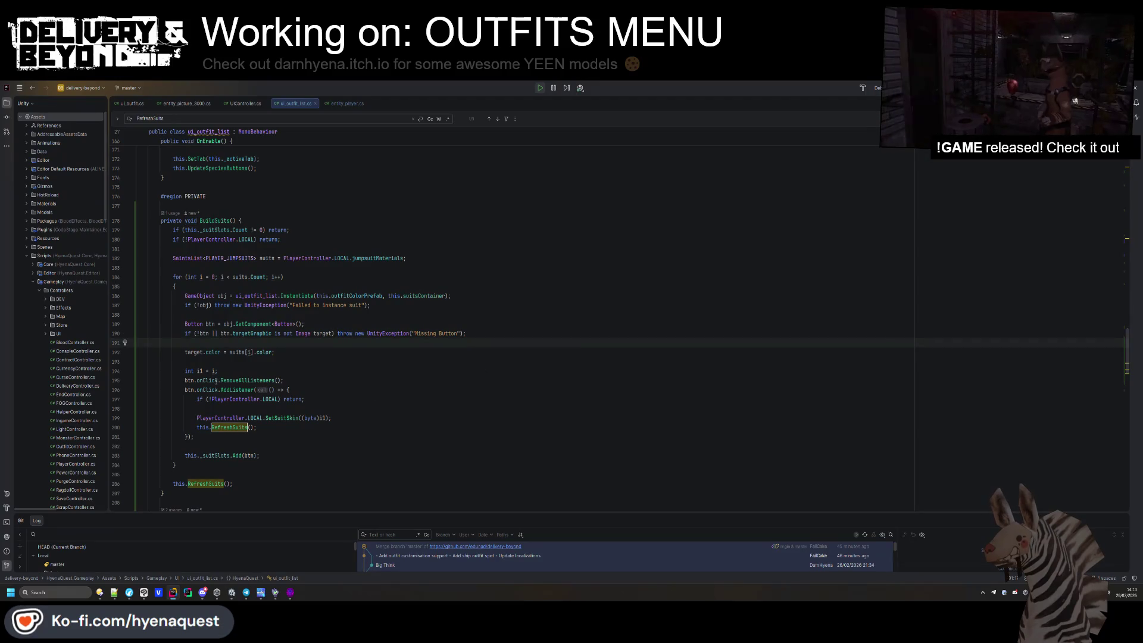
scroll(336, 313, down, 10)
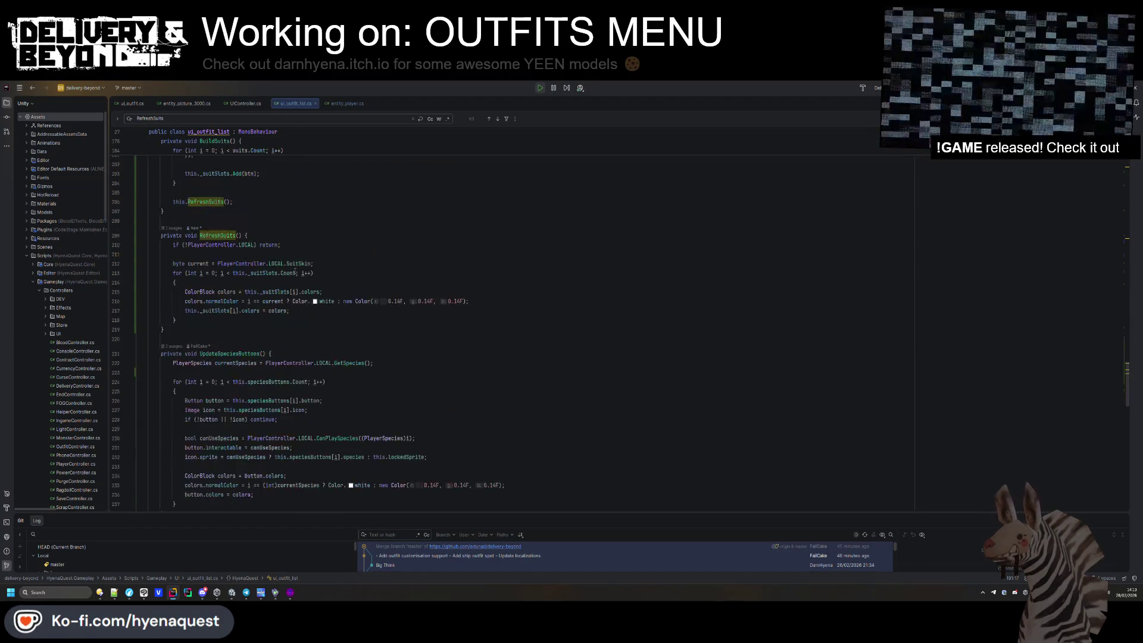
click(395, 301)
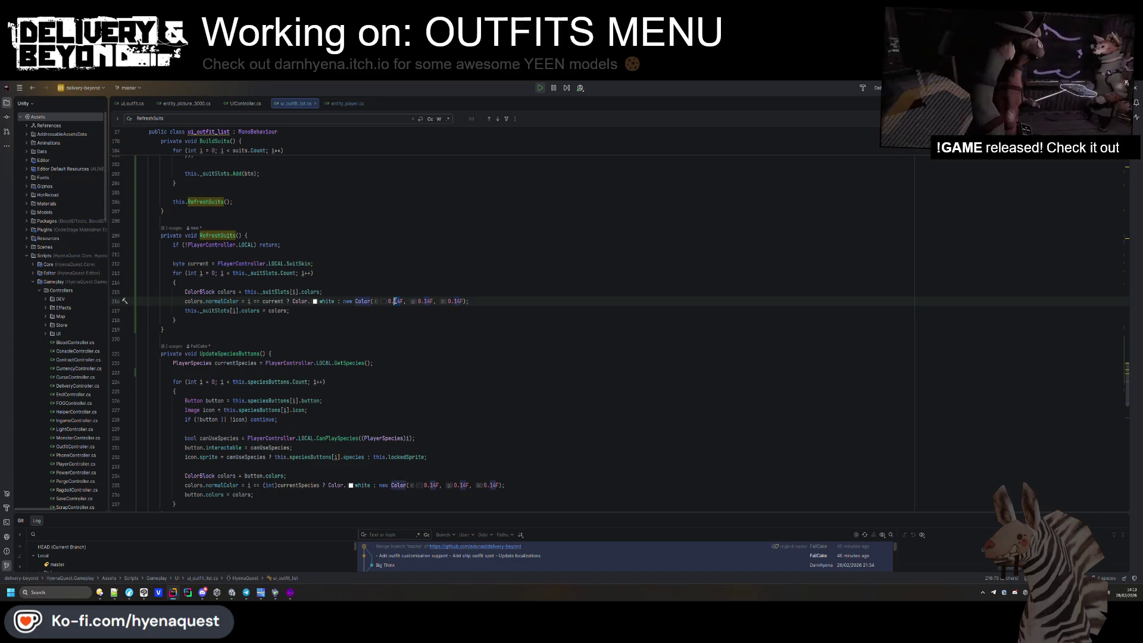
key(Delete)
key(Delete)
text(7)
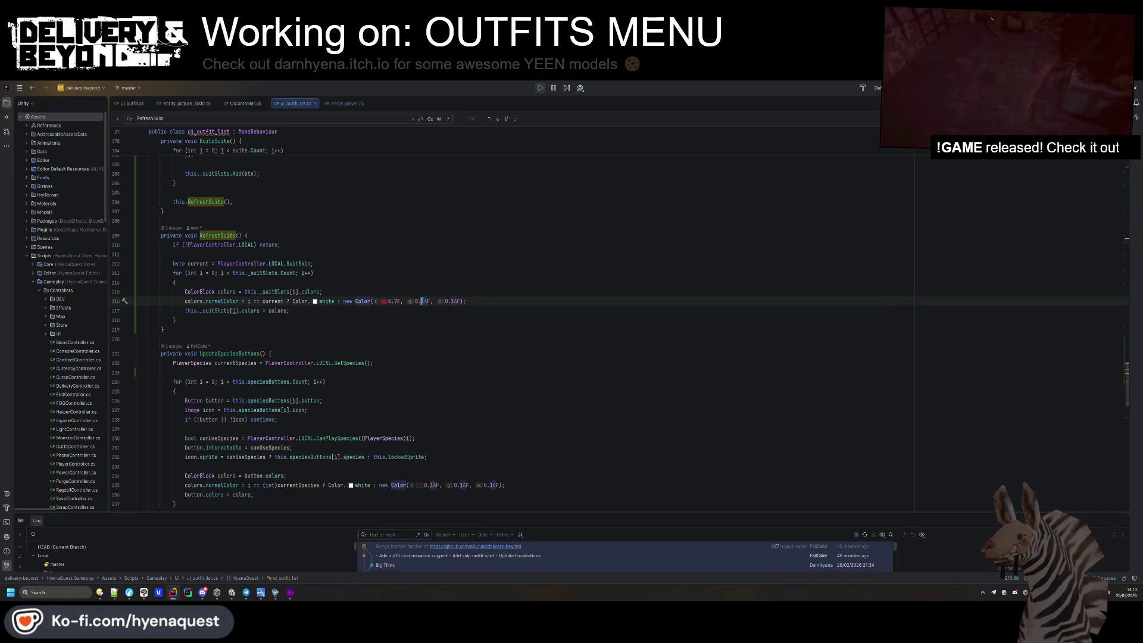
key(Delete)
key(Delete)
text(7)
click(448, 302)
key(alt+Tab)
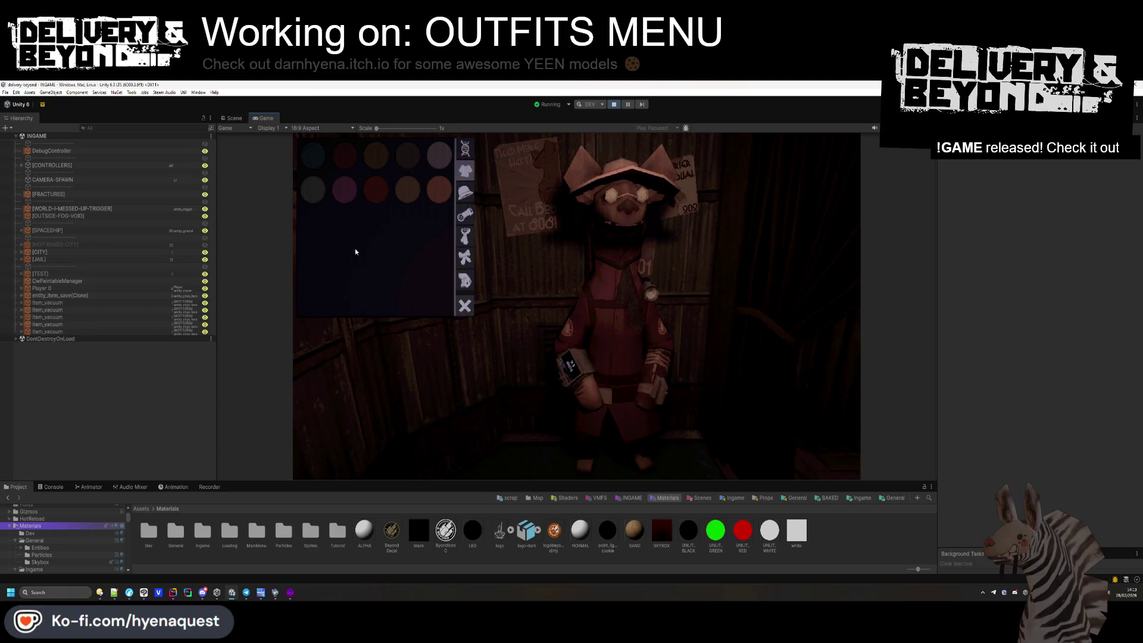
Reopen the suits tab in the running game to refresh the slot colours.
key(alt+Tab)
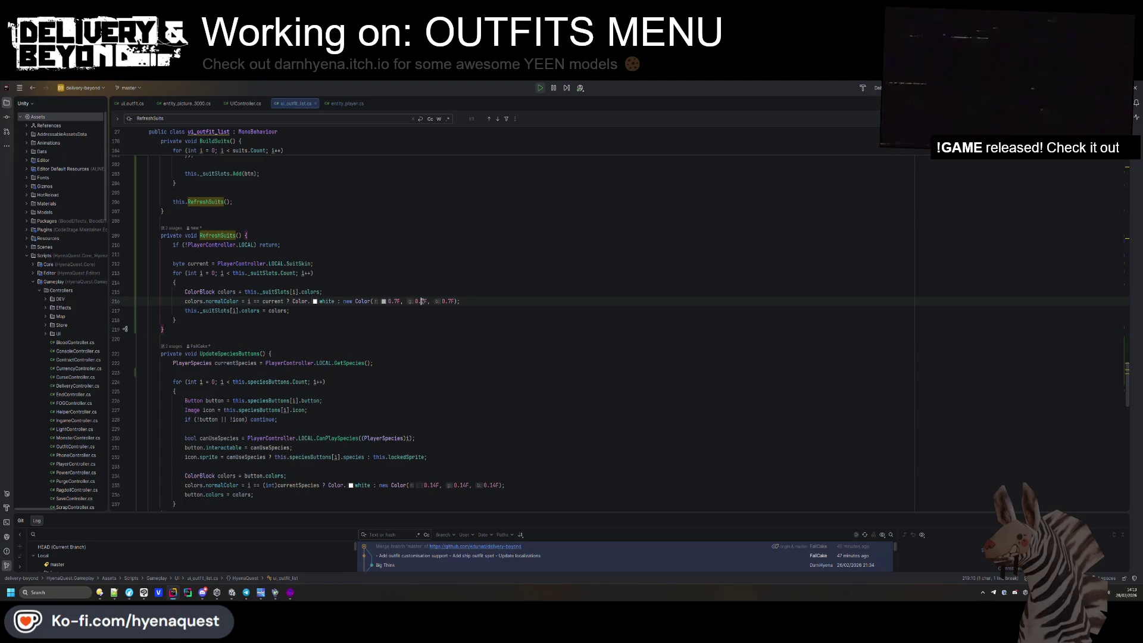
key(Down)
key(Up)
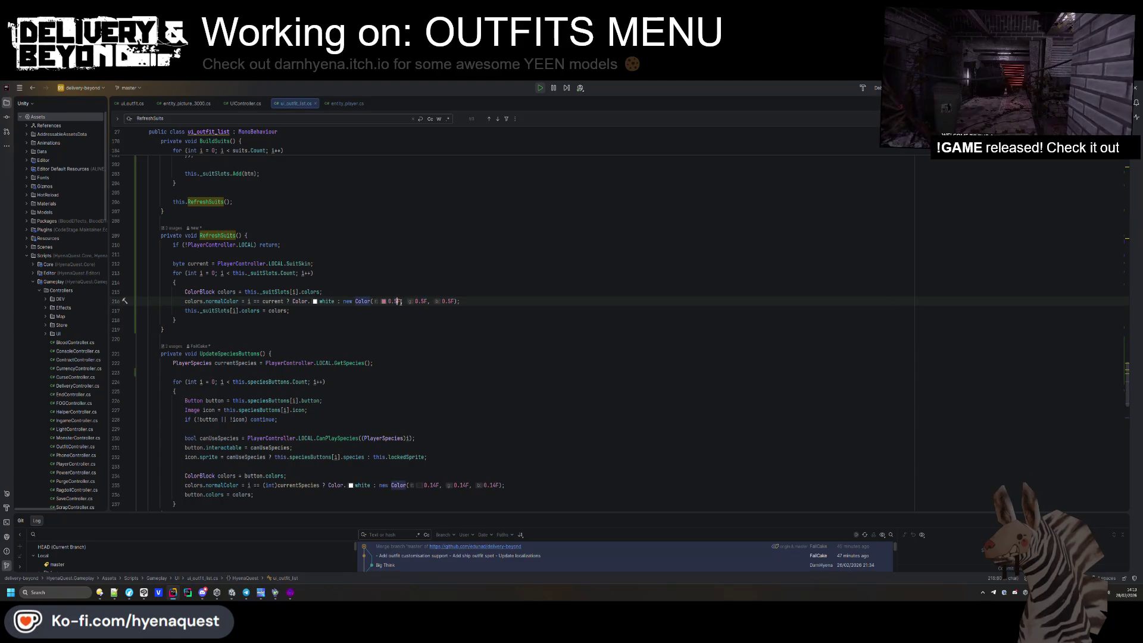
key(alt+Tab)
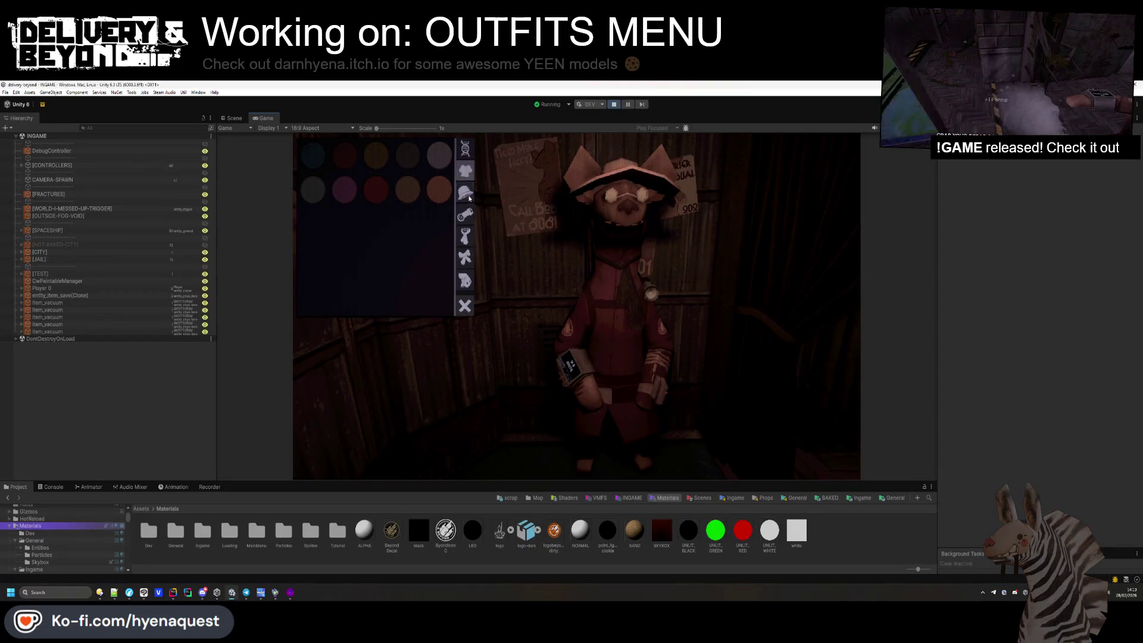
click(465, 174)
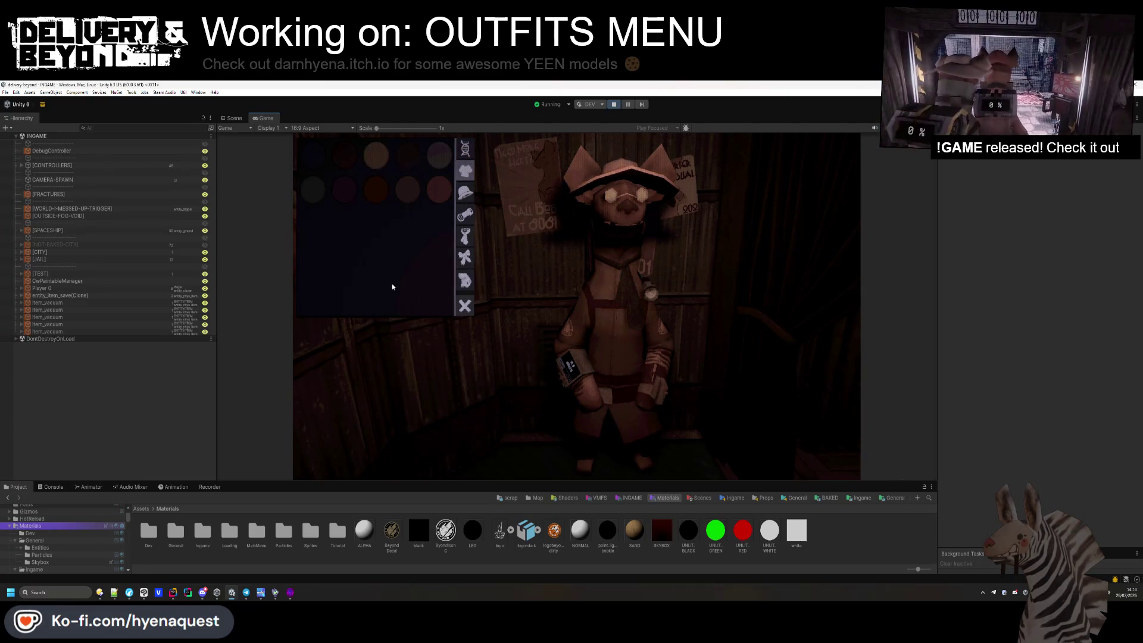
key(alt+Tab)
Set the unselected slot colour to Color(0.3F, 0.3F, 0.3F) and return to the game.
key(Delete)
text(3)
click(422, 300)
key(Delete)
text(3)
key(Delete)
text(3)
key(Up)
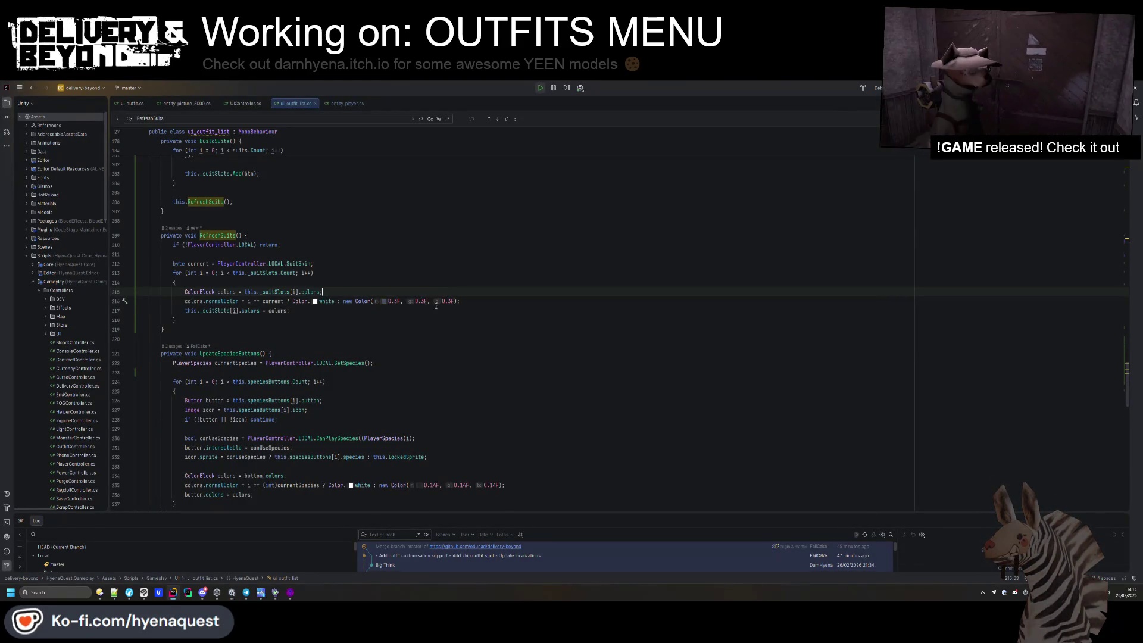
key(alt+Tab)
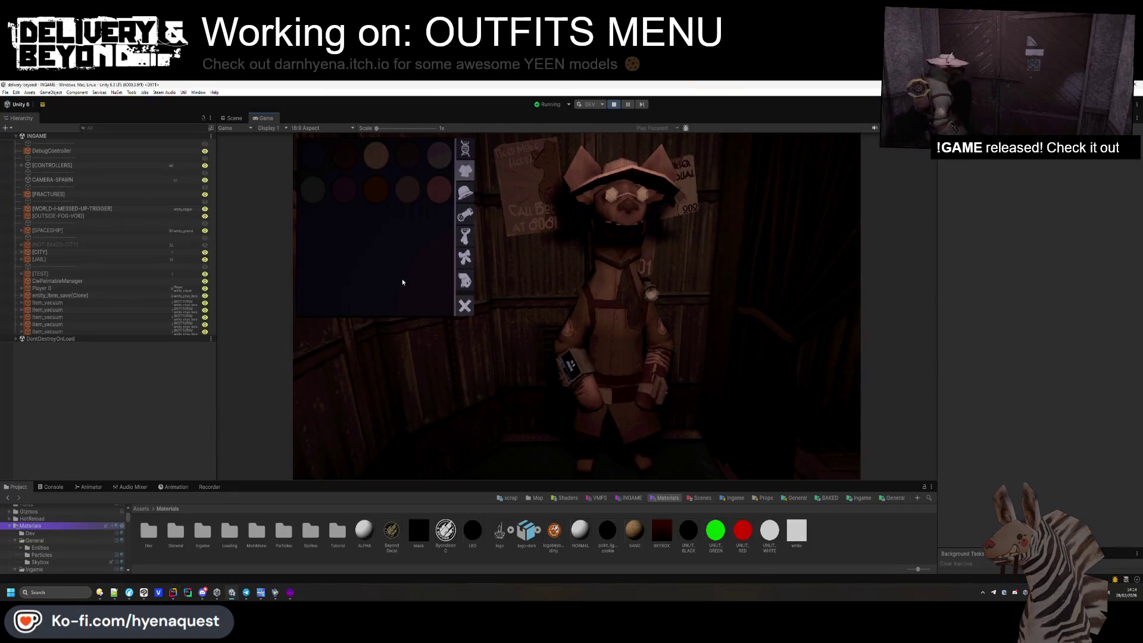
Give the character large round glasses and a chest accessory from the outfit tabs.
click(464, 172)
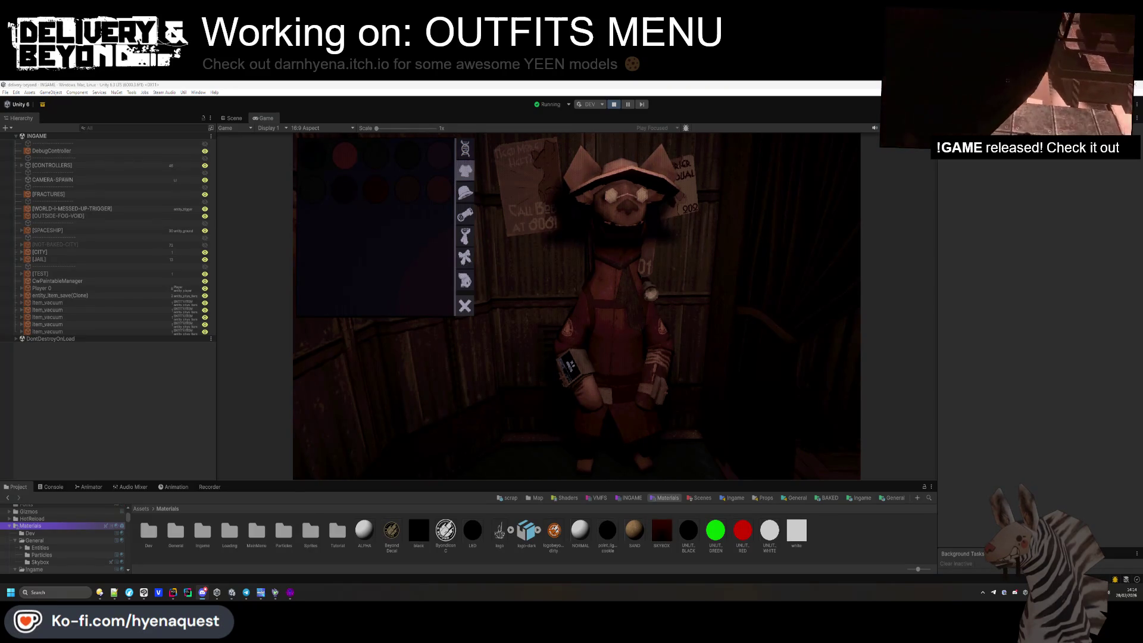
click(465, 192)
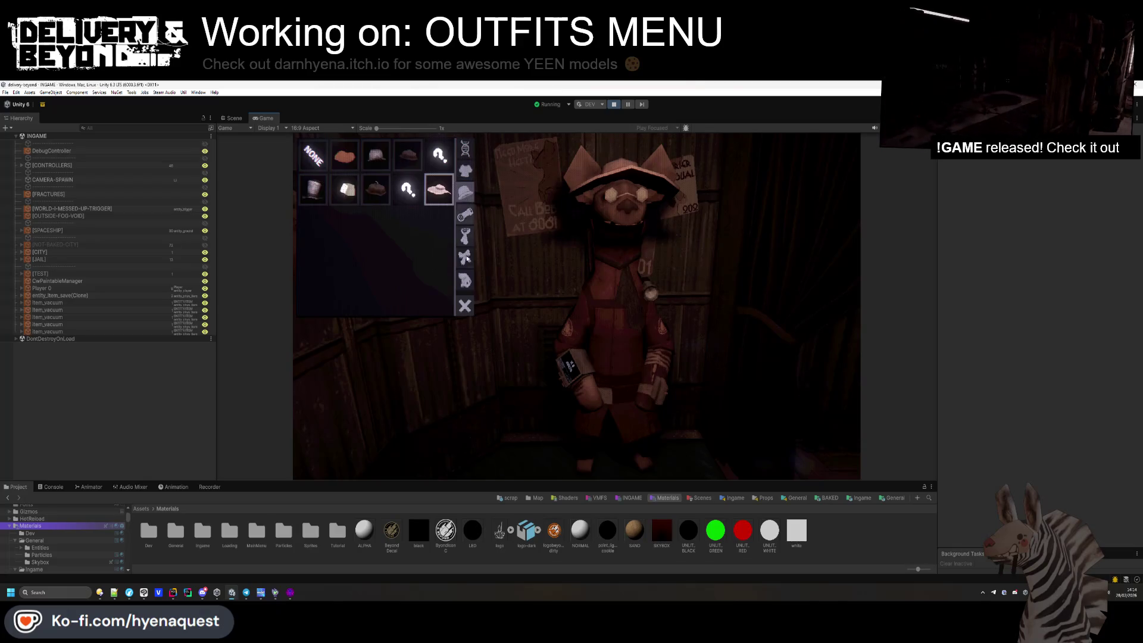
click(465, 215)
click(409, 166)
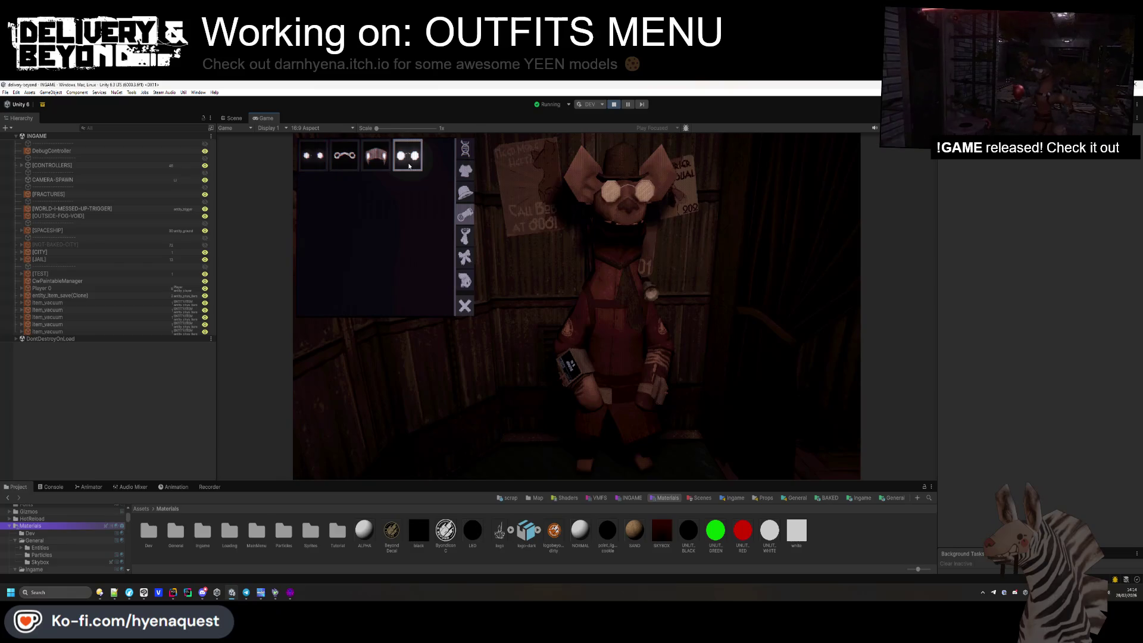
click(465, 236)
click(350, 161)
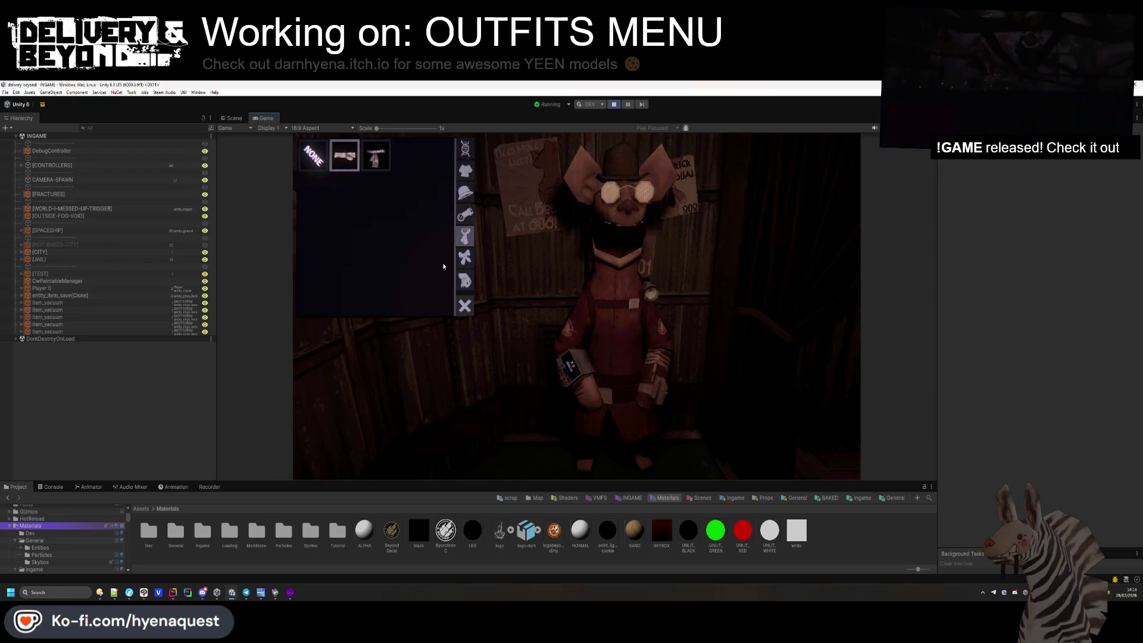
Pick the third item in a later outfit tab, then browse the next tab.
click(460, 258)
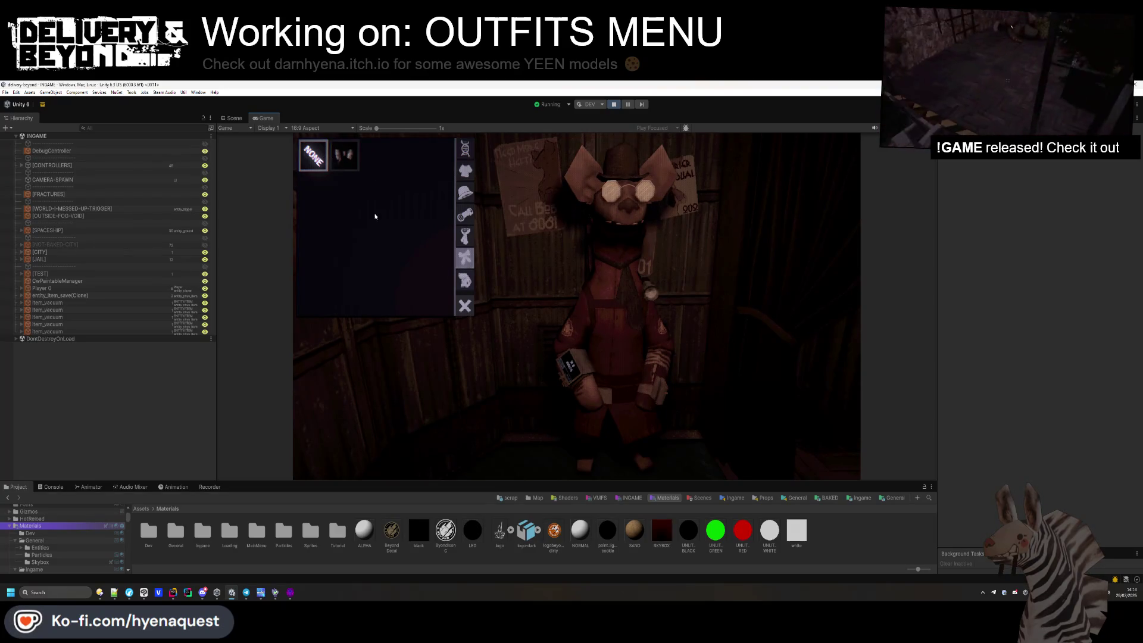
click(467, 282)
click(371, 159)
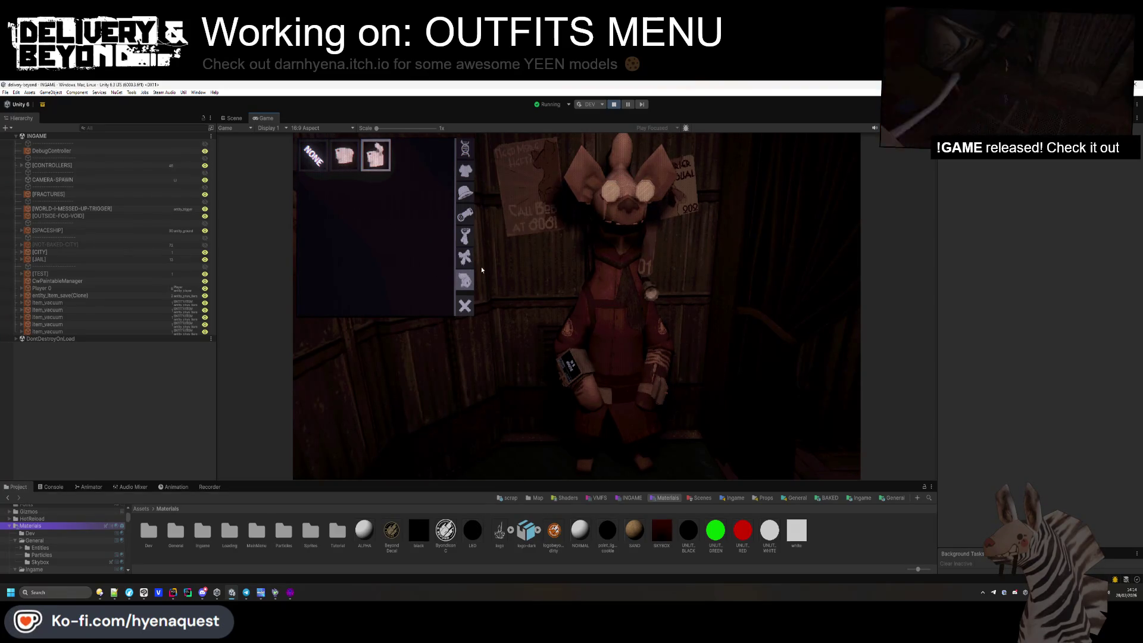
click(471, 260)
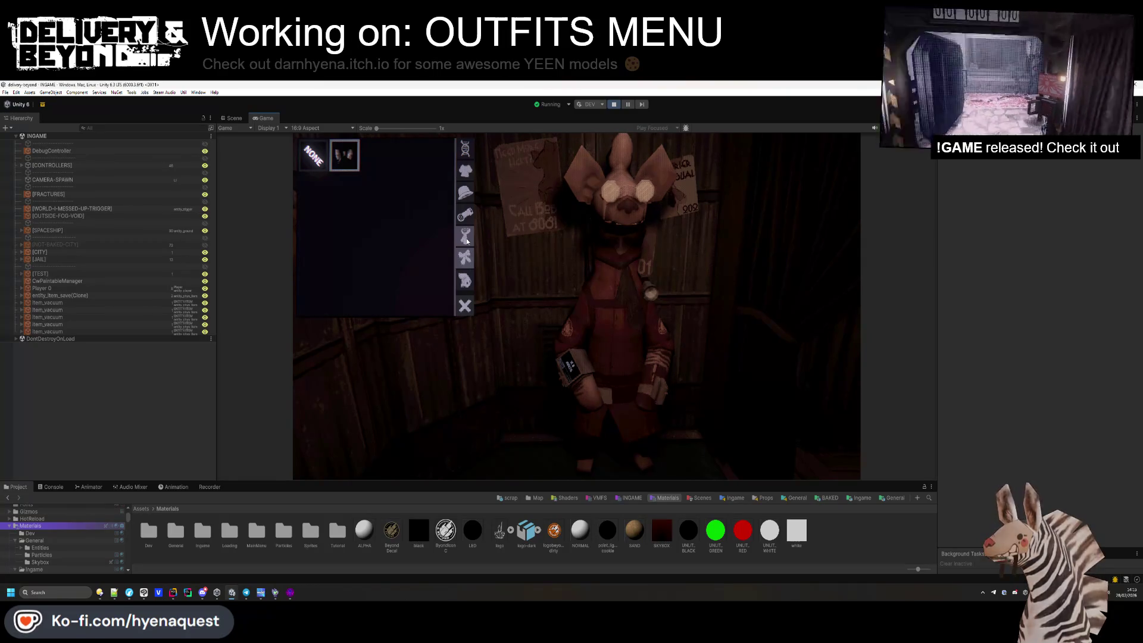
key(alt+Tab)
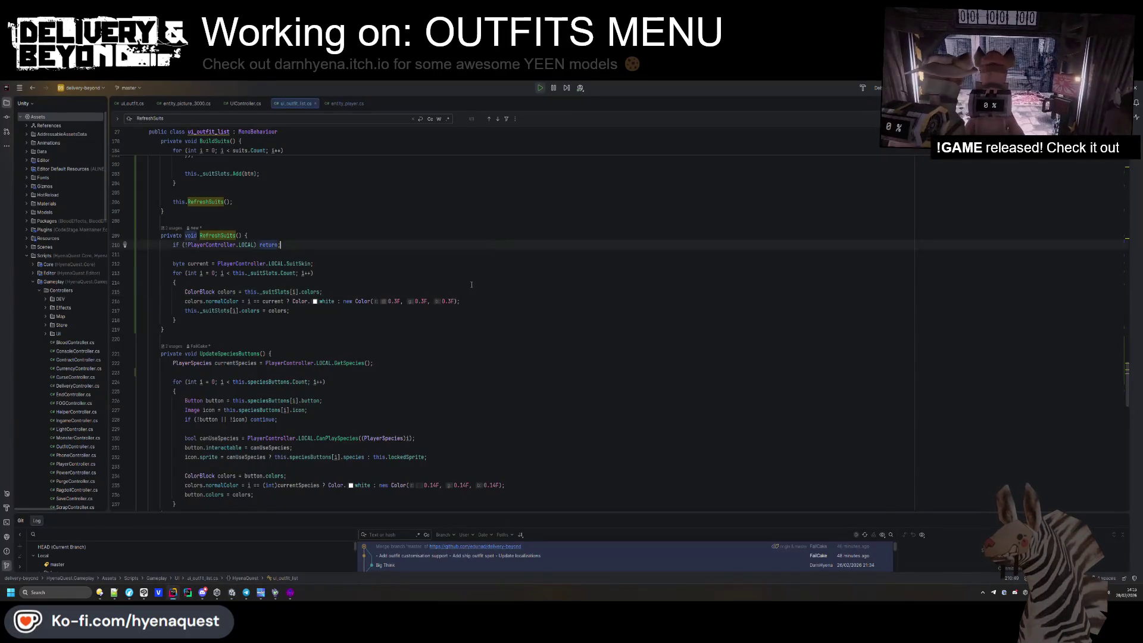
Remove the stray blank line in IsSelected and apply Rider's quick-fix to simplify its return.
scroll(471, 285, down, 1)
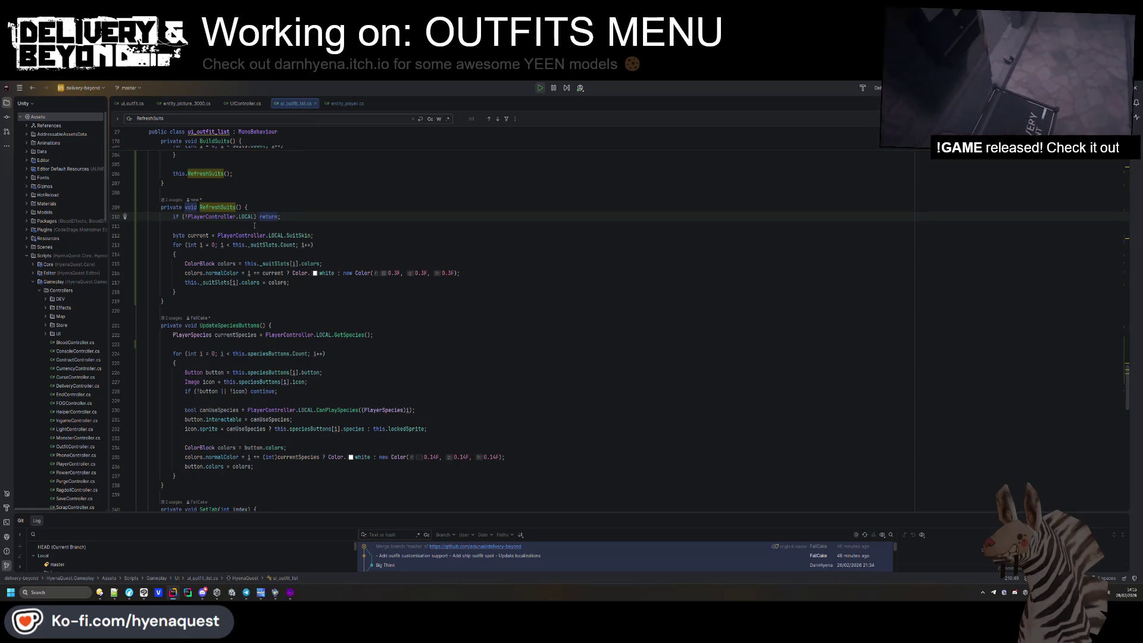
scroll(254, 226, down, 15)
click(482, 295)
key(BackSpace)
key(alt+Return)
key(Return)
click(483, 329)
Move through the file to SetTab and place the cursor at the end of its loop.
scroll(415, 325, down, 1)
scroll(415, 325, down, 10)
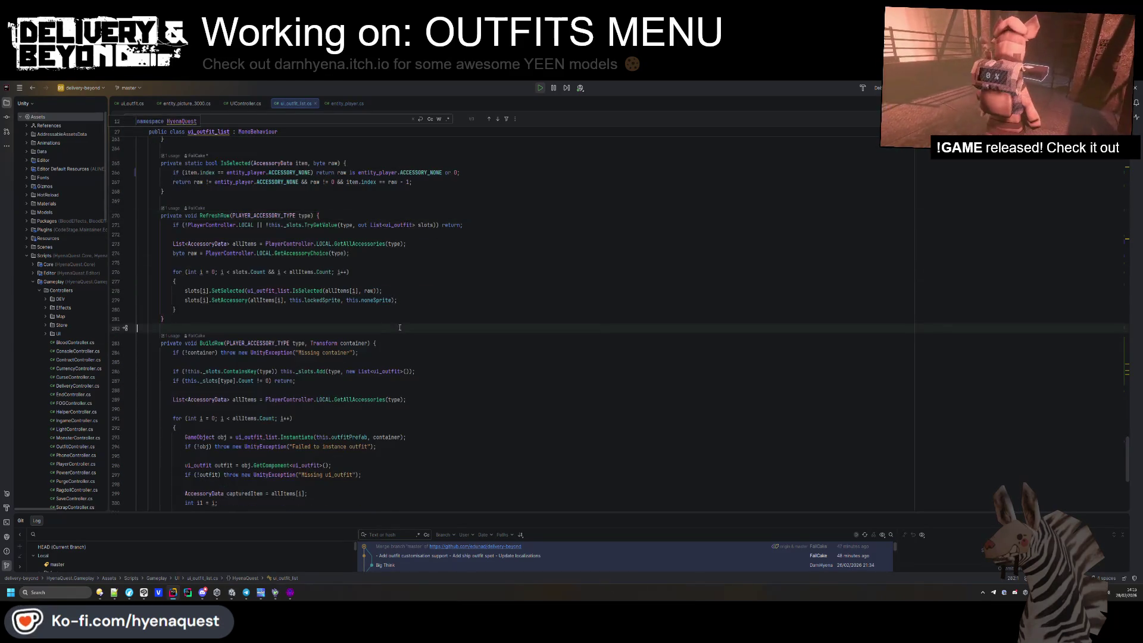
click(287, 323)
key(ctrl+a)
scroll(849, 253, up, 20)
click(348, 245)
scroll(348, 246, down, 20)
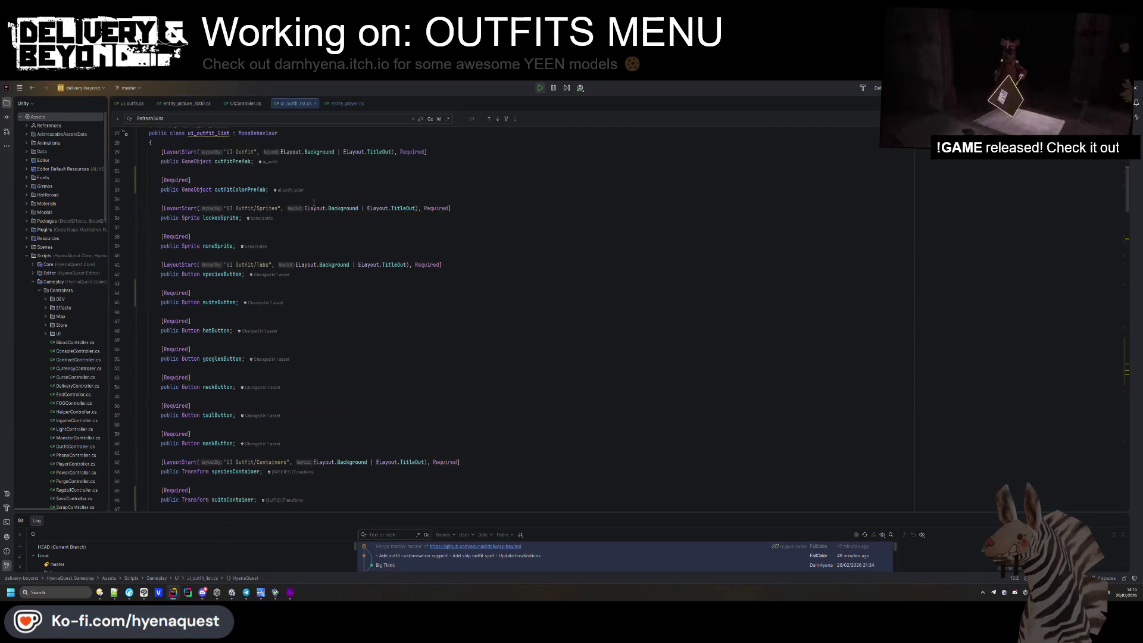
click(310, 203)
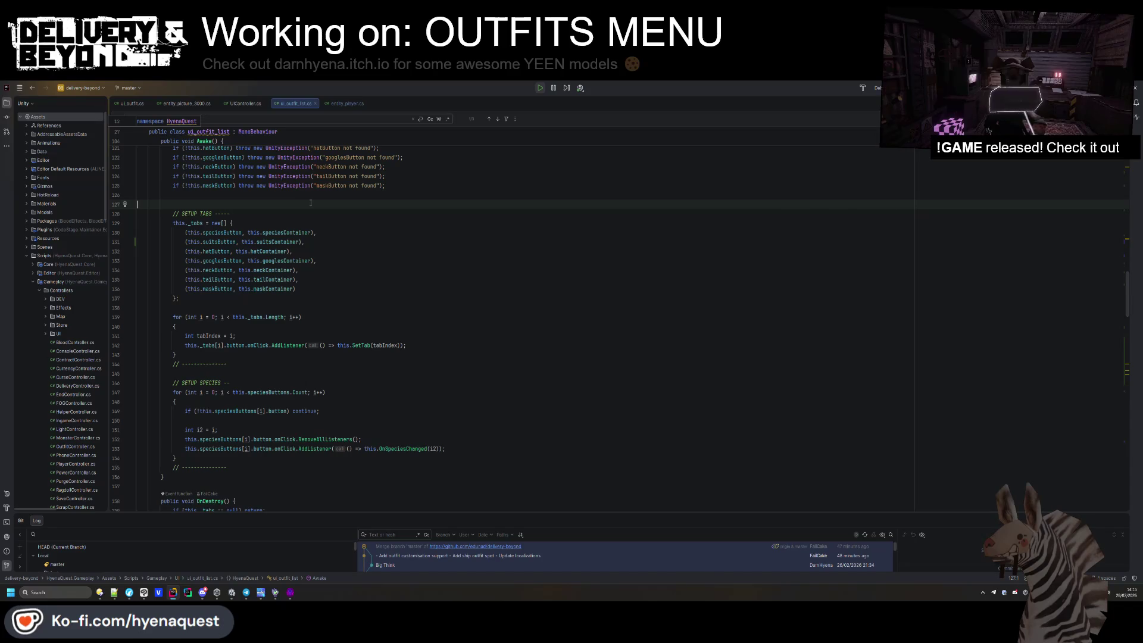
scroll(298, 205, down, 7)
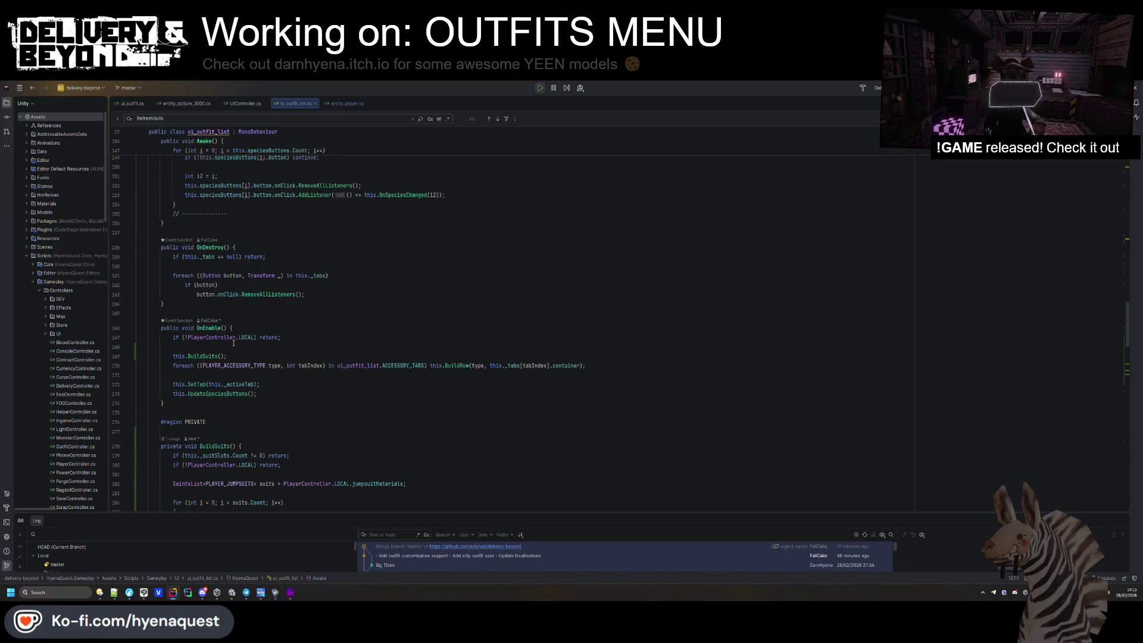
scroll(352, 379, down, 18)
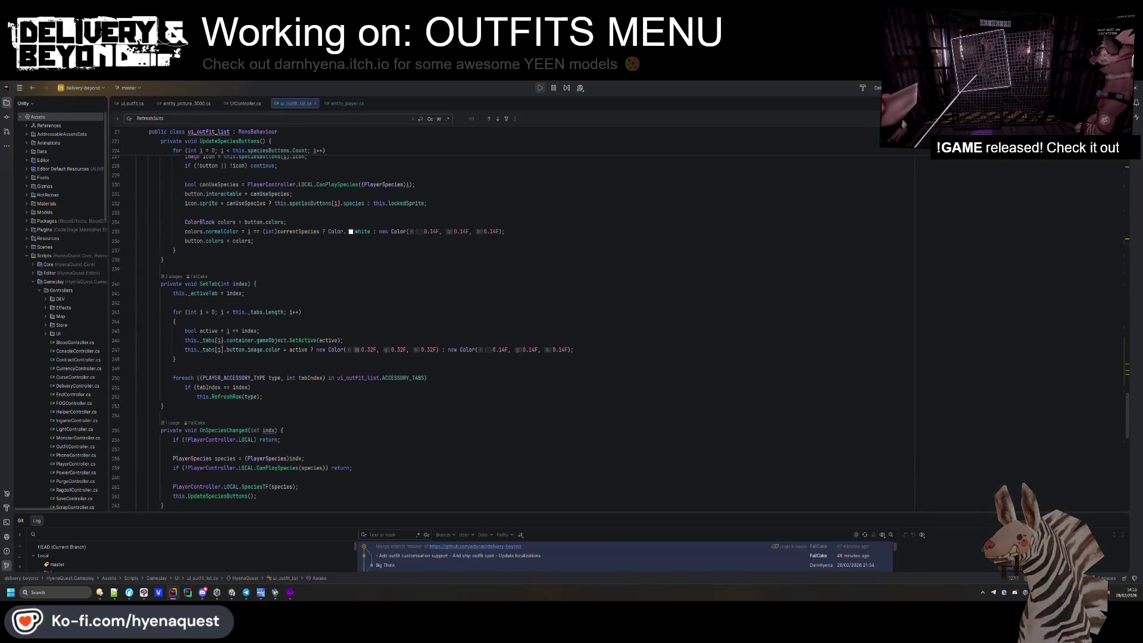
click(246, 360)
key(Return)
key(Return)
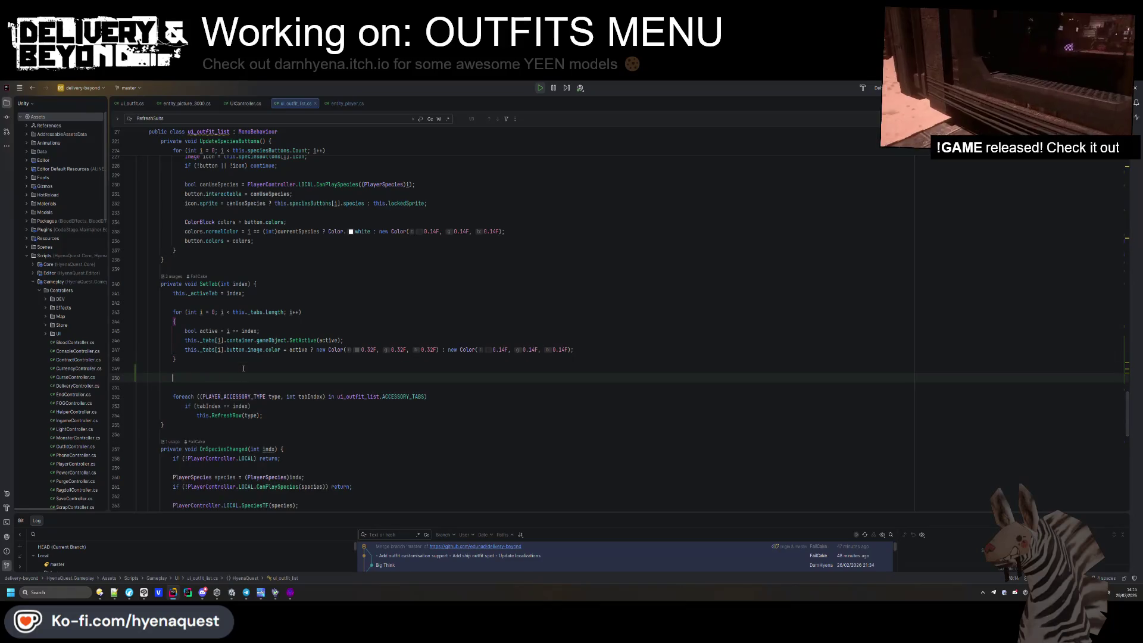
text(if()
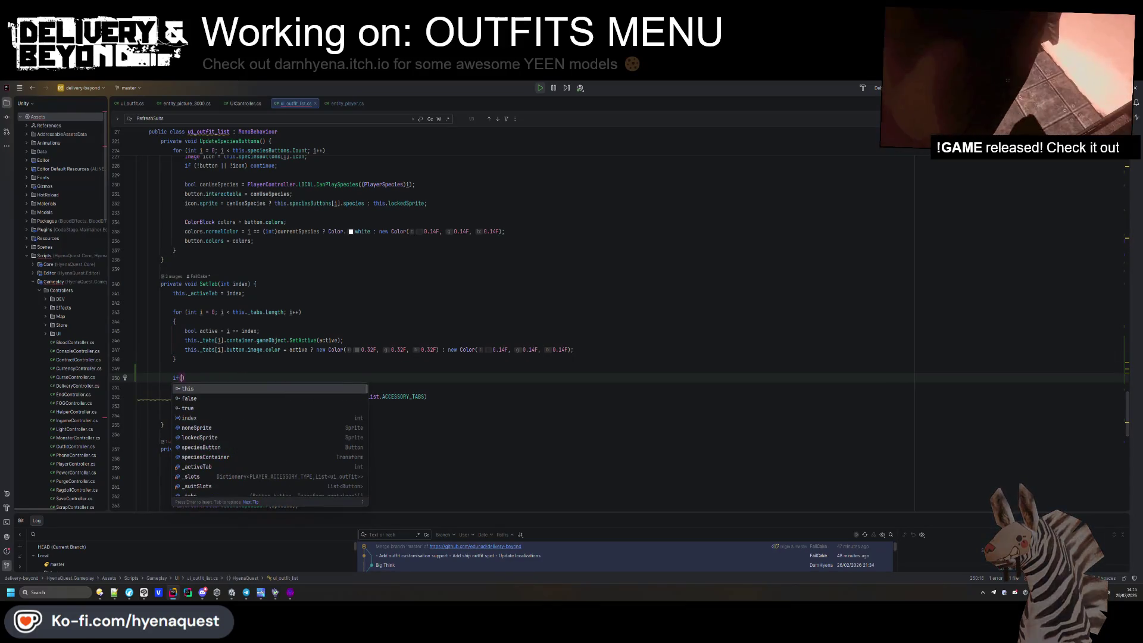
text(ind)
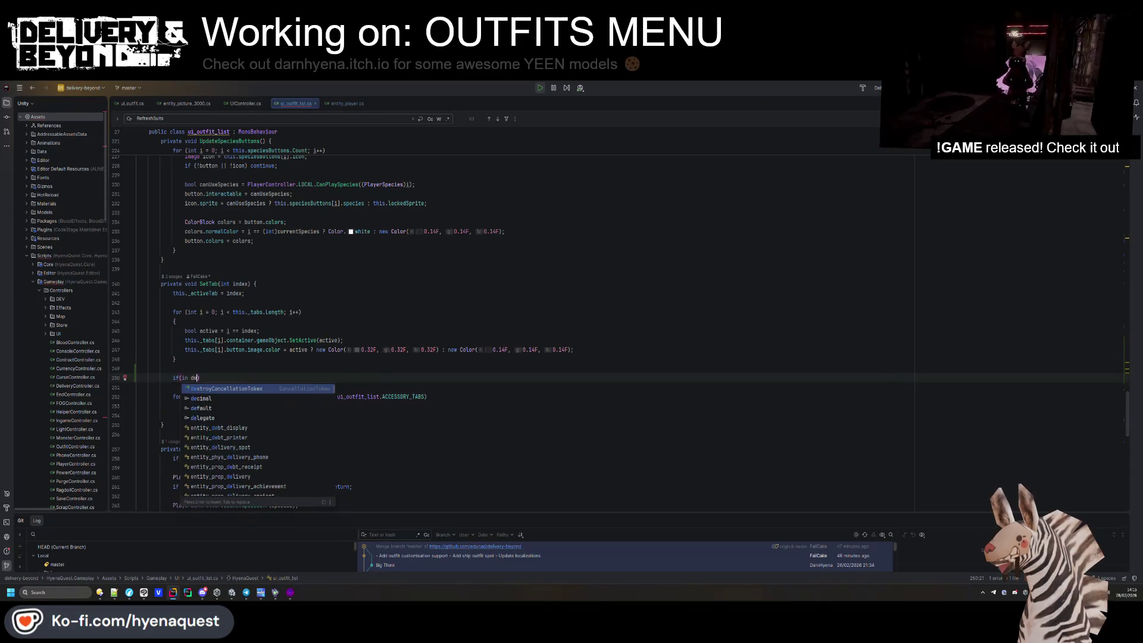
key(Return)
text(==)
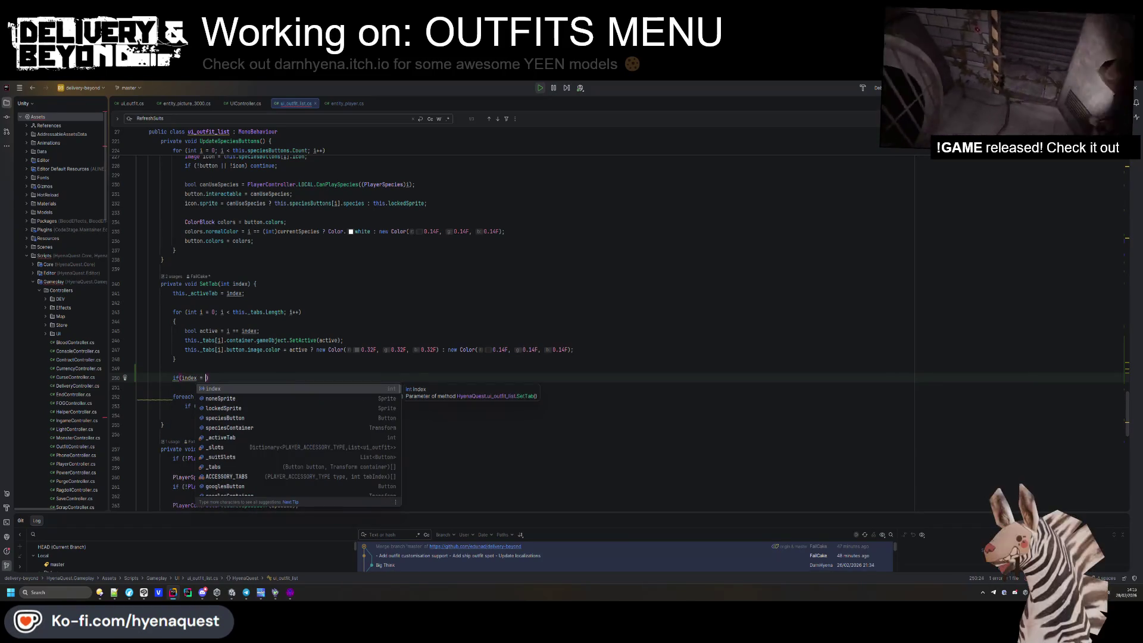
key(Up)
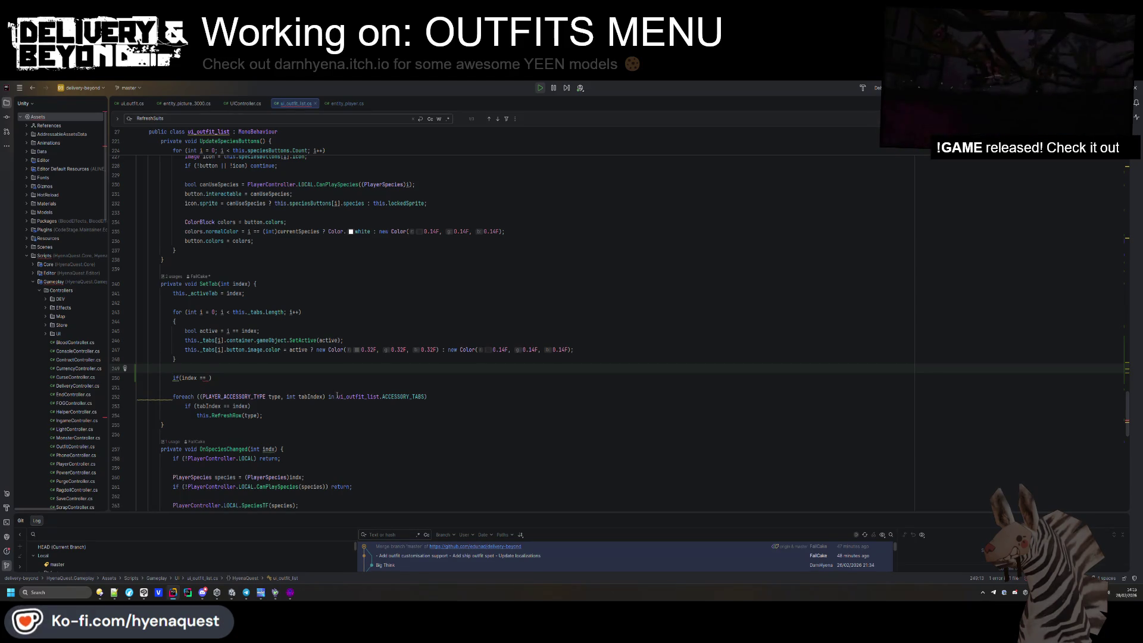
mouse_move(387, 398)
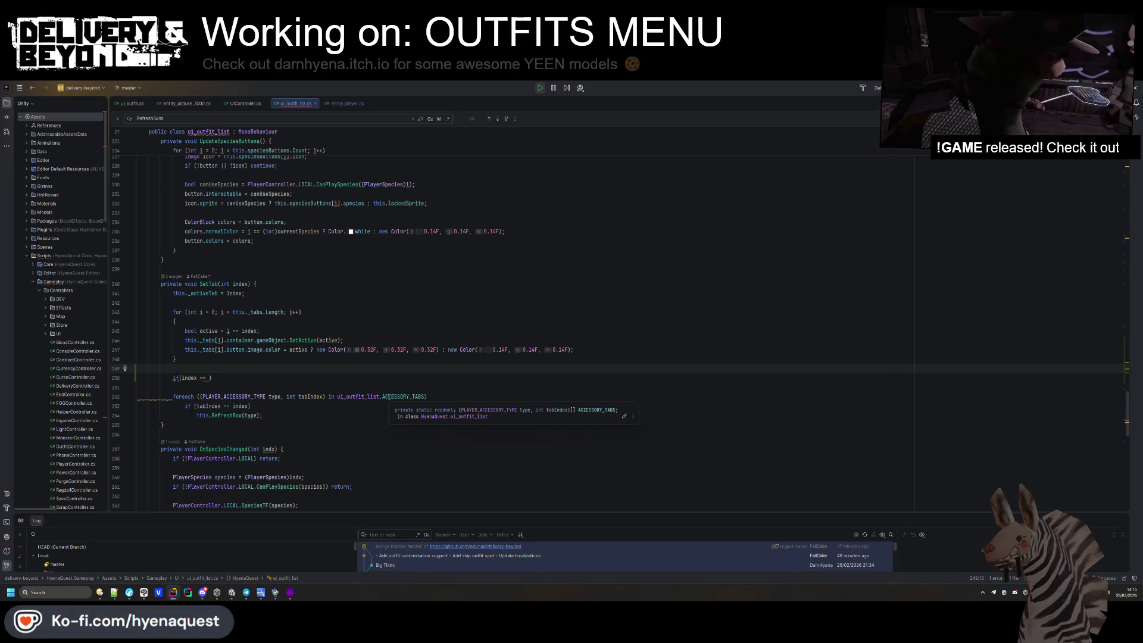
key(Down)
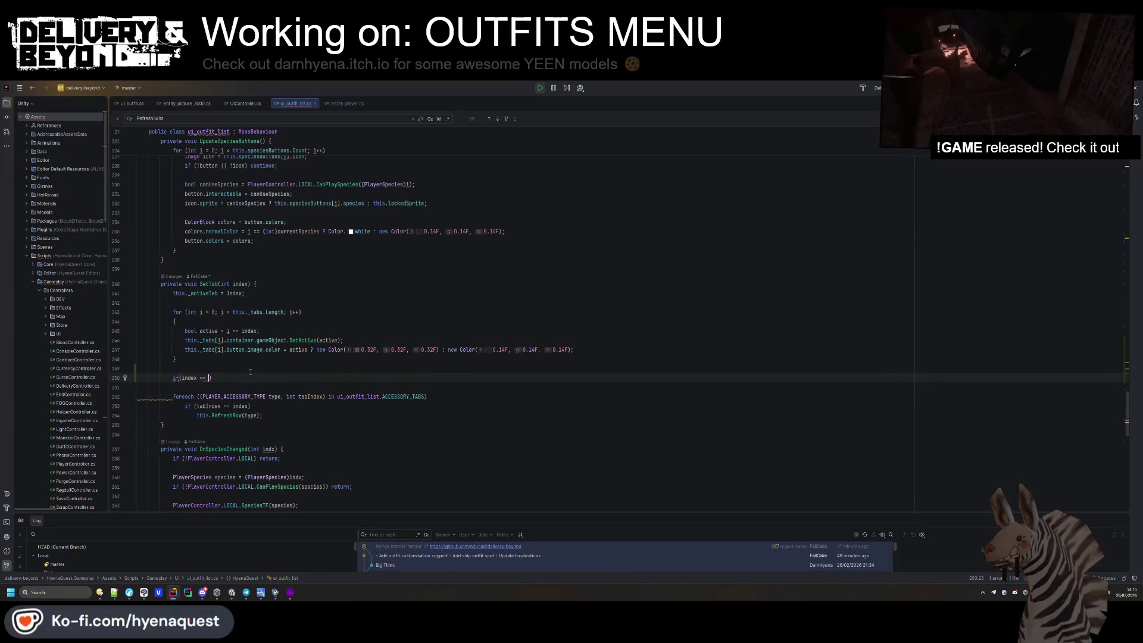
scroll(250, 372, up, 15)
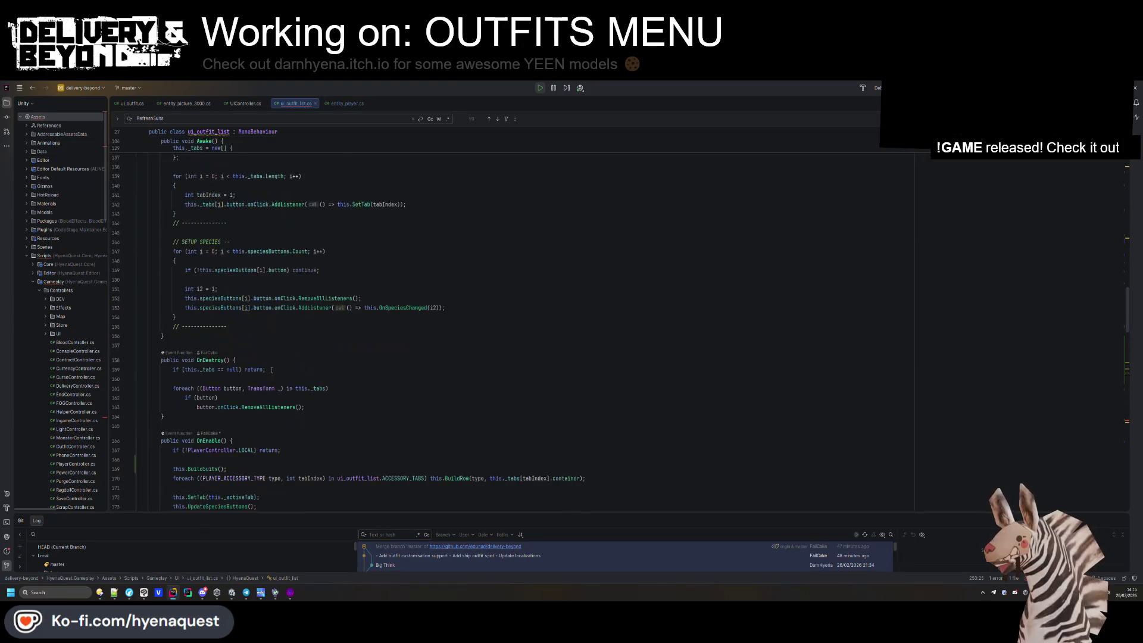
scroll(270, 376, up, 10)
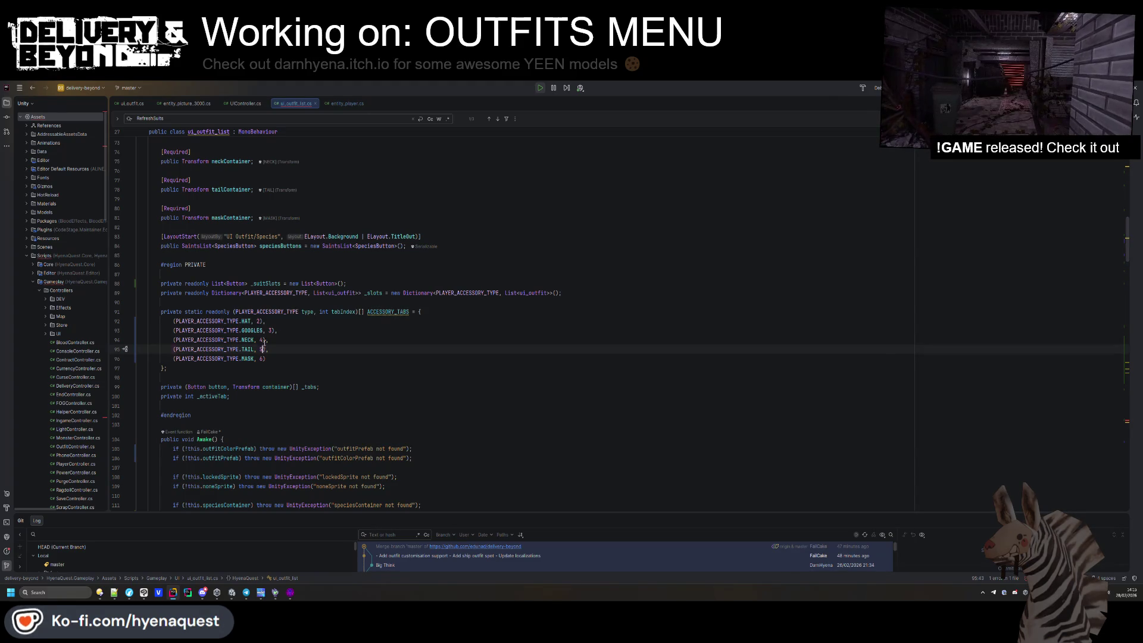
scroll(259, 348, down, 15)
scroll(254, 347, down, 10)
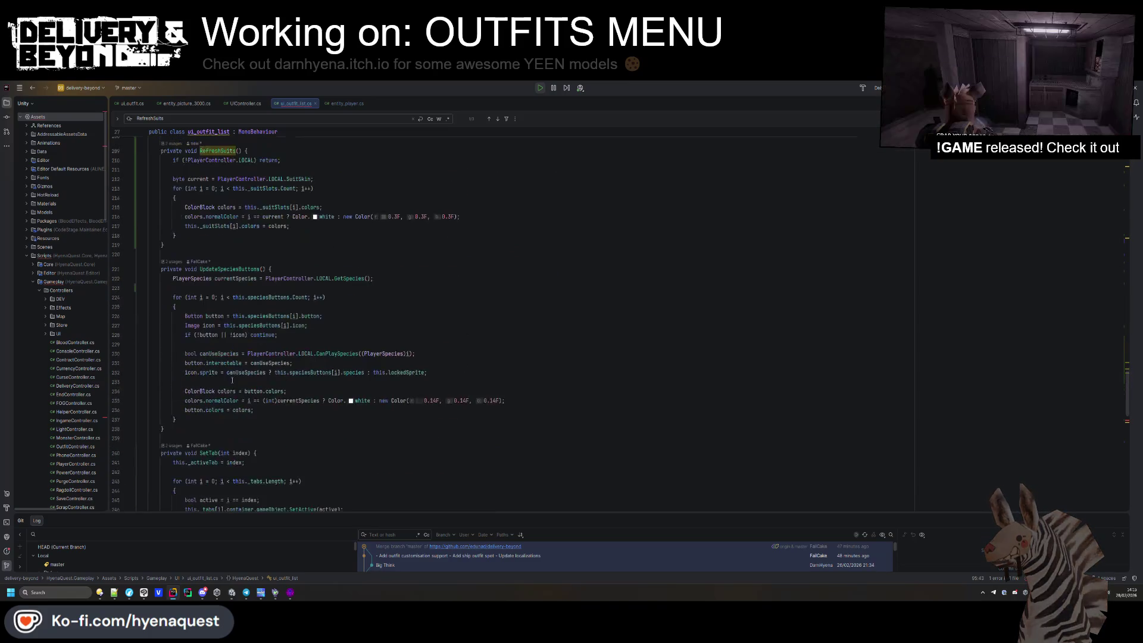
text(if(index == 5) {)
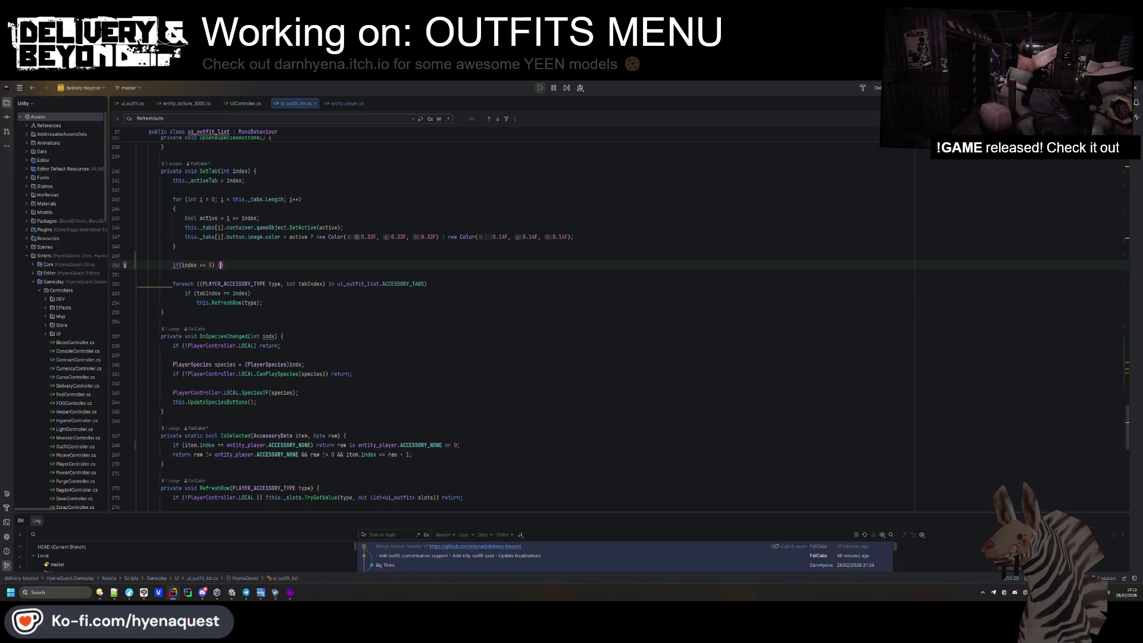
Open a braced block under the index 5 check containing a PlayerController SetPosition() call.
key(Return)
text({)
key(Return)
text(PlayerController.)
key(Return)
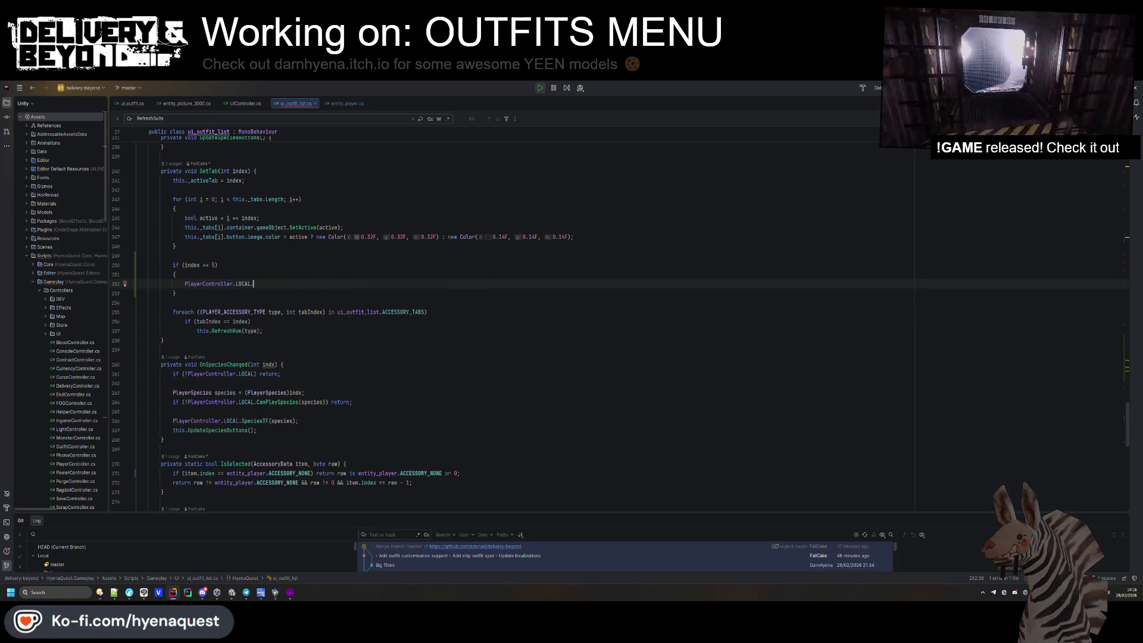
text(.)
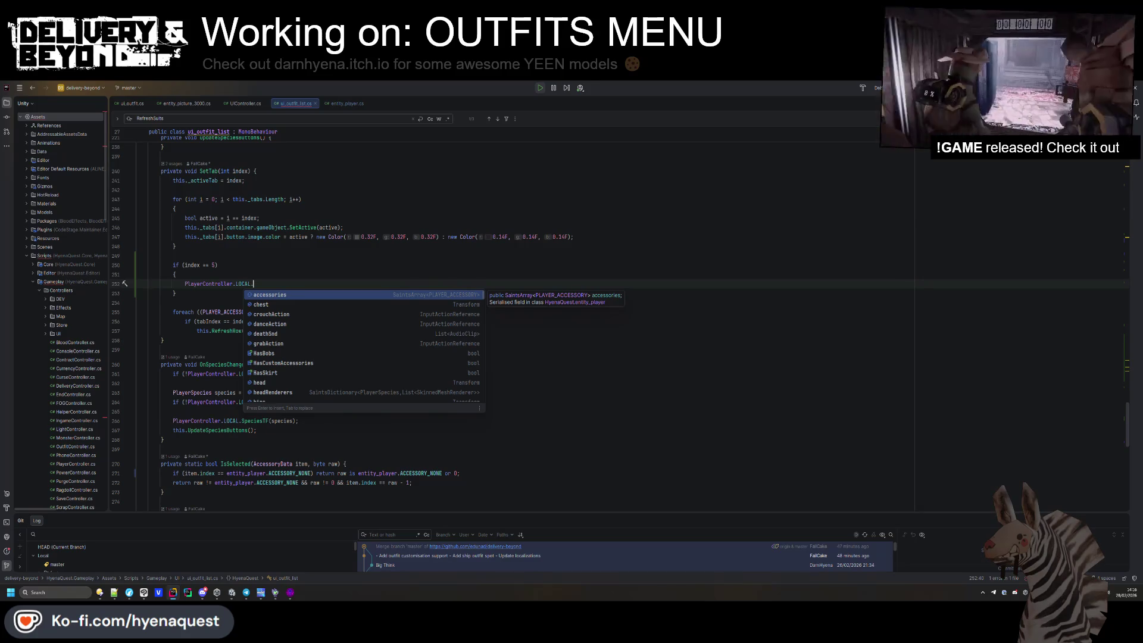
text(setpo)
key(Return)
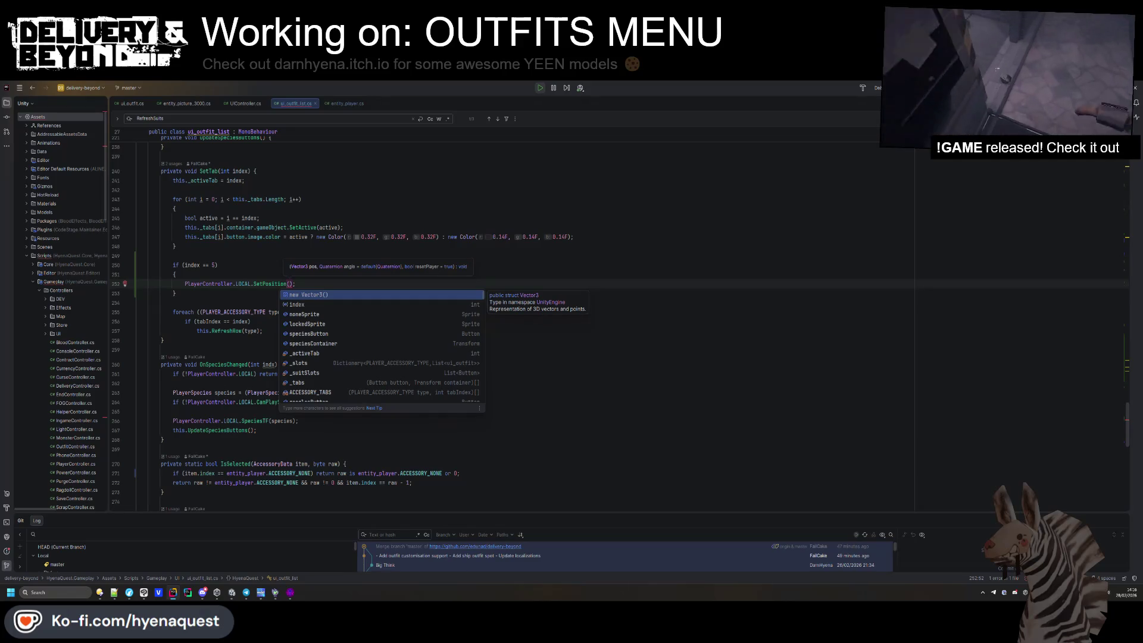
Add a variable above it holding PlayerController.LOCAL.transform.
key(Escape)
key(ctrl+BackSpace)
key(ctrl+BackSpace)
key(ctrl+BackSpace)
text(var Pla)
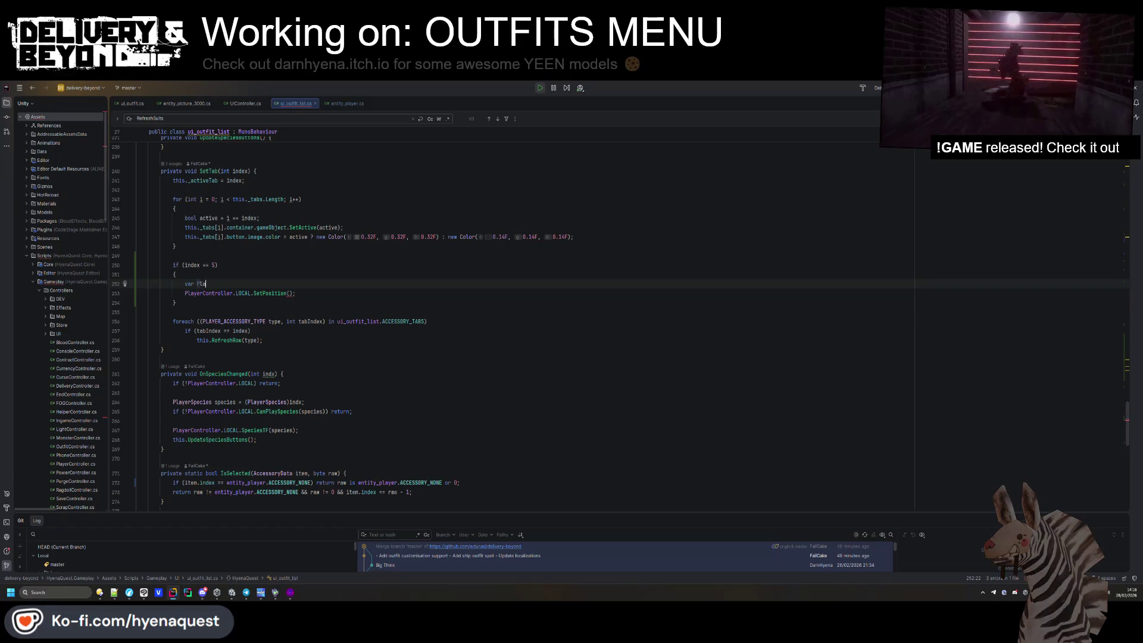
text(yercontroller = PlayerController.LOCAL;)
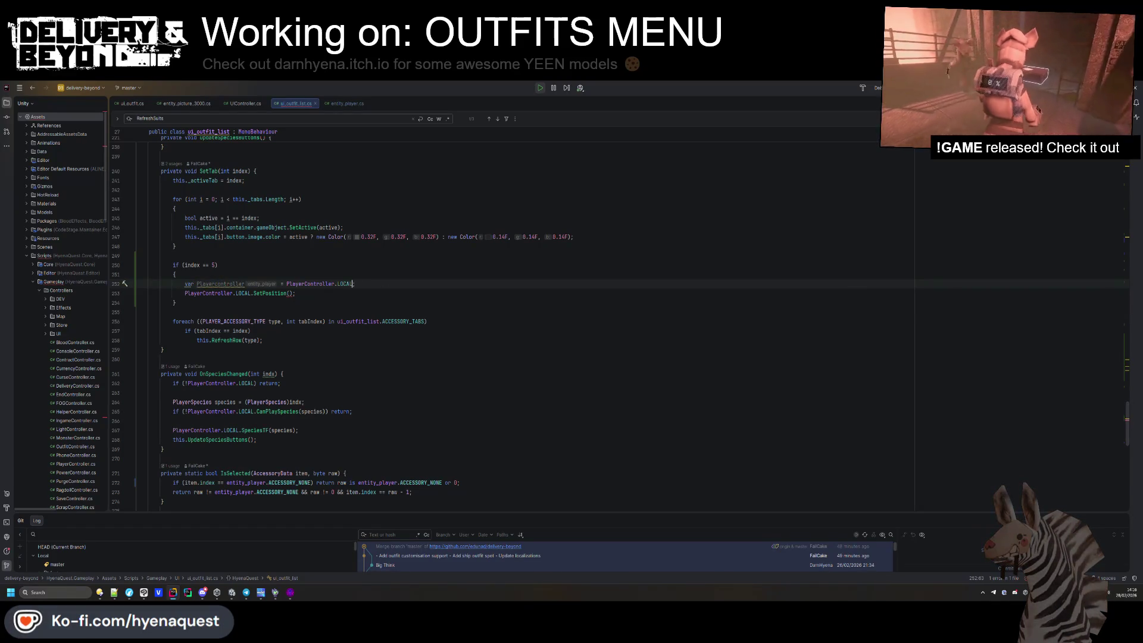
text(.transform.position)
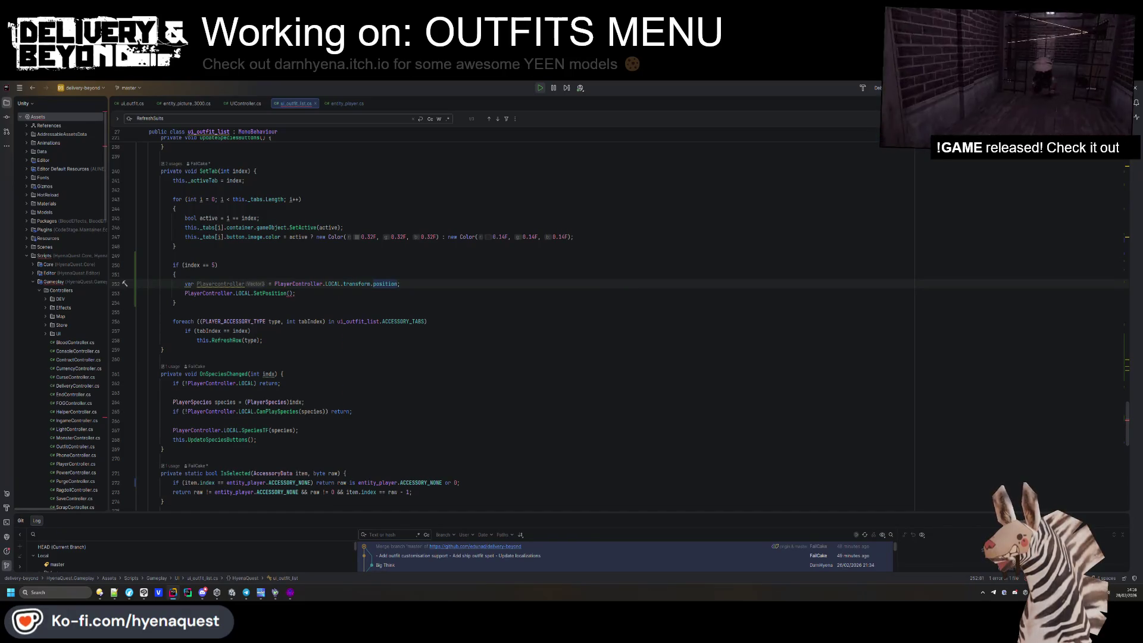
key(ctrl+BackSpace)
key(ctrl+BackSpace)
Rename the variable to pos and pass pos.position and pos.localRotation to SetPosition.
key(Down)
key(Down)
double_click(215, 283)
key(BackSpace)
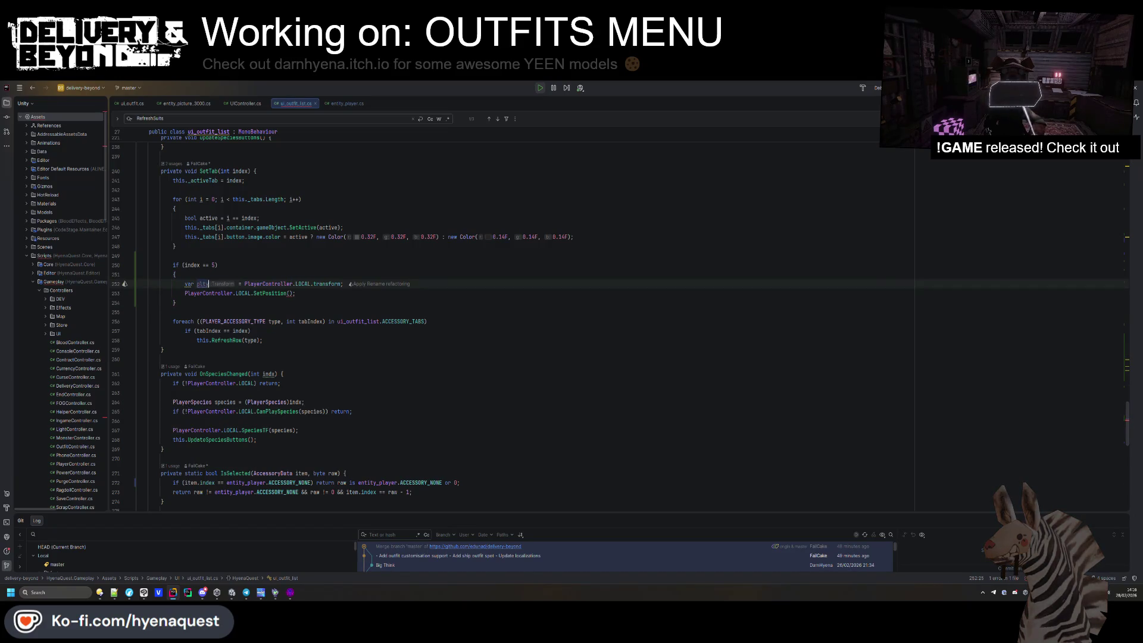
text(pos)
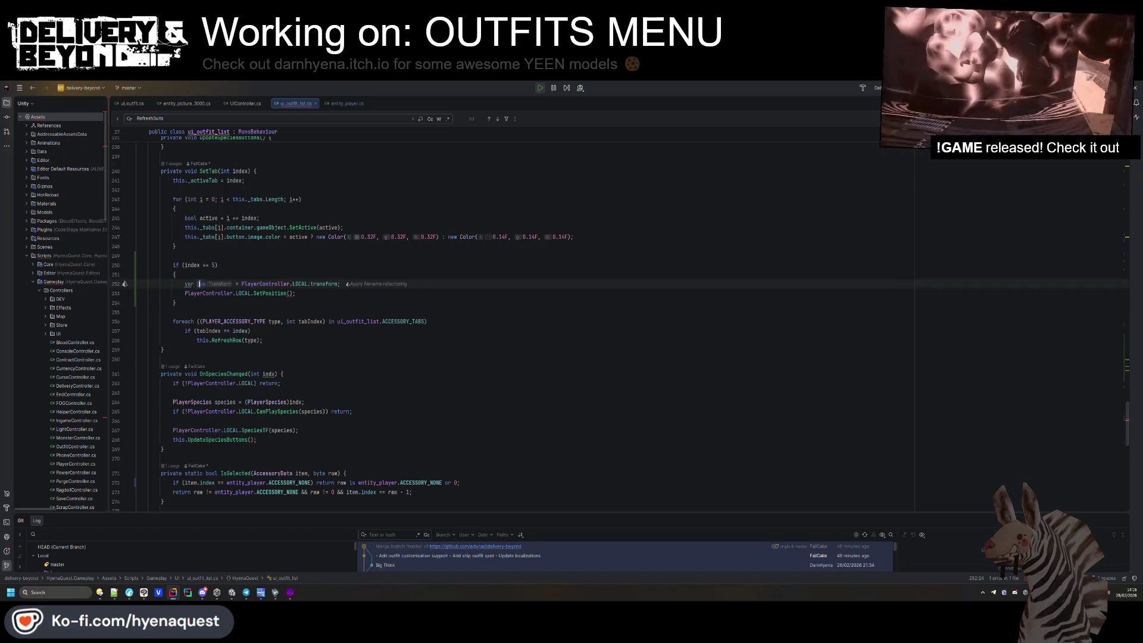
click(290, 292)
text(pos, pos.)
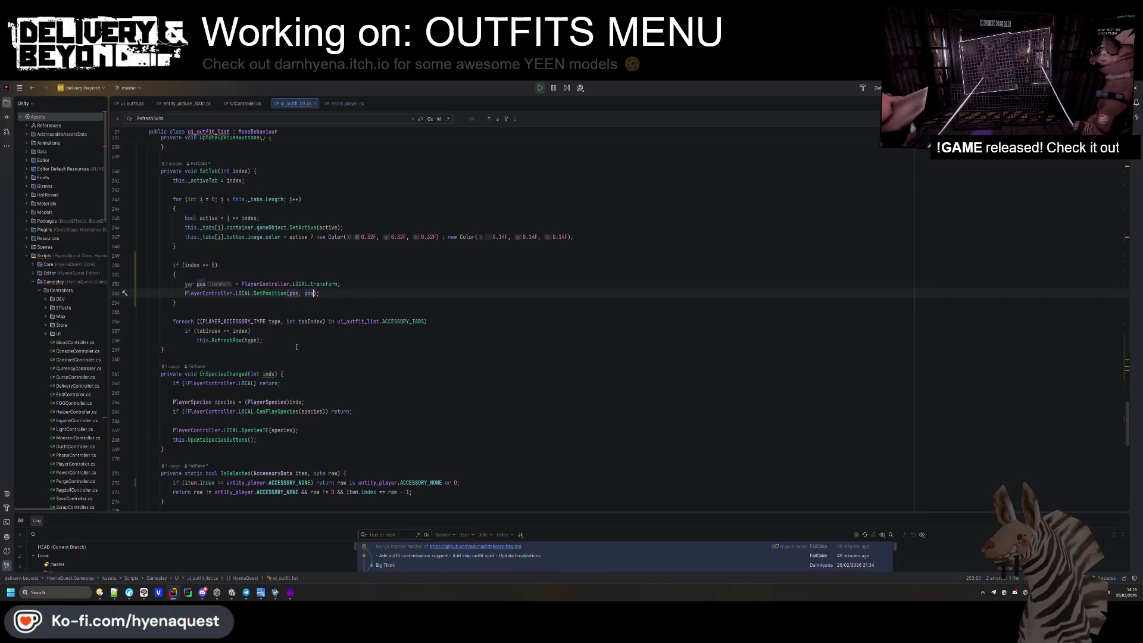
text(loc)
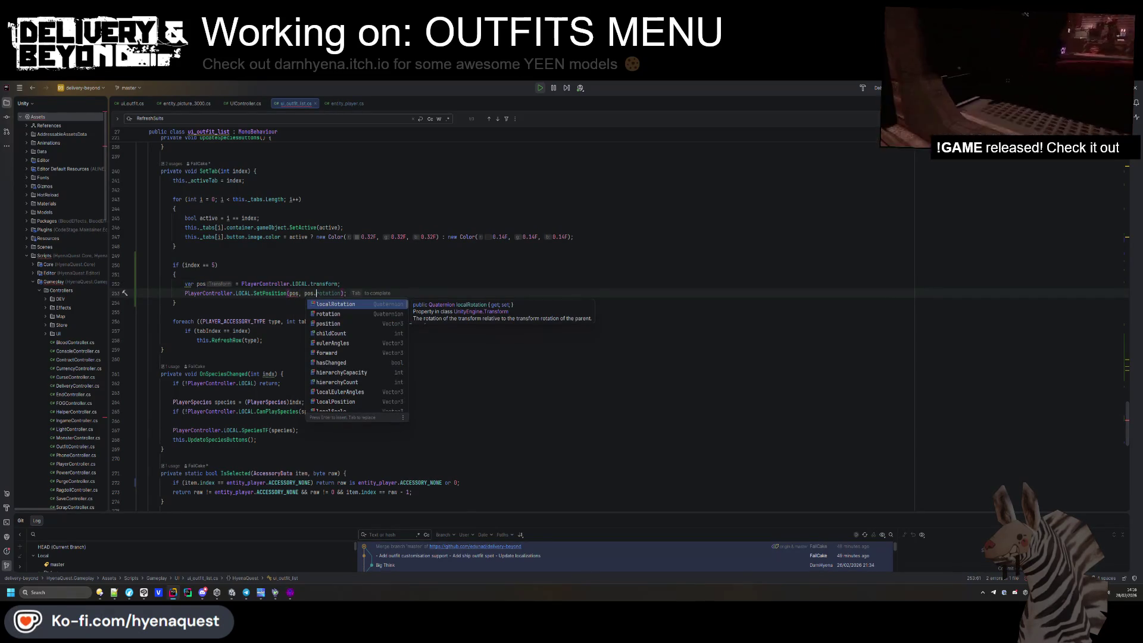
key(Return)
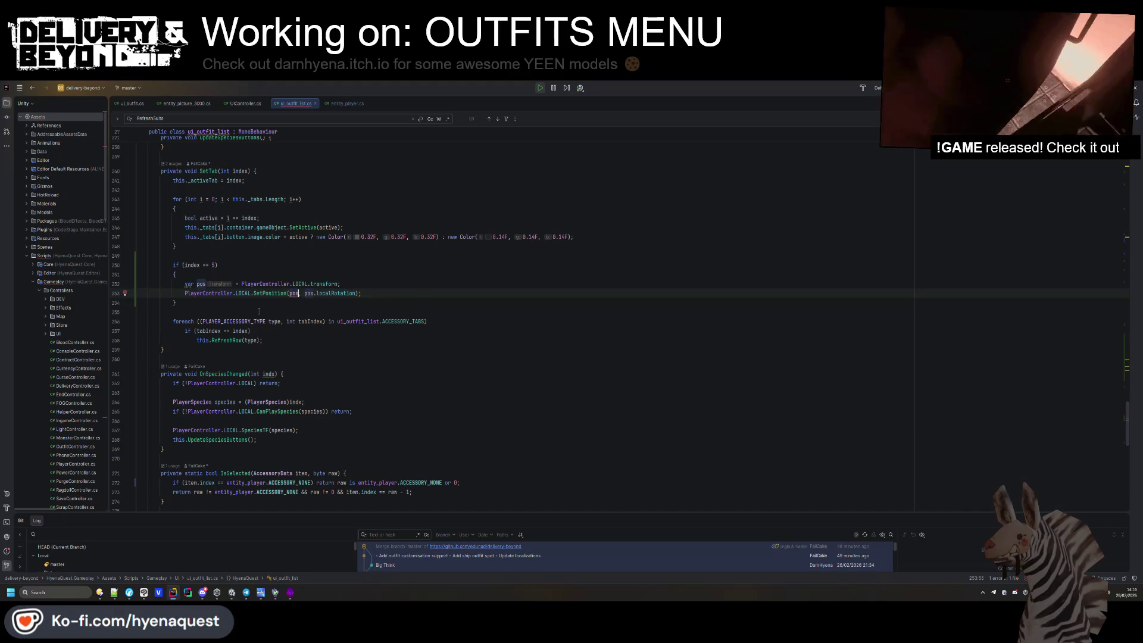
text(.pos)
key(Return)
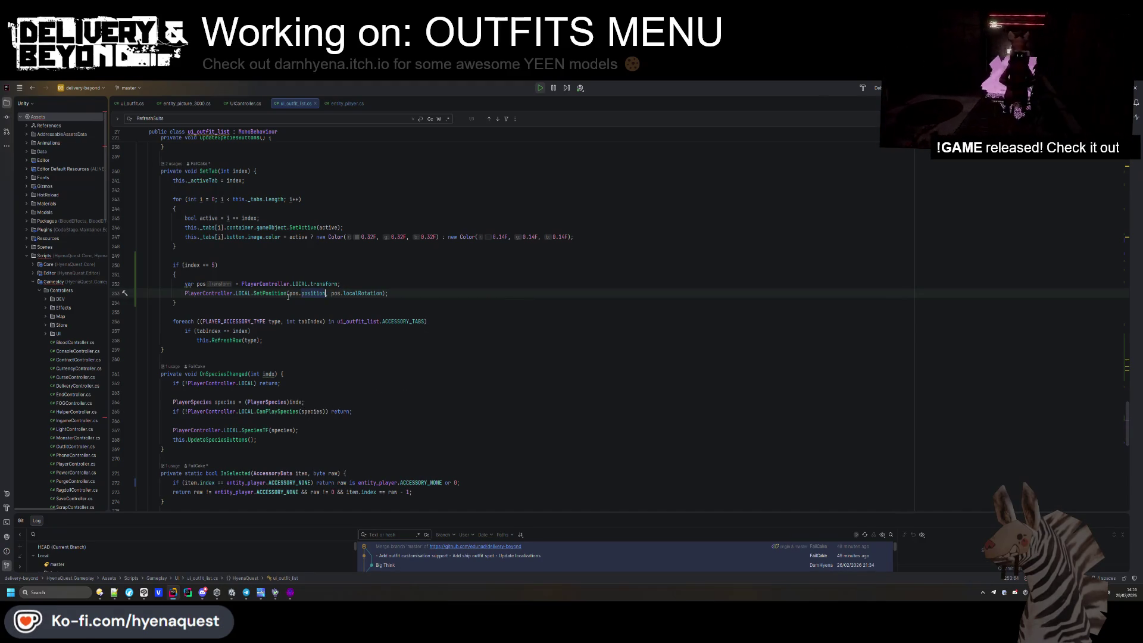
Add false as the final SetPosition argument.
click(371, 293)
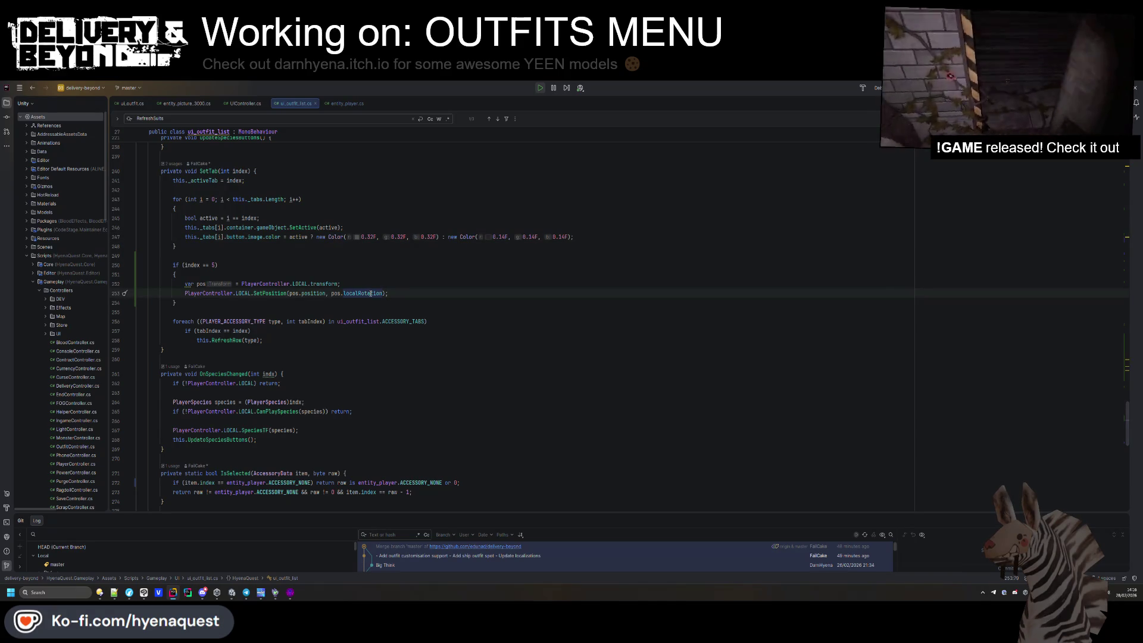
mouse_move(371, 293)
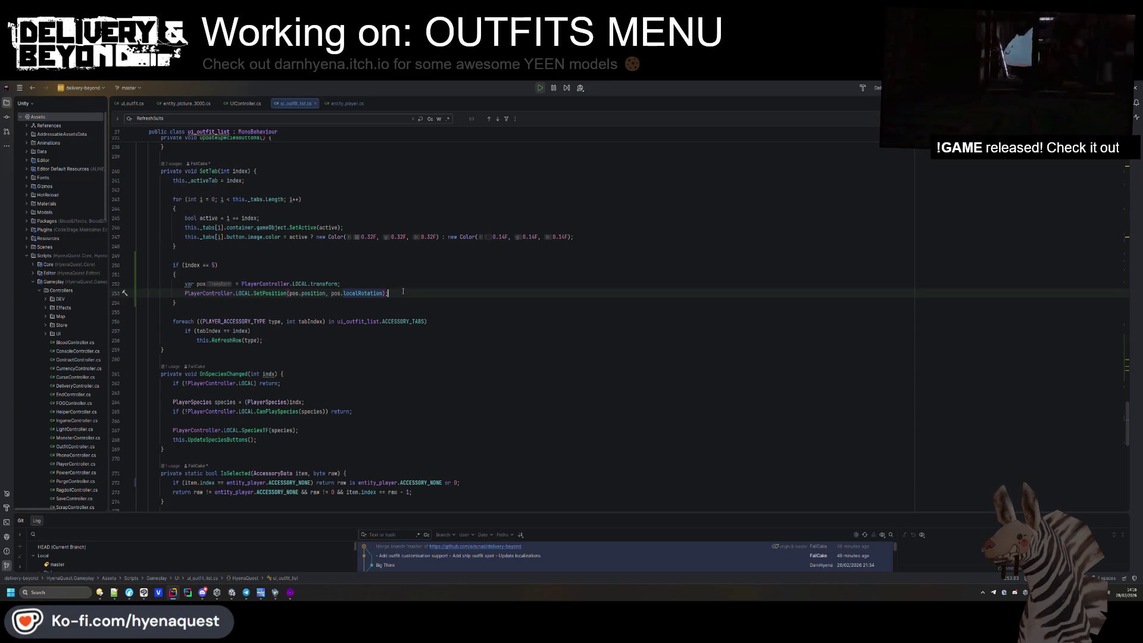
drag(390, 295, 403, 288)
click(383, 293)
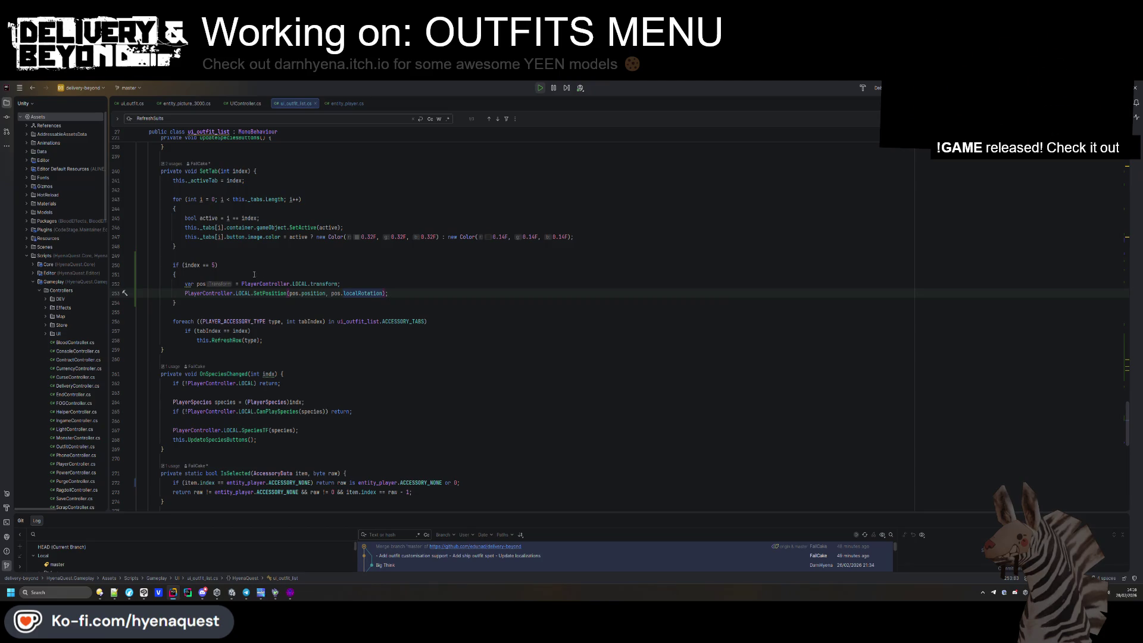
mouse_move(260, 293)
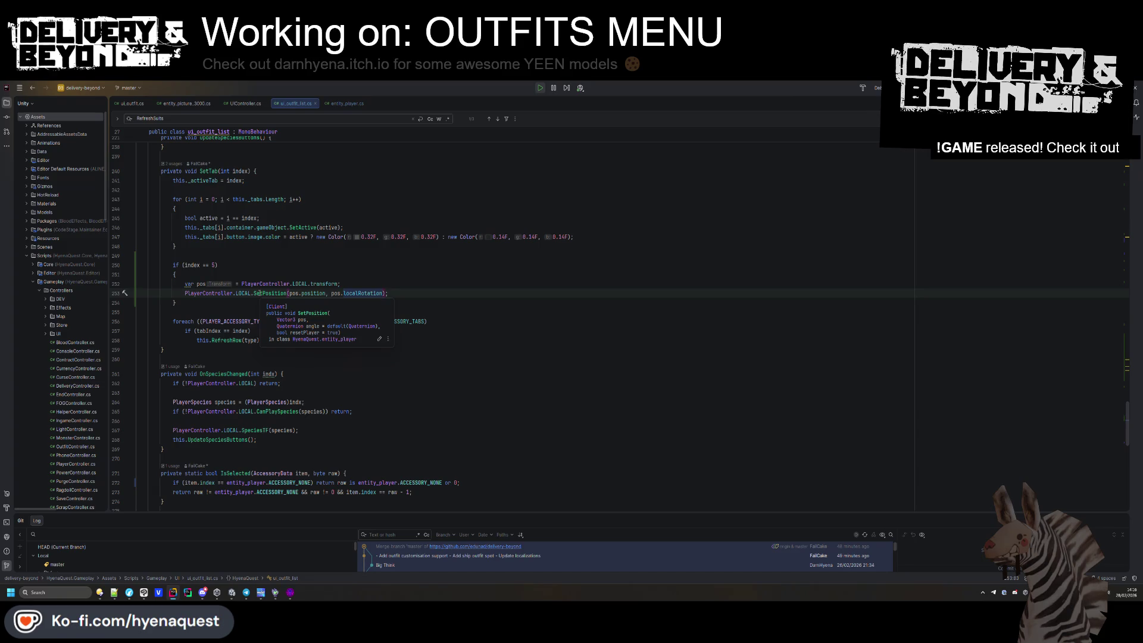
text(, false)
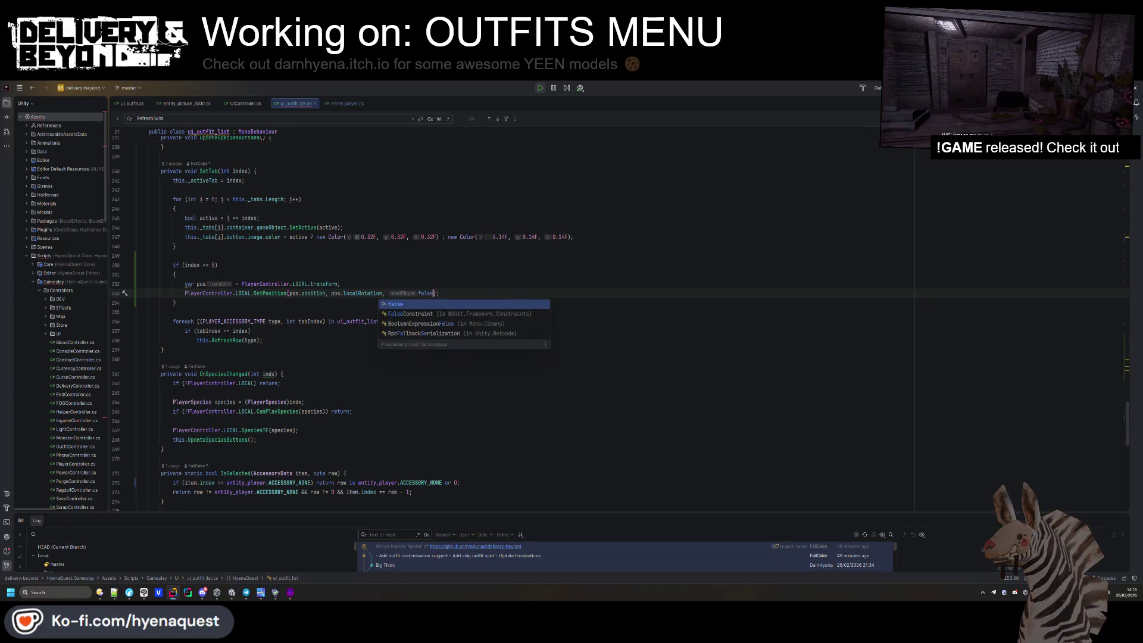
key(Escape)
key(Up)
key(Up)
key(Down)
Multiply the rotation argument by Quaternion.Euler(0,180,0) to turn the player 180 degrees.
text(+ Q)
text(uaternion.)
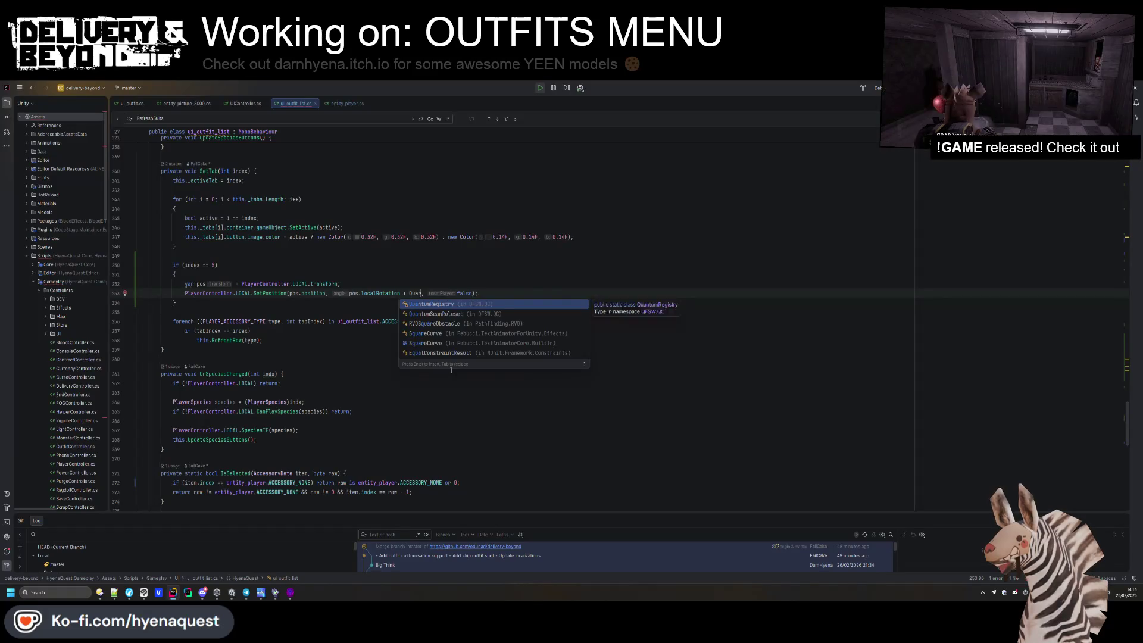
key(Escape)
text(ernion.Euler(0,0,0)
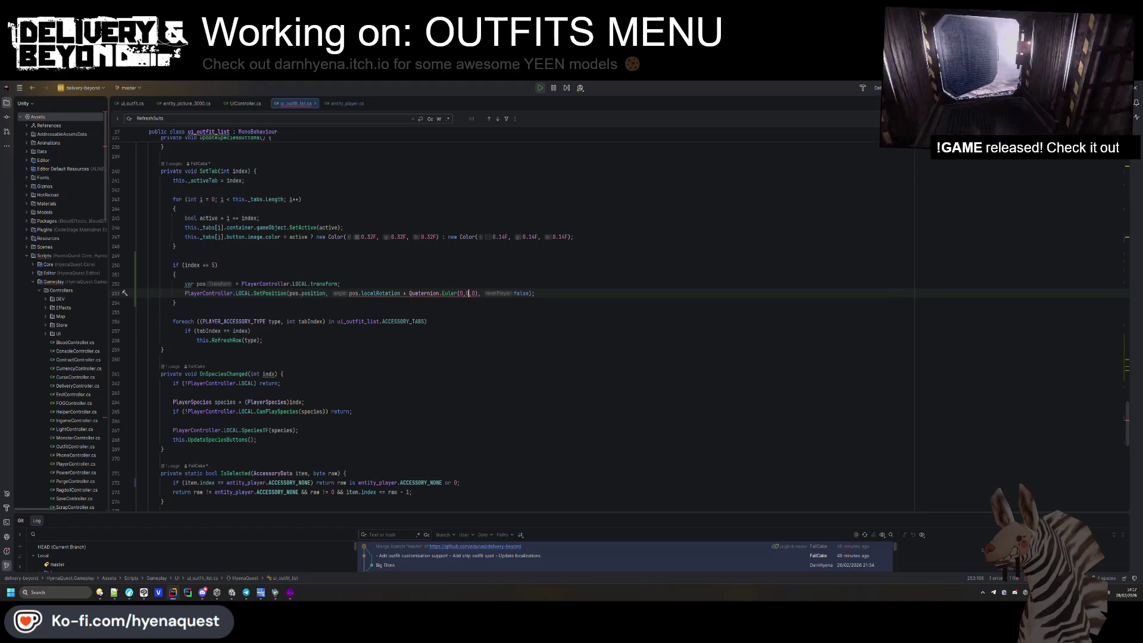
text(180,)
click(459, 350)
click(466, 294)
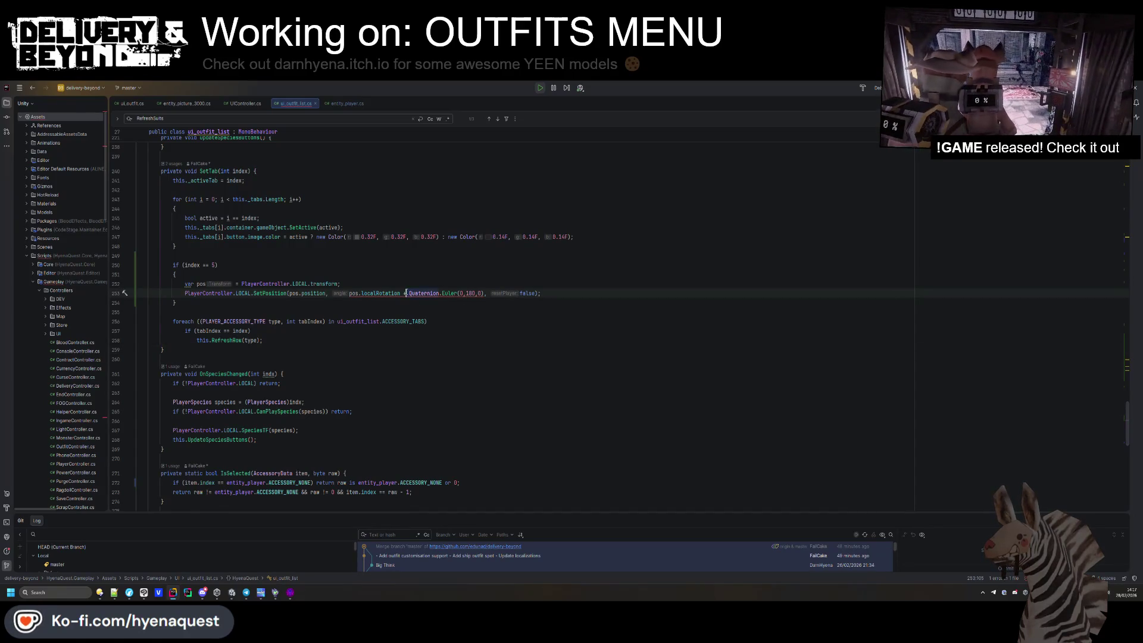
key(BackSpace)
text(*)
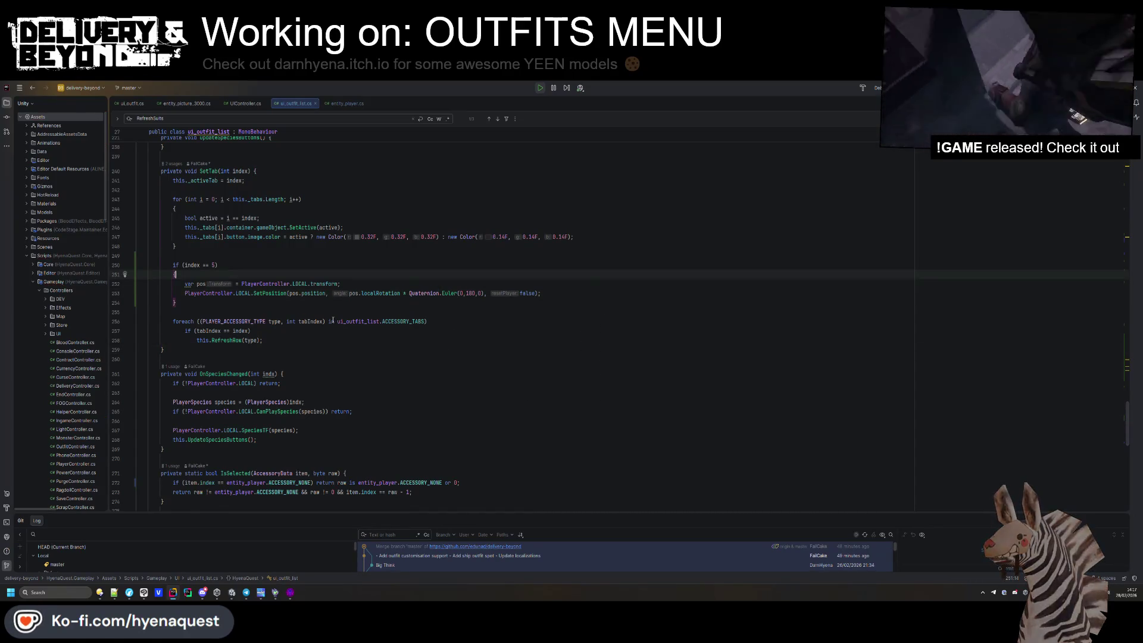
click(330, 322)
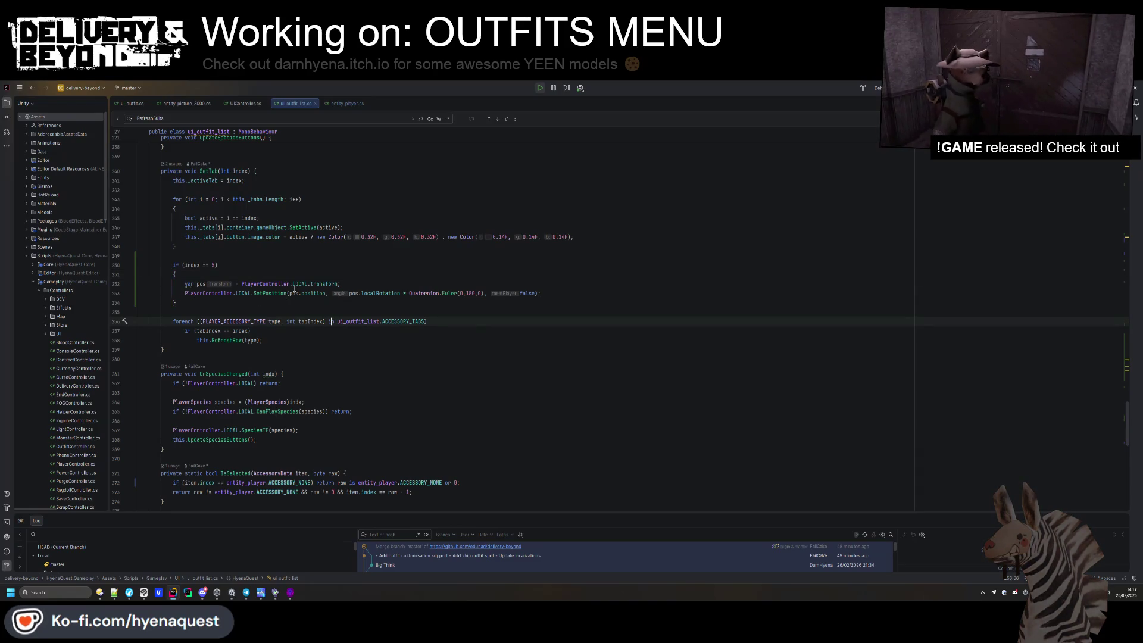
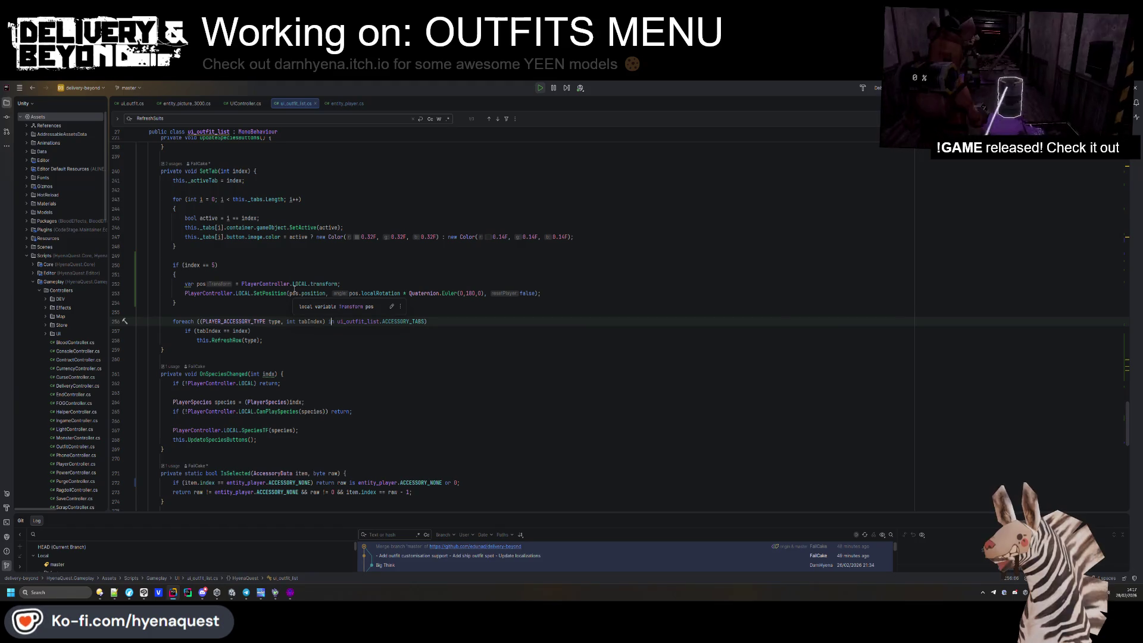
In the running Unity game, switch back and forth between the tie and neighbouring outfit categories.
key(alt+Tab)
click(462, 258)
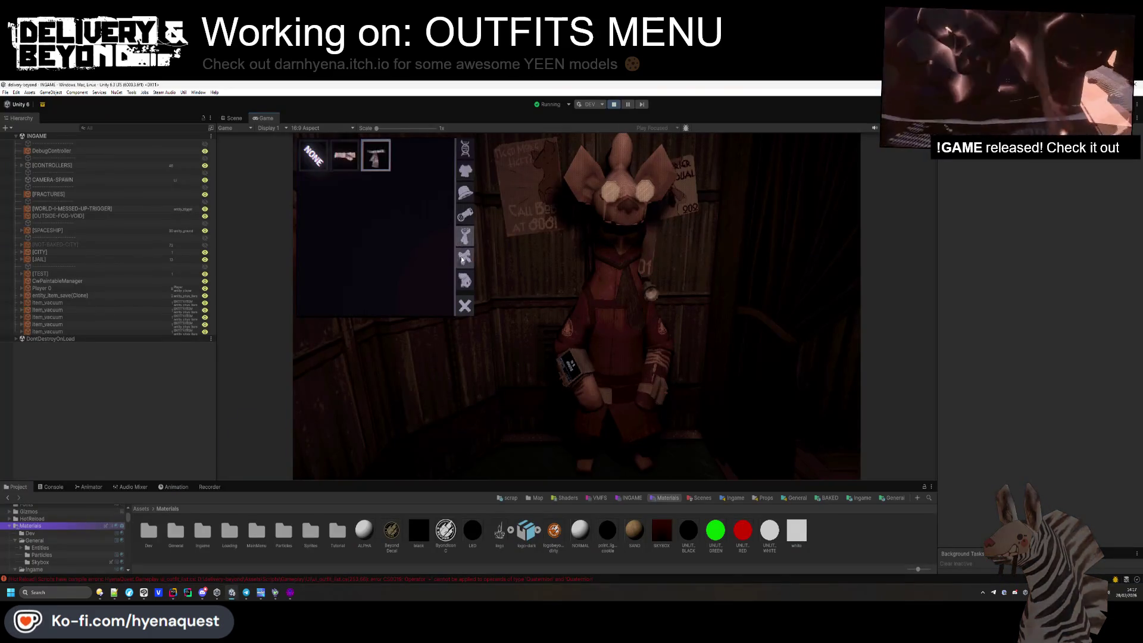
click(463, 242)
click(465, 243)
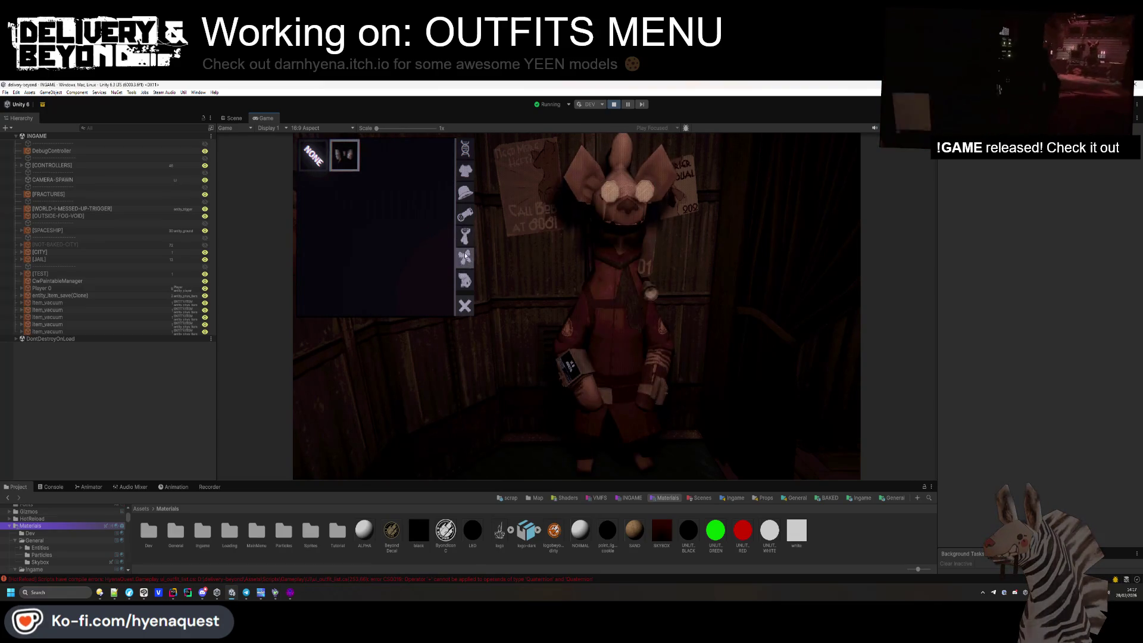
click(467, 258)
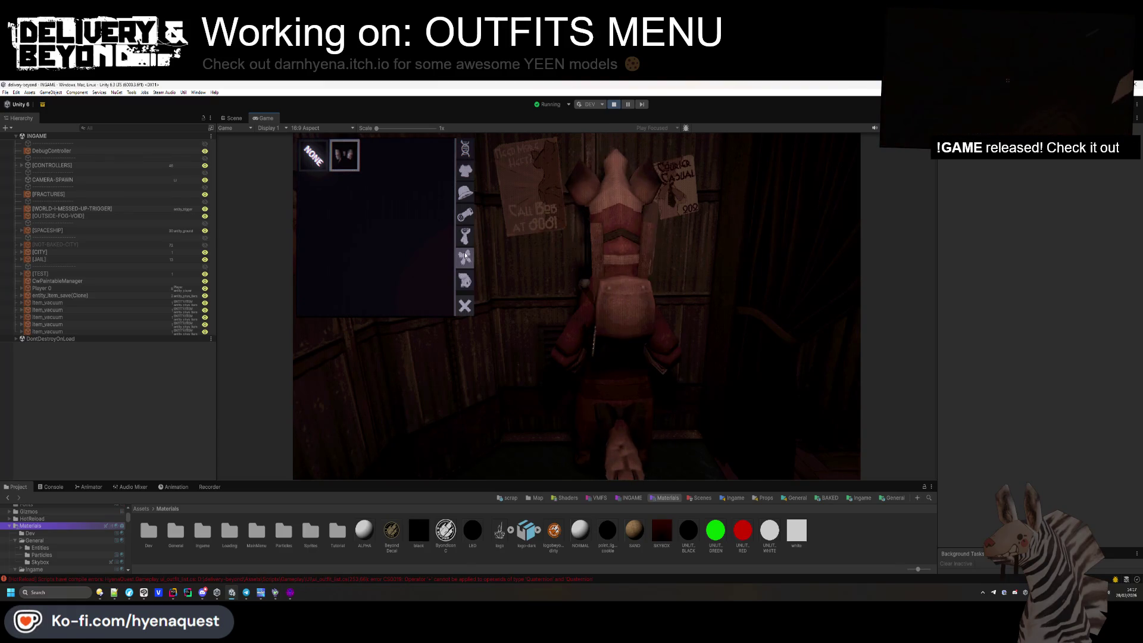
click(467, 239)
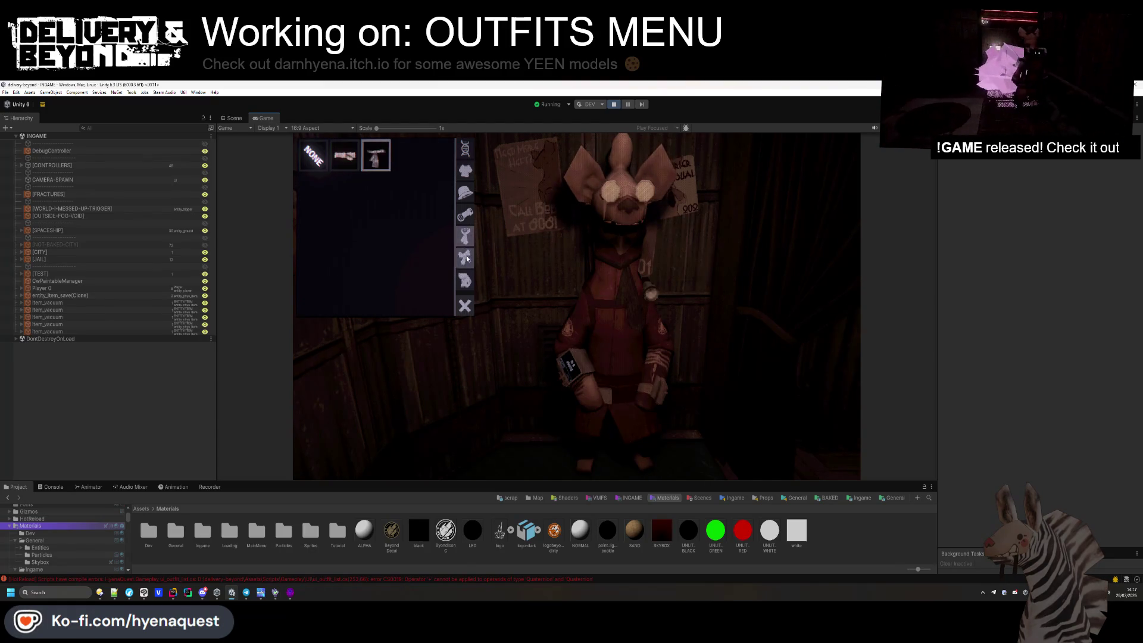
click(465, 255)
click(465, 239)
click(464, 250)
click(461, 242)
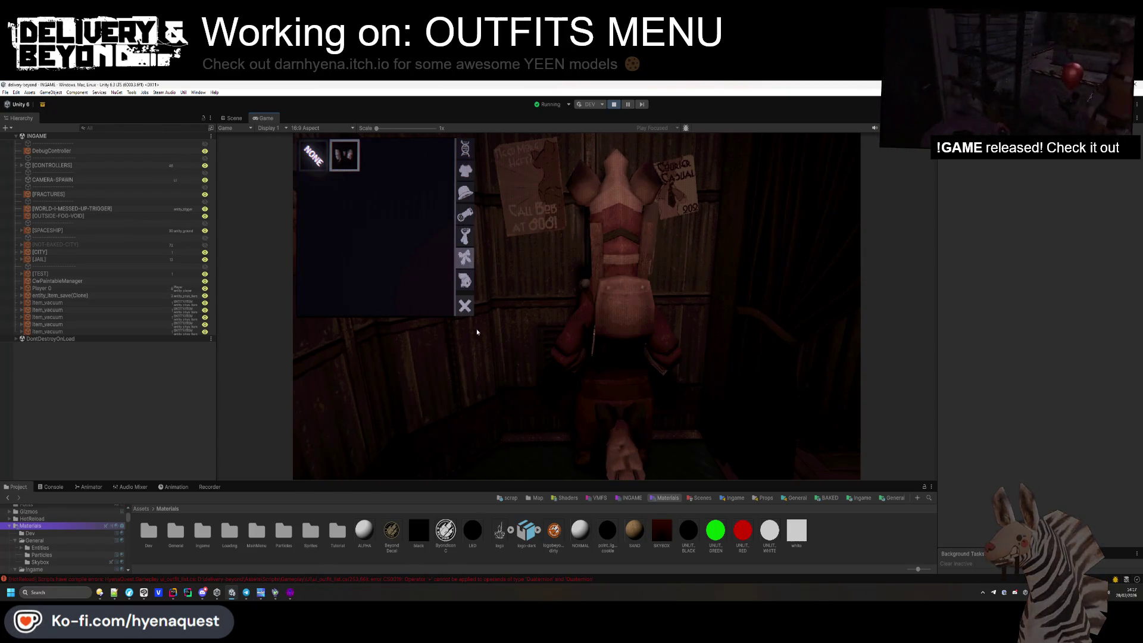
Select the SetPosition line on 253 in the editor and try the torso outfit category in the game.
key(alt+Tab)
click(346, 350)
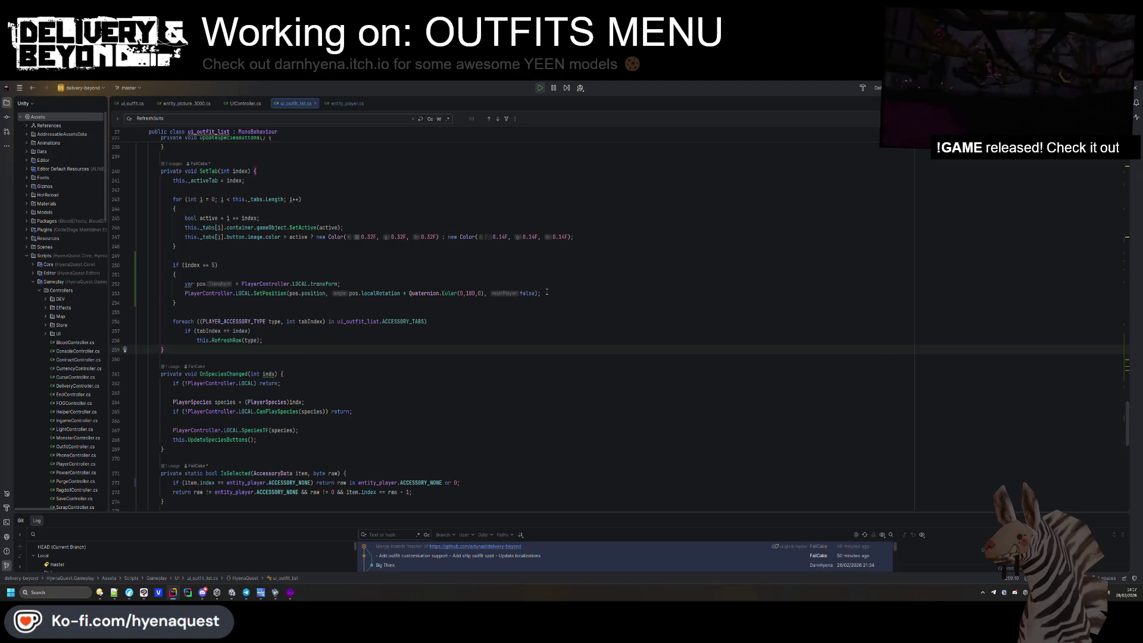
triple_click(546, 292)
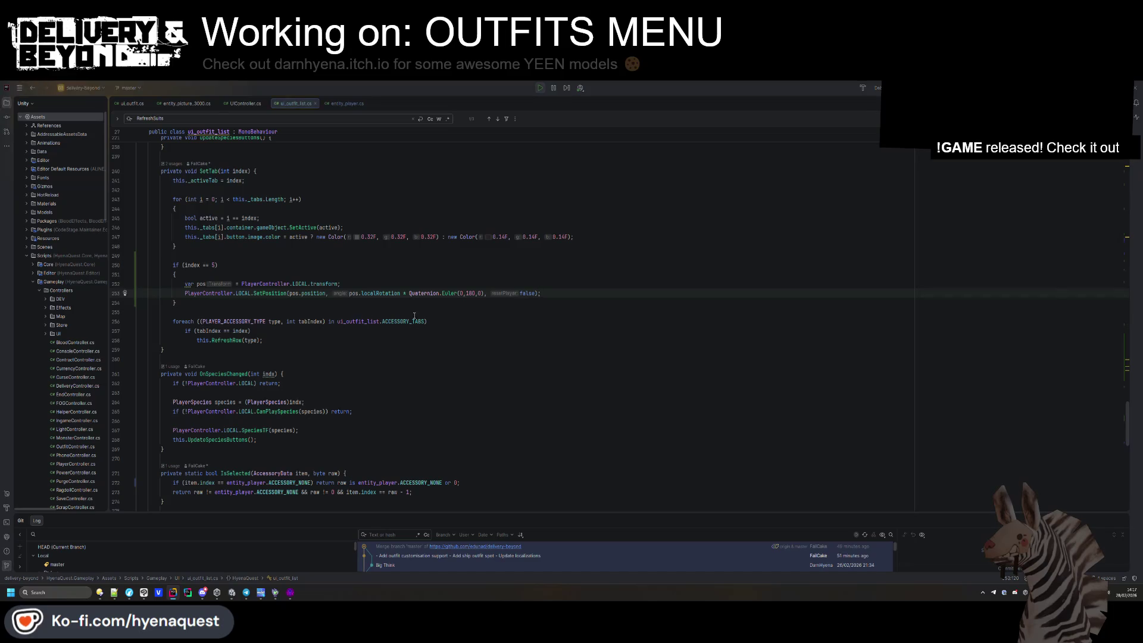
key(alt+Tab)
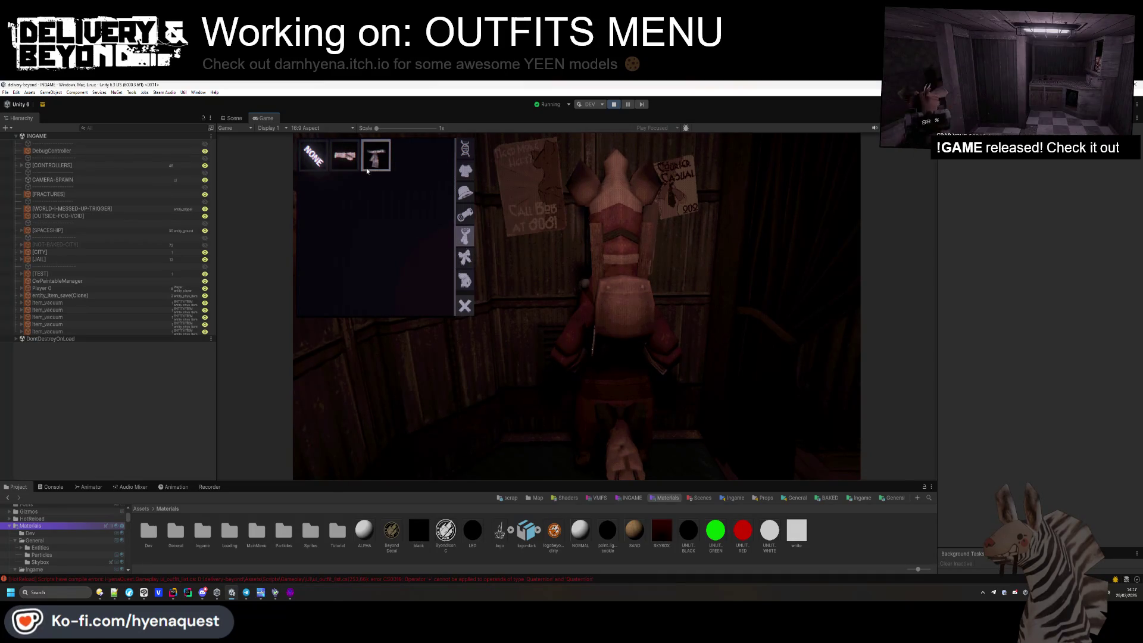
click(463, 171)
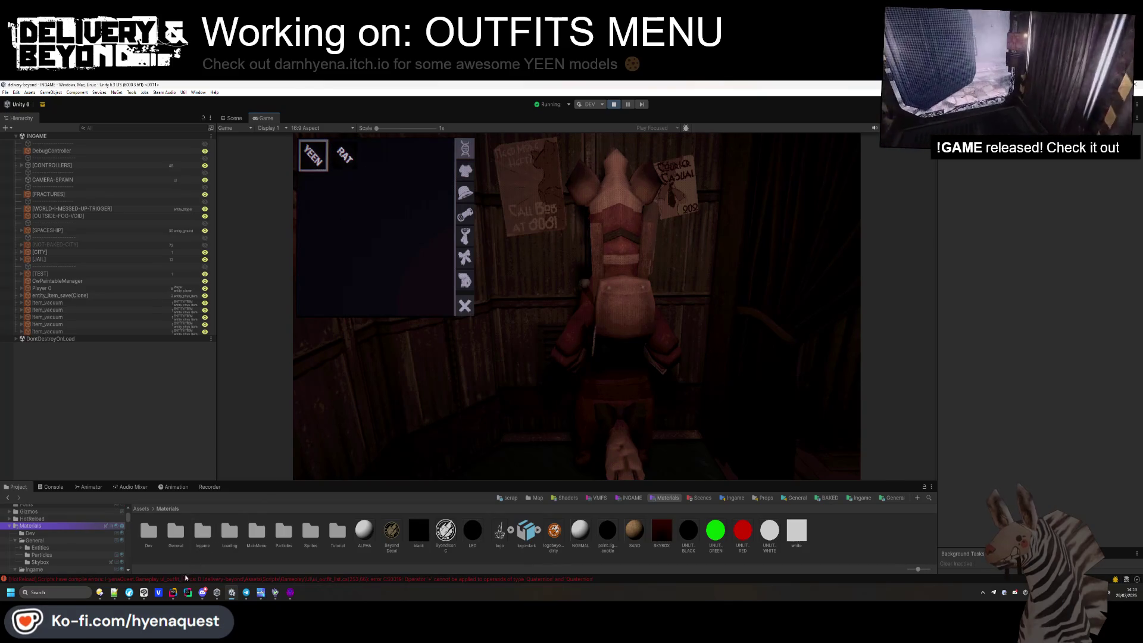
key(alt+Tab)
click(391, 309)
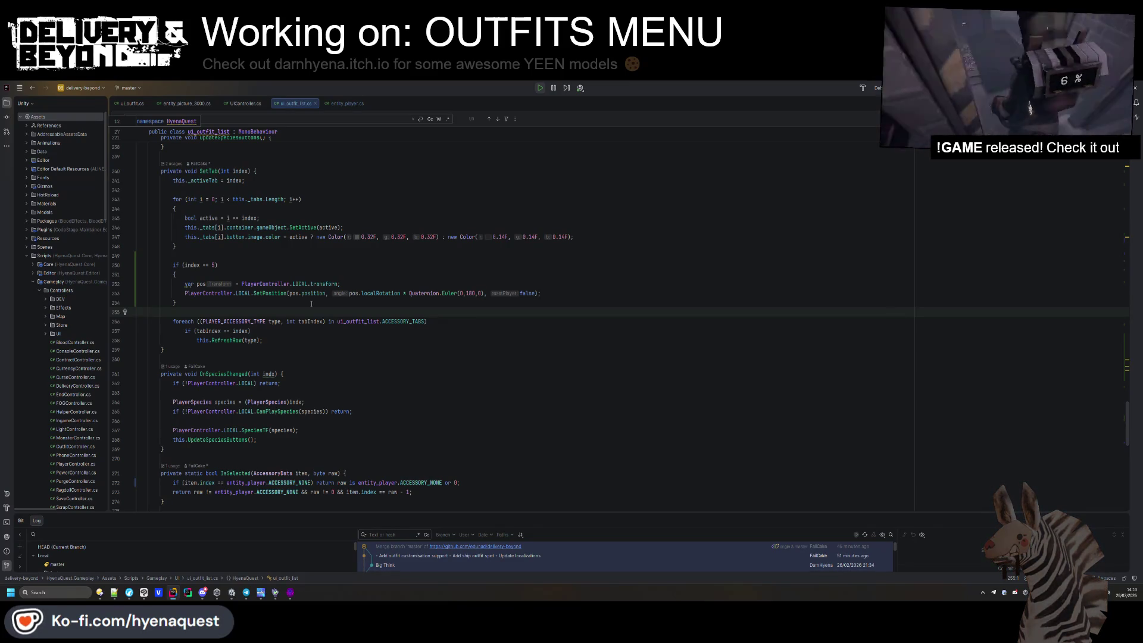
Open OutfitController.cs via Search Everywhere using 'outfitcon'.
key(ctrl+t)
text(outfitcon)
key(Return)
scroll(310, 302, up, 6)
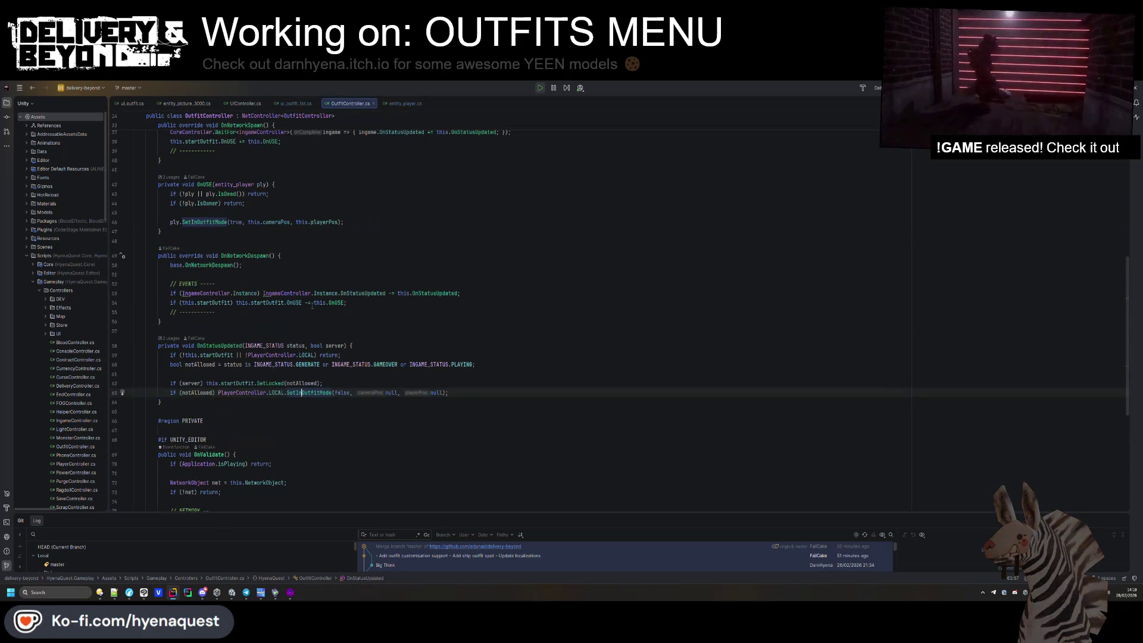
scroll(299, 352, up, 10)
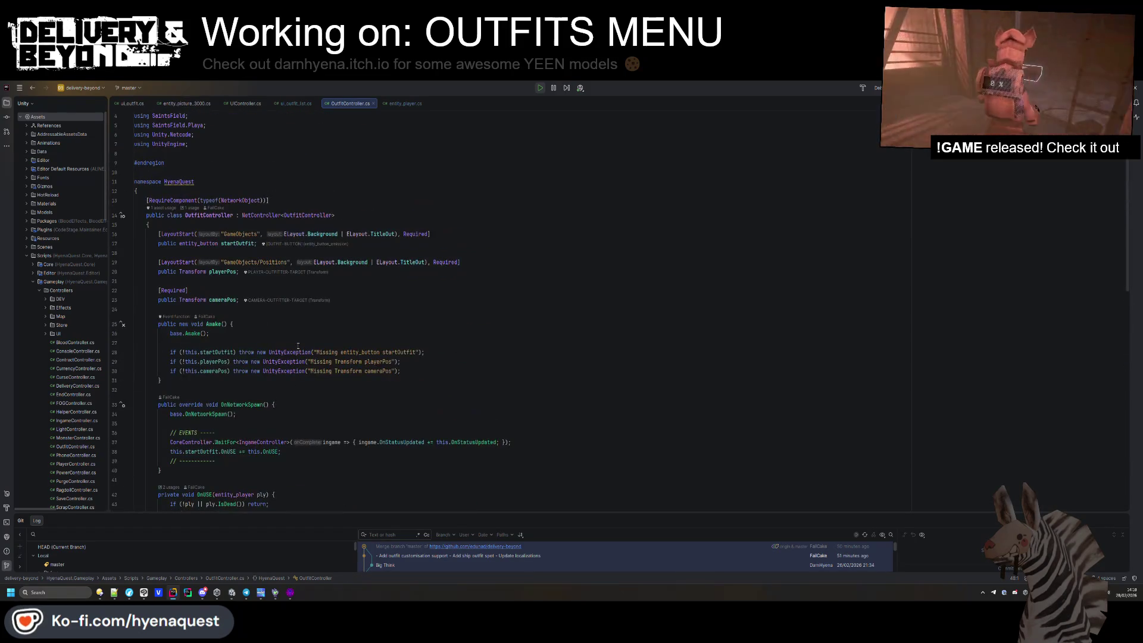
Add a '#region PRIVATE' block above Awake declaring 'private bool _isRotated;'.
click(357, 309)
key(Return)
key(Return)
key(Up)
text(#region PRIVATE)
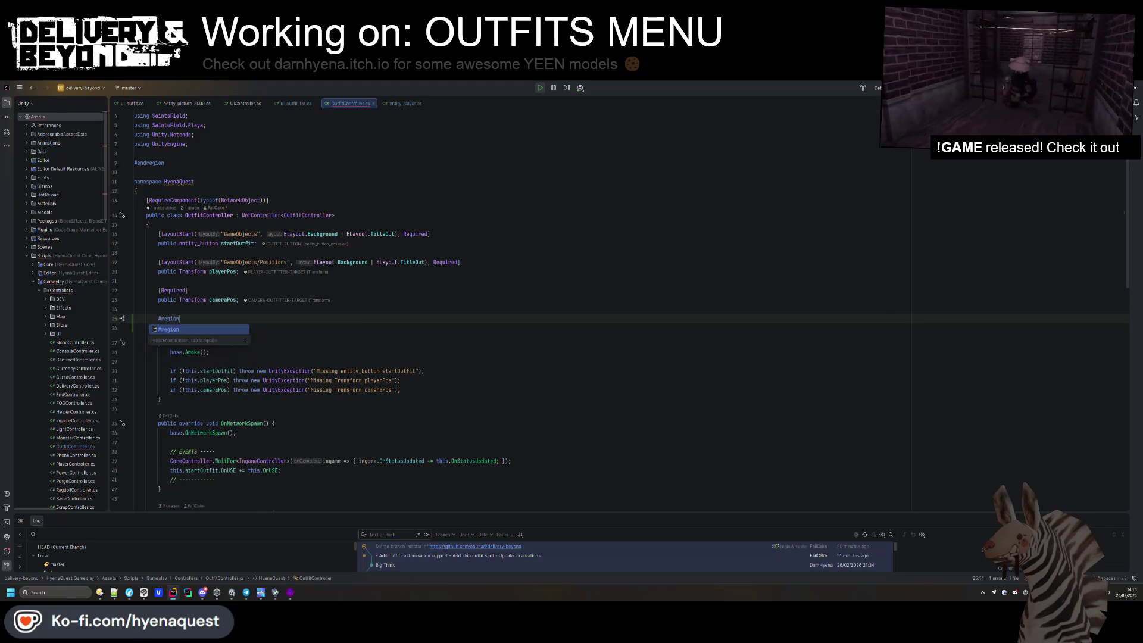
key(Return)
text(#endregion)
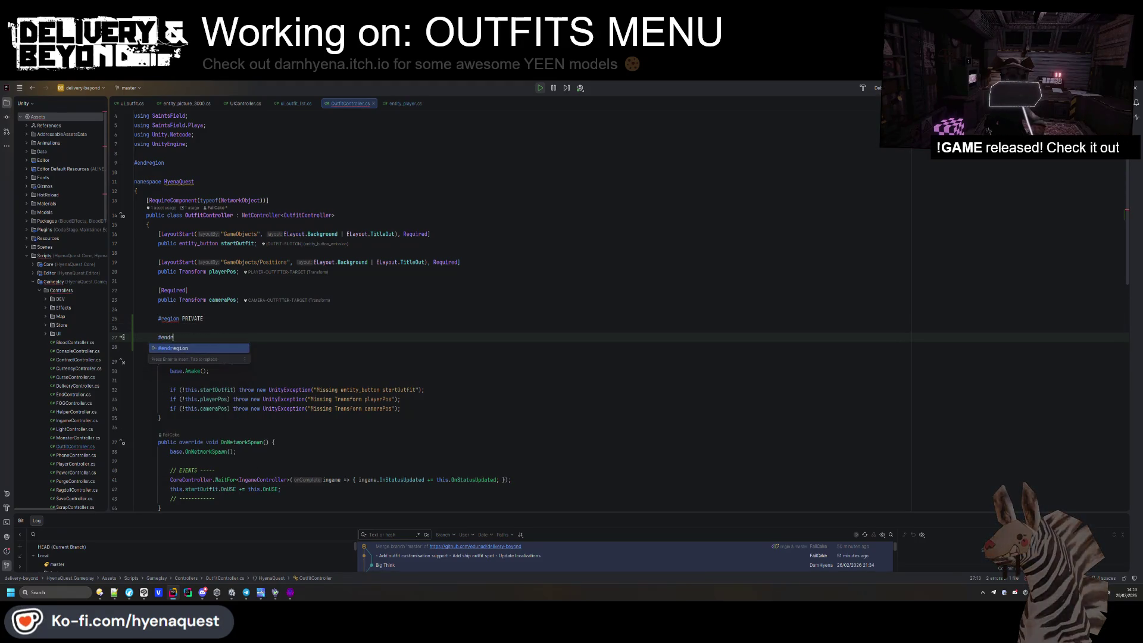
key(Up)
key(End)
key(Return)
text(private bo)
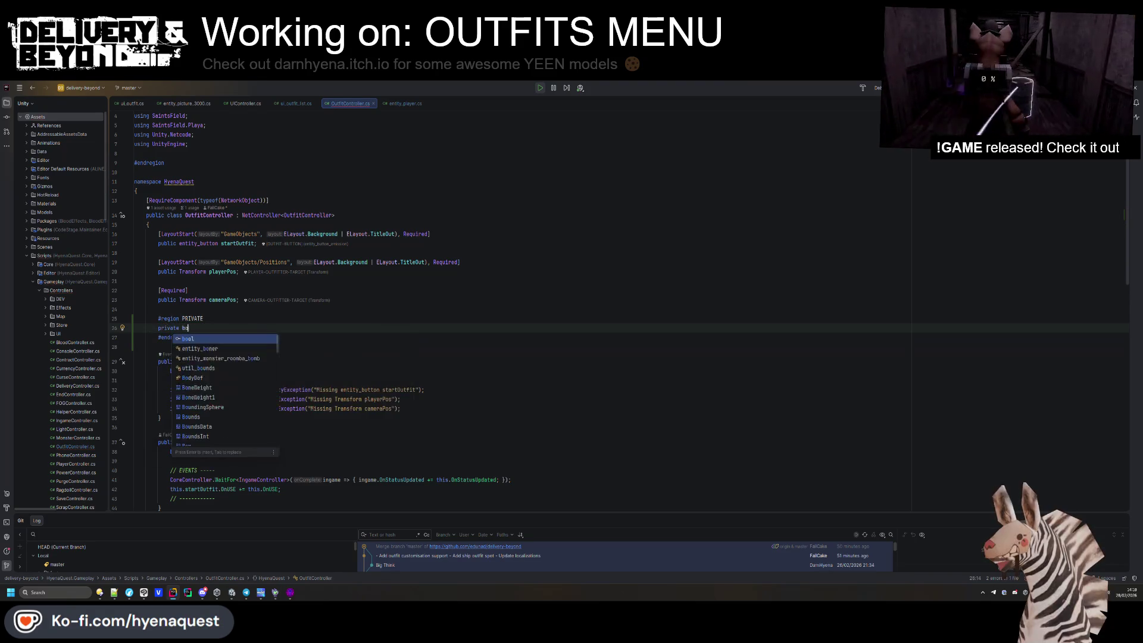
text(ol _isRotated;)
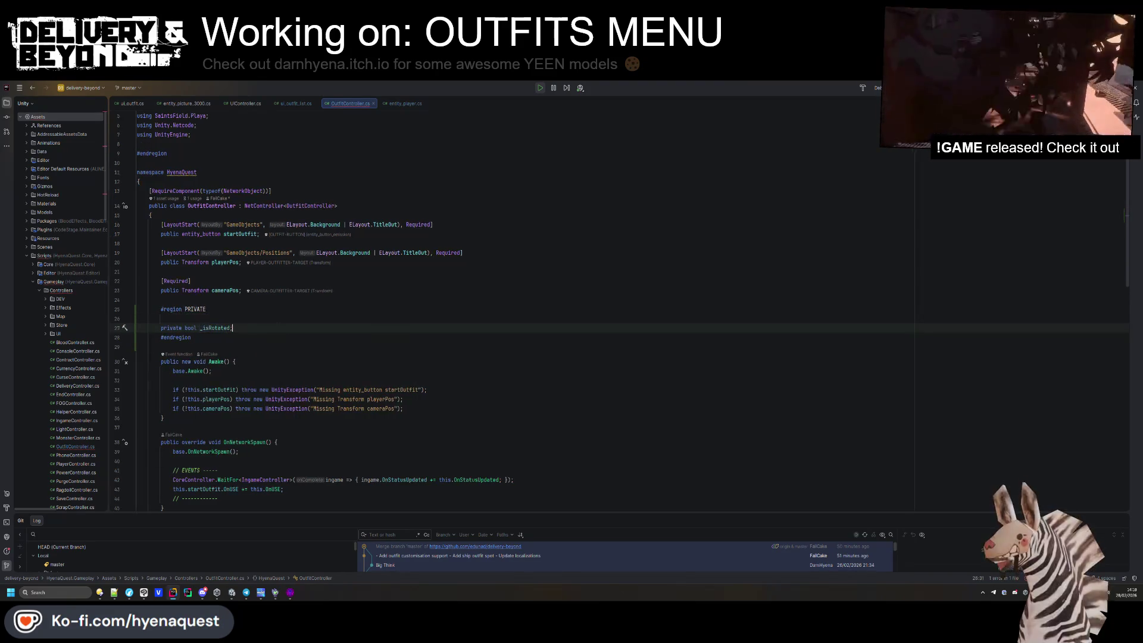
Select the whole OnStatusUpdated method.
scroll(262, 347, down, 10)
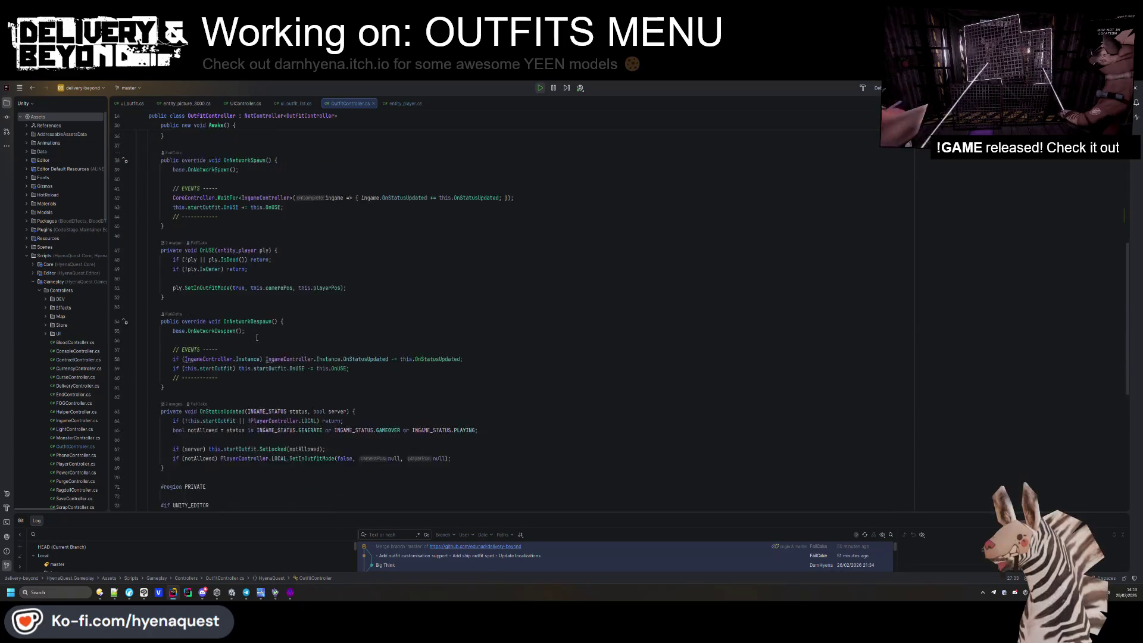
click(215, 273)
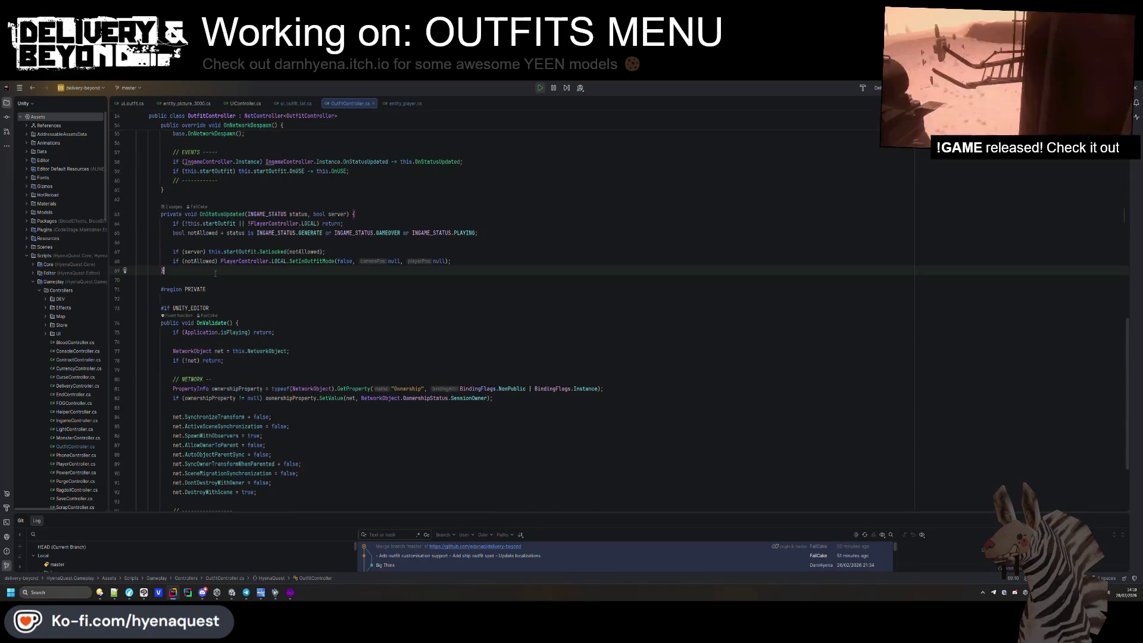
scroll(202, 357, up, 5)
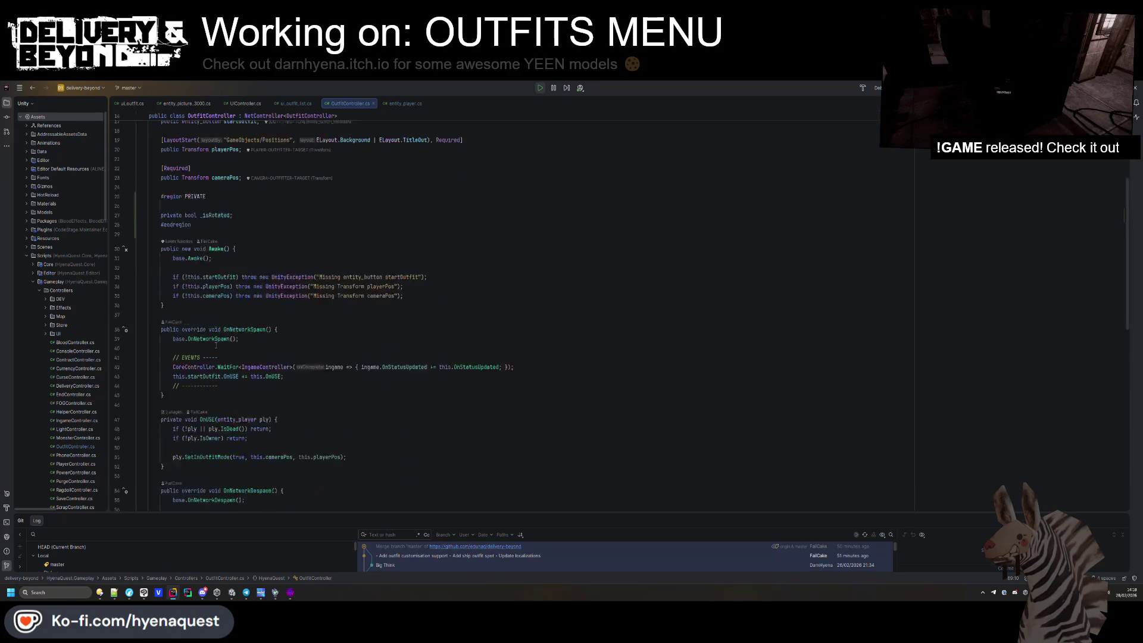
key(shift+Up)
key(shift+Up)
key(shift+Up)
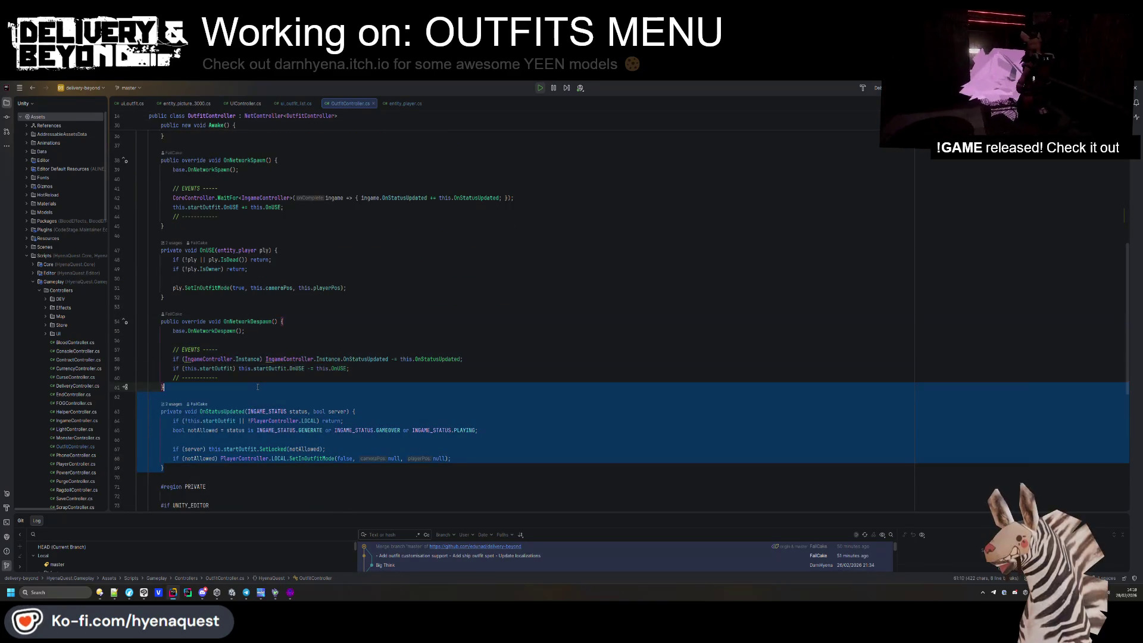
Move the OnStatusUpdated method into the PRIVATE region.
key(BackSpace)
click(207, 412)
key(ctrl+v)
Add 'public void RequestRotation(bool rotate)' after OnNetworkDespawn and begin its _isRotated condition.
click(208, 384)
key(Return)
key(Return)
text(pub)
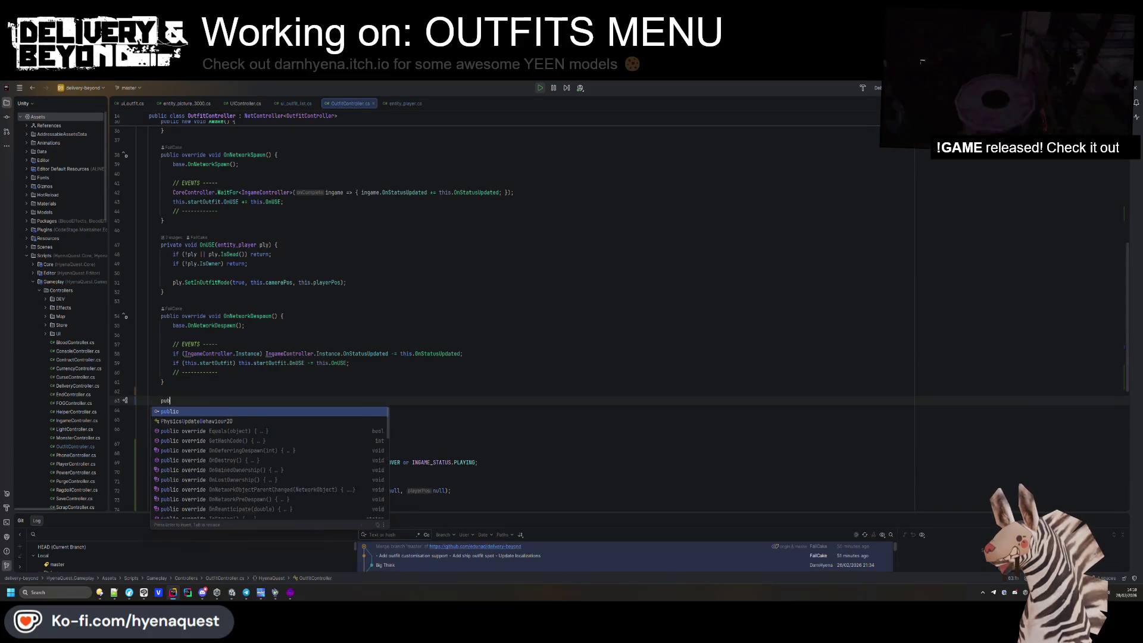
text(lic void RequestRo)
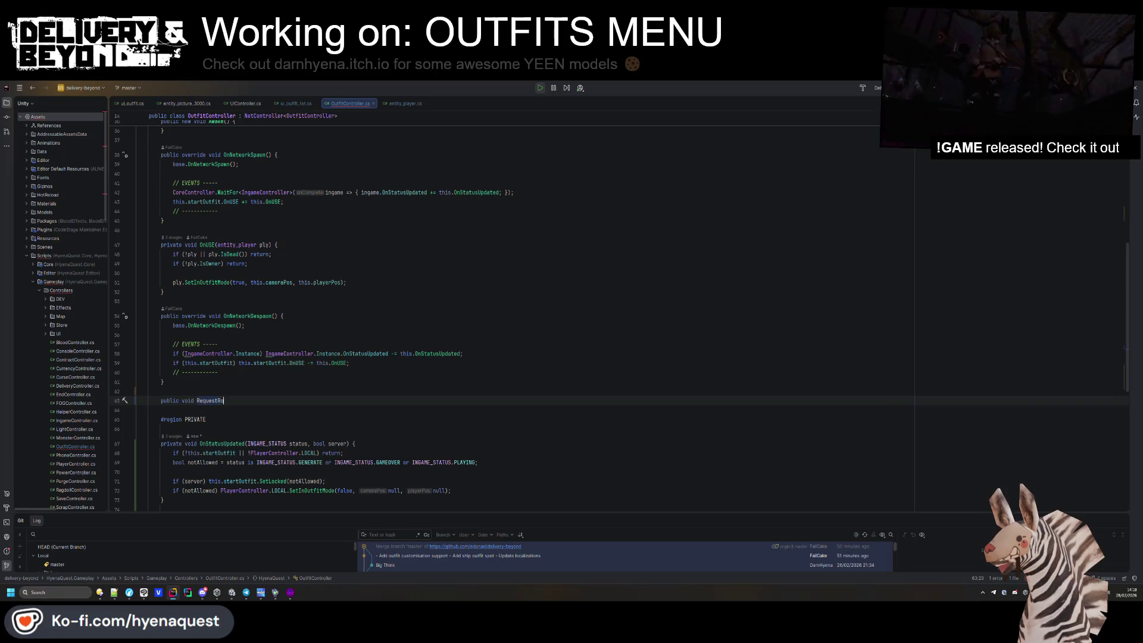
text(tation(bool rotate){)
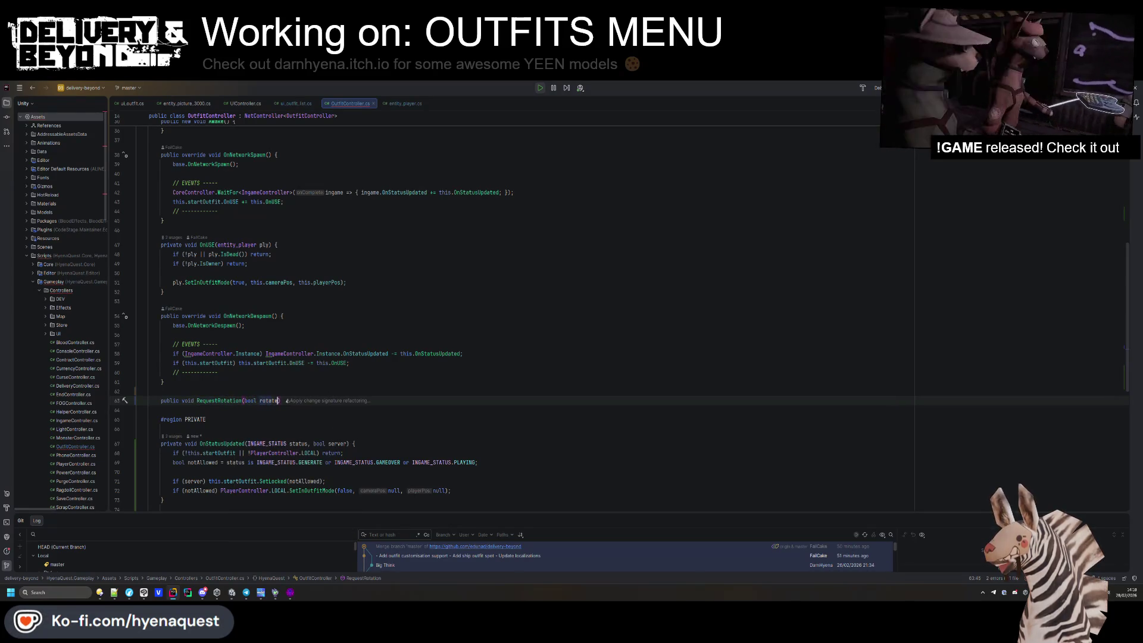
key(Return)
text(if(!)
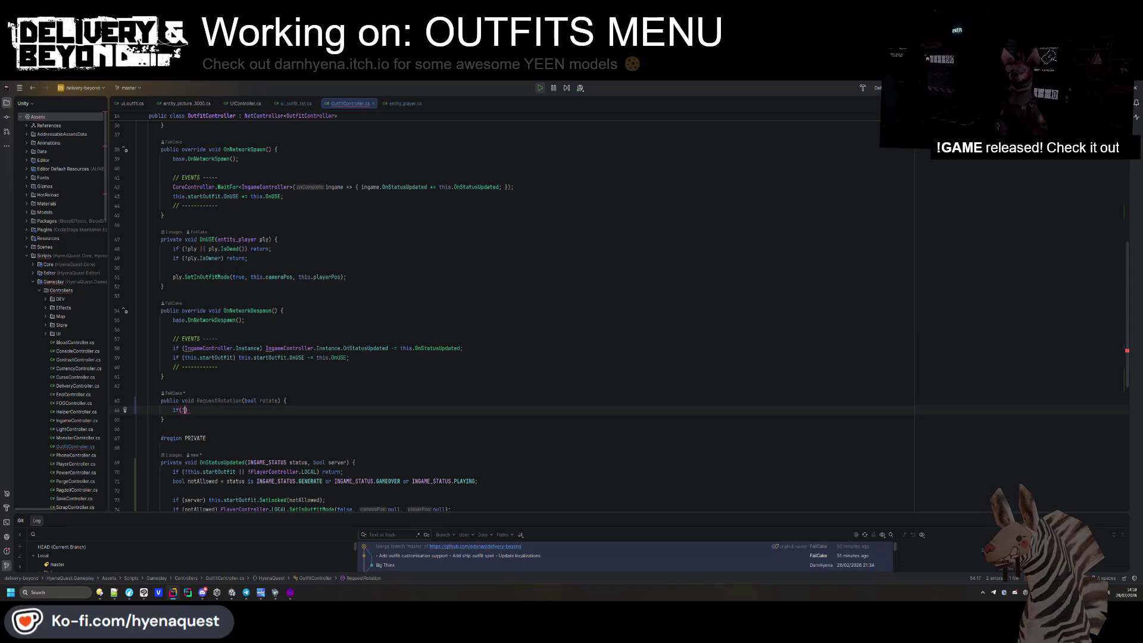
text(rotate == ro)
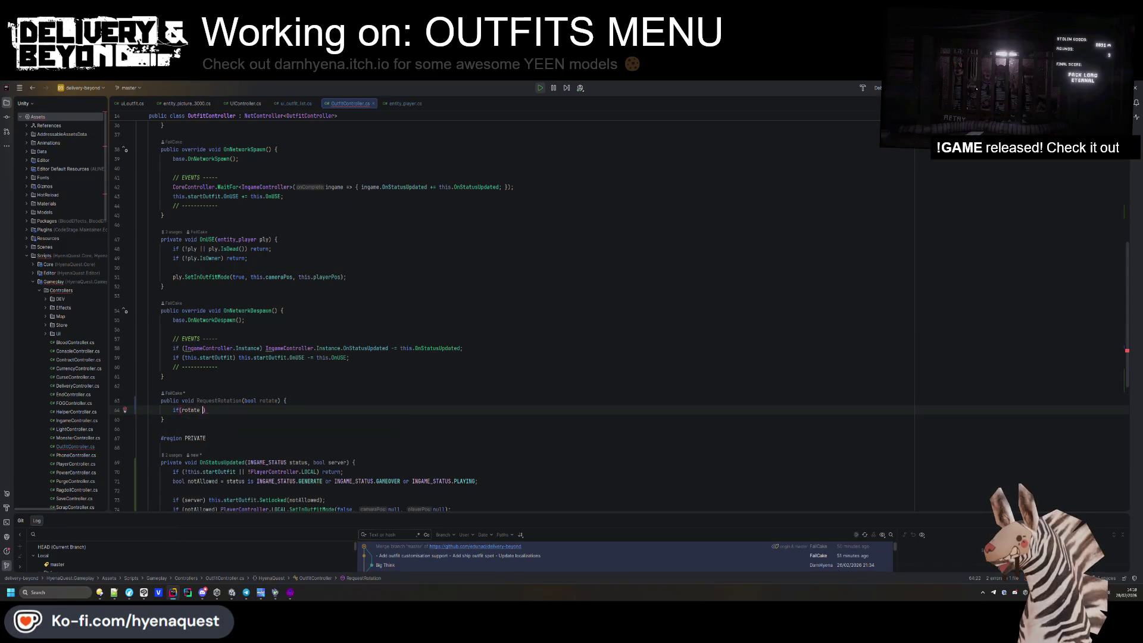
key(BackSpace)
key(BackSpace)
text(this._isRotated)
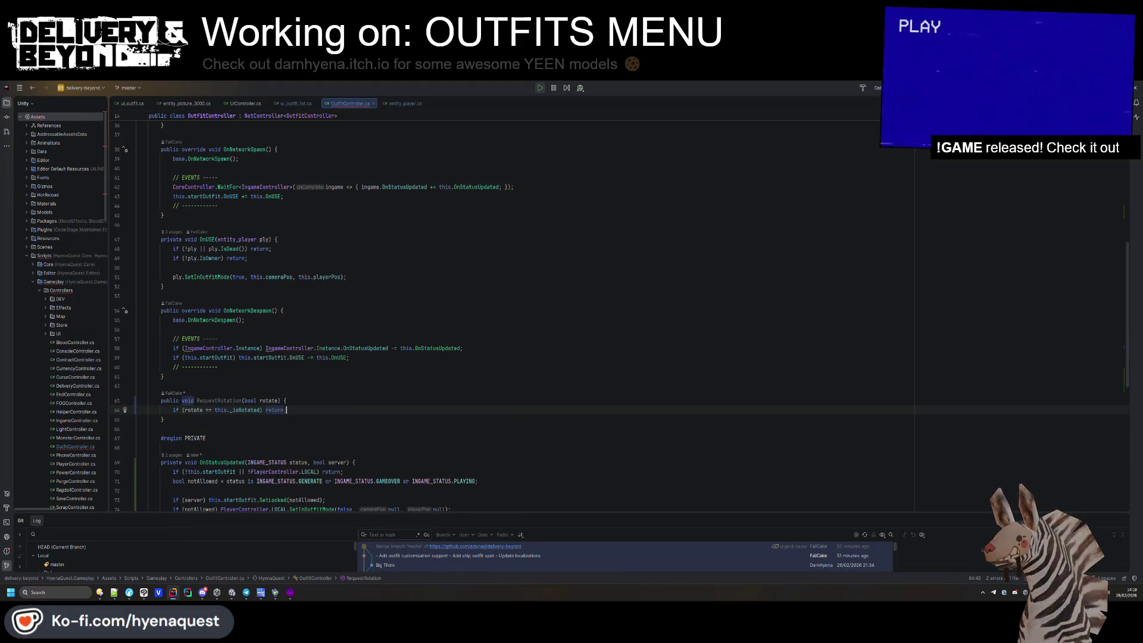
scroll(217, 327, down, 3)
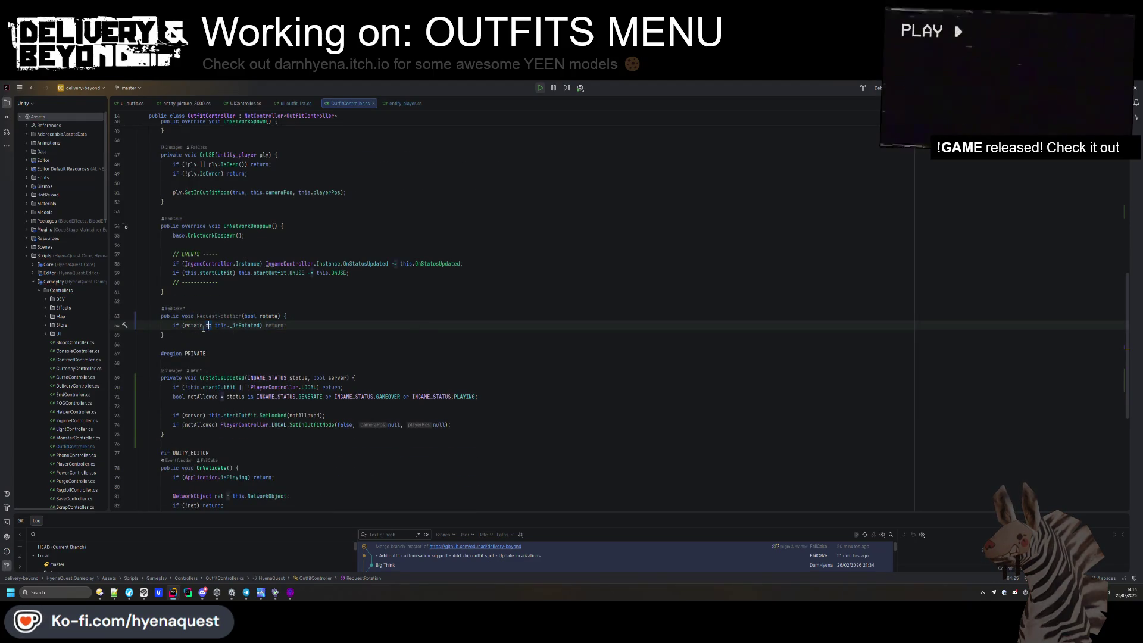
Make RequestRotation return early when 'this._isRotated == rotate', then assign _isRotated.
key(ctrl+BackSpace)
key(ctrl+BackSpace)
click(231, 326)
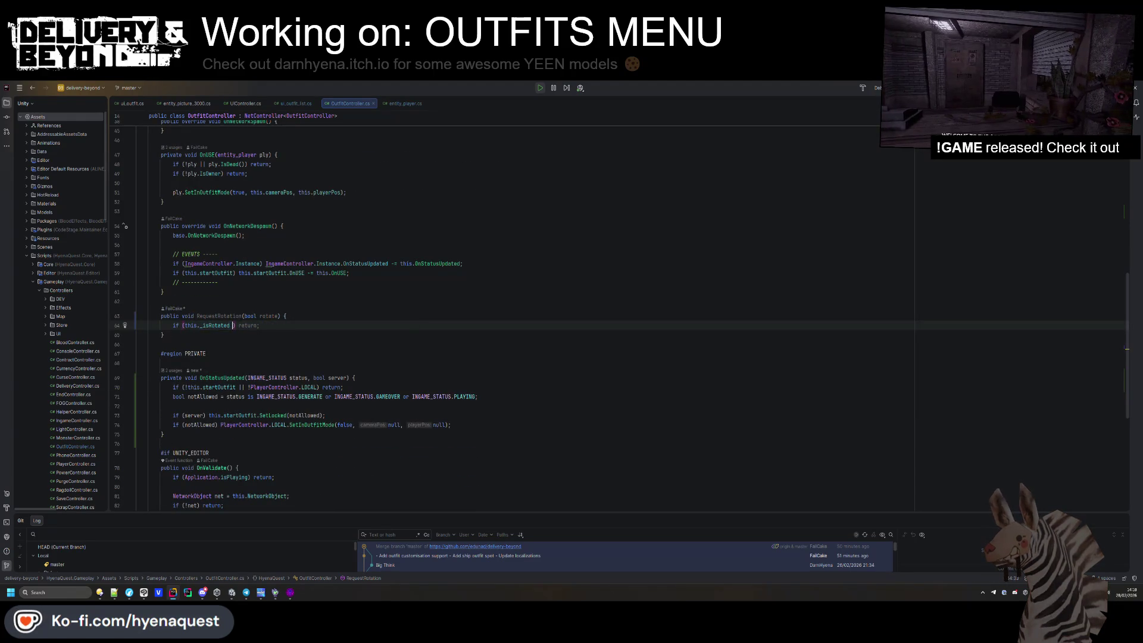
text(== rot)
key(ctrl+Left)
key(ctrl+Left)
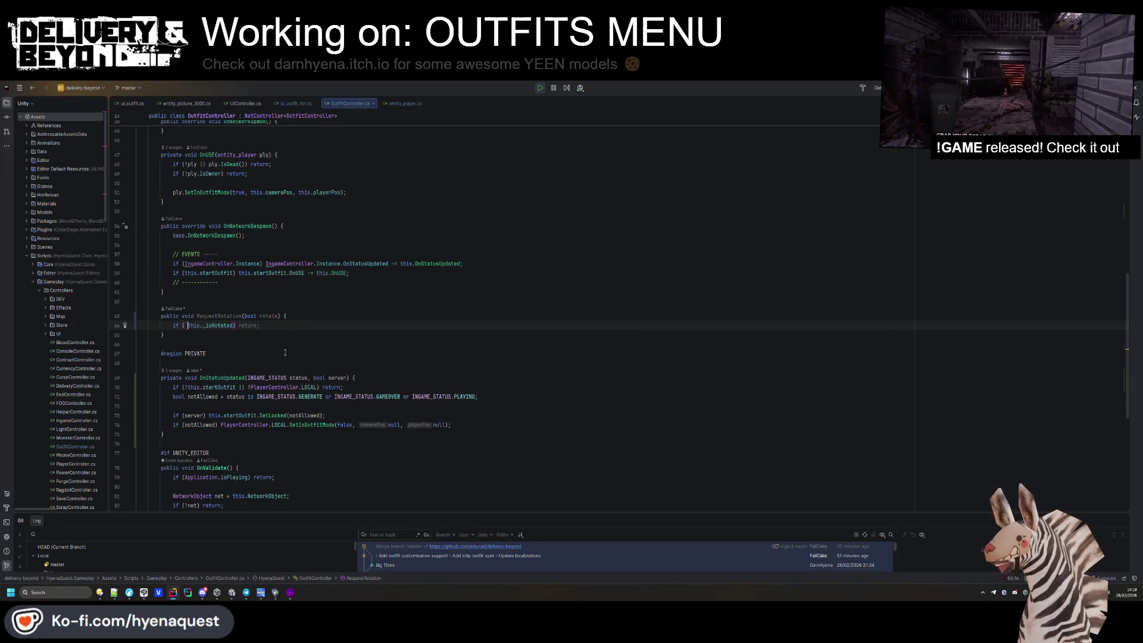
text(rotate ==)
key(End)
key(Return)
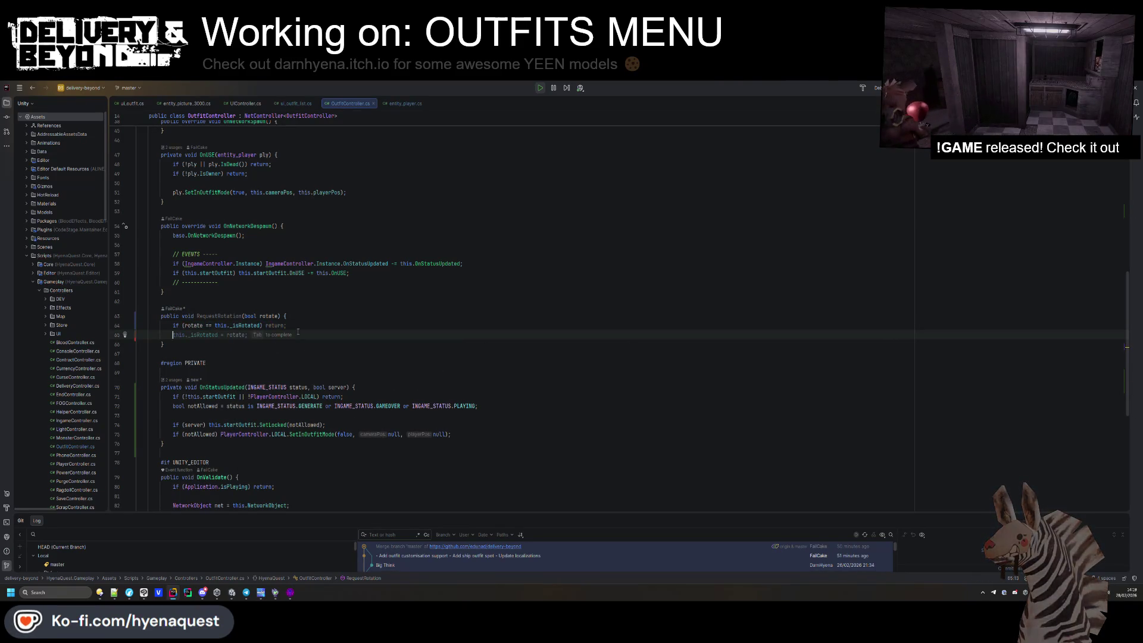
key(Tab)
key(Return)
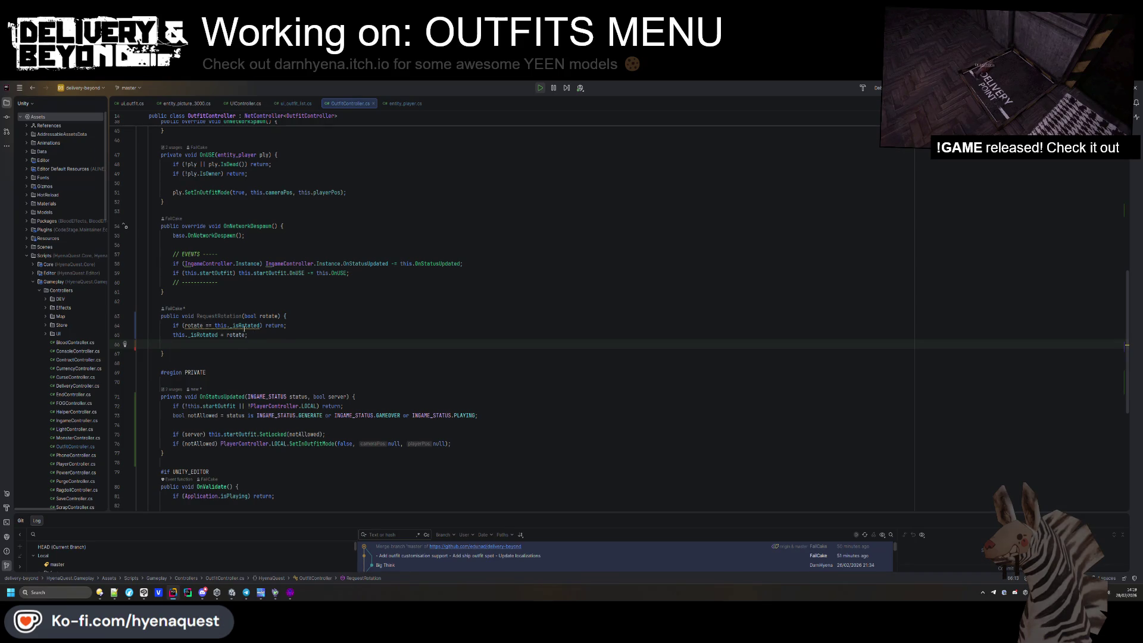
drag(214, 326, 184, 325)
key(BackSpace)
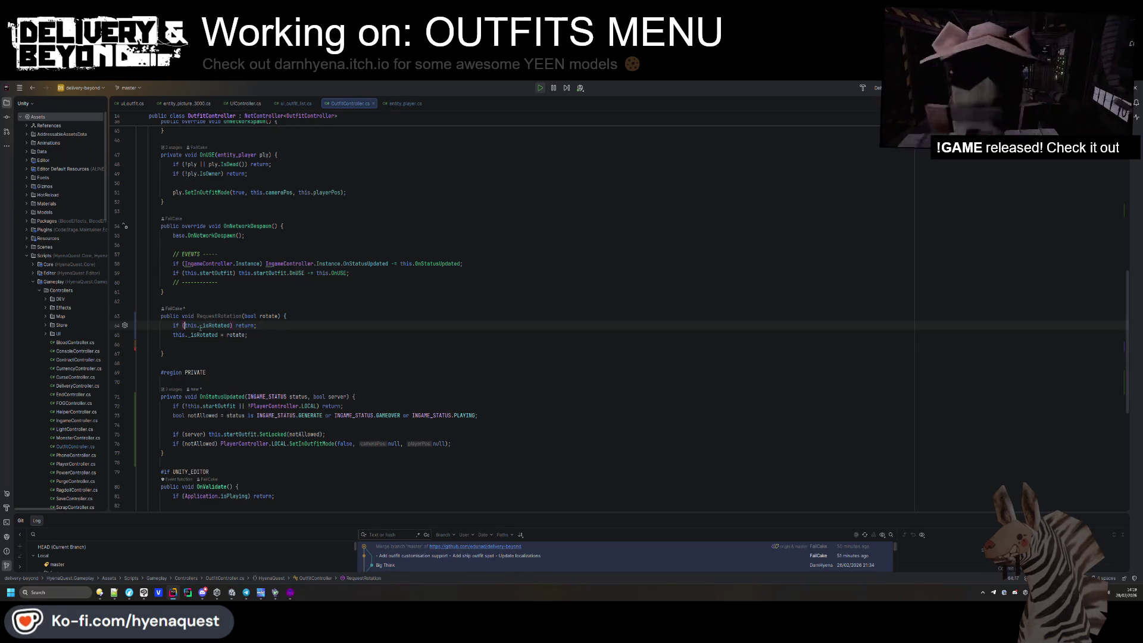
click(231, 326)
text(== rotate)
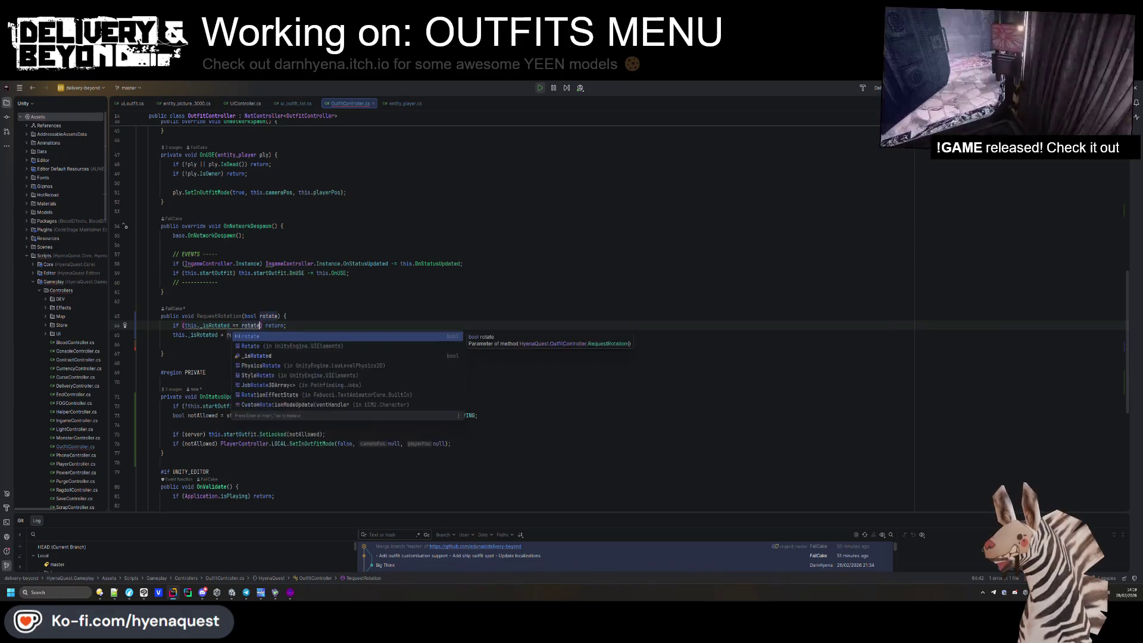
click(213, 350)
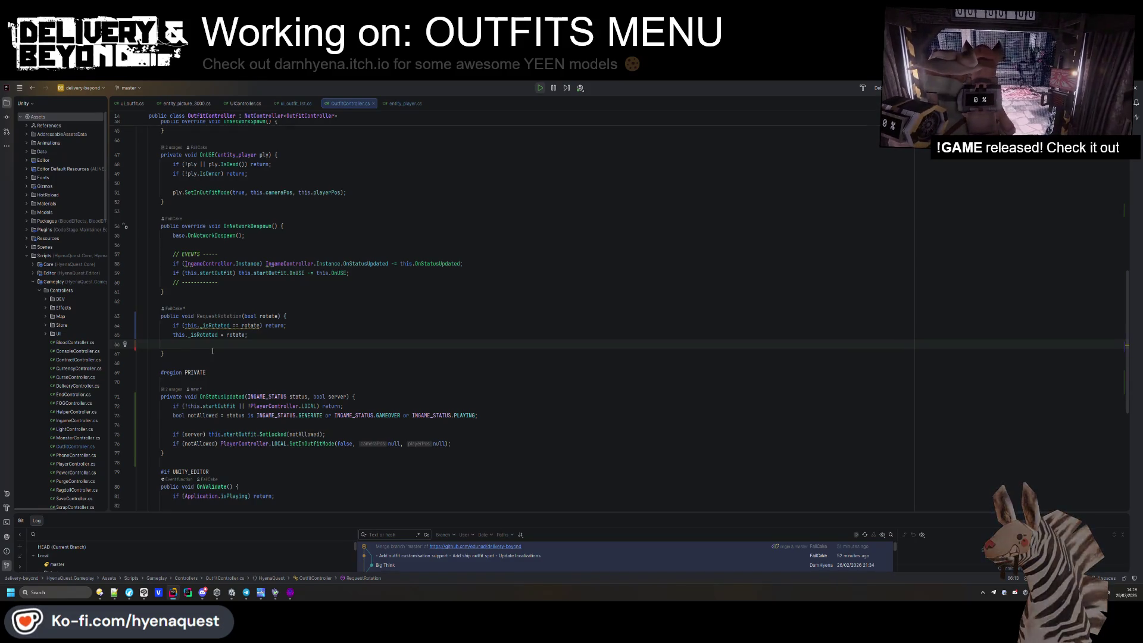
Highlight the usages of OnStatusUpdated, then jump to the SetInOutfitMode definition in entity_player.cs.
scroll(213, 350, up, 5)
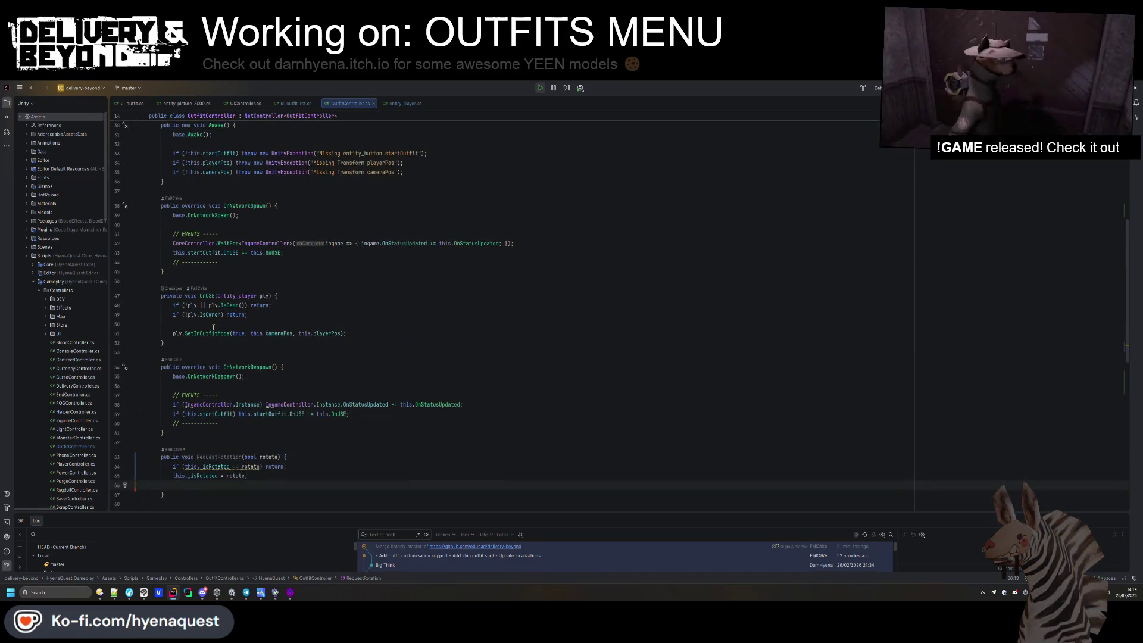
scroll(285, 337, up, 3)
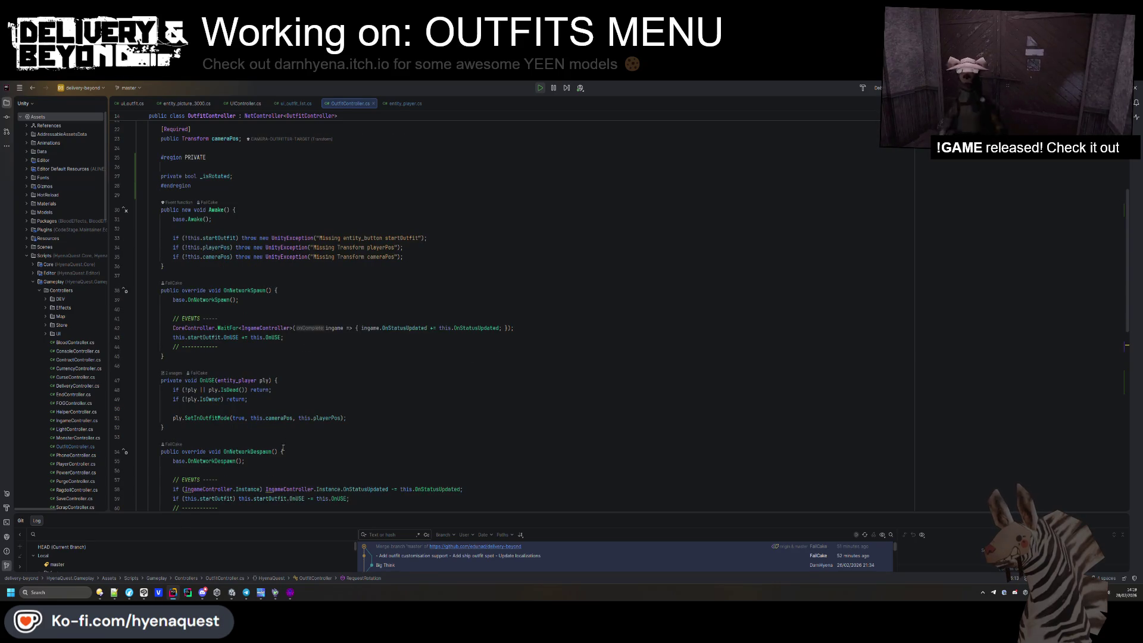
scroll(226, 381, down, 8)
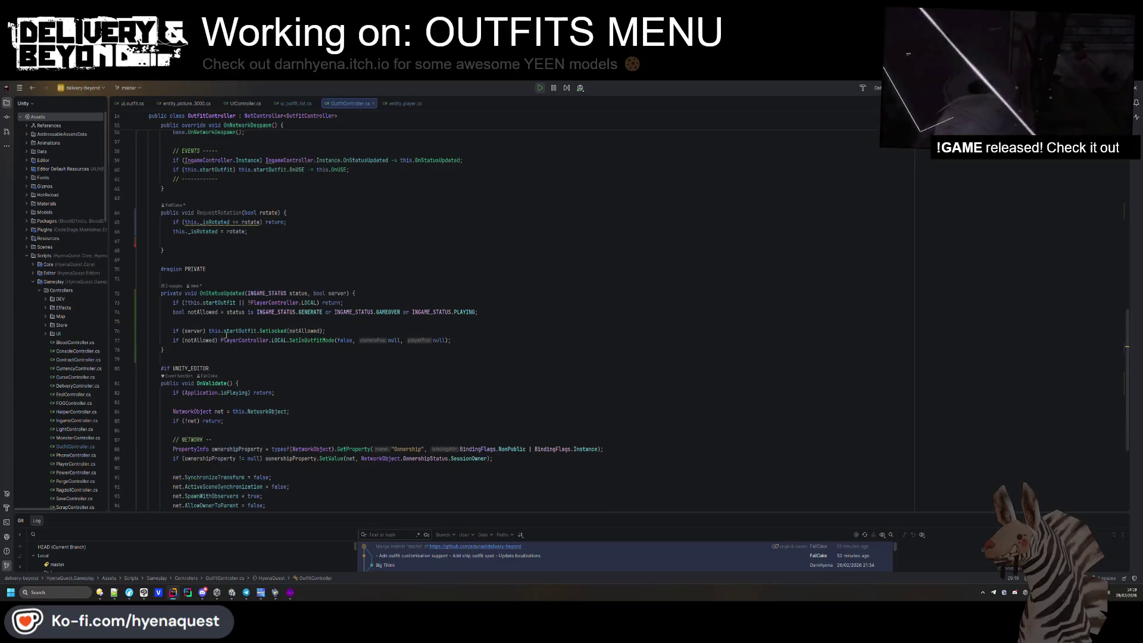
scroll(239, 347, up, 2)
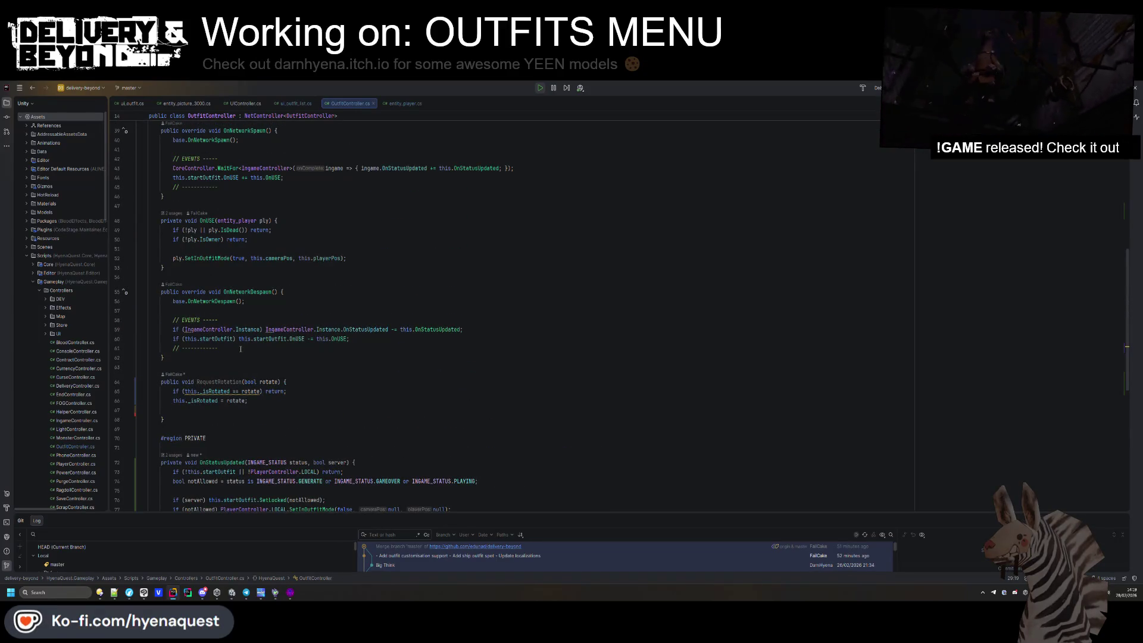
double_click(417, 335)
scroll(417, 335, down, 4)
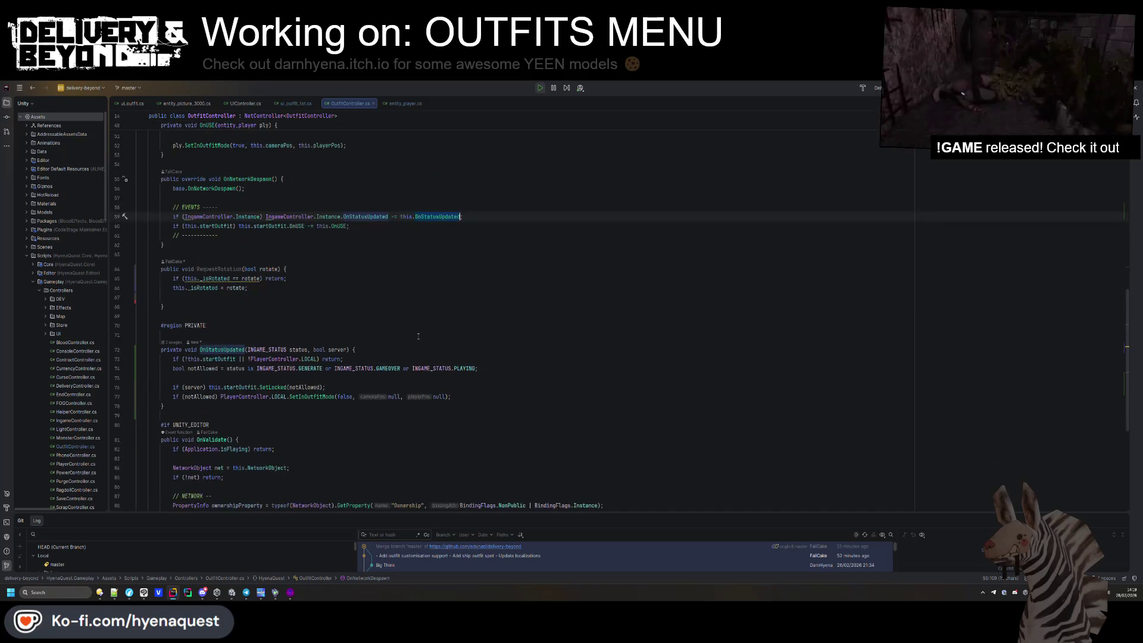
click(310, 397)
scroll(310, 397, down, 3)
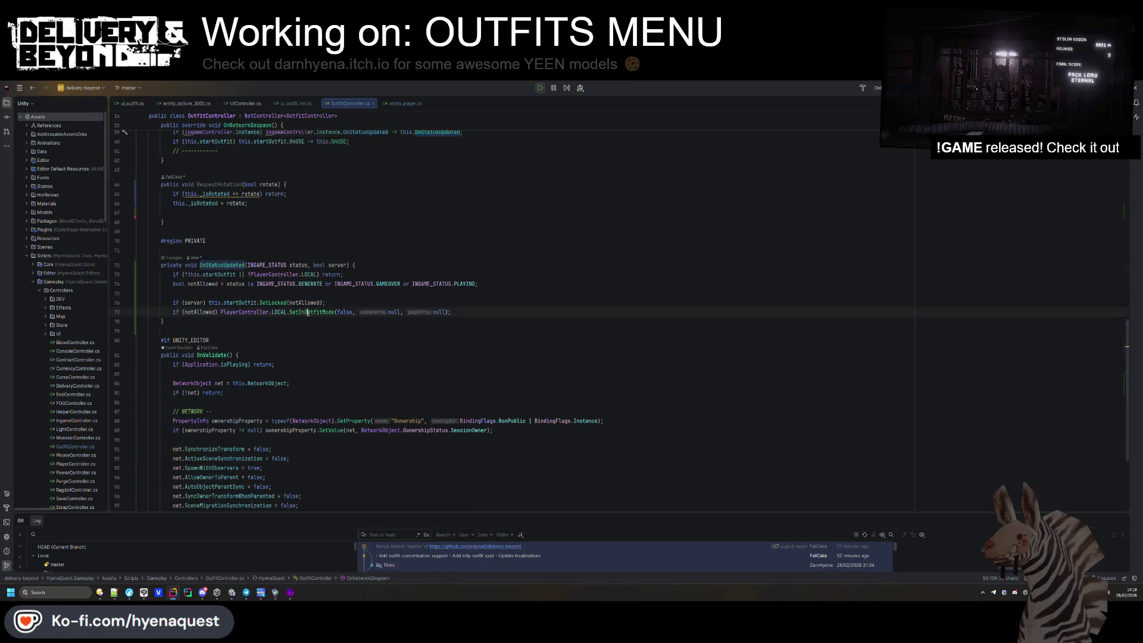
ctrl+click(308, 312)
Above SetInOutfitMode, write 'public bool InOutfitMode() { return this._inOutfitMode; }'.
click(247, 264)
key(Return)
key(Return)
key(Up)
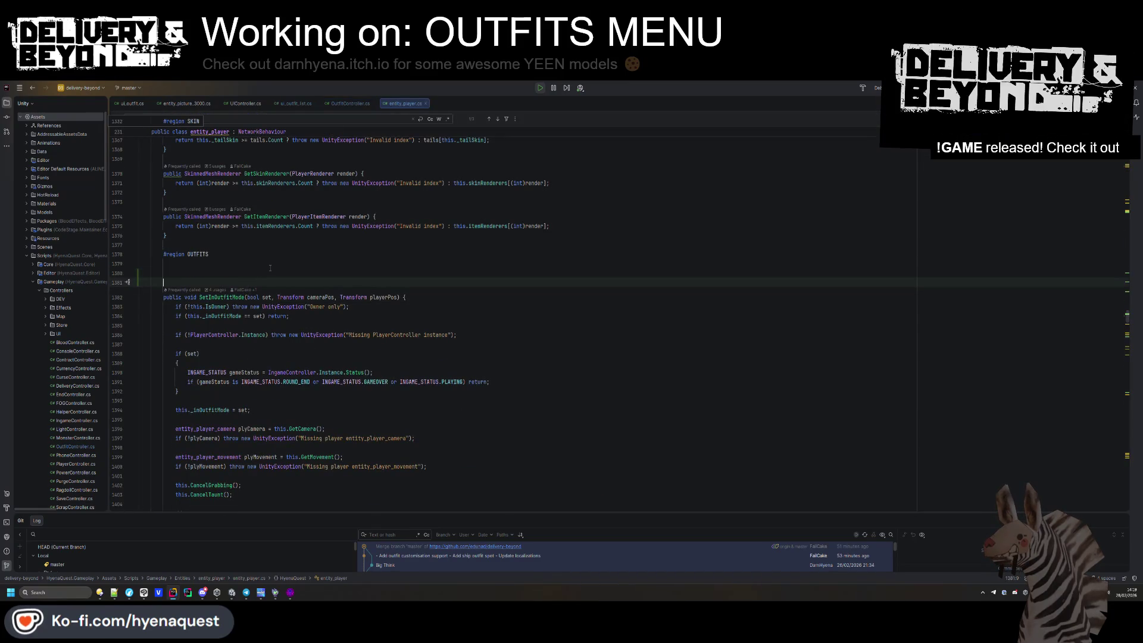
text(public boo)
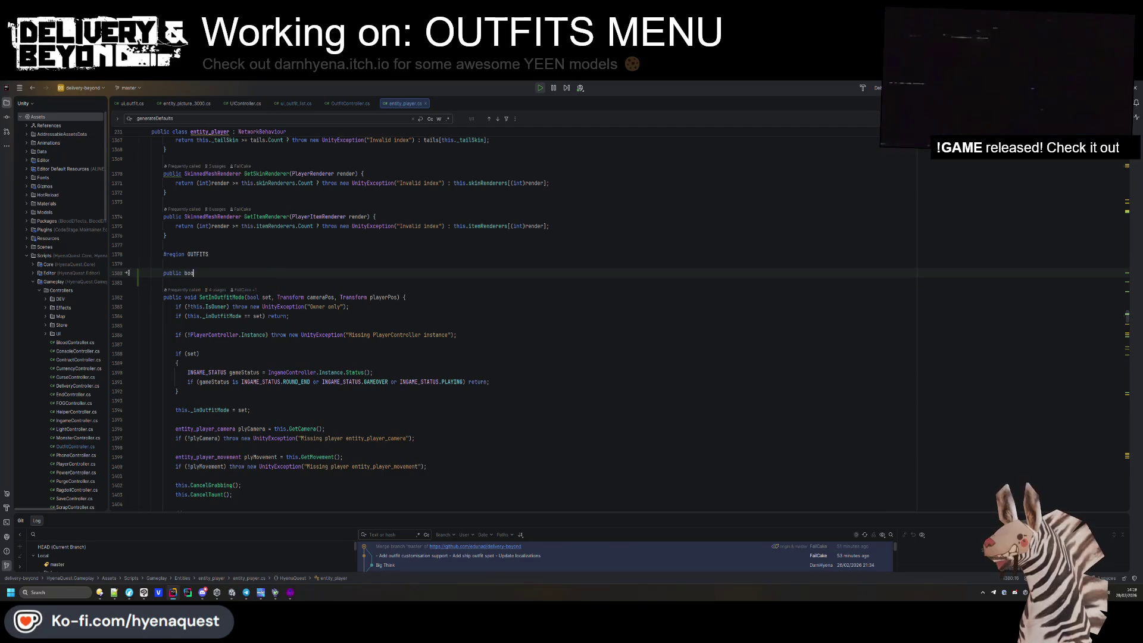
text(l InOutfitMode() {)
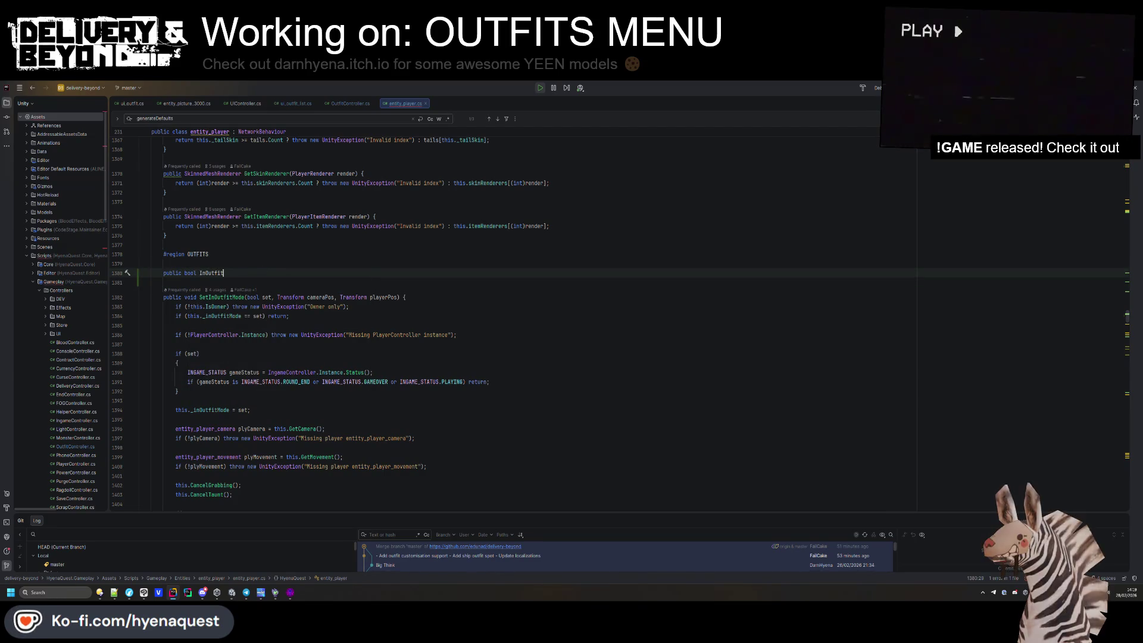
key(Return)
text(return this.i)
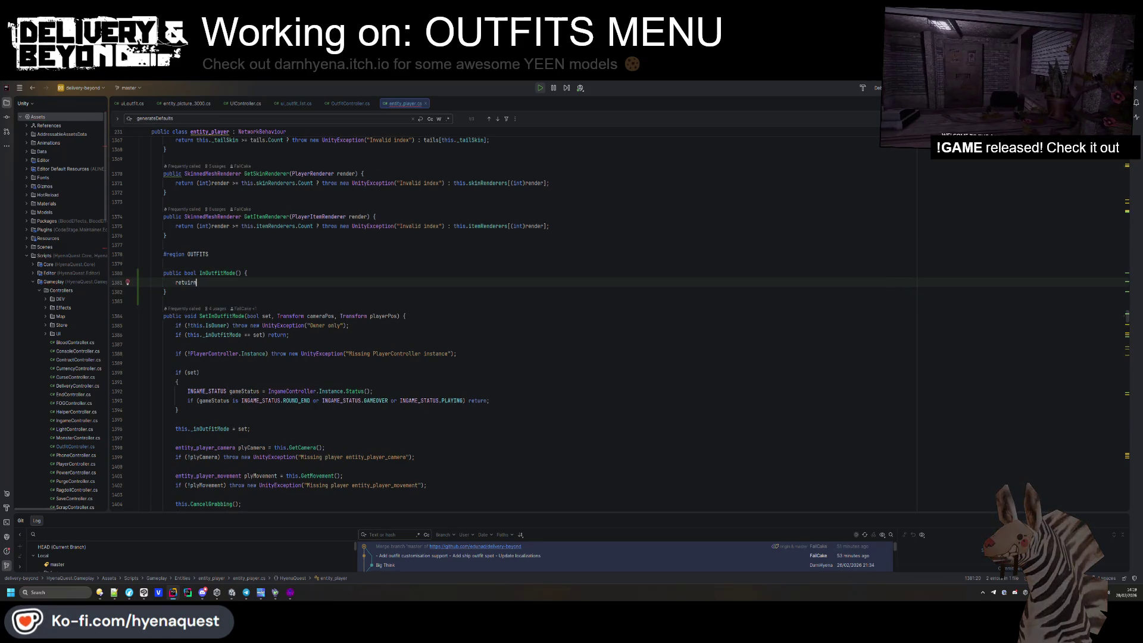
key(BackSpace)
text(_isIn)
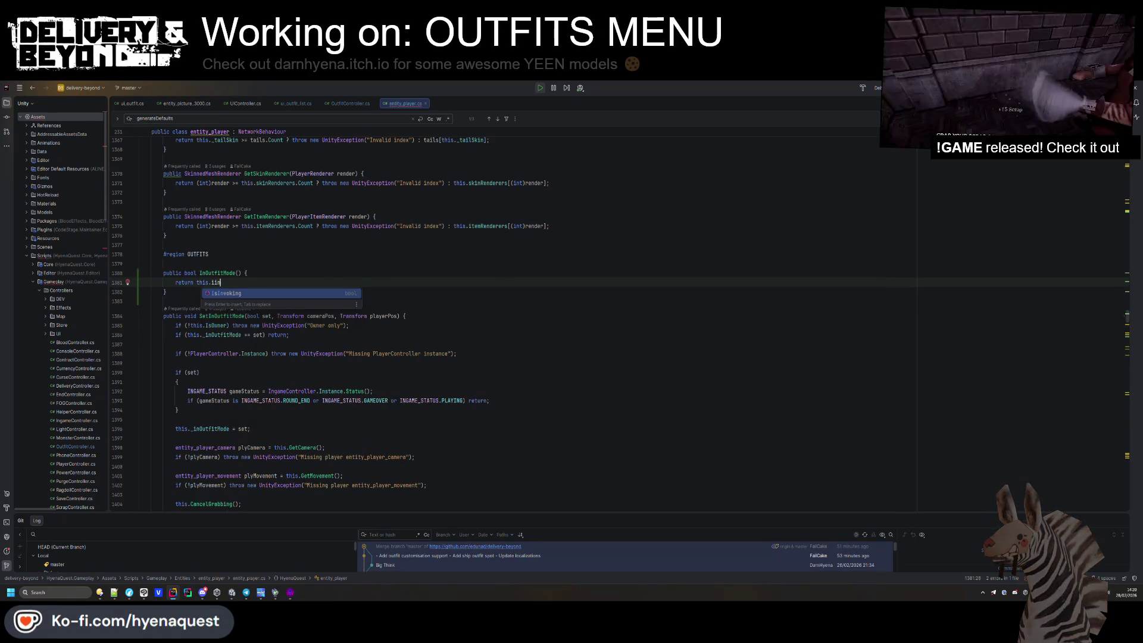
key(BackSpace)
key(BackSpace)
key(BackSpace)
text(n)
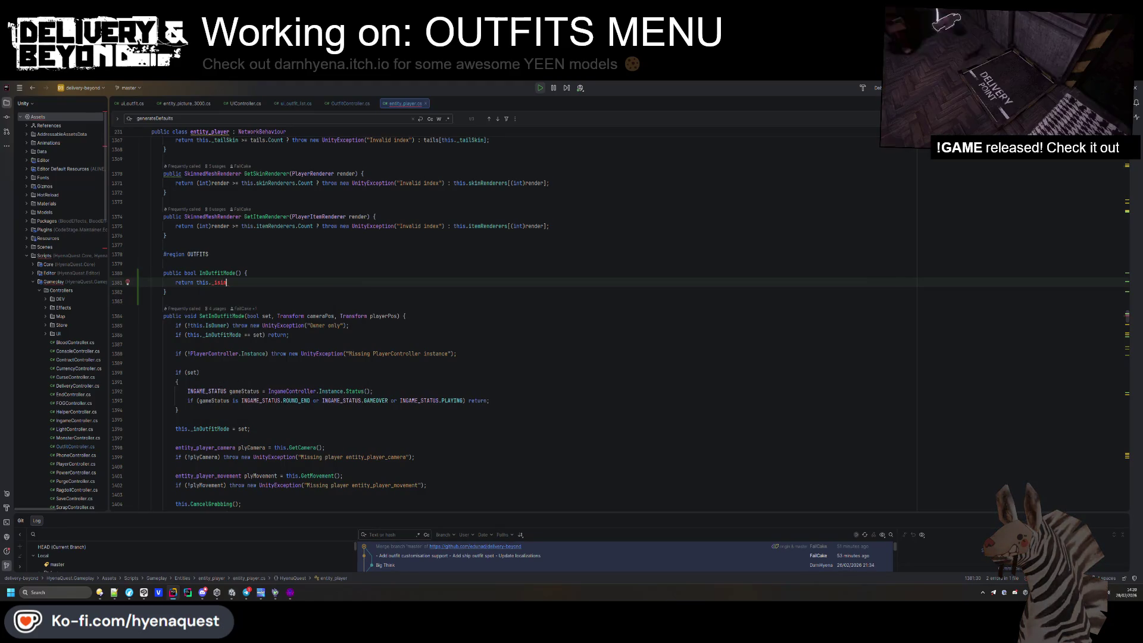
key(Return)
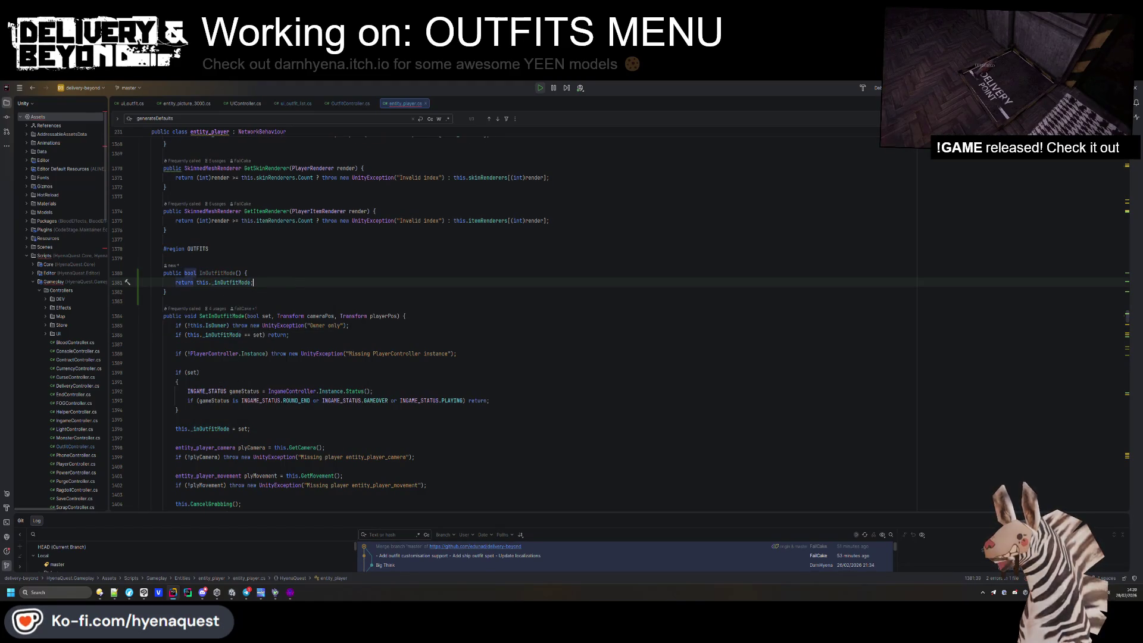
text(;)
key(Up)
key(Up)
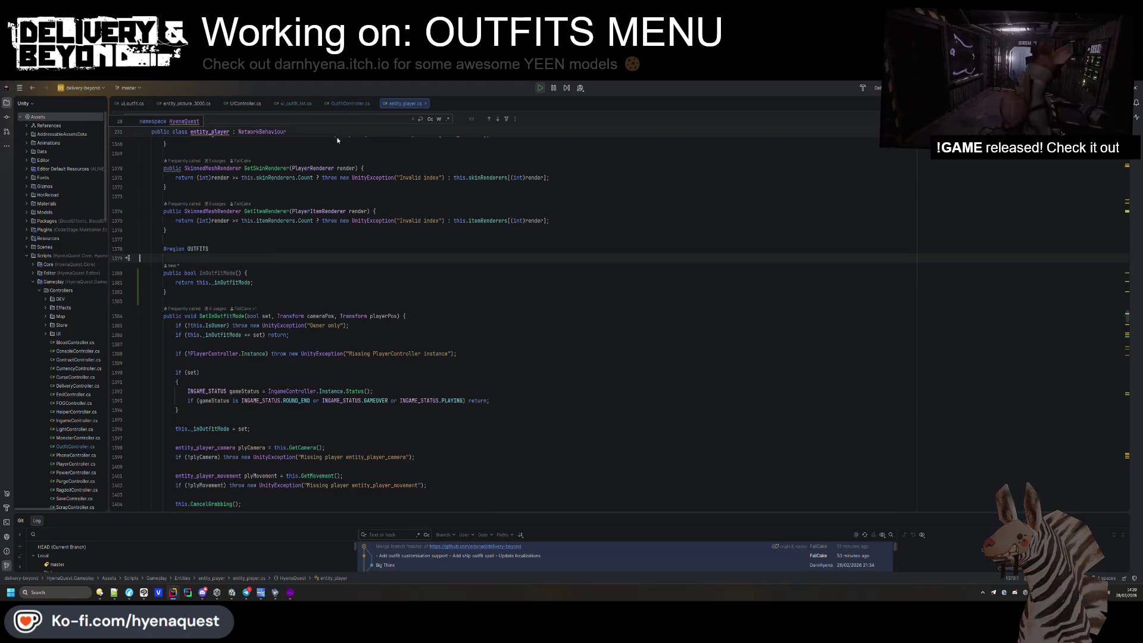
Copy the startOutfit/LOCAL guard line from OnStatusUpdated to the top of RequestRotation.
key(ctrl+Tab)
key(ctrl+alt+Up)
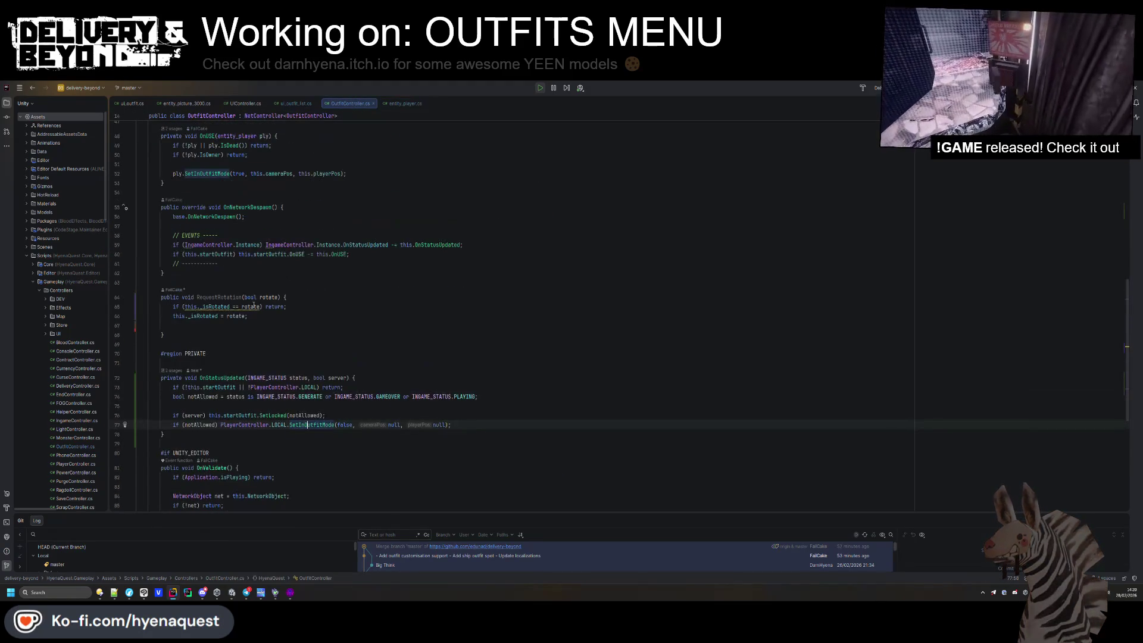
key(Down)
key(Down)
key(Down)
click(312, 387)
key(ctrl+c)
click(312, 306)
key(ctrl+v)
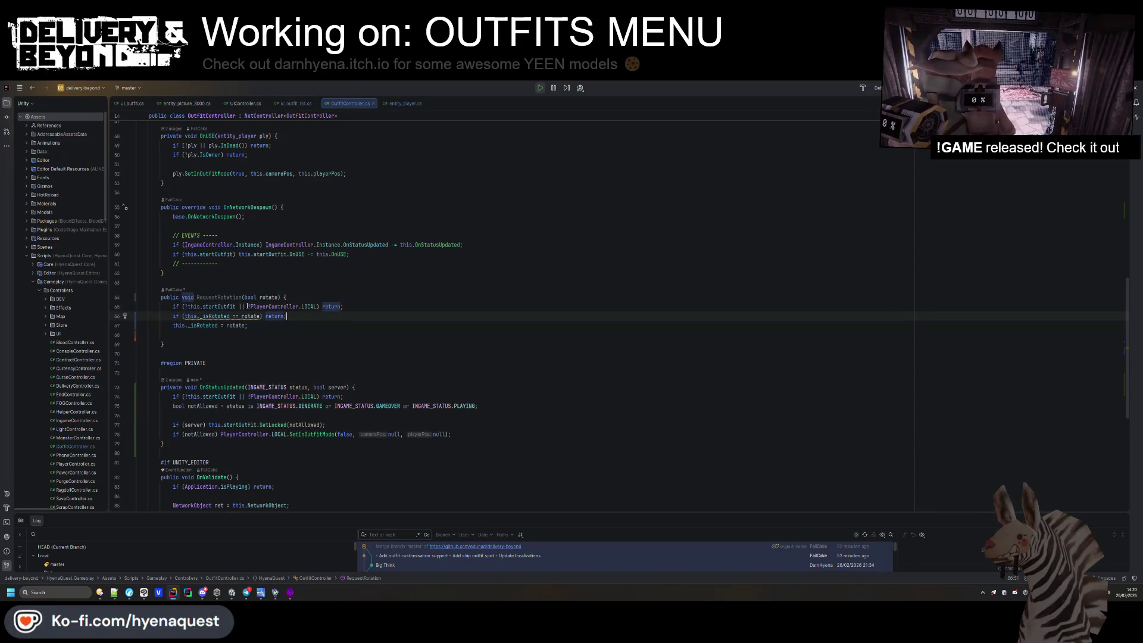
Extend the copied guard with '|| !PlayerController.LOCAL.InOutfitMode()' and go to InOutfitMode's declaration.
click(188, 306)
click(255, 307)
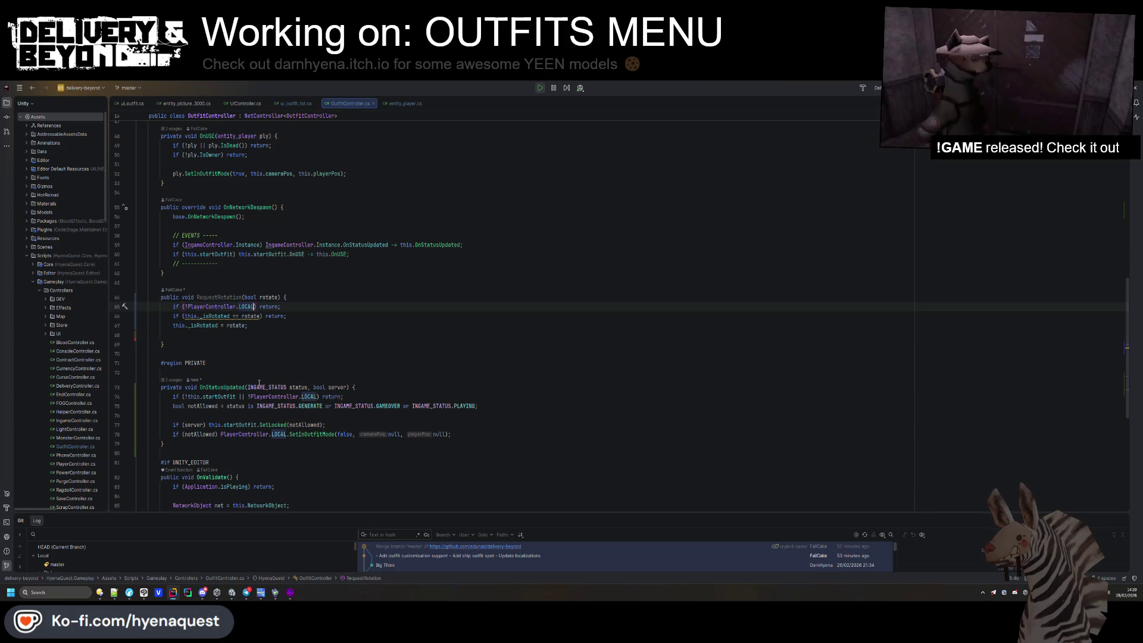
text(|| !Player)
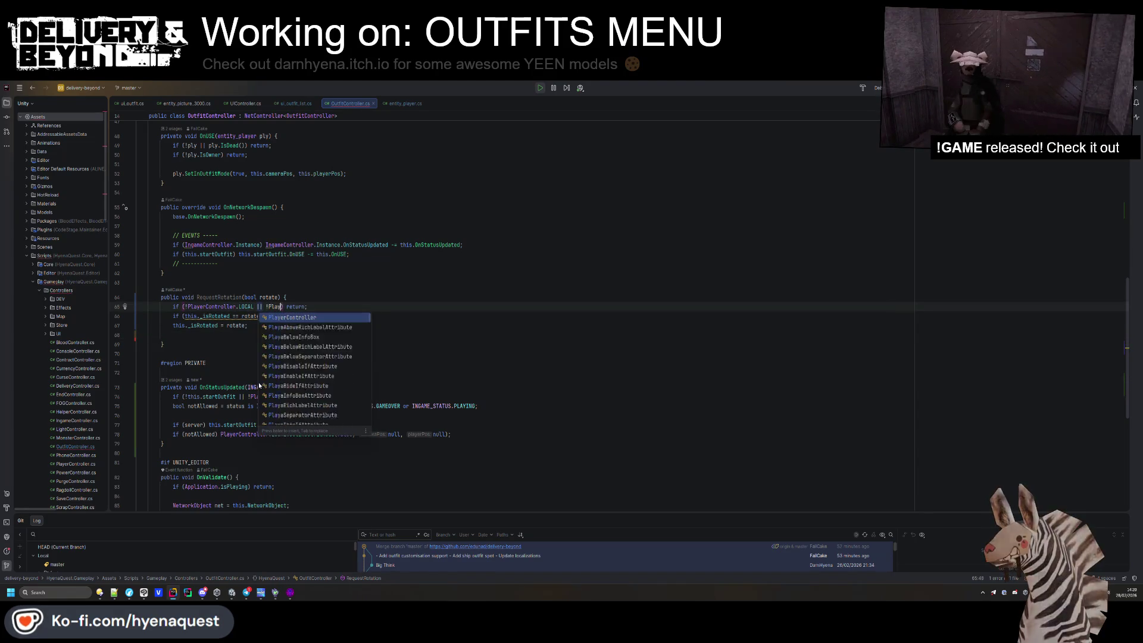
text(Controller.LOCAL.)
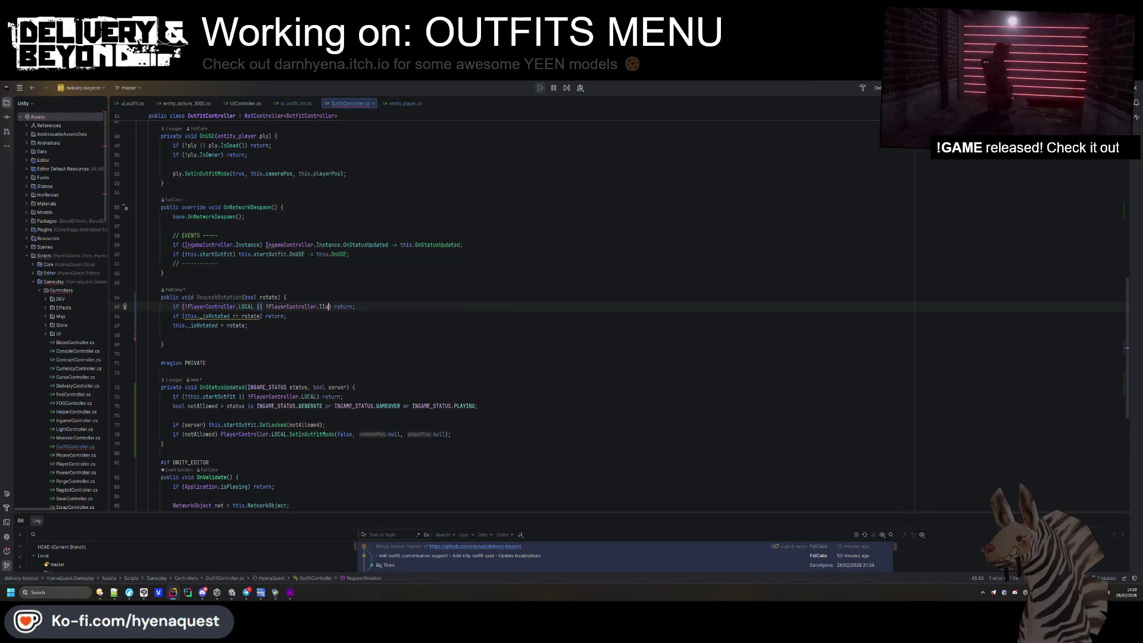
text(InOut)
key(Return)
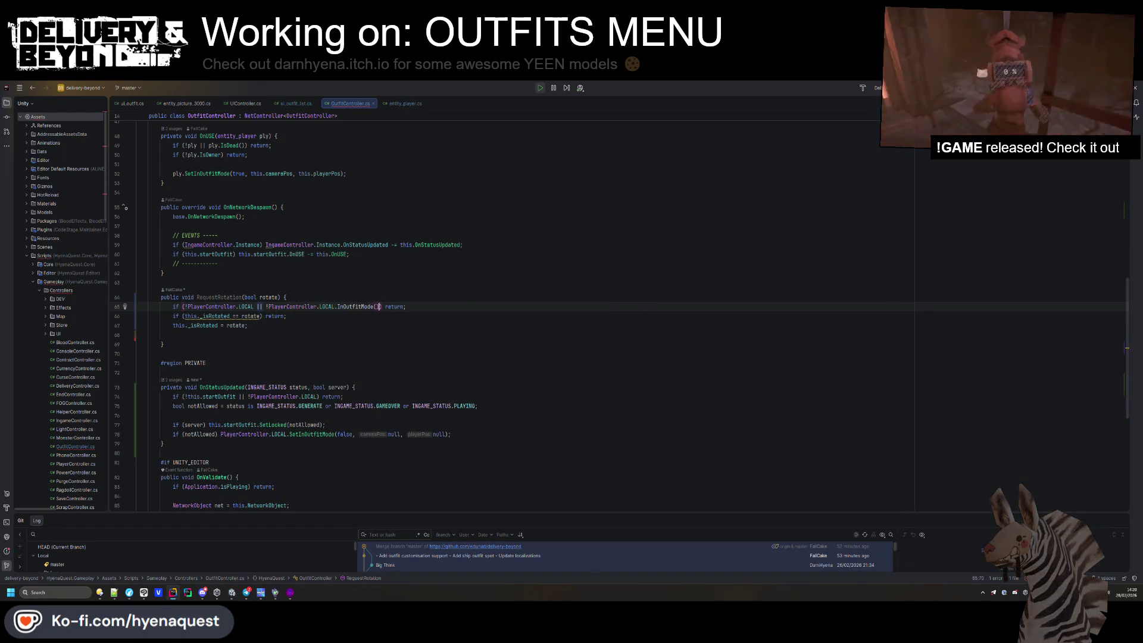
click(265, 340)
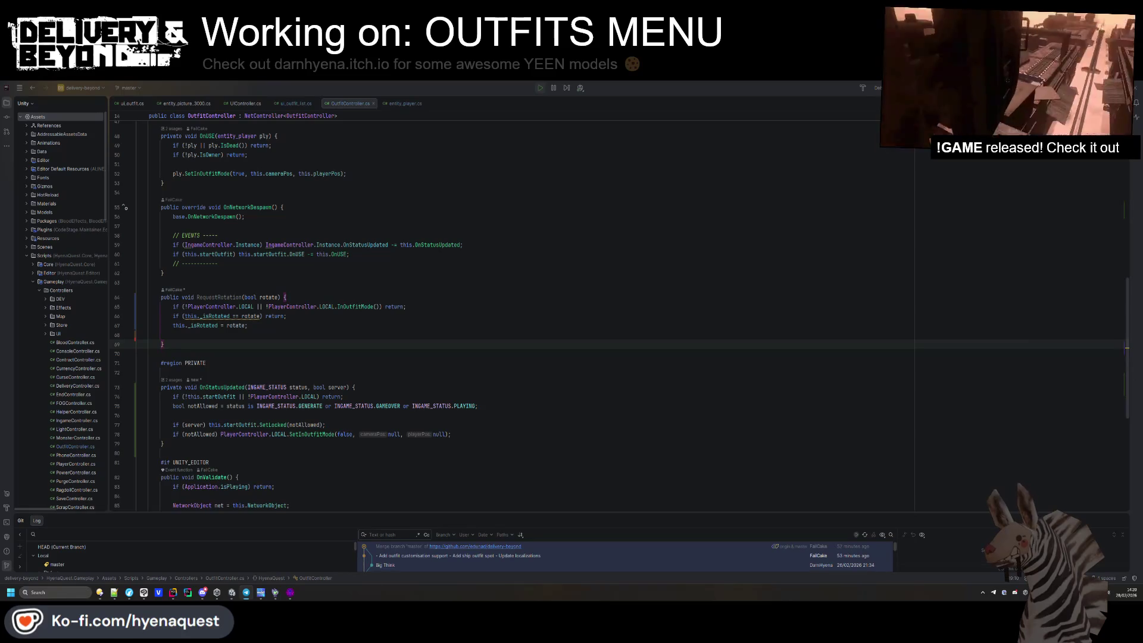
click(303, 361)
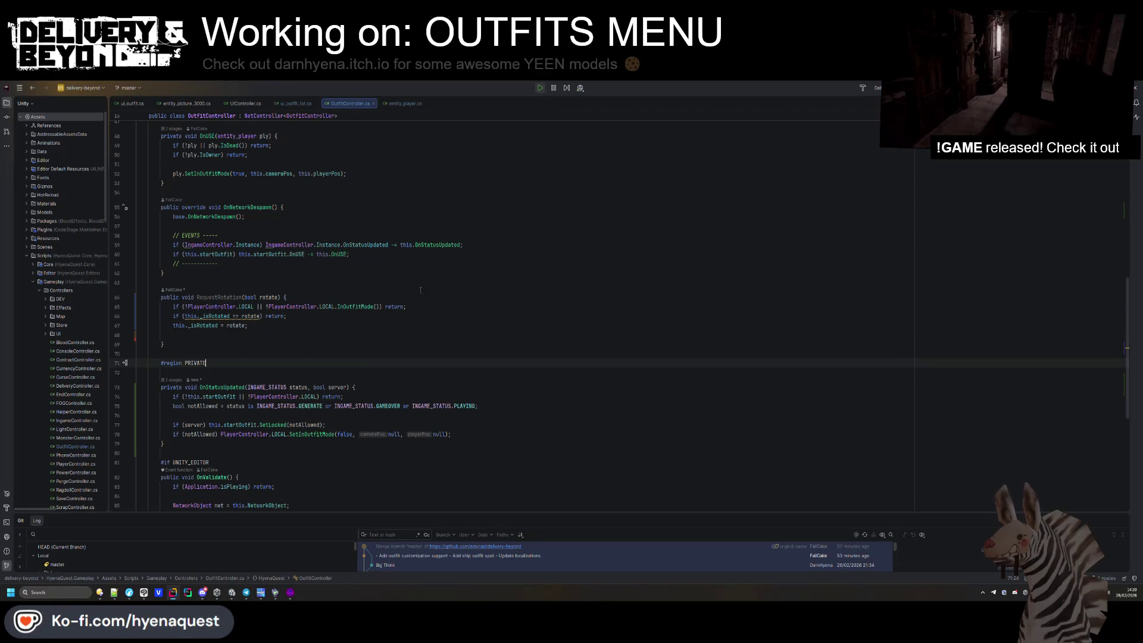
ctrl+click(357, 305)
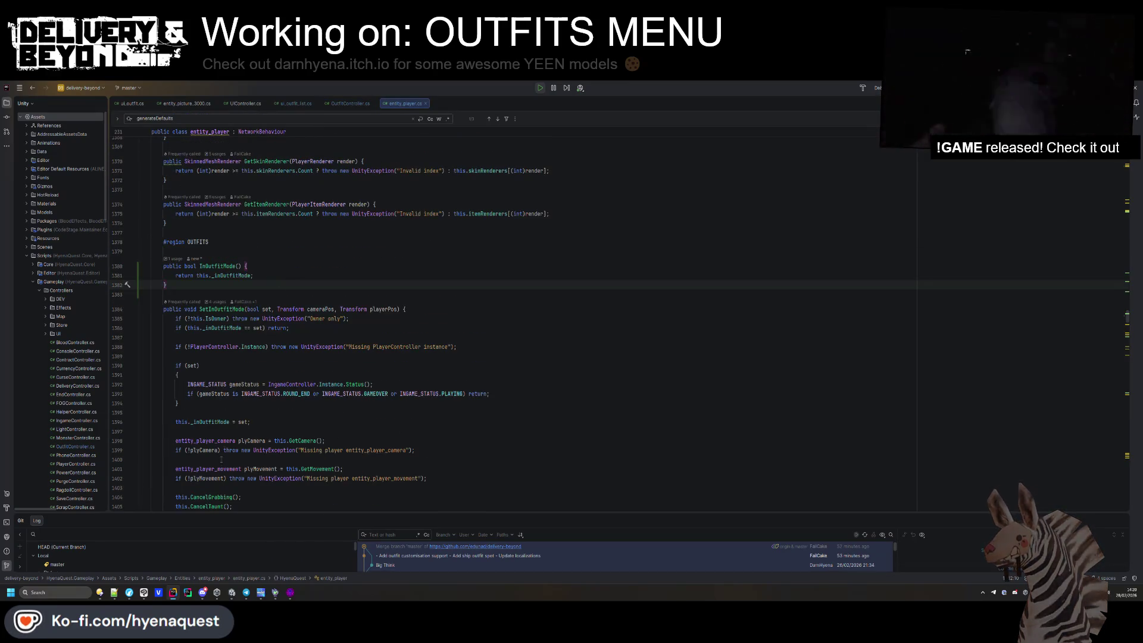
Create 'public void OutfitModeFlip(bool flip)' below InOutfitMode containing SetInOutfitMode's two guard lines.
key(Return)
key(Return)
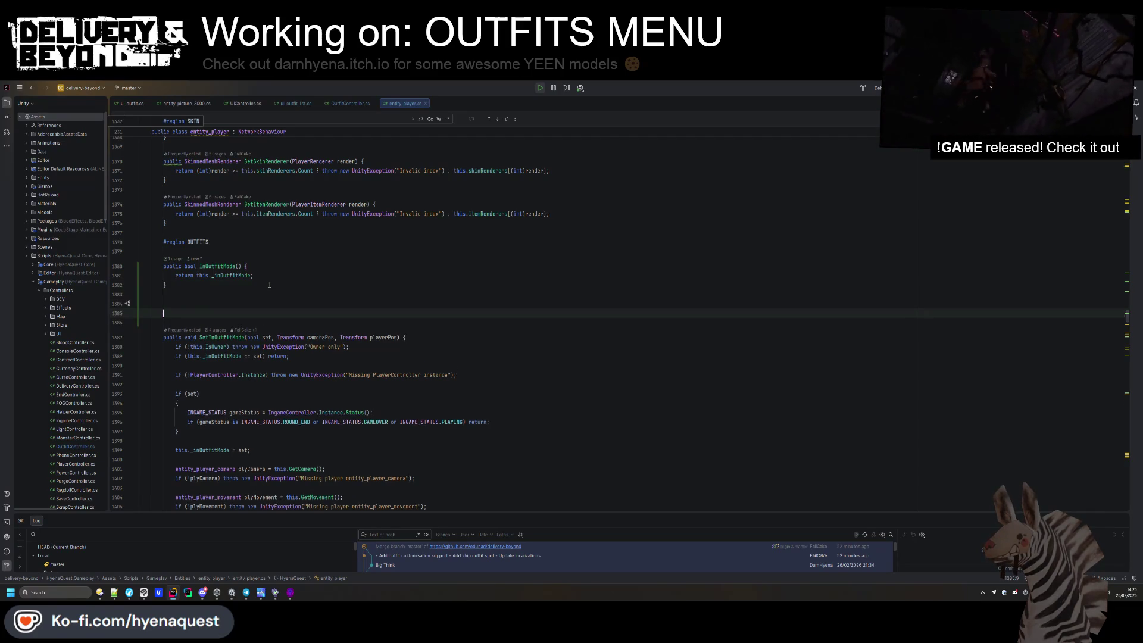
text(public void )
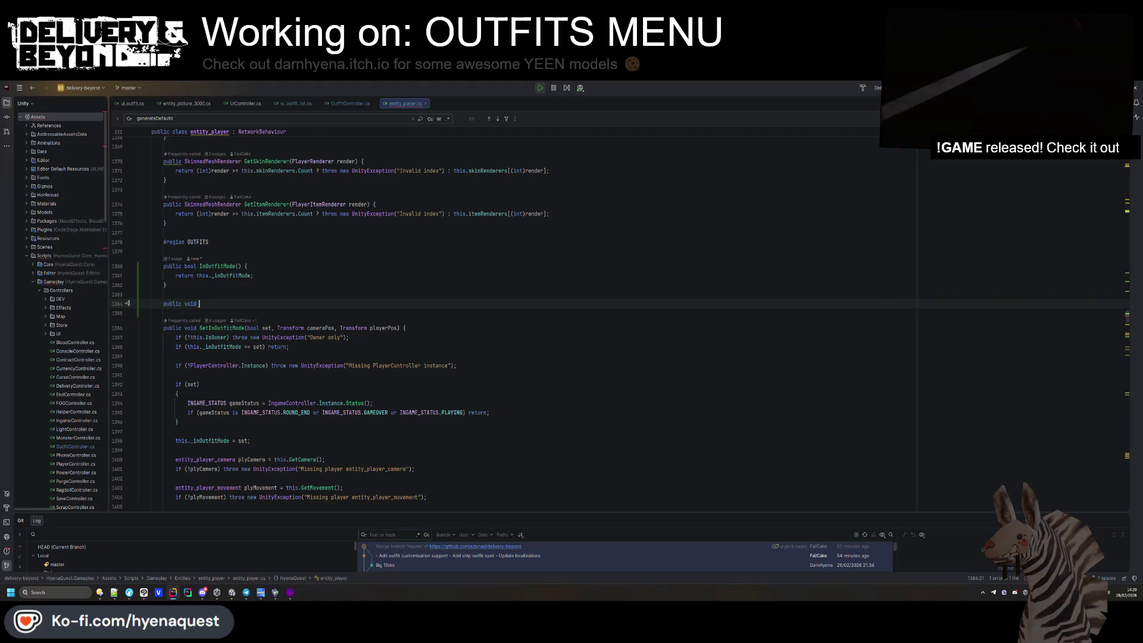
text(OutfitModeFlip)
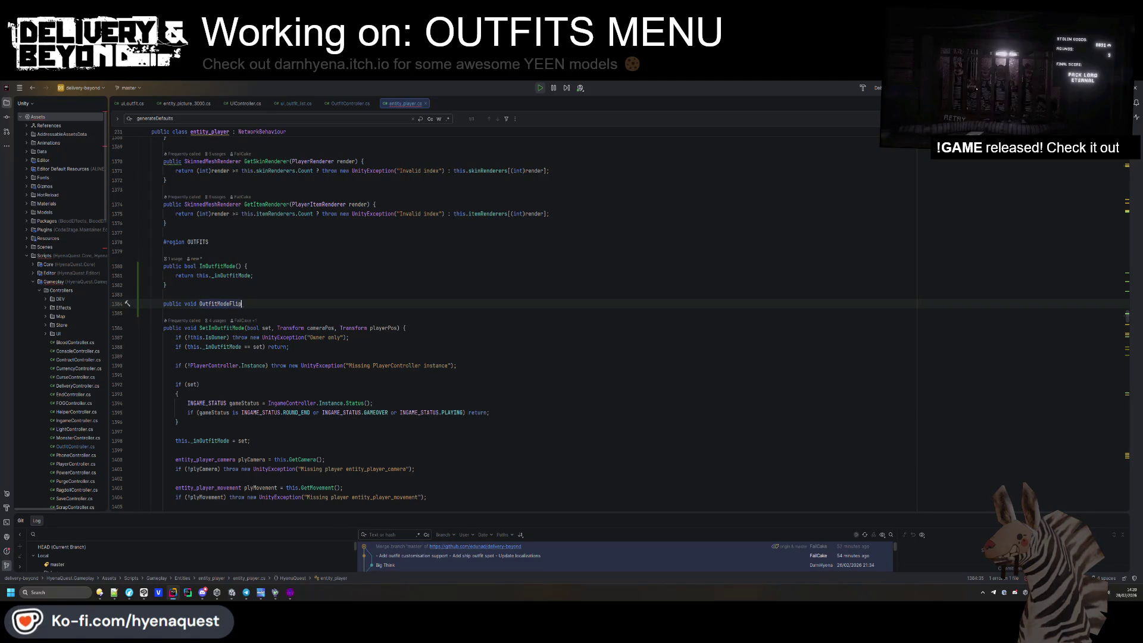
text((bool flip) {)
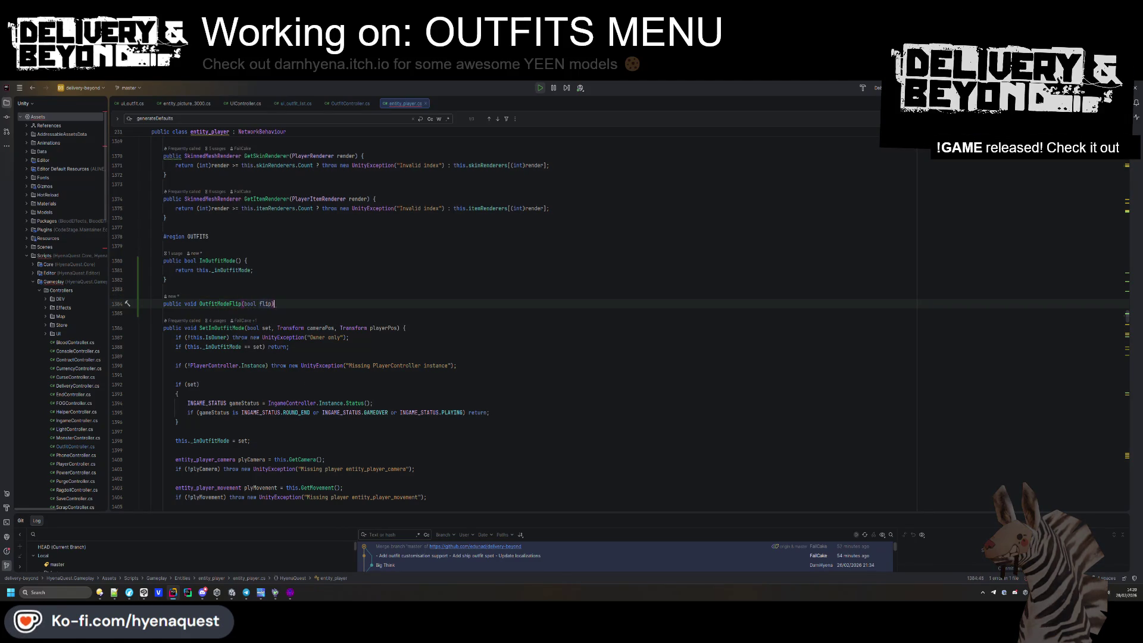
key(Return)
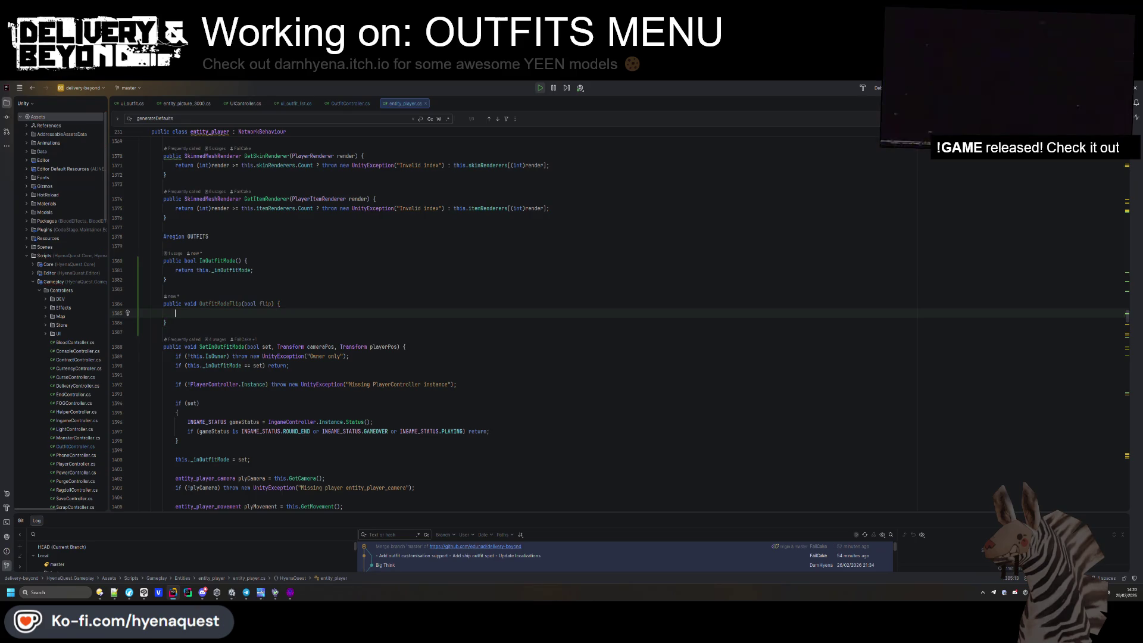
drag(415, 366, 167, 356)
key(ctrl+c)
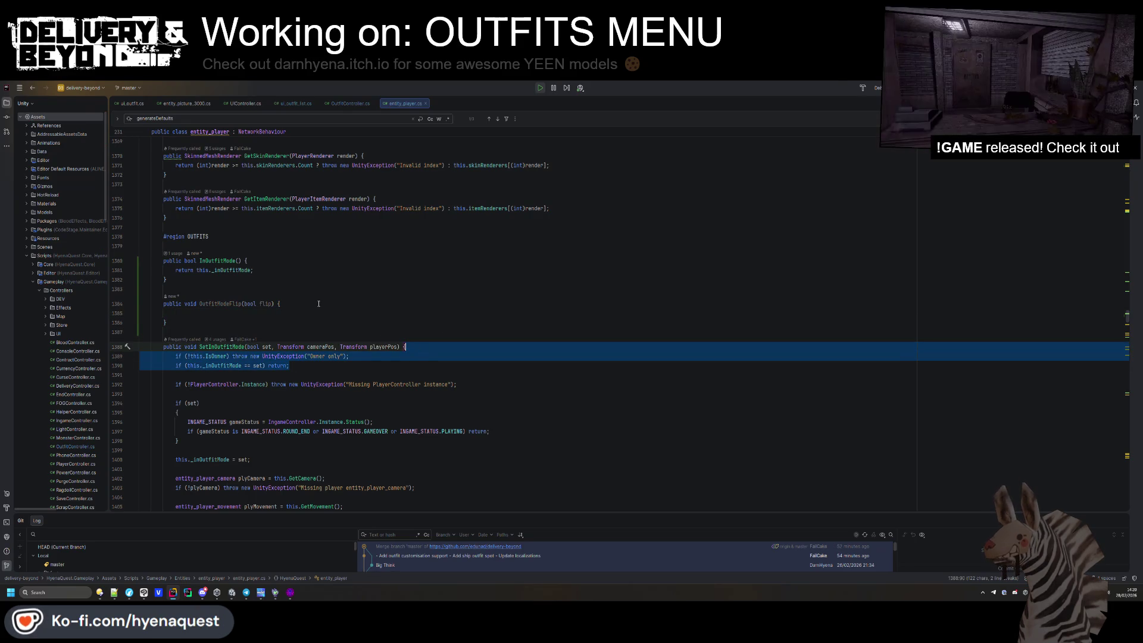
click(276, 313)
key(ctrl+v)
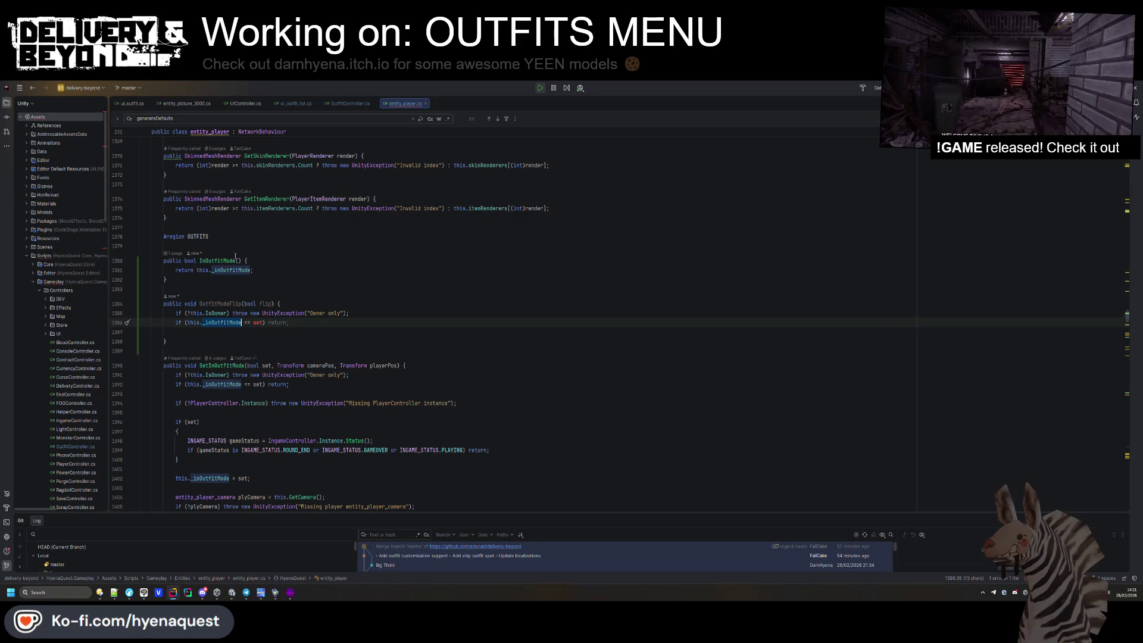
Change the pasted guard to 'if (!this._inOutfitMode) return;' and add a blank body line.
drag(264, 323, 246, 322)
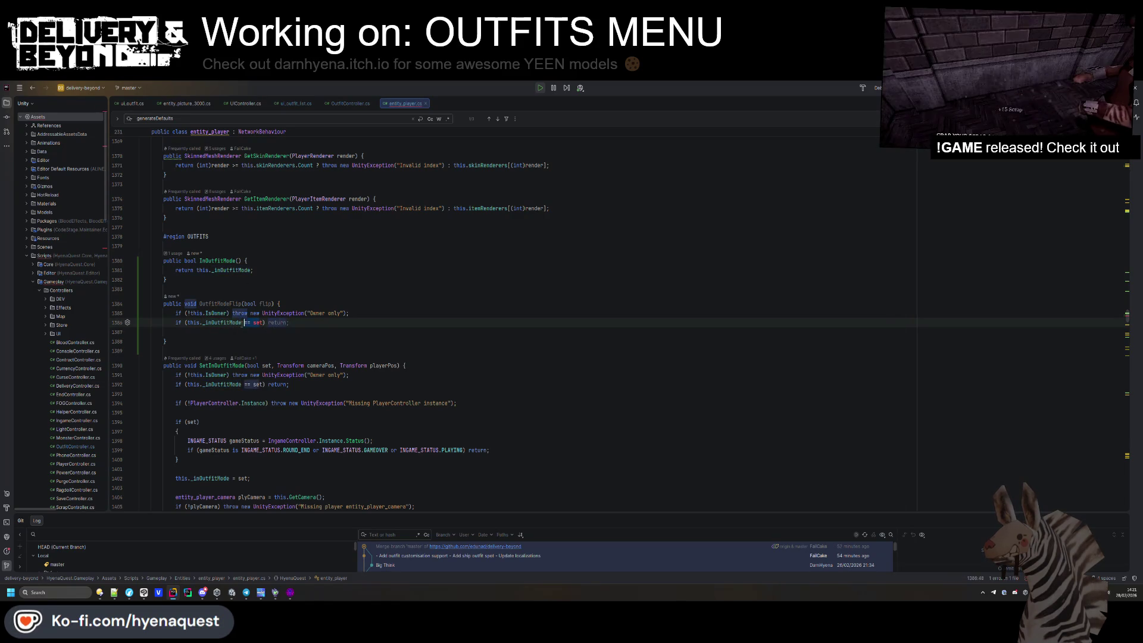
key(BackSpace)
key(BackSpace)
key(ctrl+Left)
key(ctrl+Left)
text(!)
key(Down)
key(Down)
key(Return)
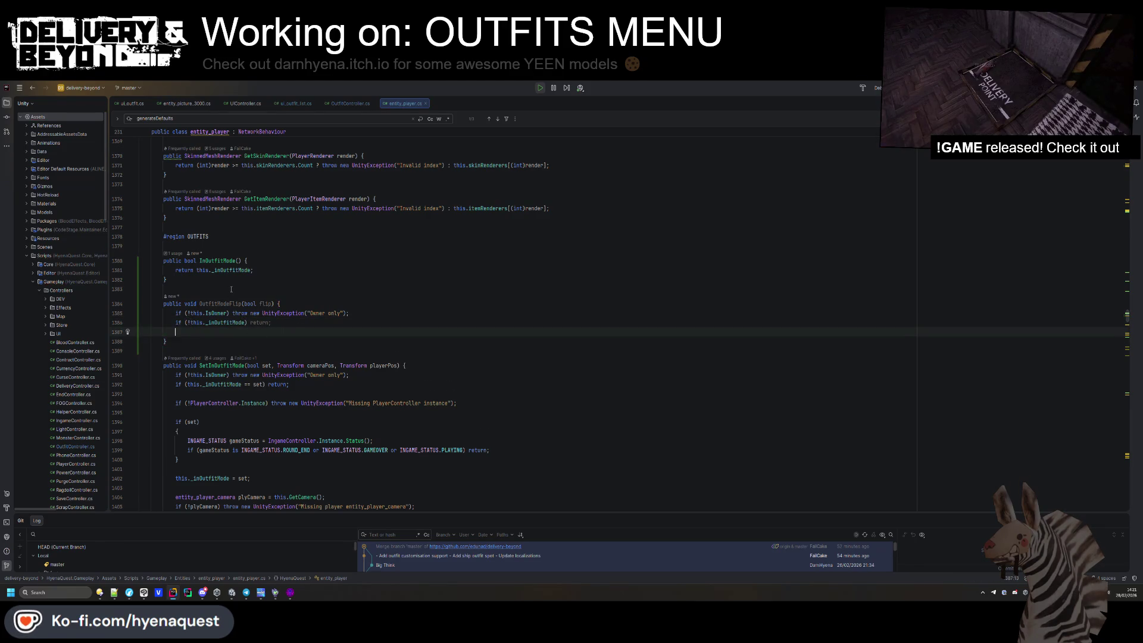
scroll(229, 337, down, 2)
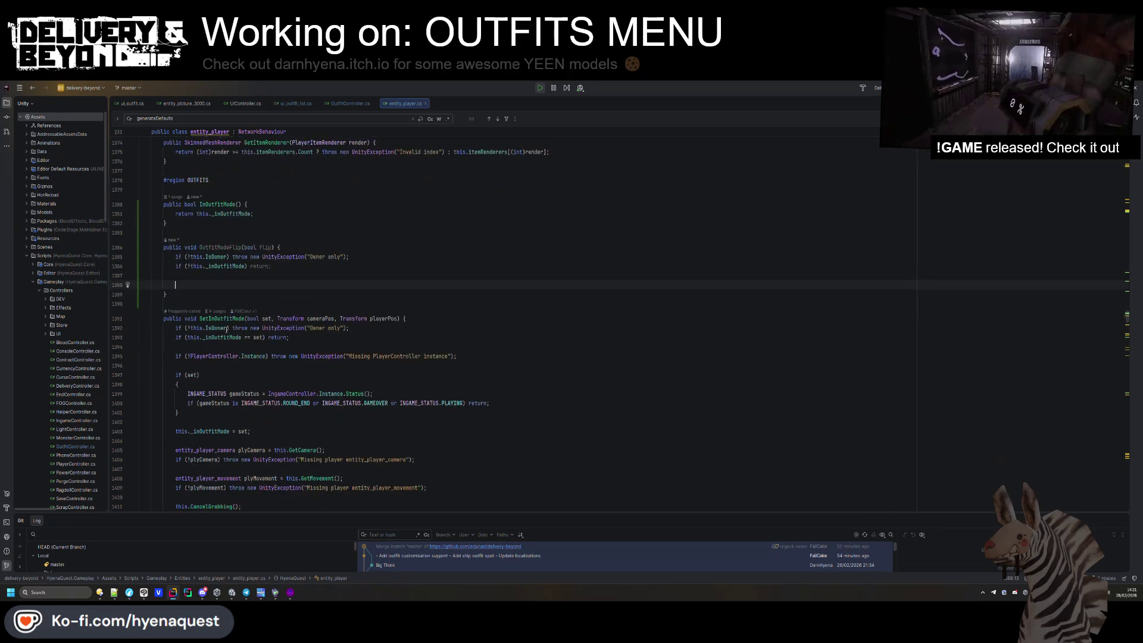
click(262, 356)
scroll(245, 357, down, 6)
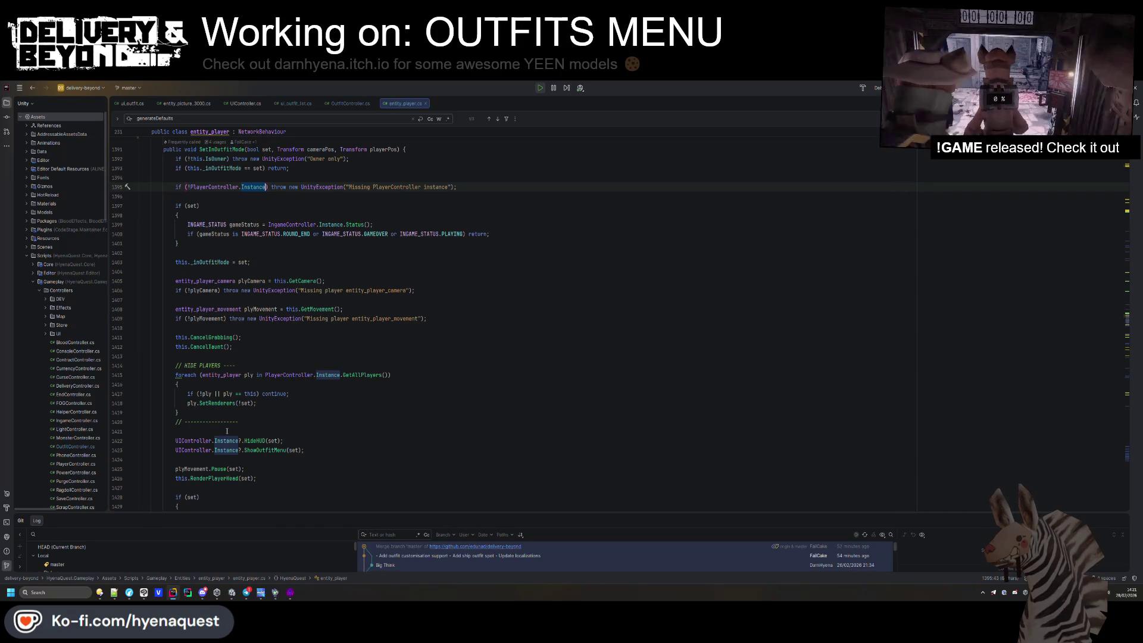
Duplicate the PlayerController instance check in SetInOutfitMode and rename the copy to UIController.
scroll(238, 393, up, 2)
click(230, 431)
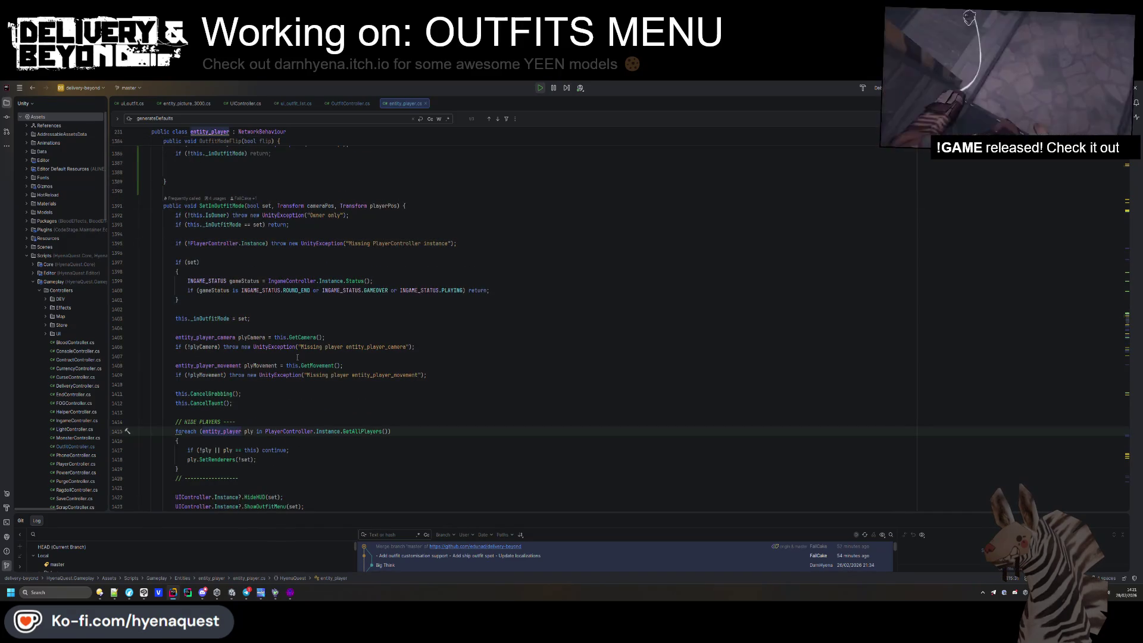
click(461, 243)
key(ctrl+d)
scroll(235, 451, down, 2)
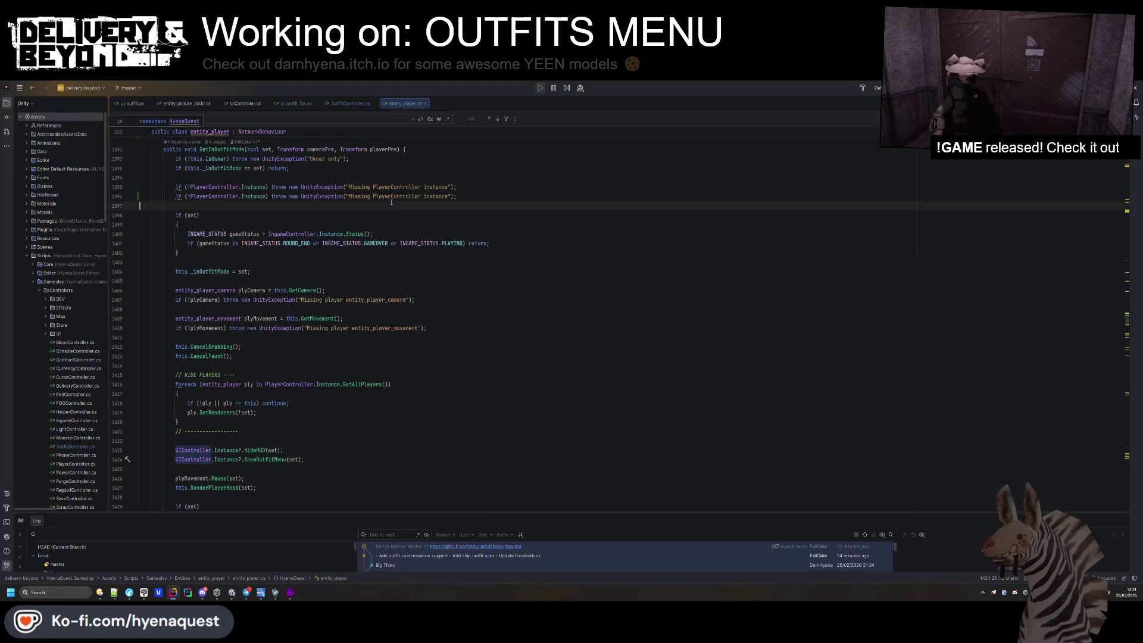
click(382, 197)
text(UI)
click(266, 218)
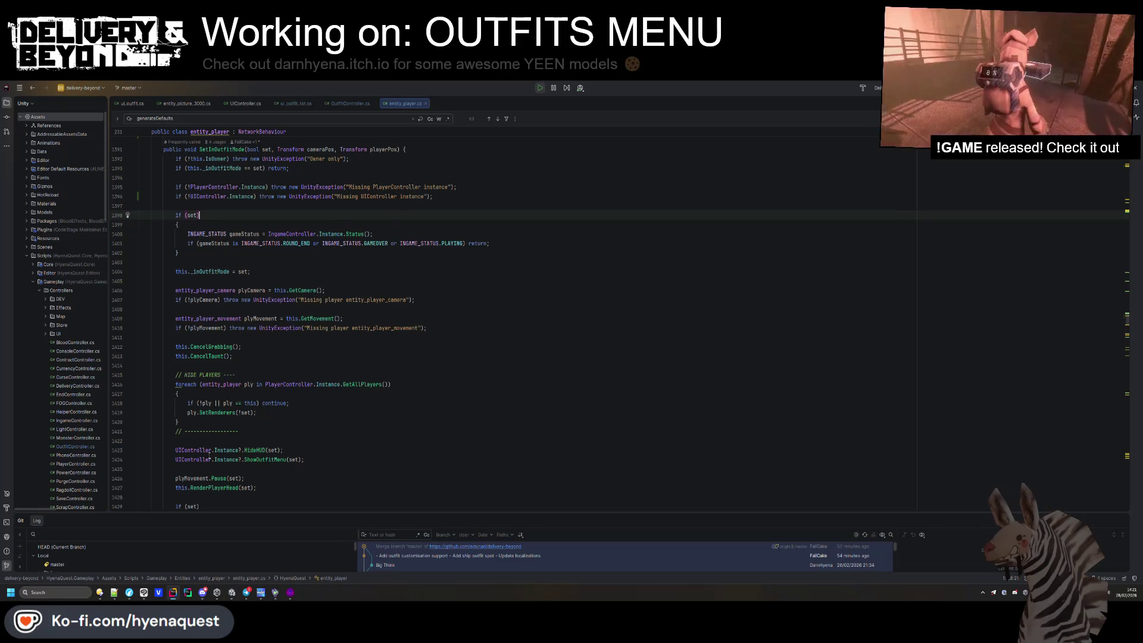
Remove the '?' null-conditional marks from the two UIController.Instance calls.
click(242, 450)
key(BackSpace)
click(241, 459)
key(BackSpace)
scroll(250, 440, down, 3)
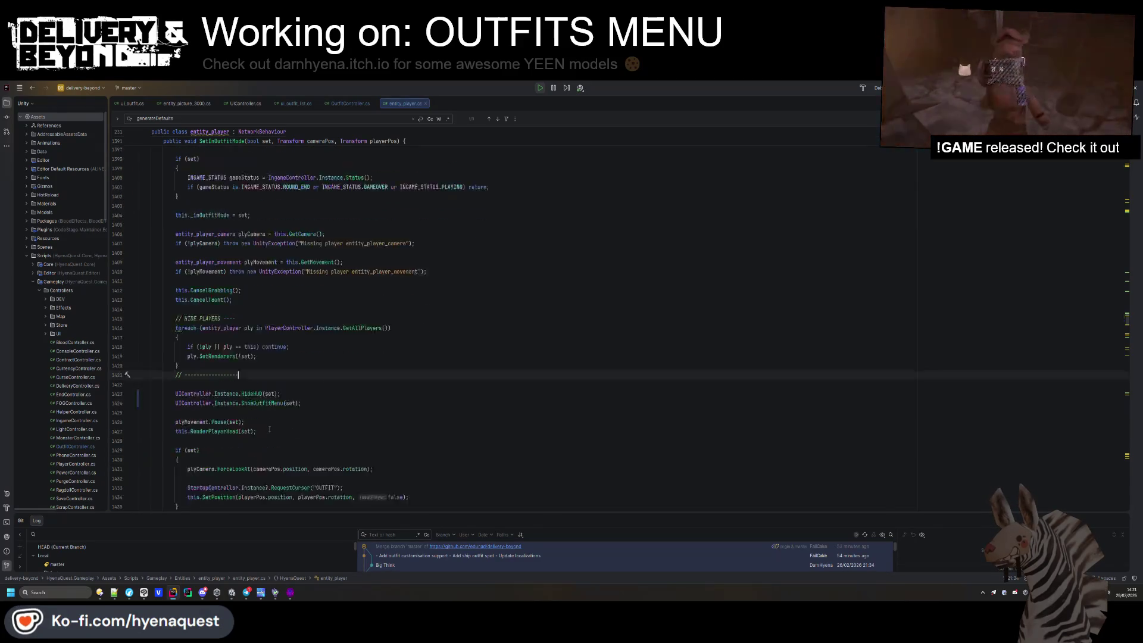
click(269, 430)
scroll(267, 434, up, 5)
Duplicate the UIController check into a StartupController check throwing 'Missing StartupController instance'.
click(272, 252)
key(ctrl+d)
double_click(211, 262)
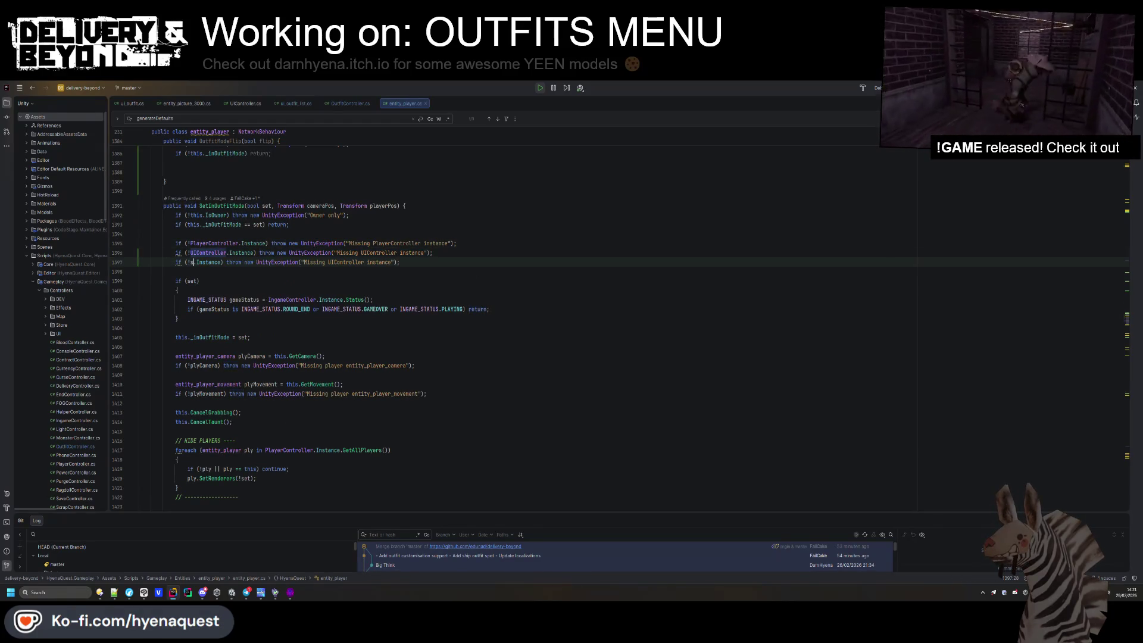
text(startup)
key(Return)
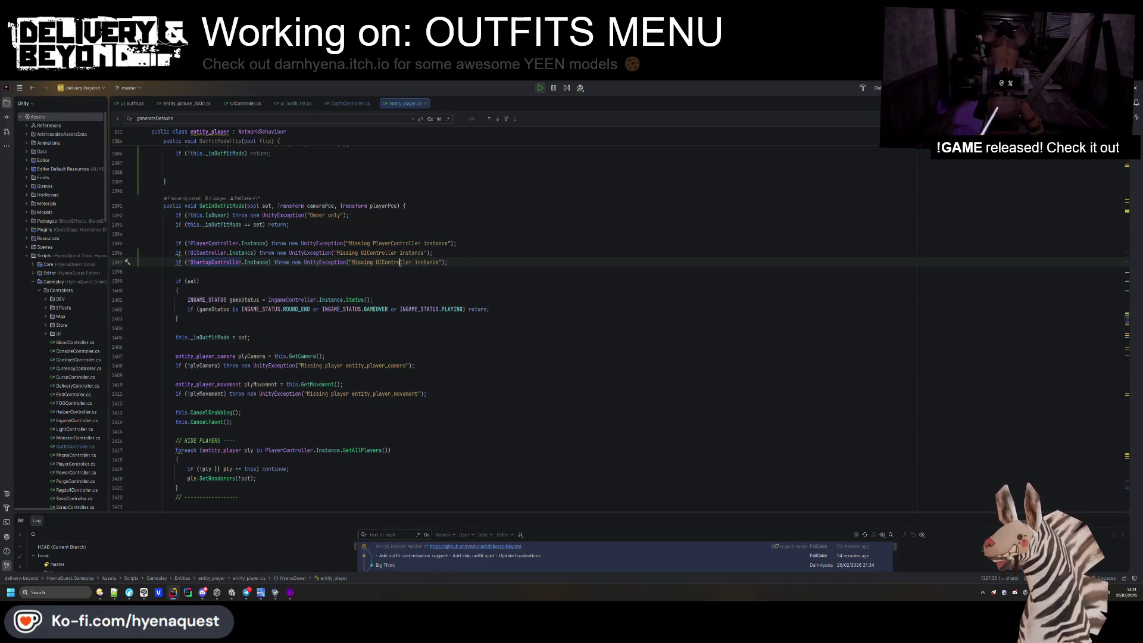
scroll(400, 262, down, 7)
click(267, 412)
click(329, 469)
scroll(329, 381, down, 3)
key(Up)
key(Up)
key(Up)
scroll(329, 378, up, 15)
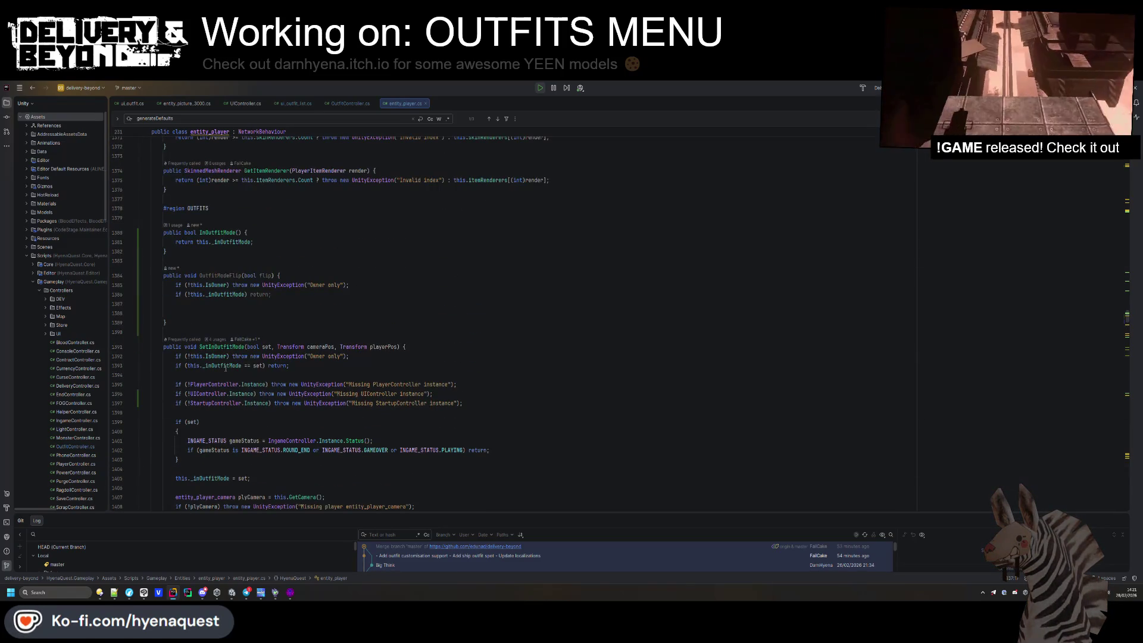
ctrl+click(225, 365)
Declare a private bool _isOutfitFlipped field below _inOutfitMode.
key(Return)
text(private)
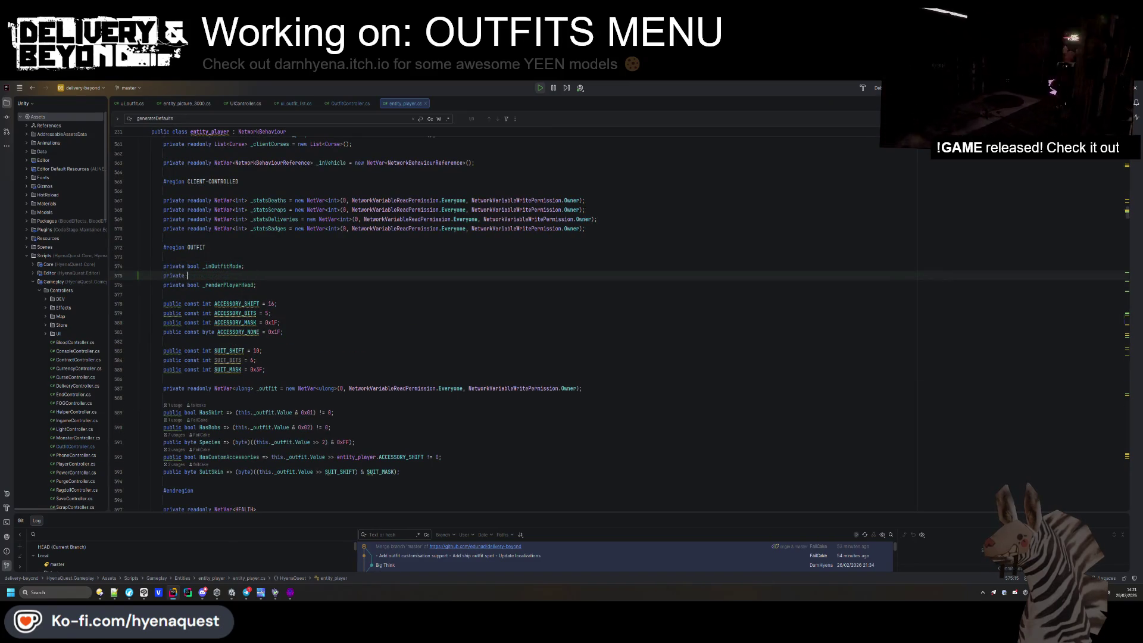
text(bool _isOutfitFlipped;)
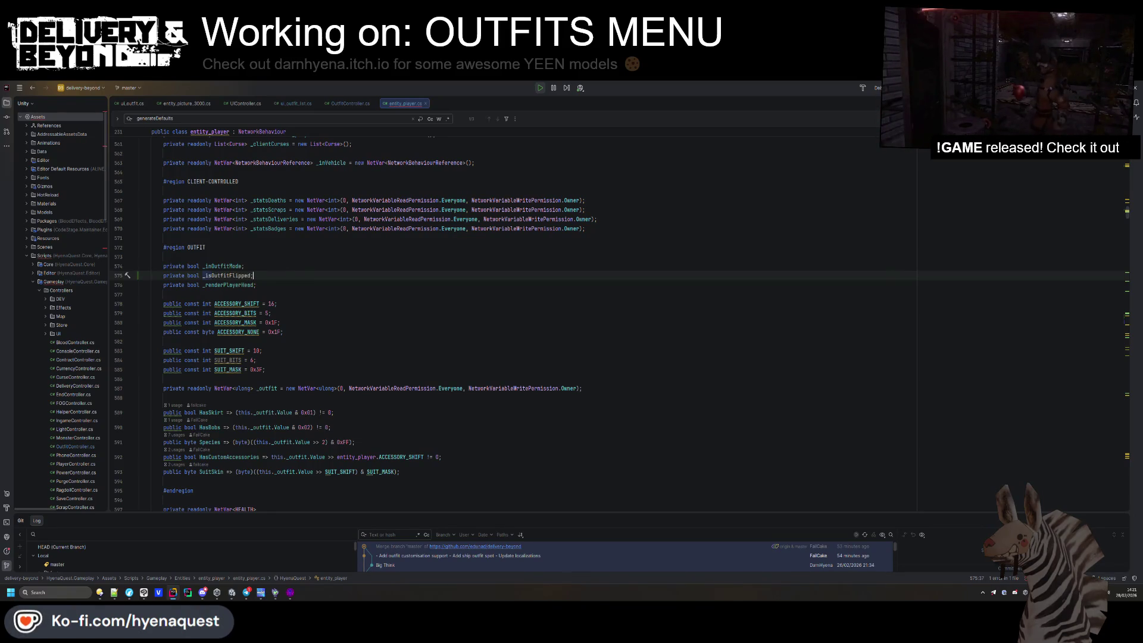
key(Return)
In OutfitModeFlip, assign _isOutfitFlipped = flip.
double_click(223, 266)
key(ctrl+f)
key(Return)
click(263, 328)
text(= !_isOutfitFlipped;)
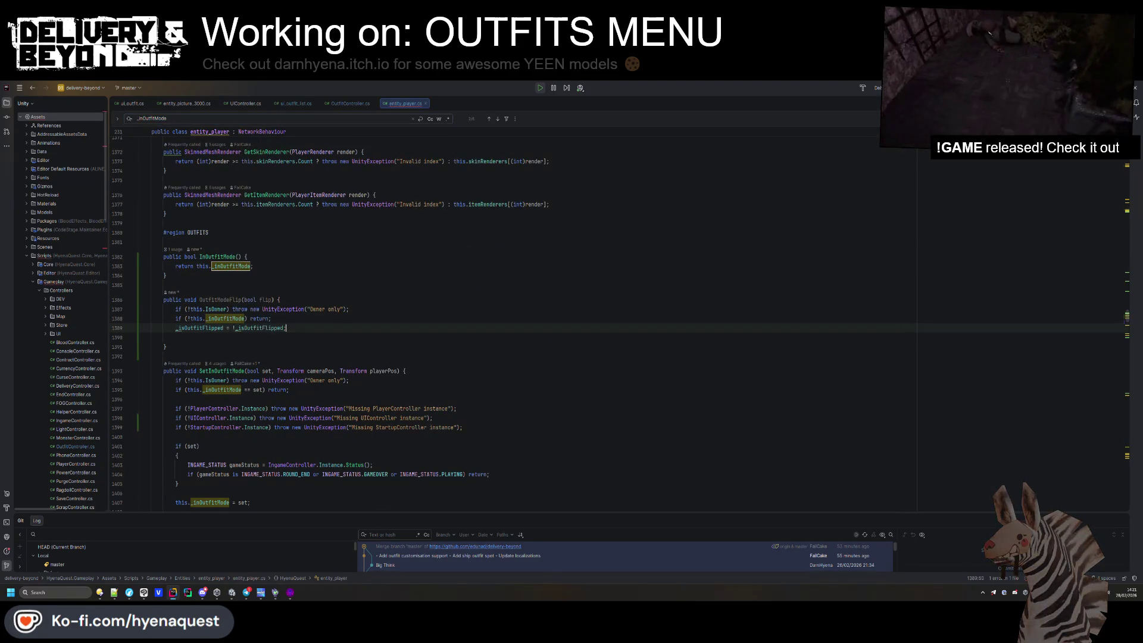
click(268, 299)
drag(234, 328, 283, 328)
text(flip)
Add blank lines around the _isOutfitFlipped assignment after the early return.
click(281, 321)
key(Return)
click(283, 337)
key(Return)
scroll(319, 350, down, 4)
scroll(320, 350, down, 5)
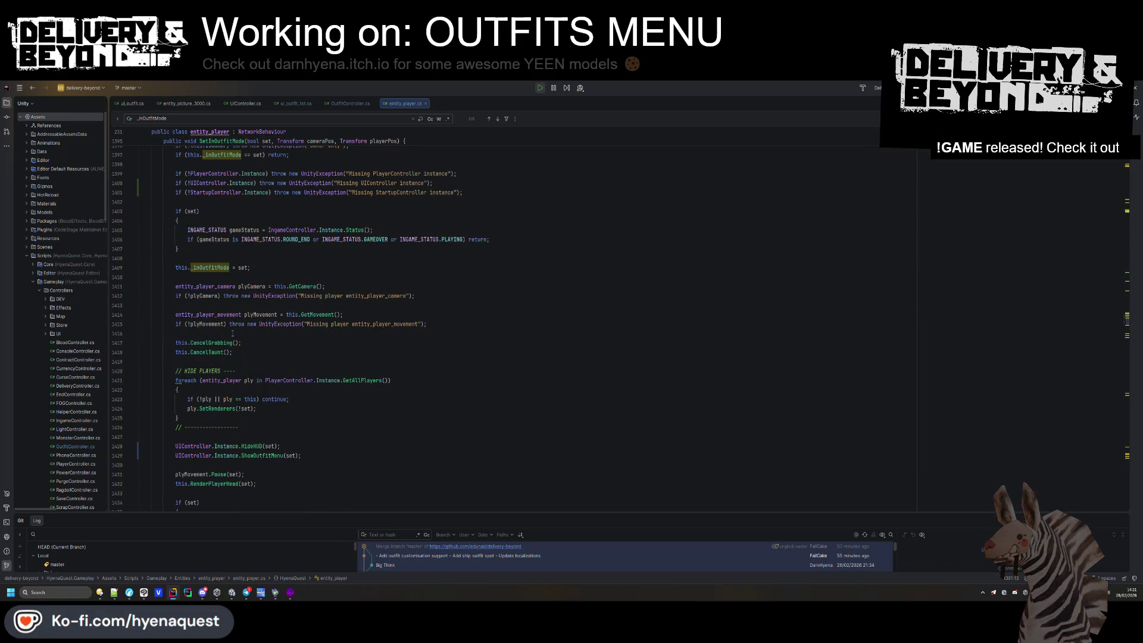
scroll(266, 363, down, 5)
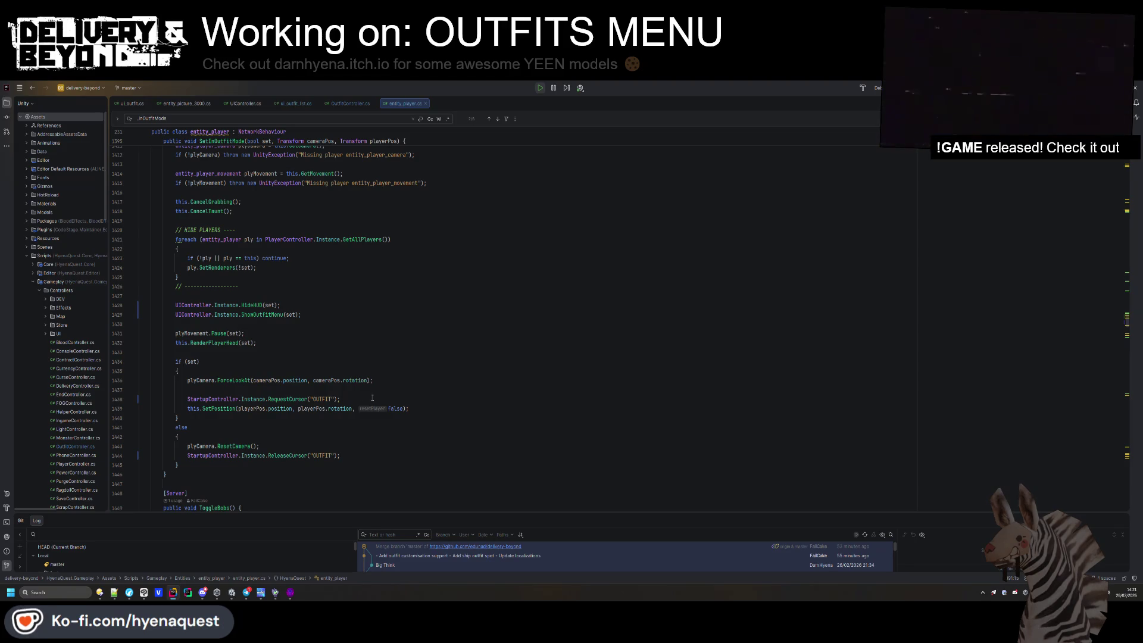
click(421, 400)
scroll(191, 262, up, 10)
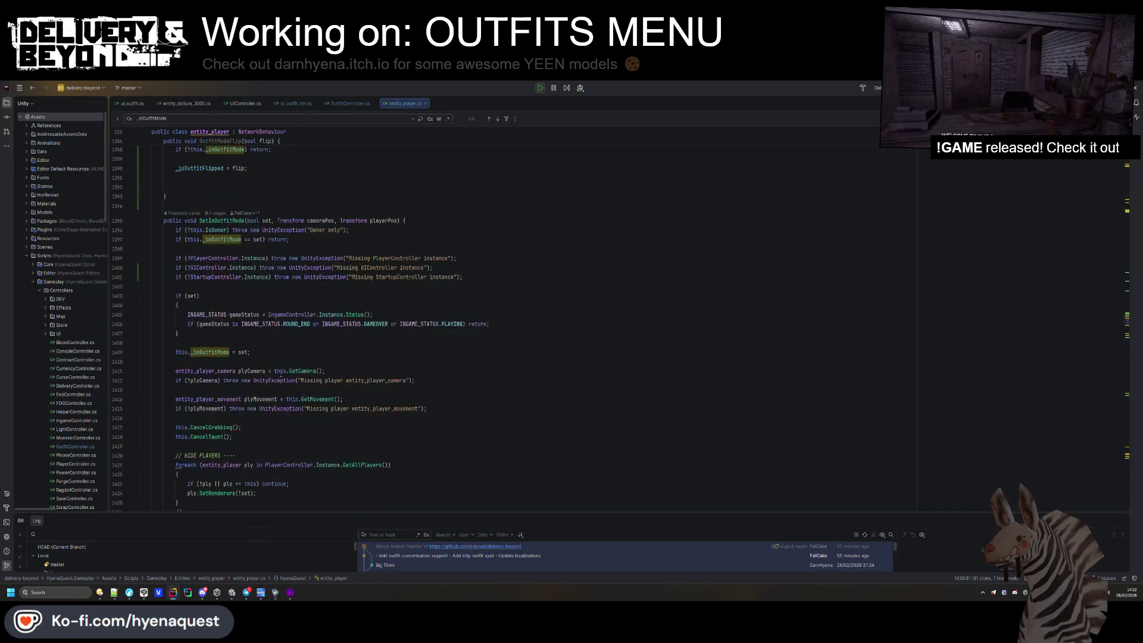
Add this.SetPosition(playerPos.position, playerPos.rotation, false); after the flag assignment.
click(190, 262)
text(this.SetPosition(playerPos.position, playerPos.rotation, false);)
scroll(208, 286, down, 1)
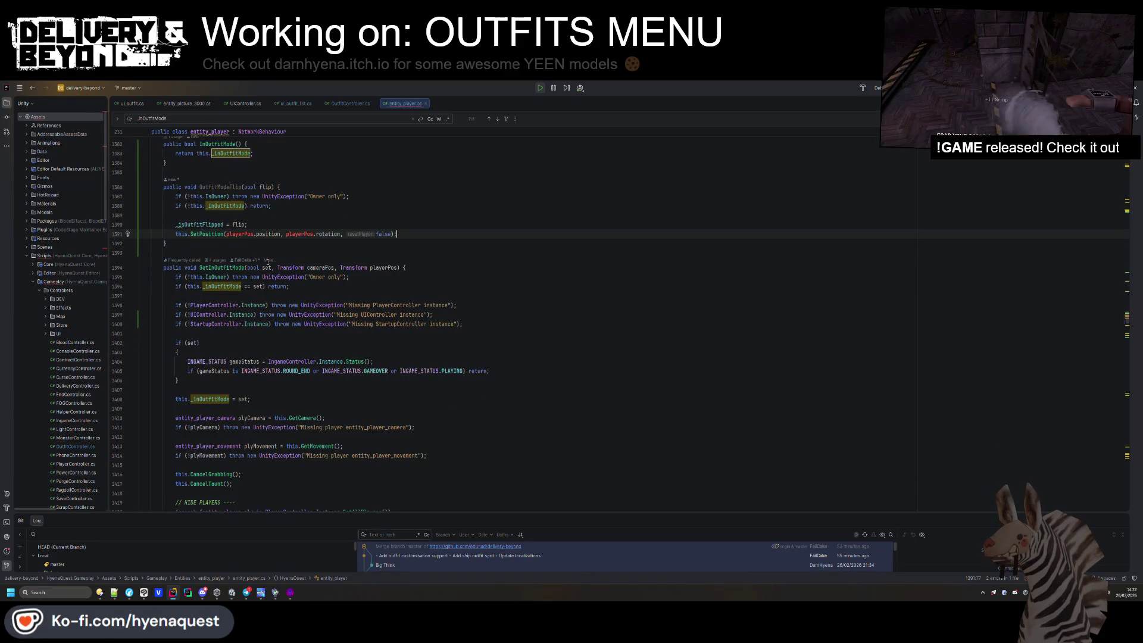
scroll(302, 390, down, 3)
double_click(240, 150)
scroll(341, 363, up, 5)
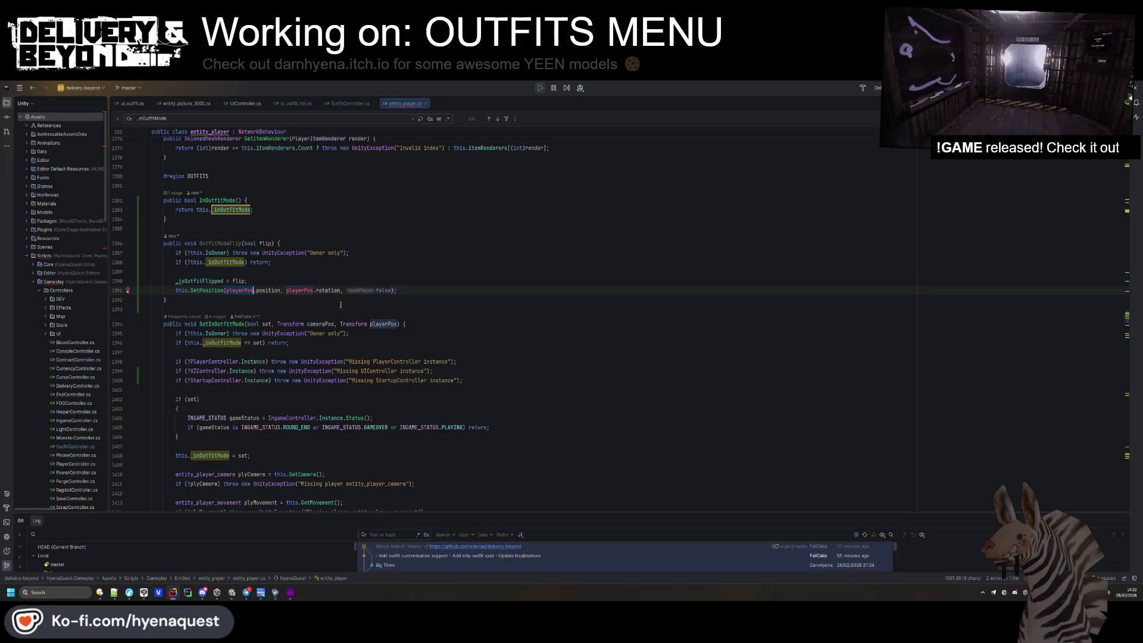
click(324, 272)
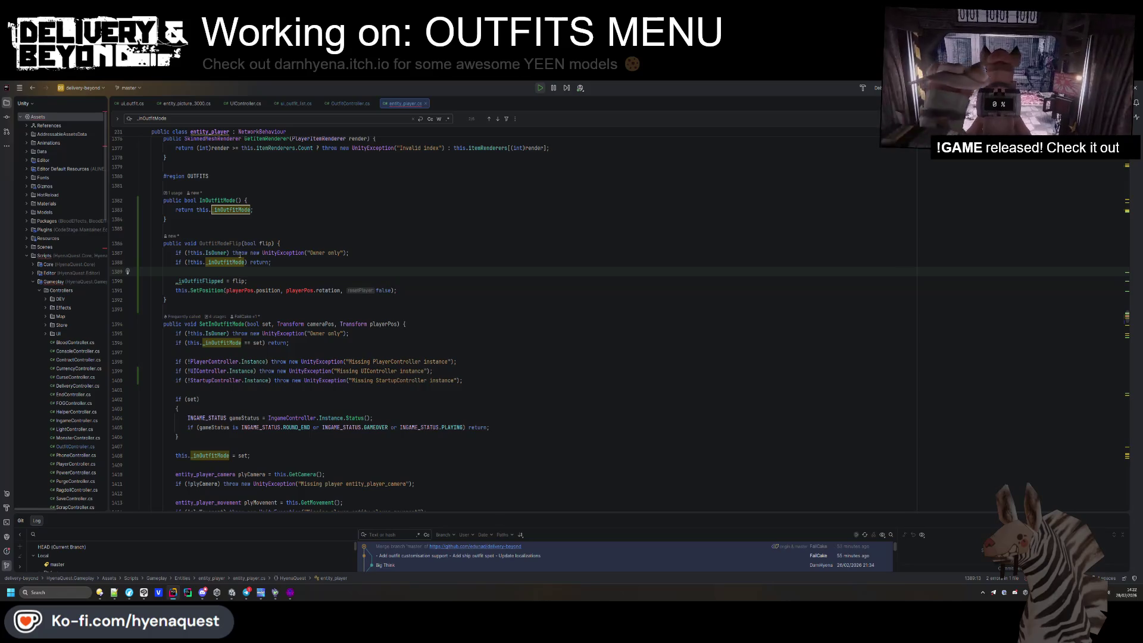
Add an 'if(_isOutfitFlipped == flip) return;' guard after the outfit-mode early return.
click(283, 266)
key(Return)
text(if(_isOutfitFlipped)
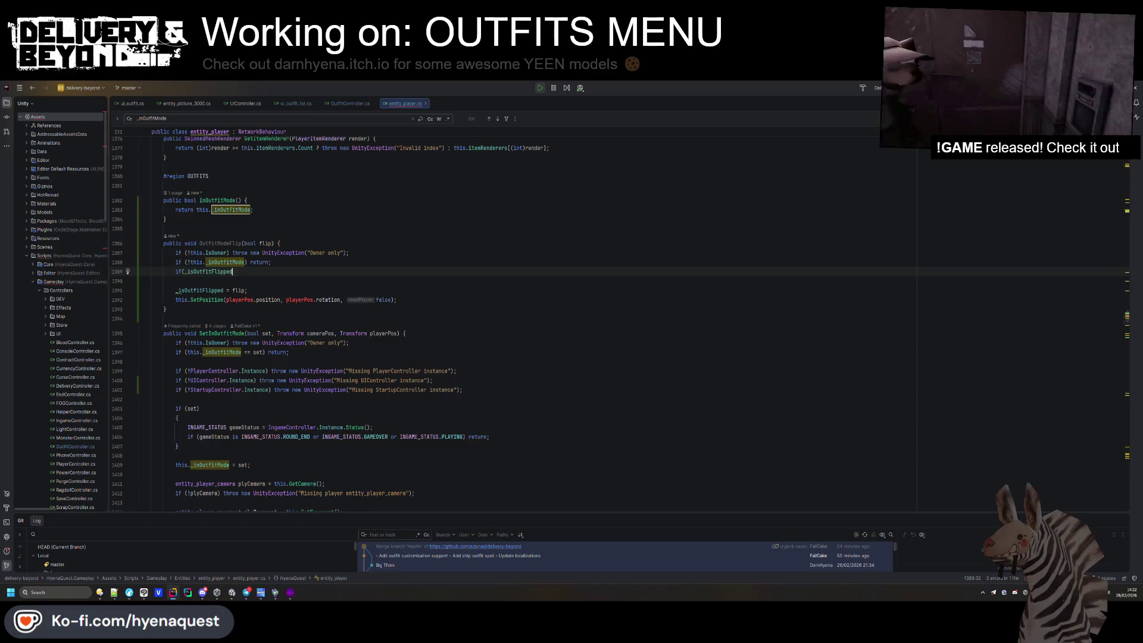
text( == flip) return)
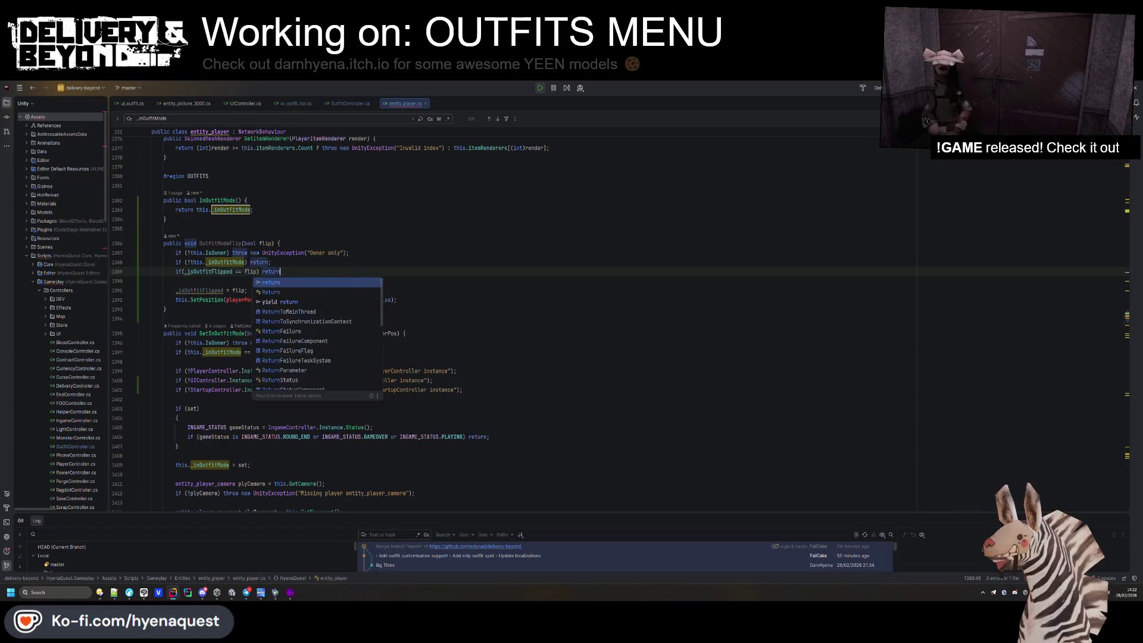
key(Escape)
text(;)
key(Return)
key(alt+shift+Down)
click(294, 271)
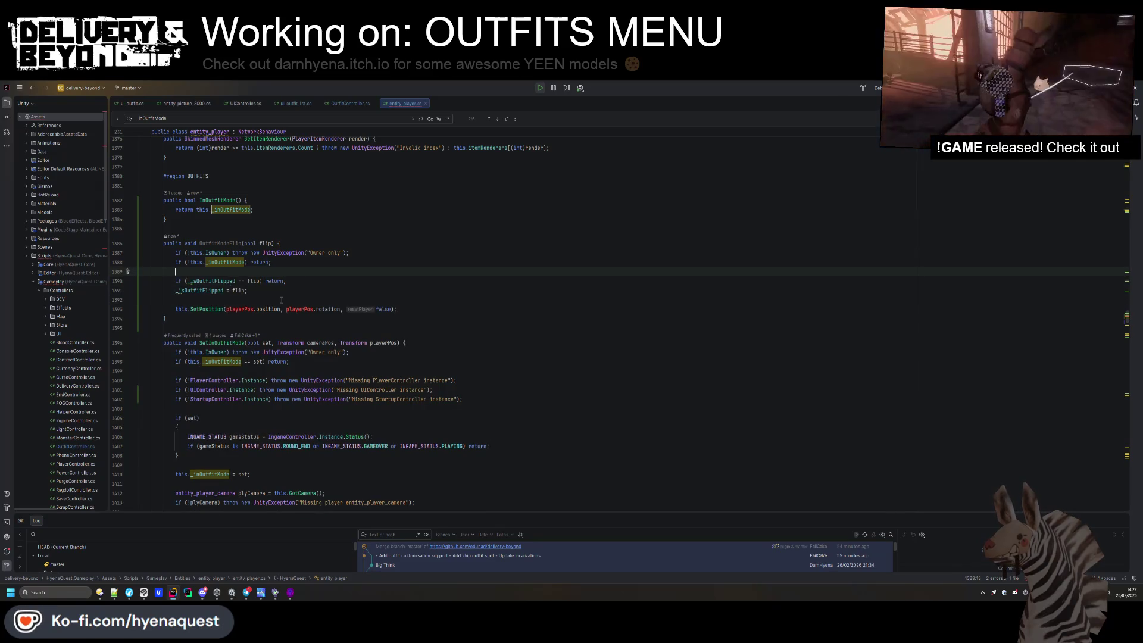
Pass this.transform.position as the SetPosition position argument.
click(225, 316)
double_click(232, 309)
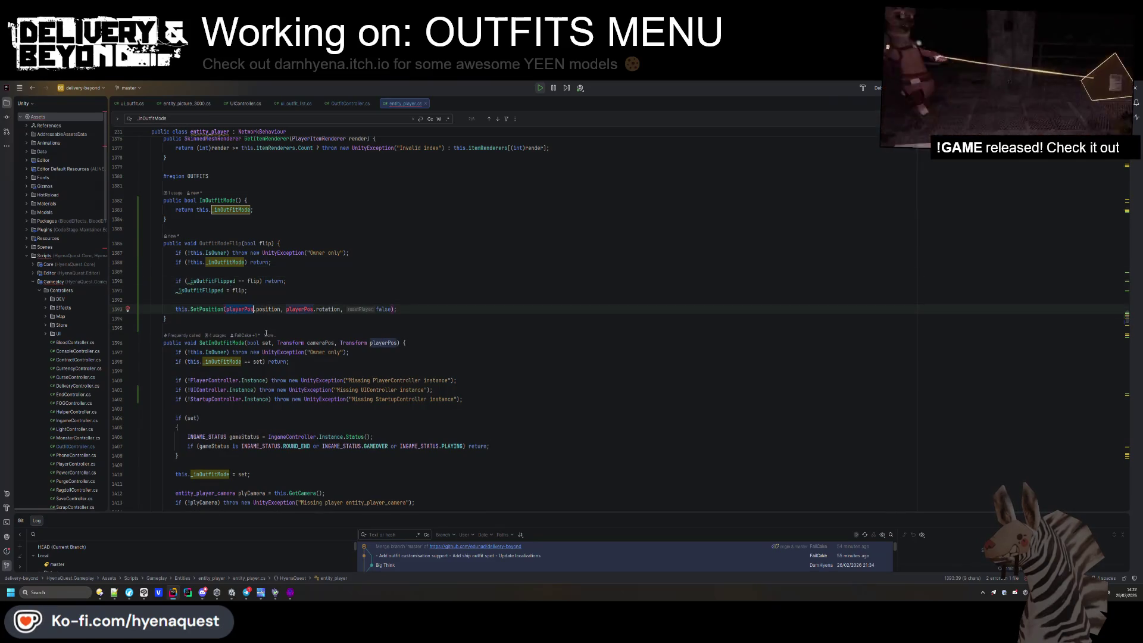
text(this.tra)
key(Return)
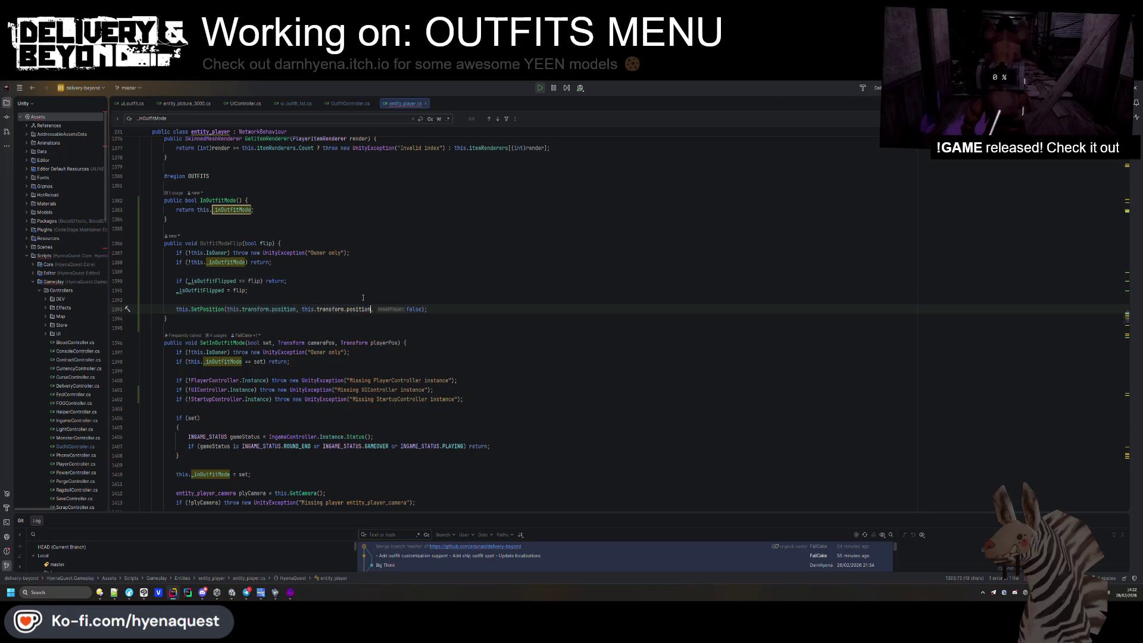
text(this.transform.position)
Set the rotation argument to localRotation times Euler Y of flip ? 180 : -180, then reformat.
double_click(359, 309)
text(local)
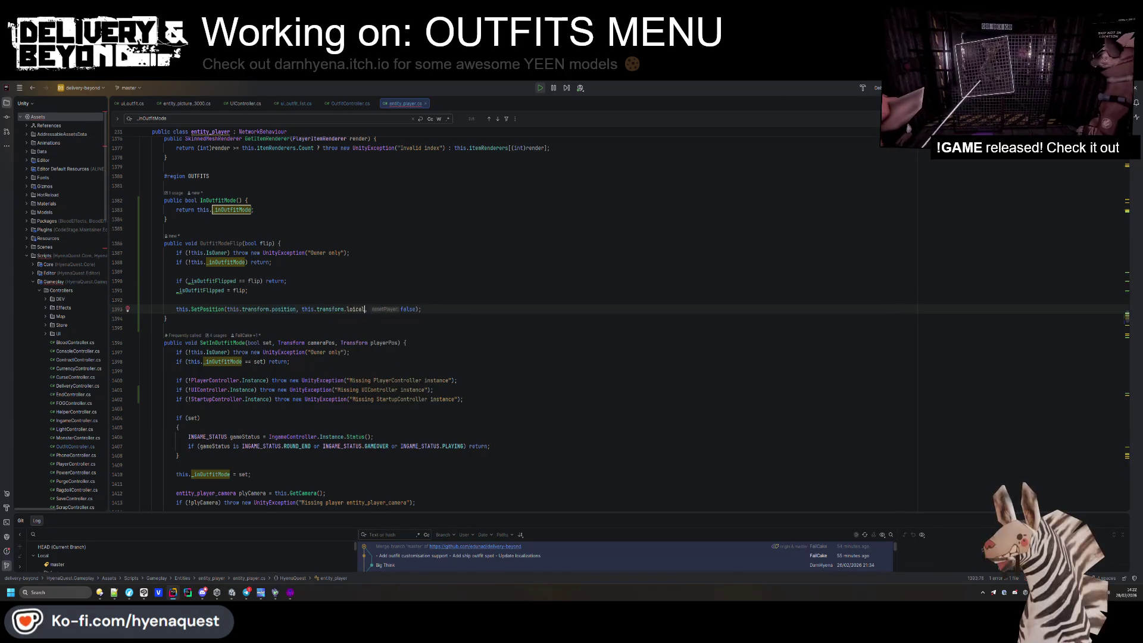
text(cal)
key(Return)
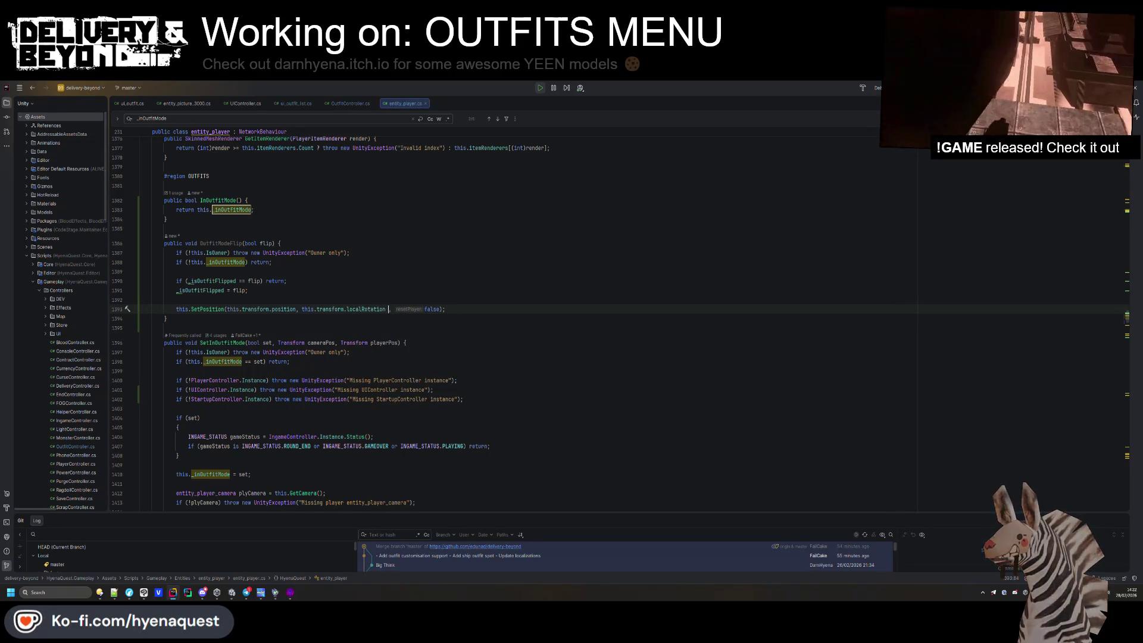
text(* )
text(flip ? )
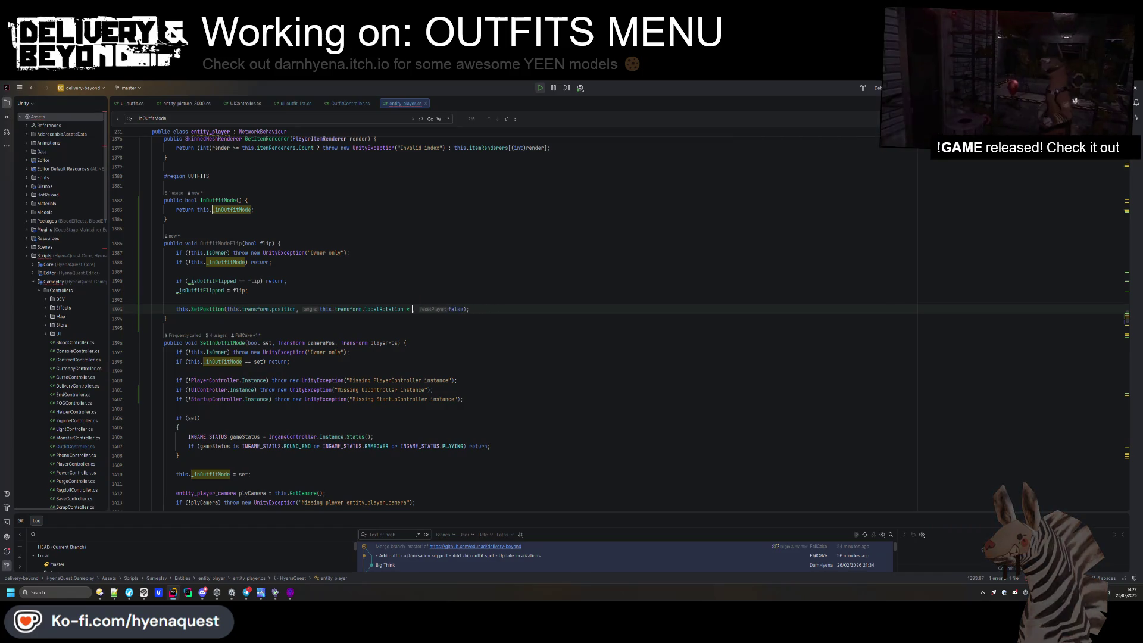
text(Quaternion.Euler()
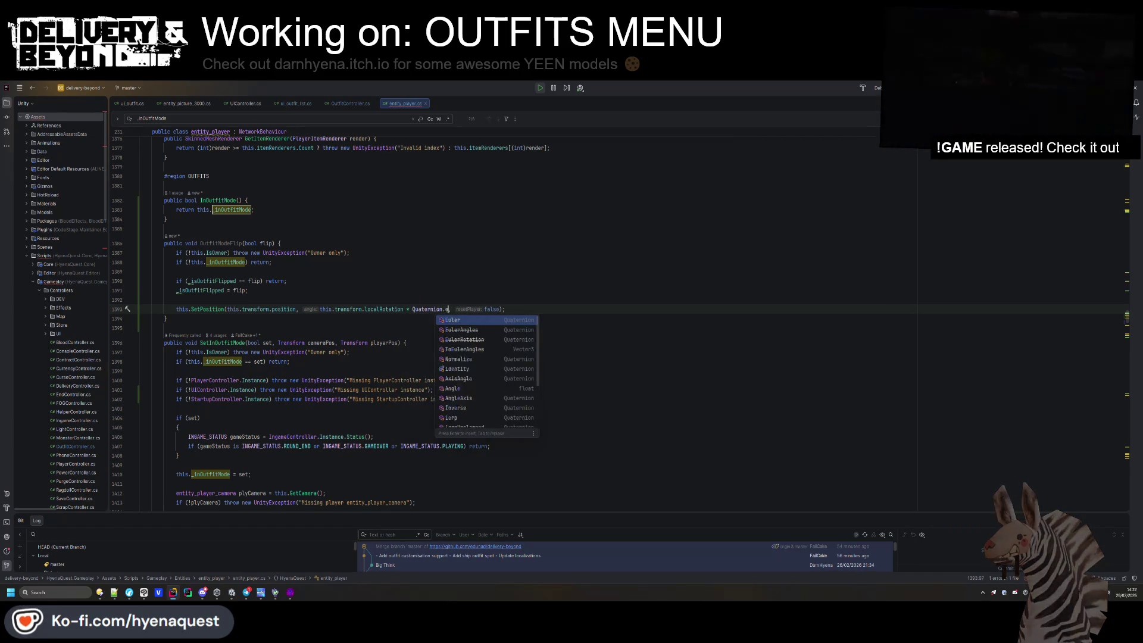
text(0,180,0)
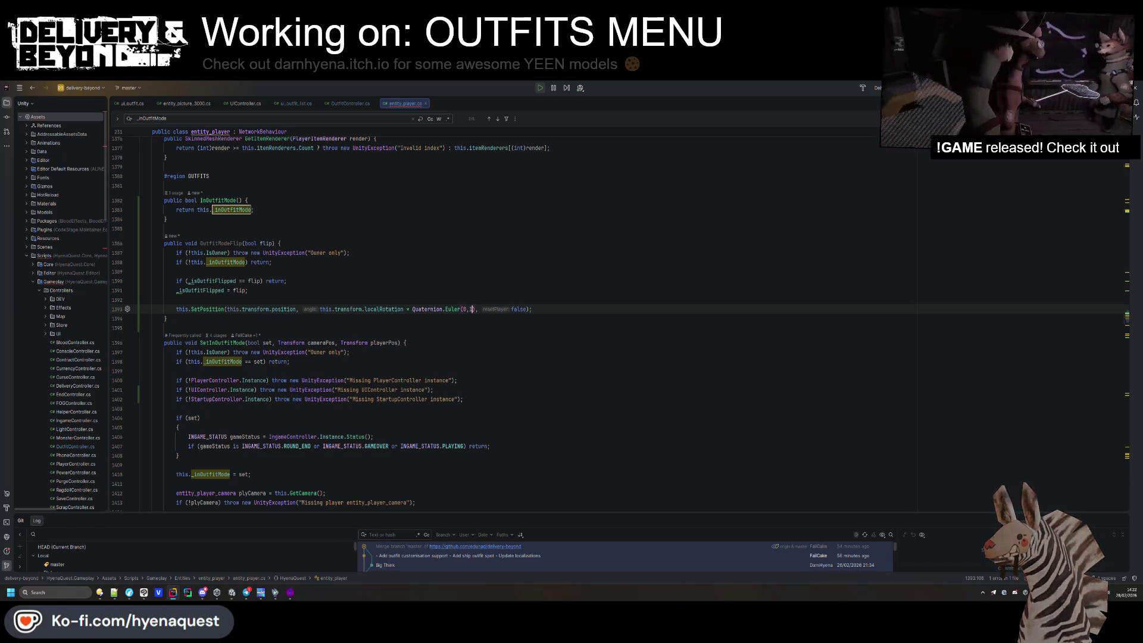
text(flip ?)
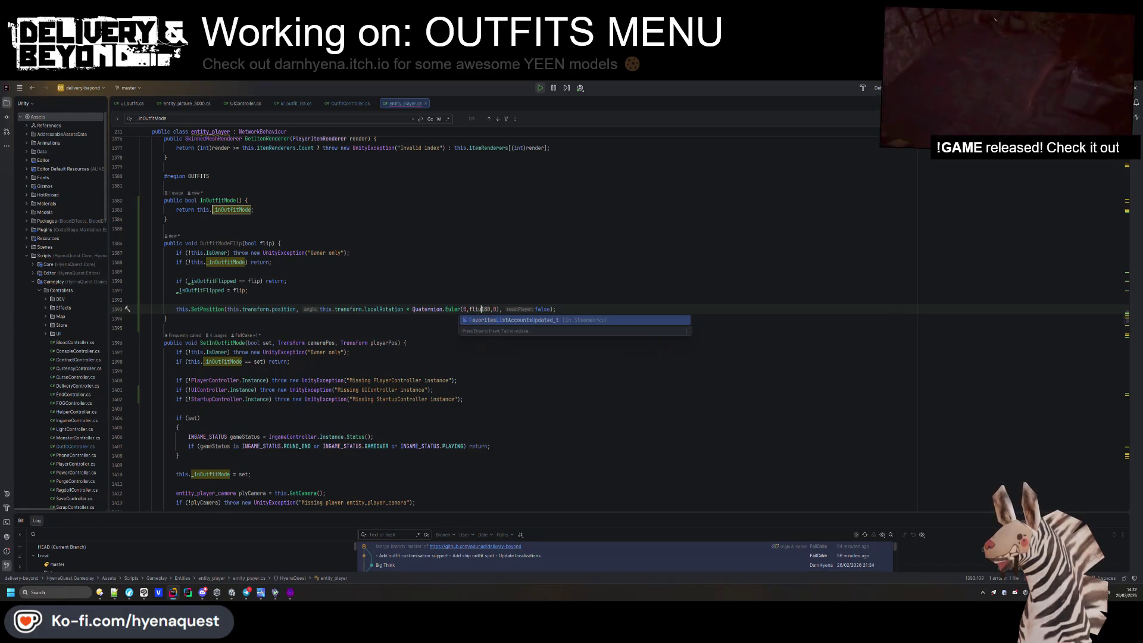
key(Right)
key(Right)
key(Right)
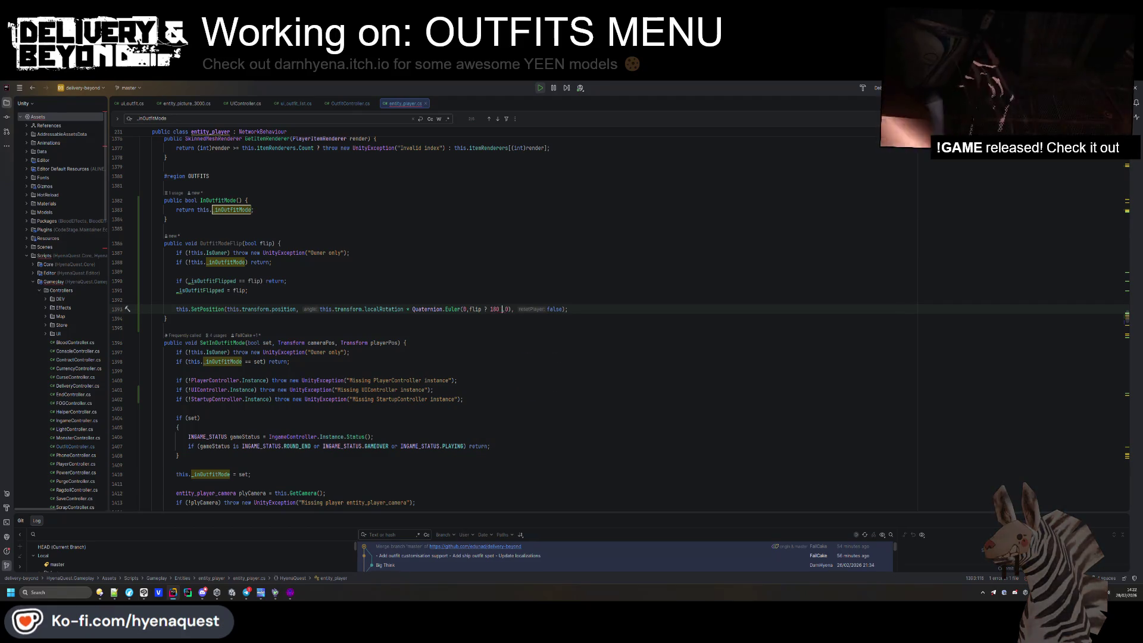
text(: -180)
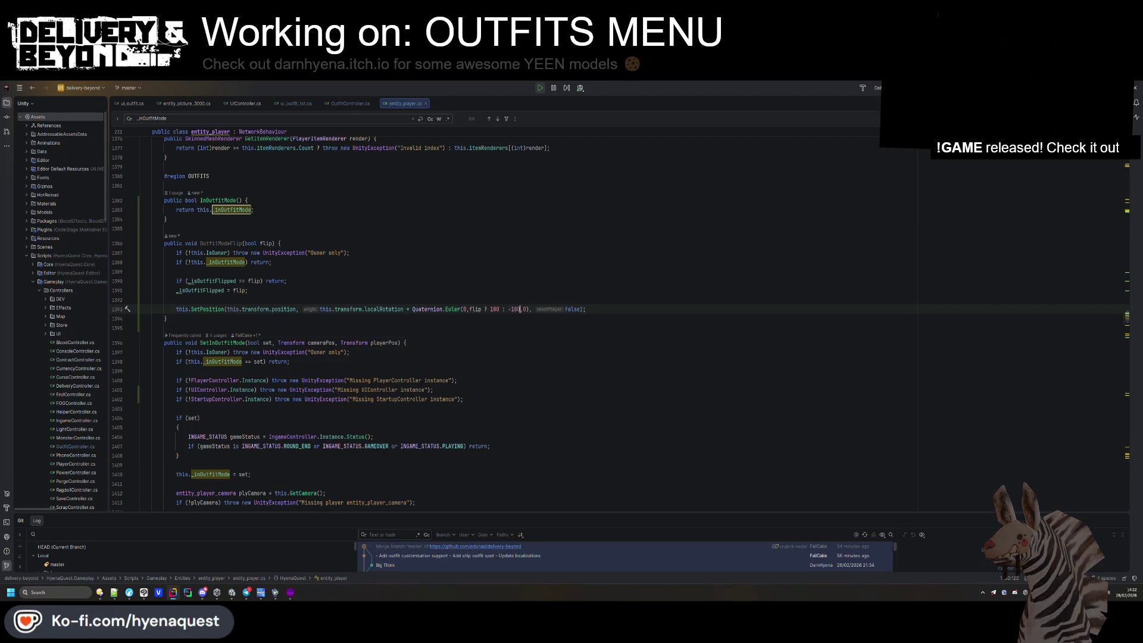
click(472, 309)
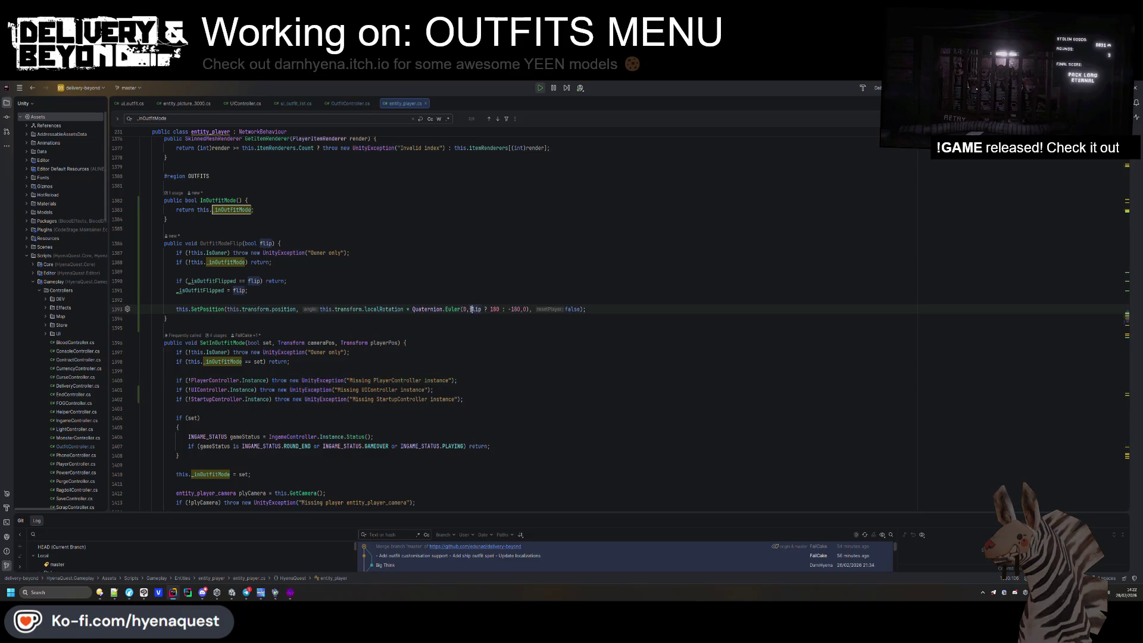
key(ctrl+alt+l)
Find the next _inOutfitMode match, where outfit mode gets assigned.
scroll(386, 308, up, 2)
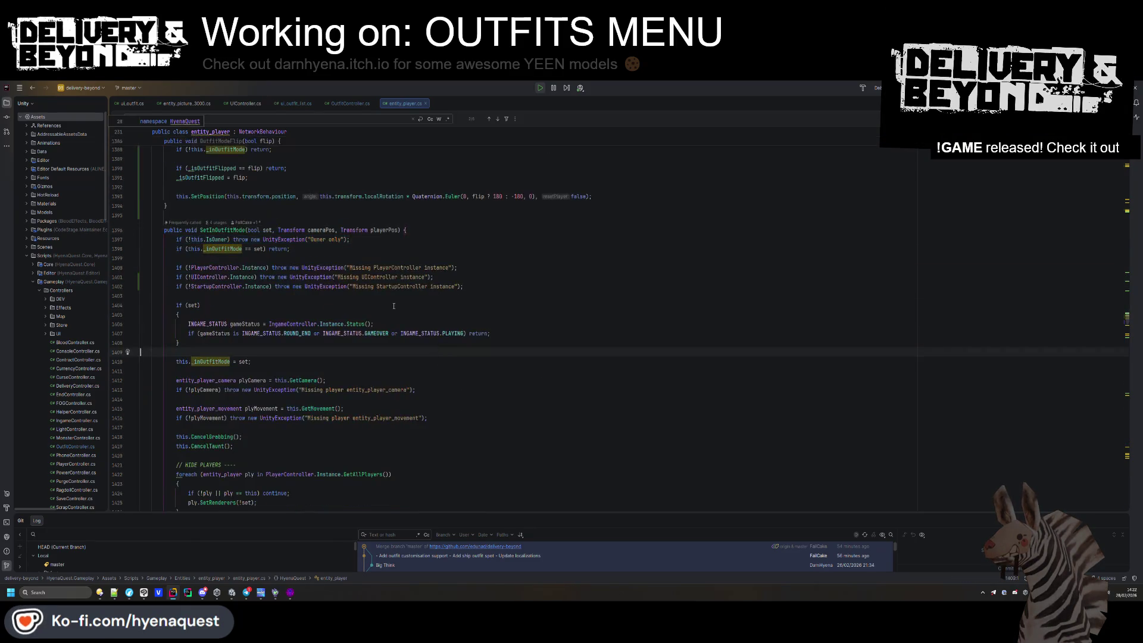
double_click(221, 299)
scroll(292, 322, down, 4)
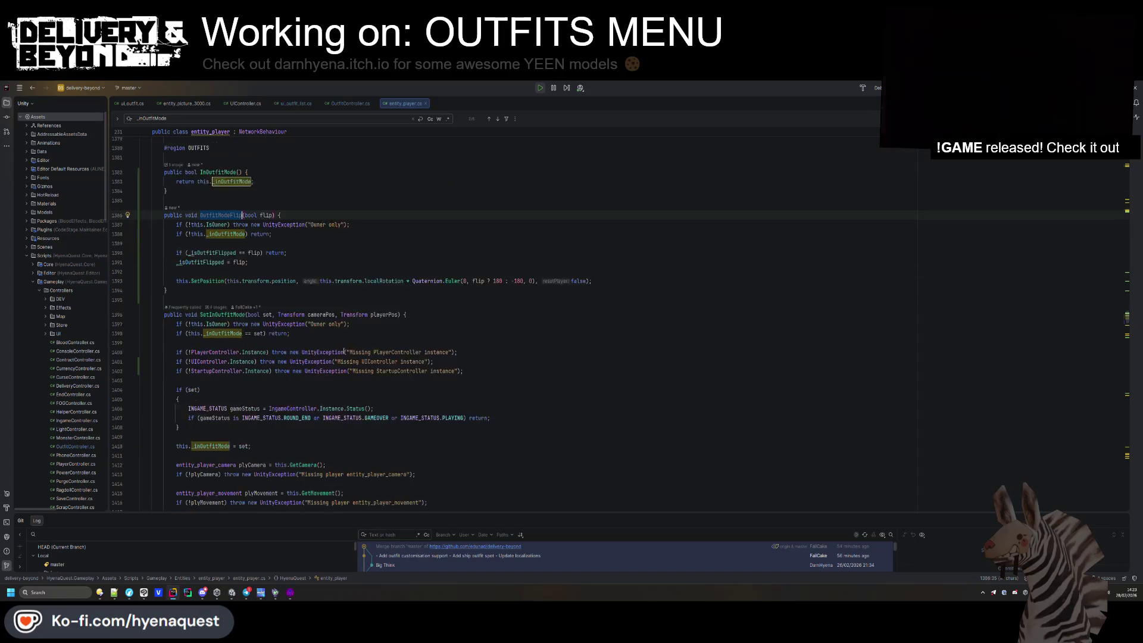
key(F3)
click(286, 417)
Add this._isOutfitFlipped = false; after _inOutfitMode = set; in SetInOutfitMode.
key(Return)
text(his._isOutf)
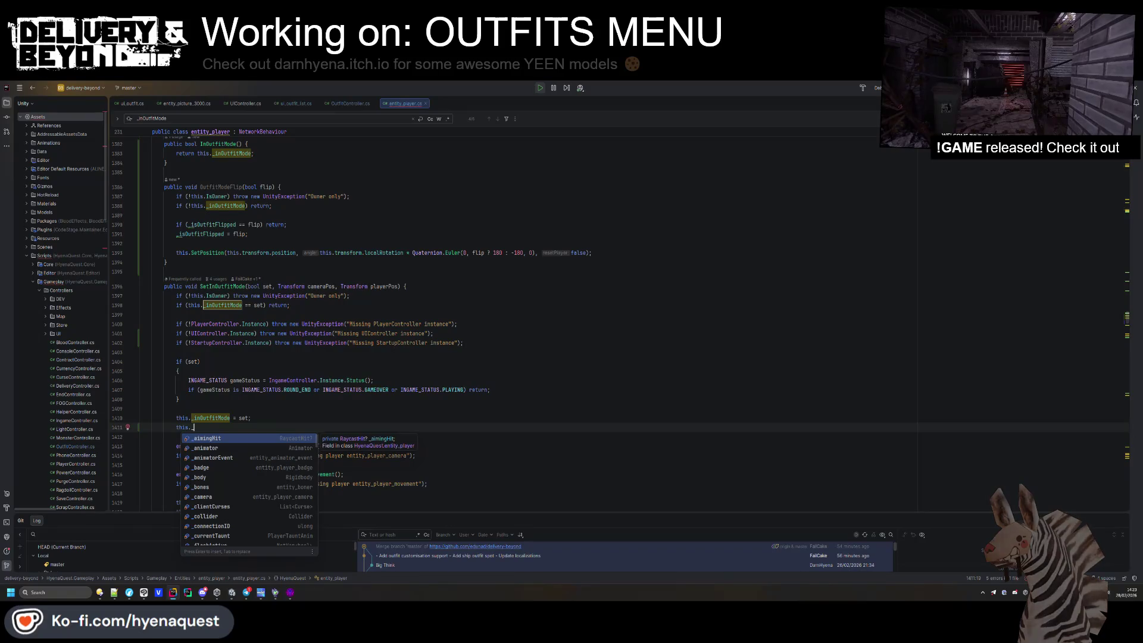
key(Return)
text(= false;)
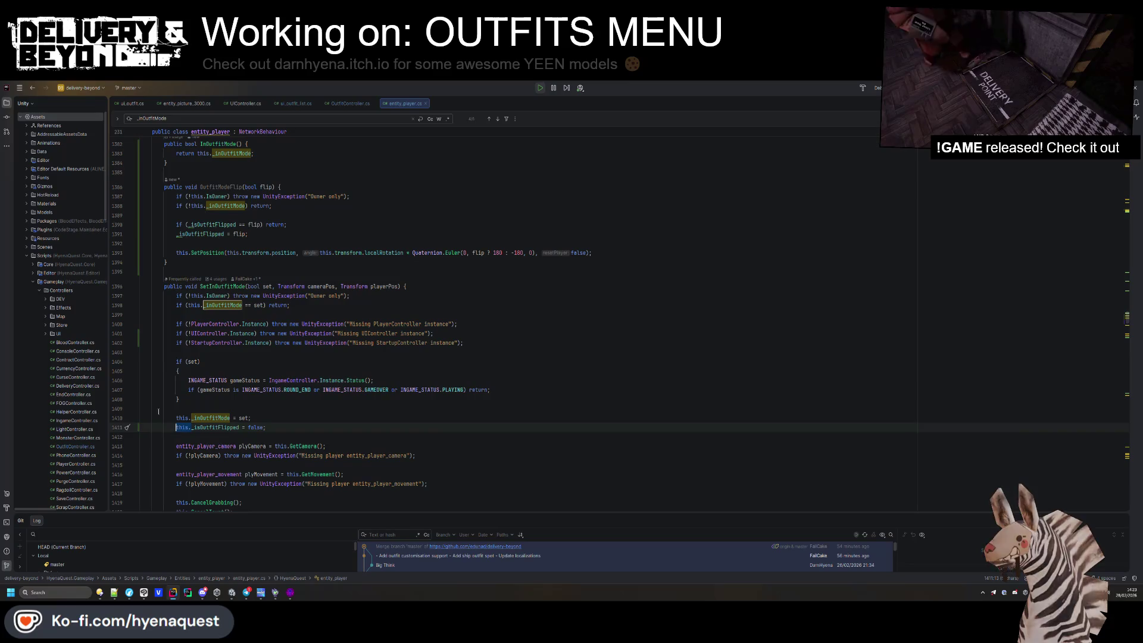
Prefix both _isOutfitFlipped references in OutfitModeFlip with 'this.'.
click(176, 234)
text(this.)
click(188, 225)
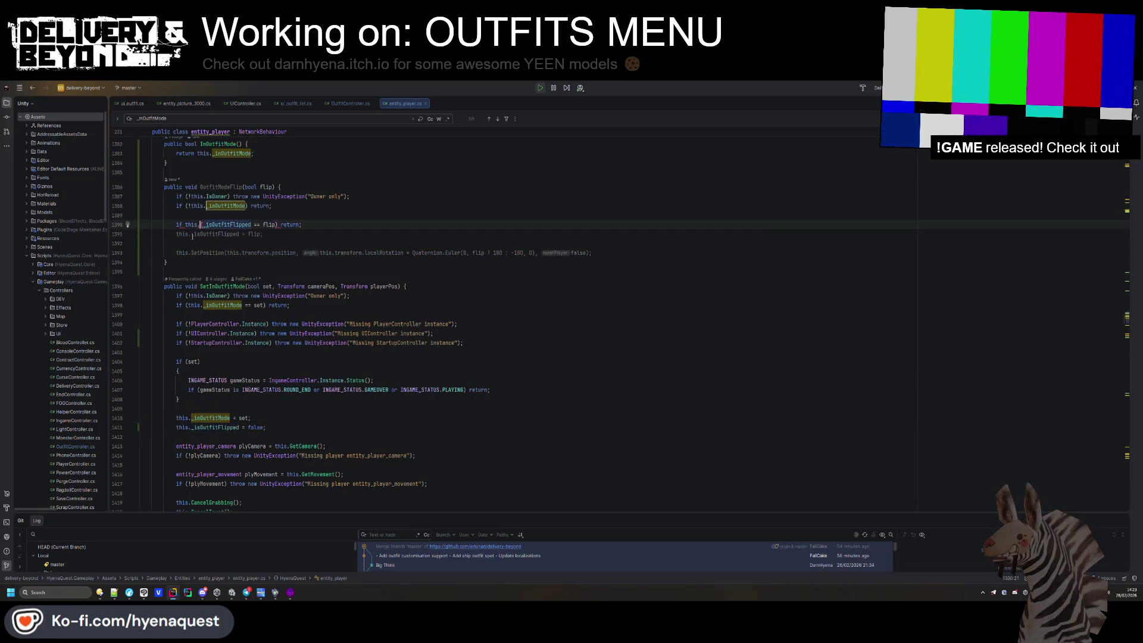
text(this.)
click(197, 217)
Review each _inOutfitMode match in entity_player.cs.
scroll(197, 217, down, 5)
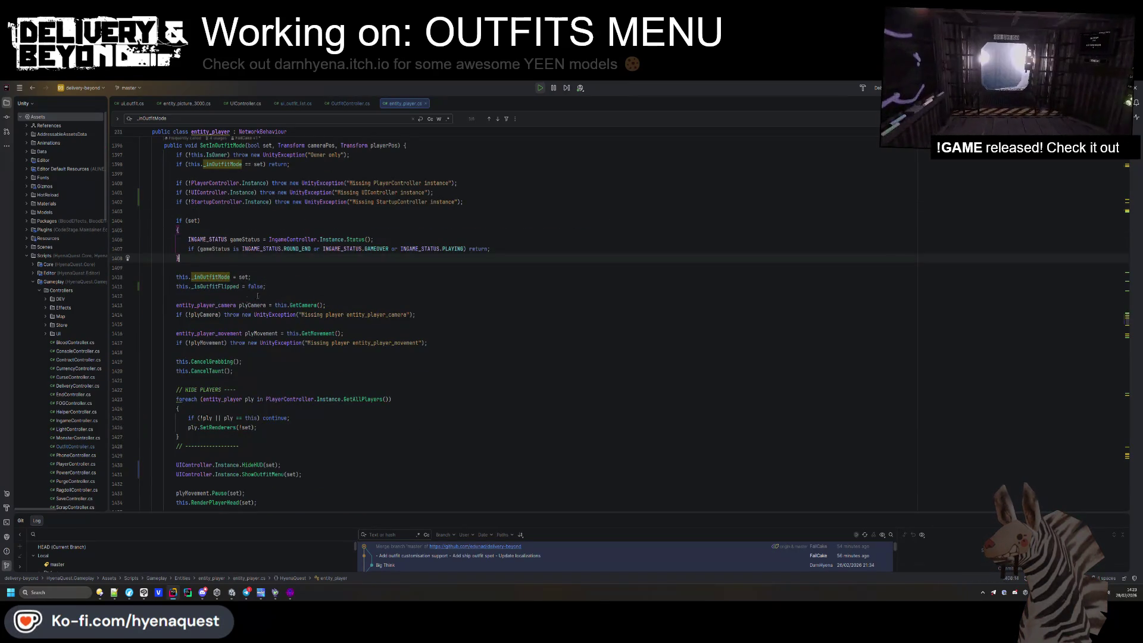
click(220, 277)
key(ctrl+f)
key(Return)
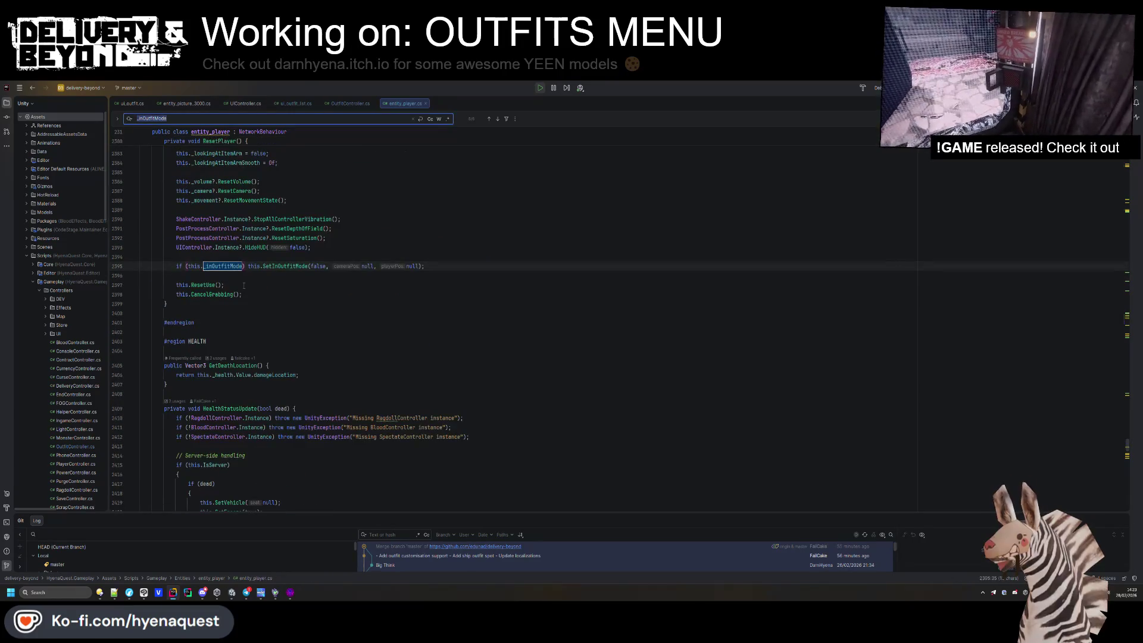
key(Return)
key(Return)
key(Return)
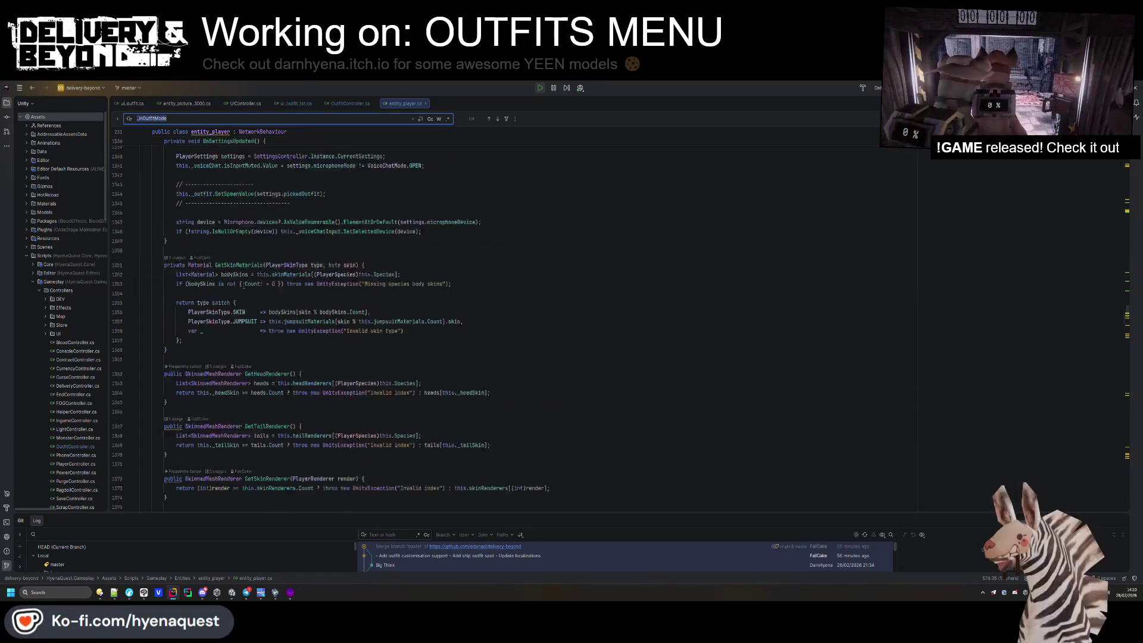
scroll(246, 285, up, 1)
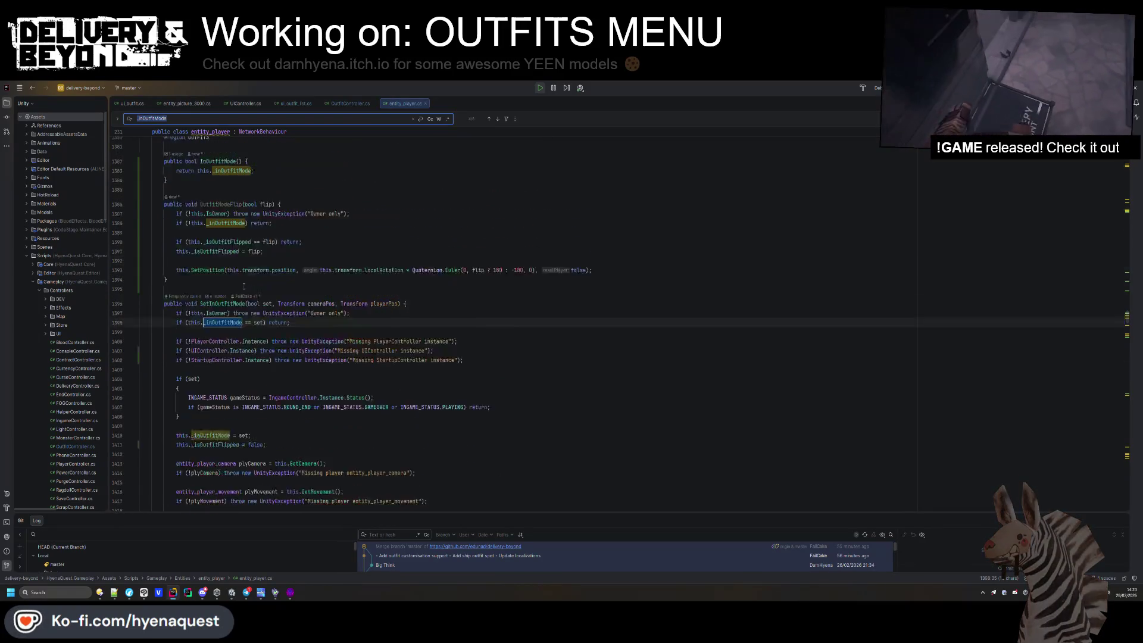
click(242, 260)
click(350, 103)
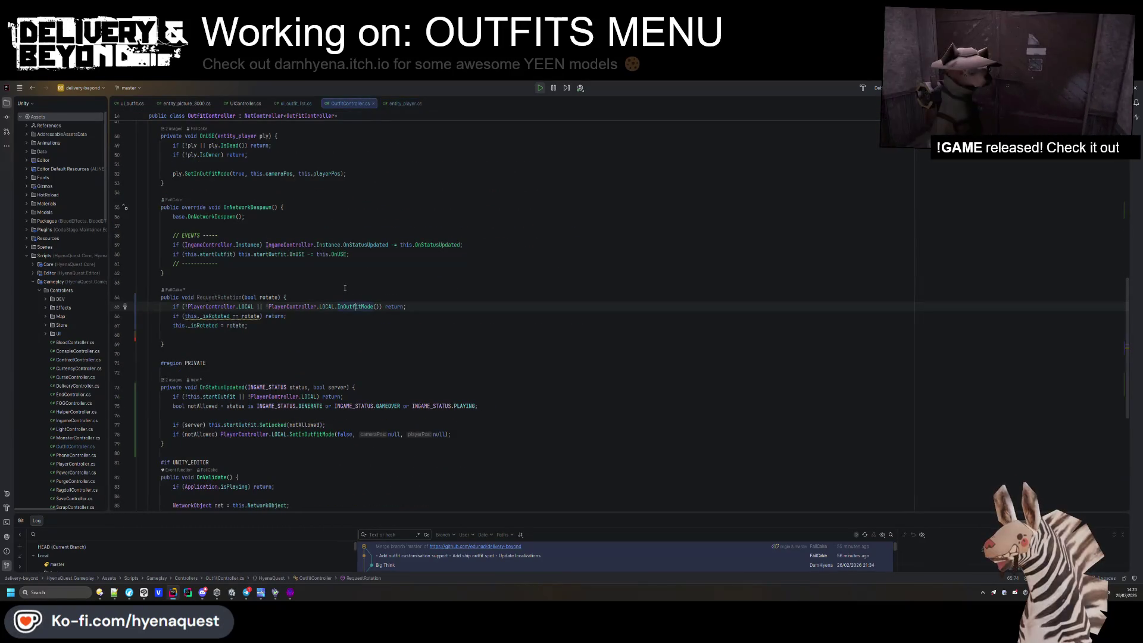
Delete the RequestRotation method from OutfitController.cs.
drag(164, 344, 146, 273)
click(170, 303)
drag(163, 344, 146, 273)
key(Delete)
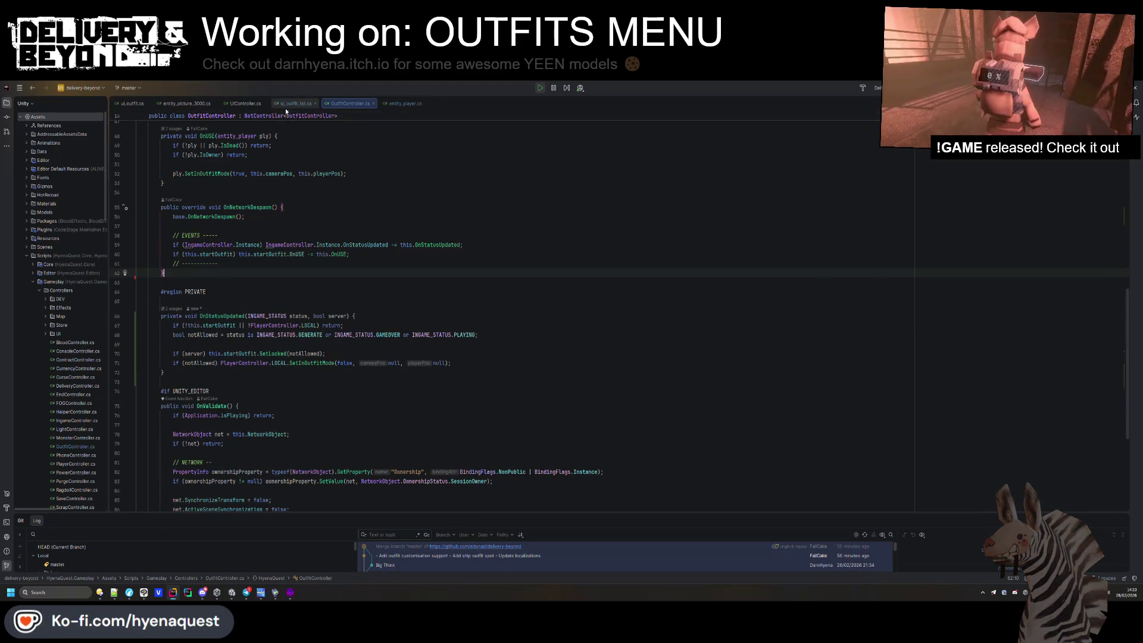
In ui_outfit_list.cs SetTab, replace the index 5 rotation block with PlayerController.LOCAL.OutfitModeFlip(index == 5).
click(295, 103)
scroll(218, 333, down, 5)
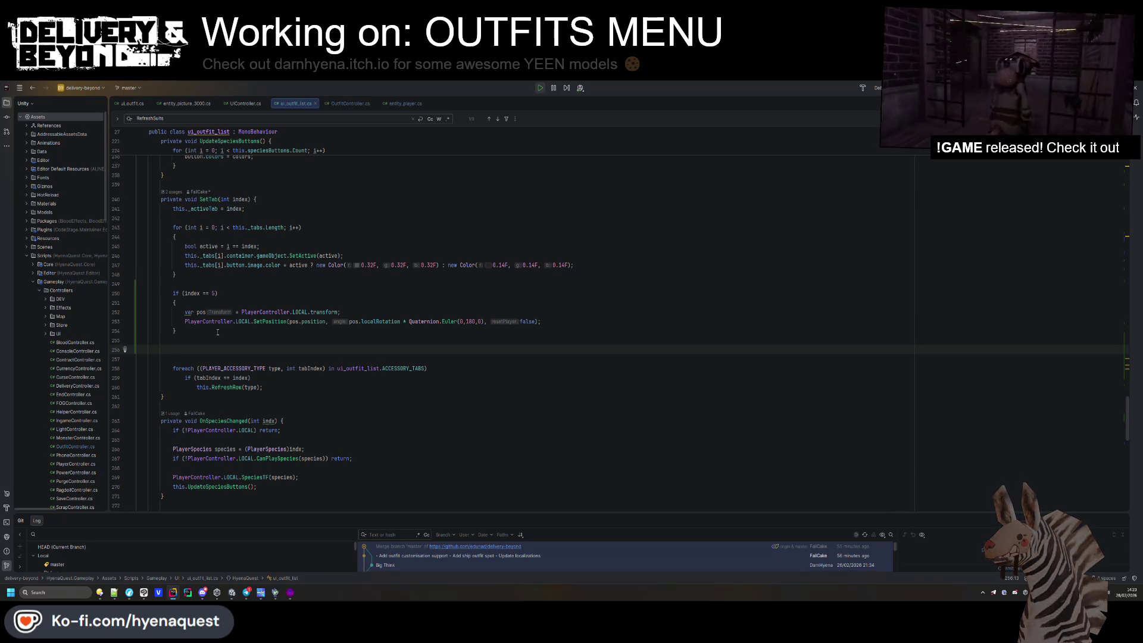
text(PlaeryerController.LOCAL)
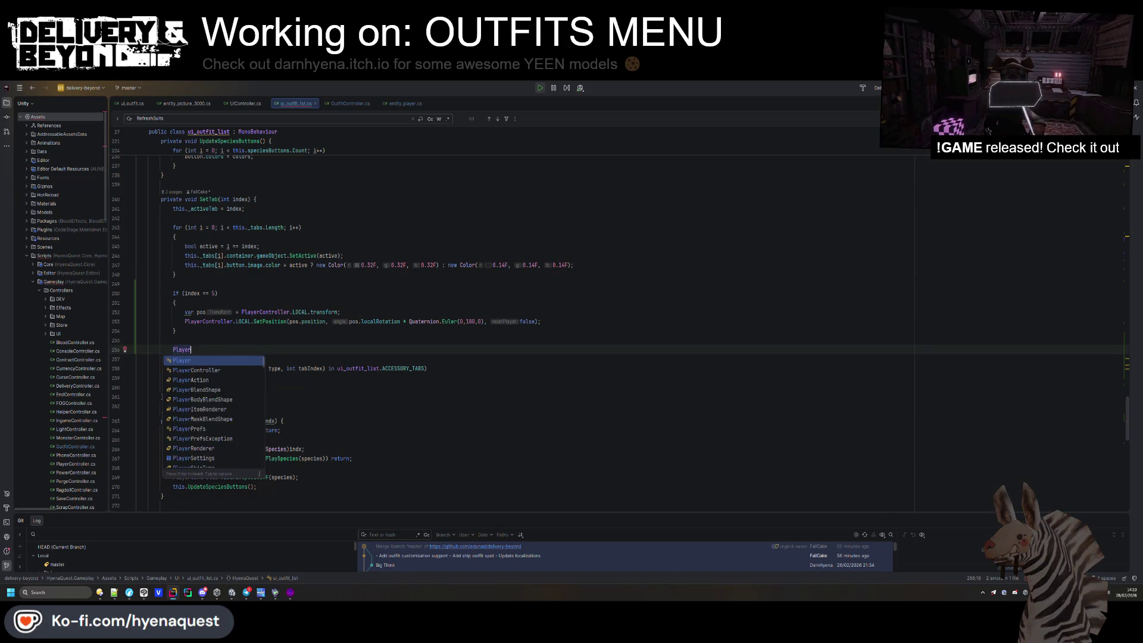
text(()
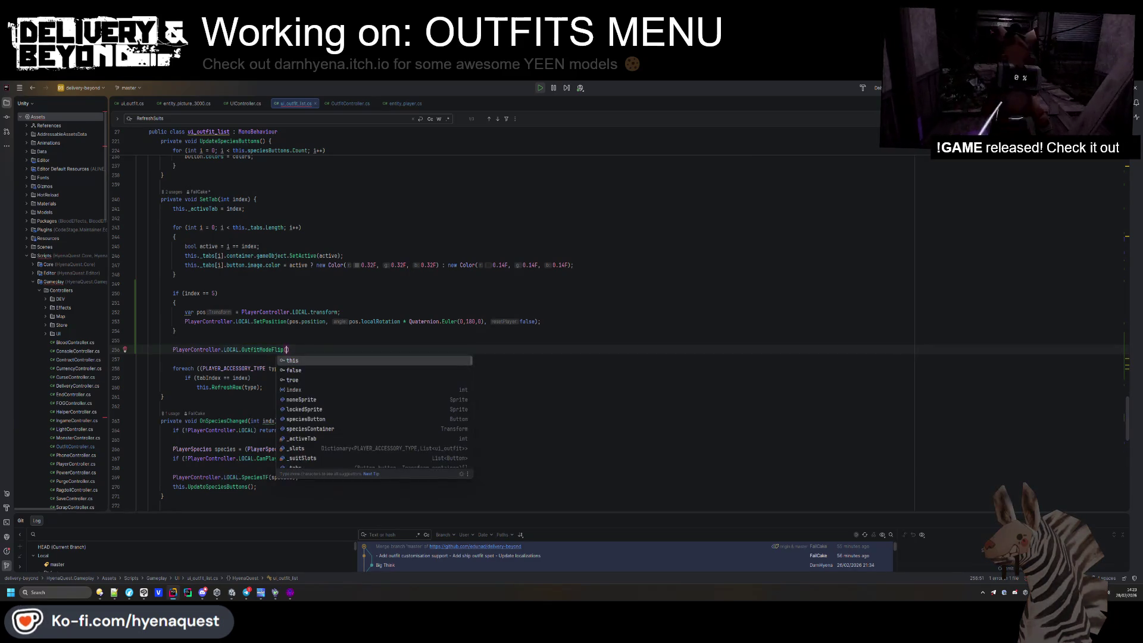
text(index == 5);)
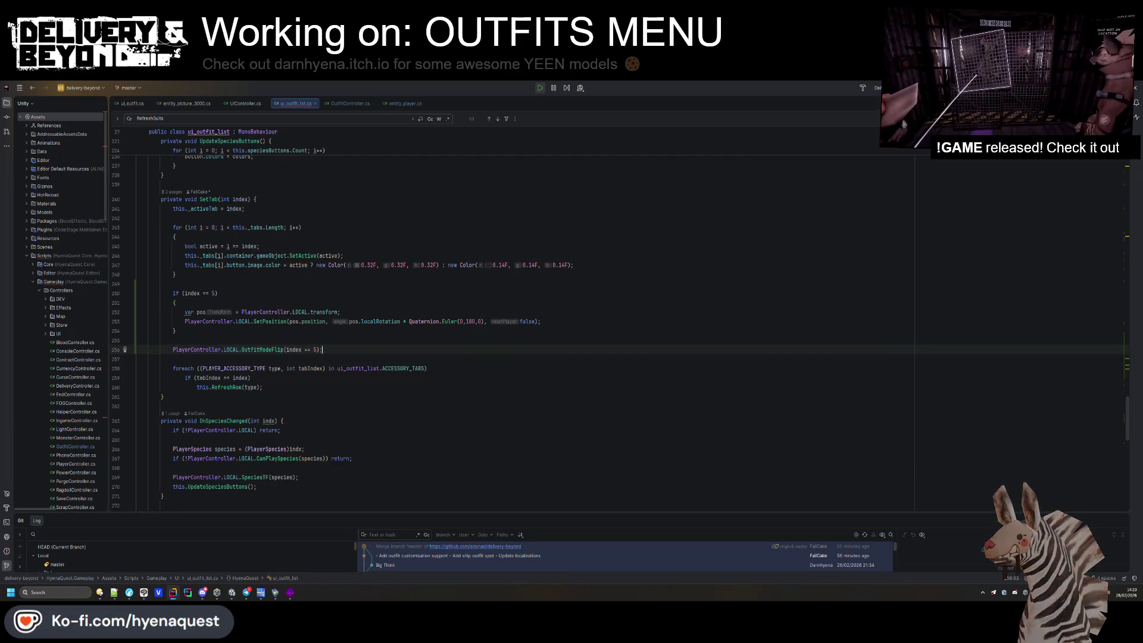
drag(137, 350, 138, 293)
key(BackSpace)
click(283, 301)
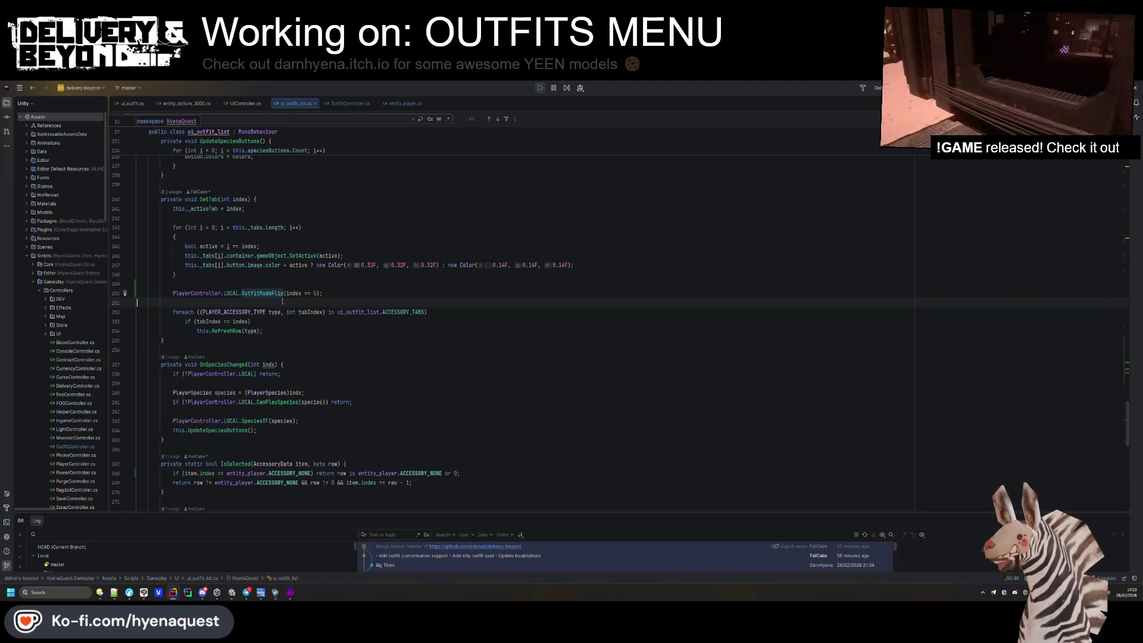
key(BackSpace)
key(Down)
key(Down)
key(End)
scroll(254, 335, up, 3)
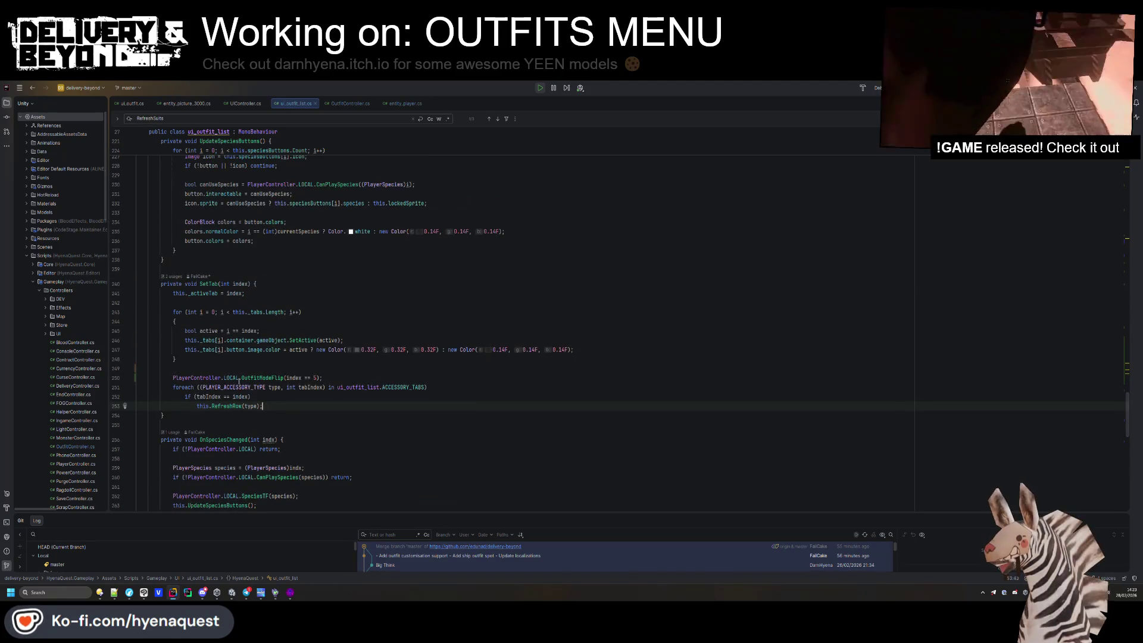
Add an early return at the top of SetTab when there is no local player.
click(185, 378)
click(256, 284)
key(Return)
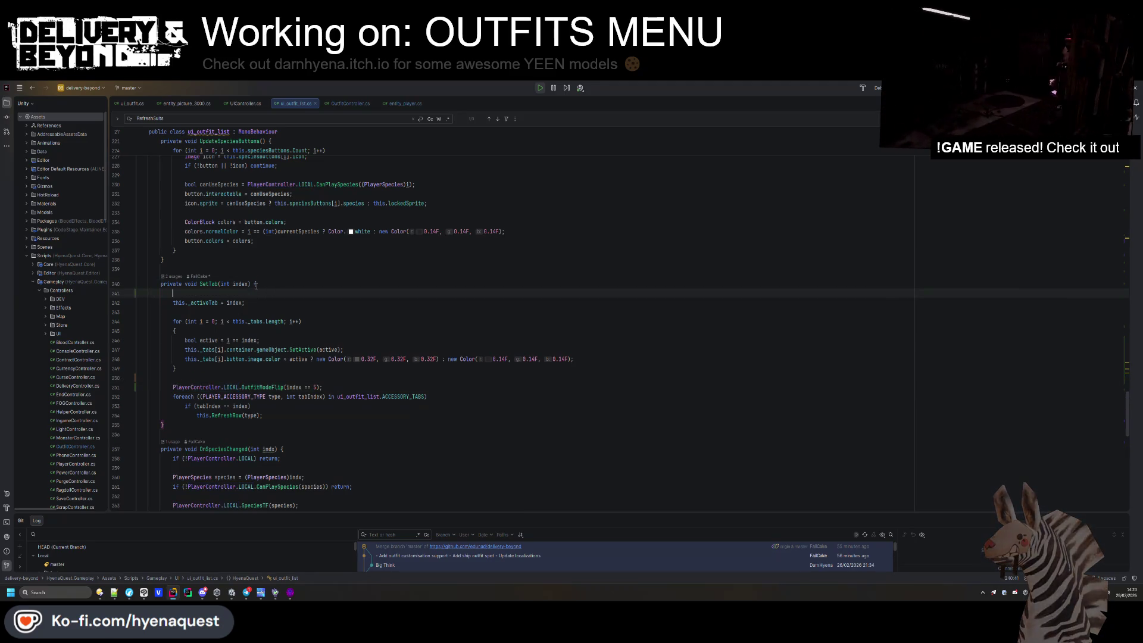
text(if(!PlayerController.LOCALreturn;)
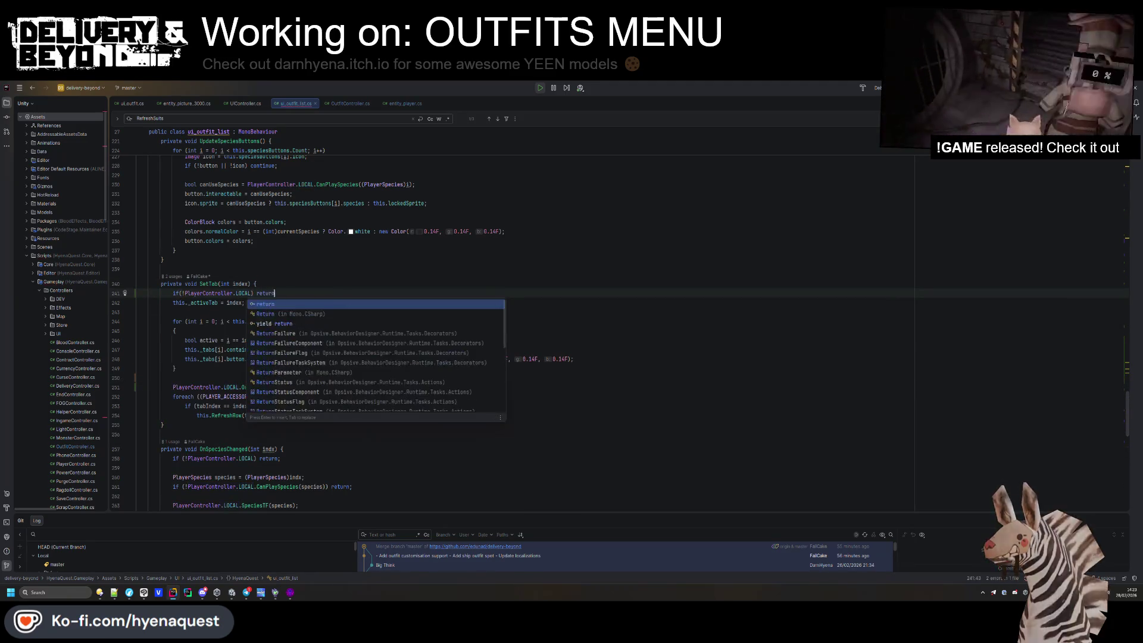
click(339, 385)
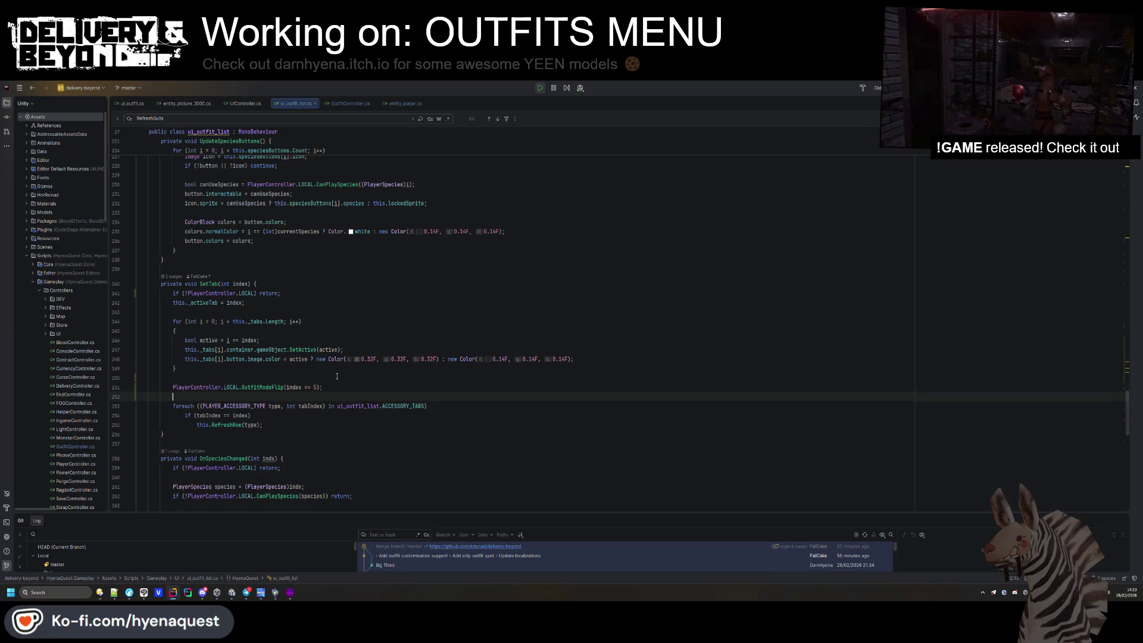
Move the OutfitModeFlip call to the top of SetTab, spaced with blank lines.
key(Return)
key(shift+Up)
key(ctrl+x)
click(294, 293)
key(ctrl+v)
click(298, 387)
key(BackSpace)
click(173, 302)
key(Return)
key(End)
key(Return)
click(337, 304)
key(Return)
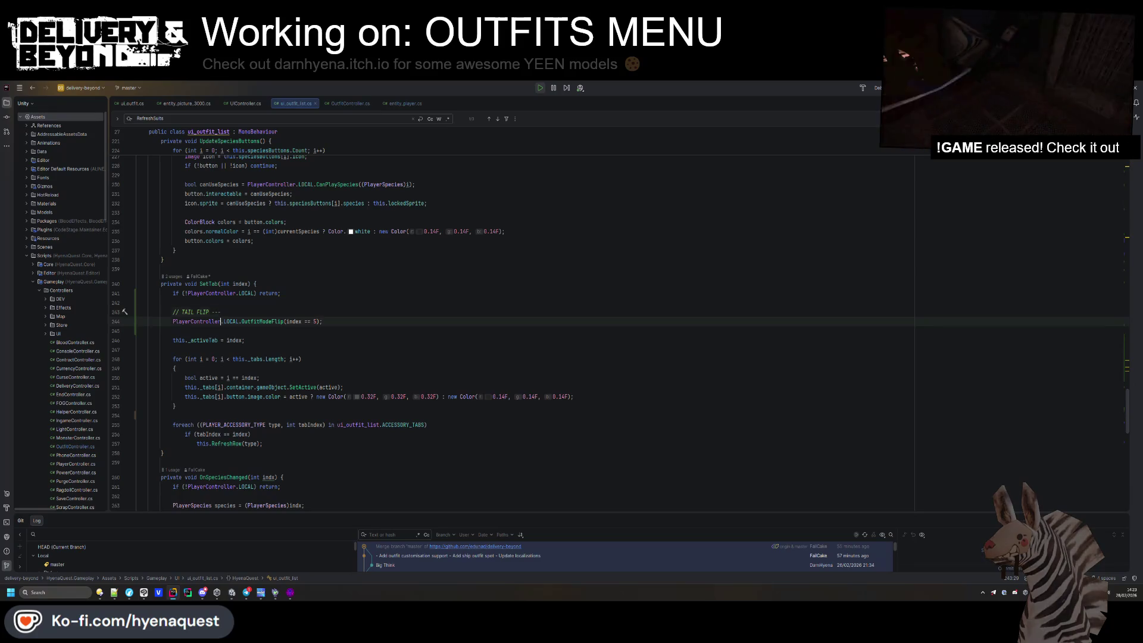
Add a '// --------' divider comment below the flip call.
click(172, 330)
text(// --------)
key(Return)
key(Down)
key(Down)
key(BackSpace)
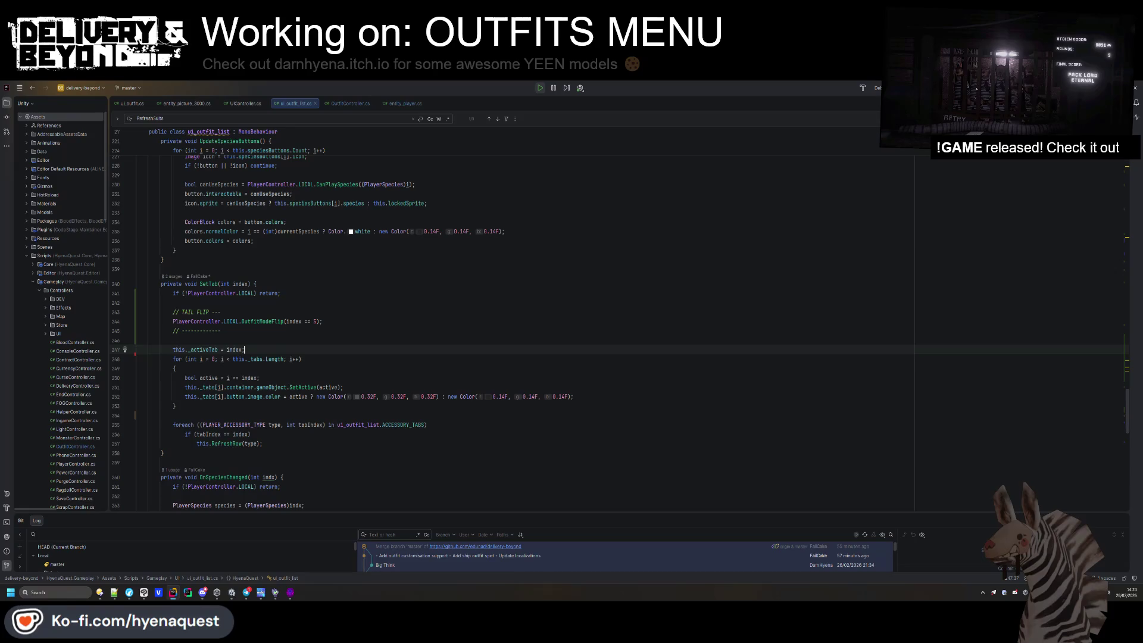
Add 'if(this._activeTab == index) return;' and move the _activeTab assignment up.
click(281, 293)
key(Return)
text(if(this._activeTab == index) return;)
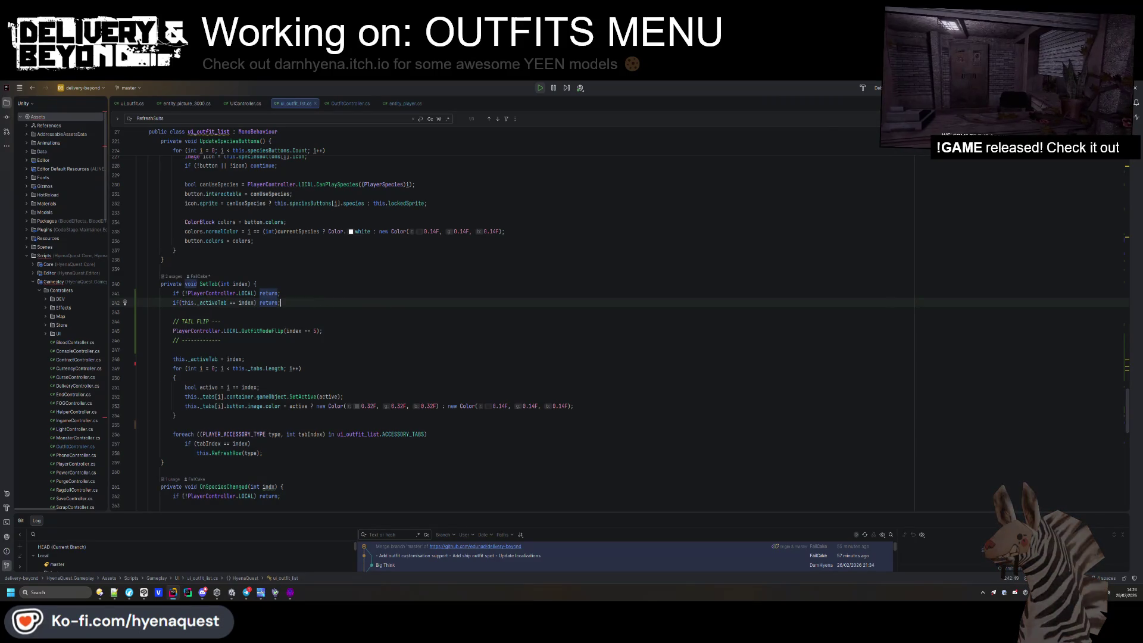
drag(246, 359, 283, 353)
key(alt+shift+Up)
key(alt+shift+Up)
key(alt+shift+Up)
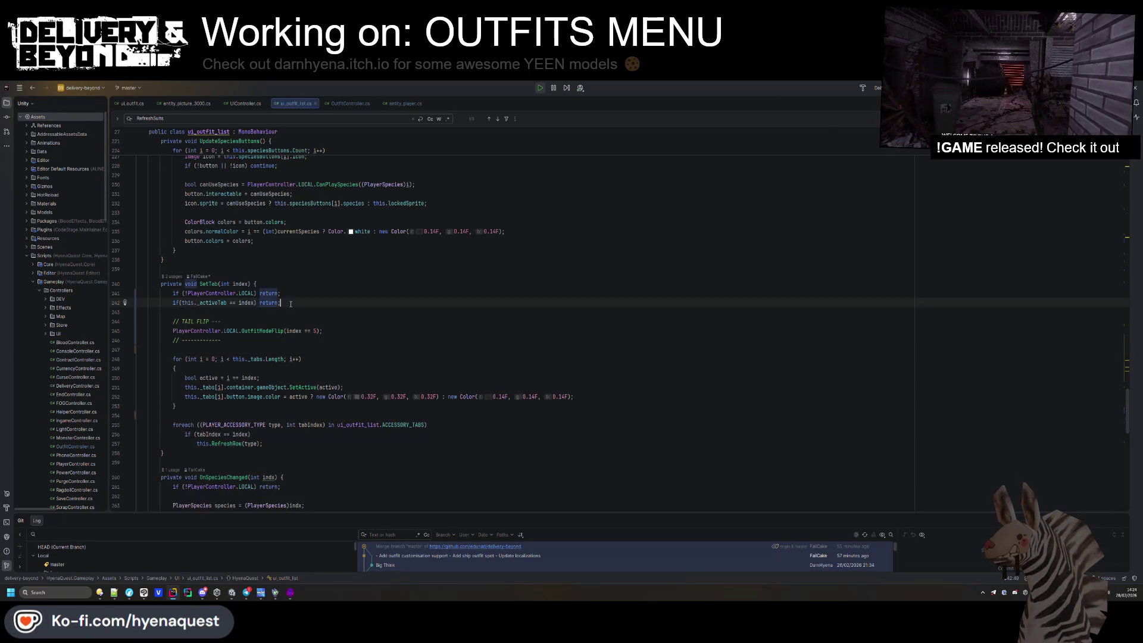
Combine both checks into 'if (!PlayerController.LOCAL || this._activeTab == index) return;'.
click(197, 293)
drag(183, 293, 256, 292)
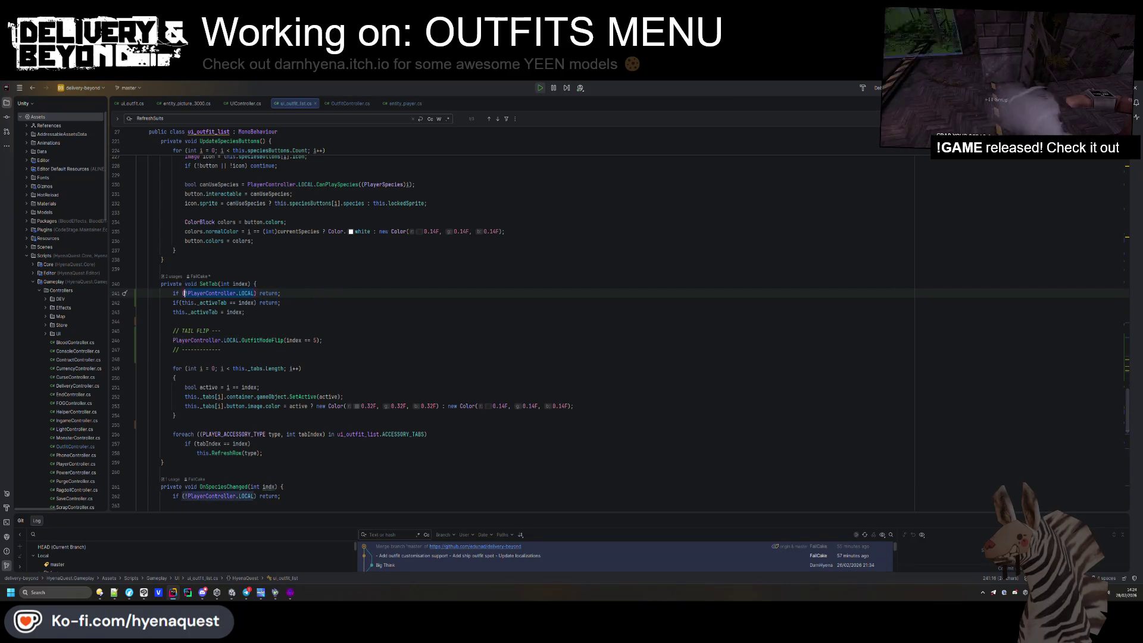
key(ctrl+x)
click(178, 302)
key(ctrl+v)
text(||)
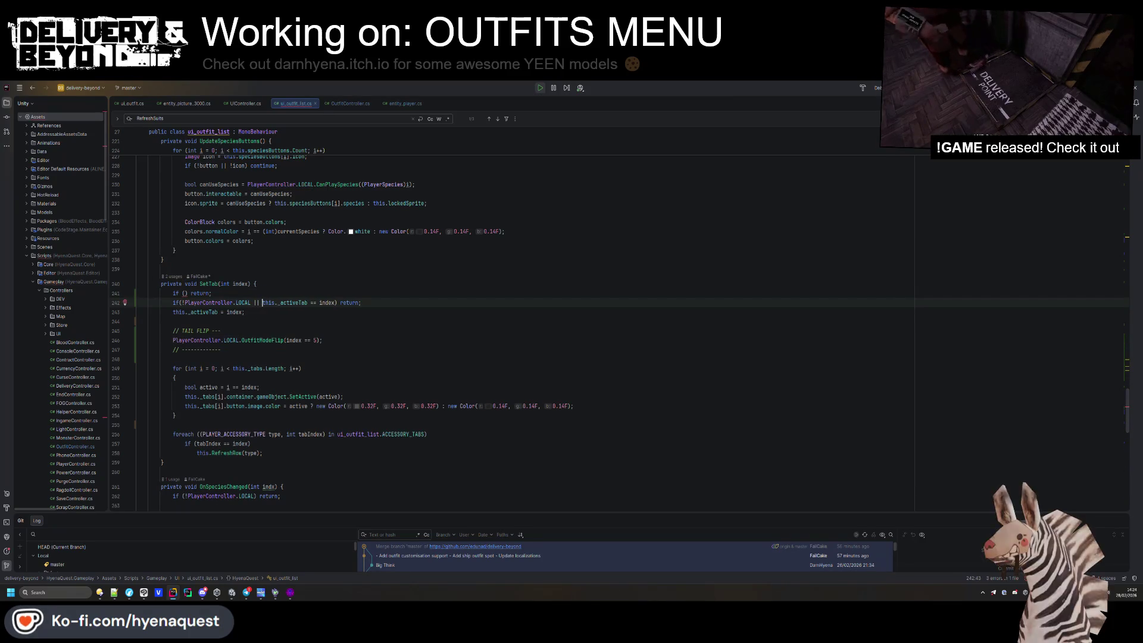
key(Up)
key(End)
key(shift+Home)
key(shift+Home)
key(BackSpace)
key(BackSpace)
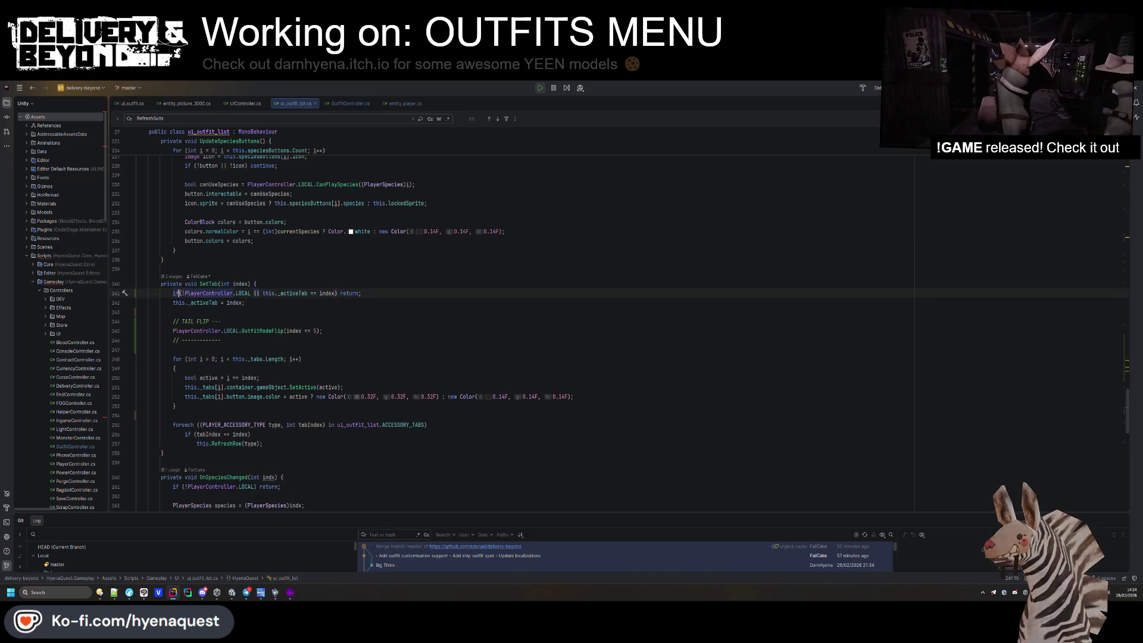
key(alt+Tab)
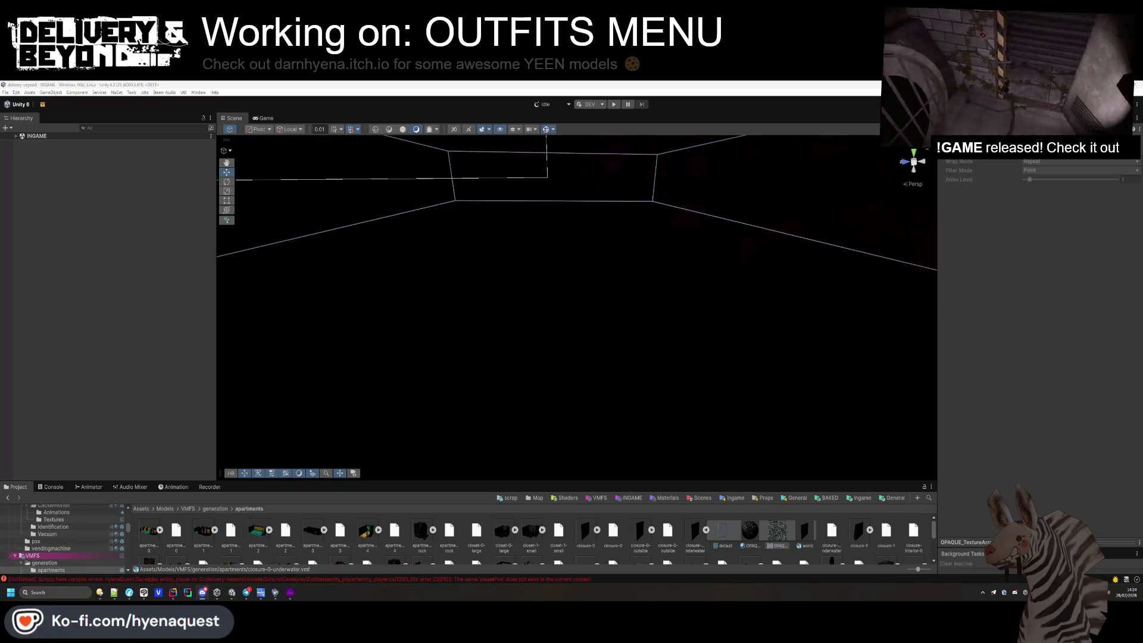
Clear the selection and start the INGAME scene in Play mode.
click(41, 477)
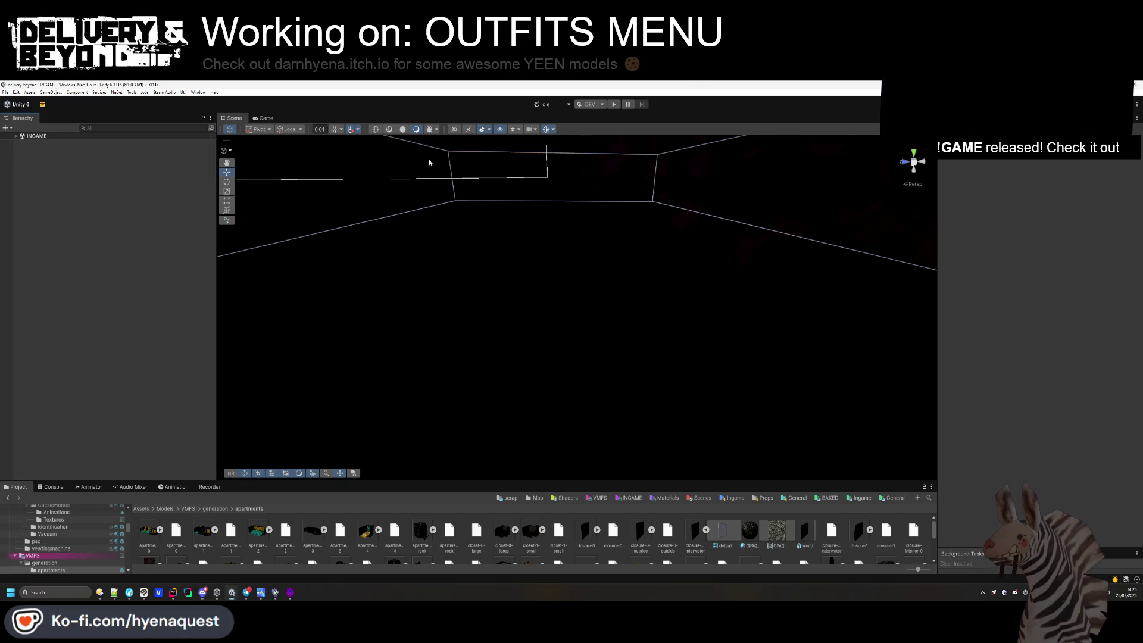
key(ctrl+p)
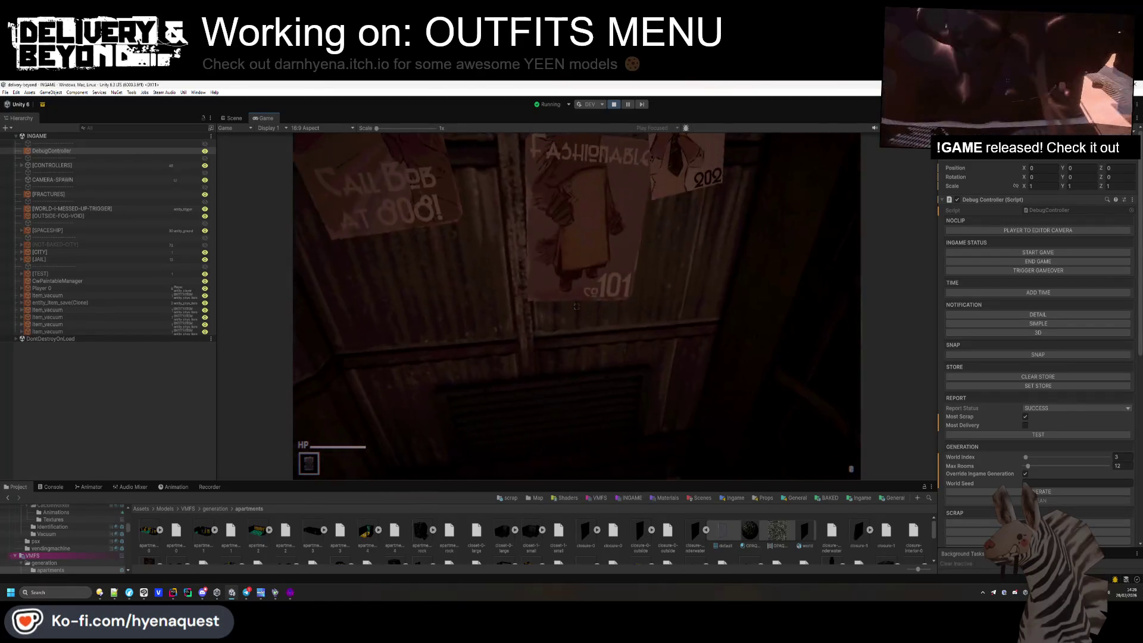
Open the outfits menu in play mode, browse the hat and tail categories, then close it.
key(e)
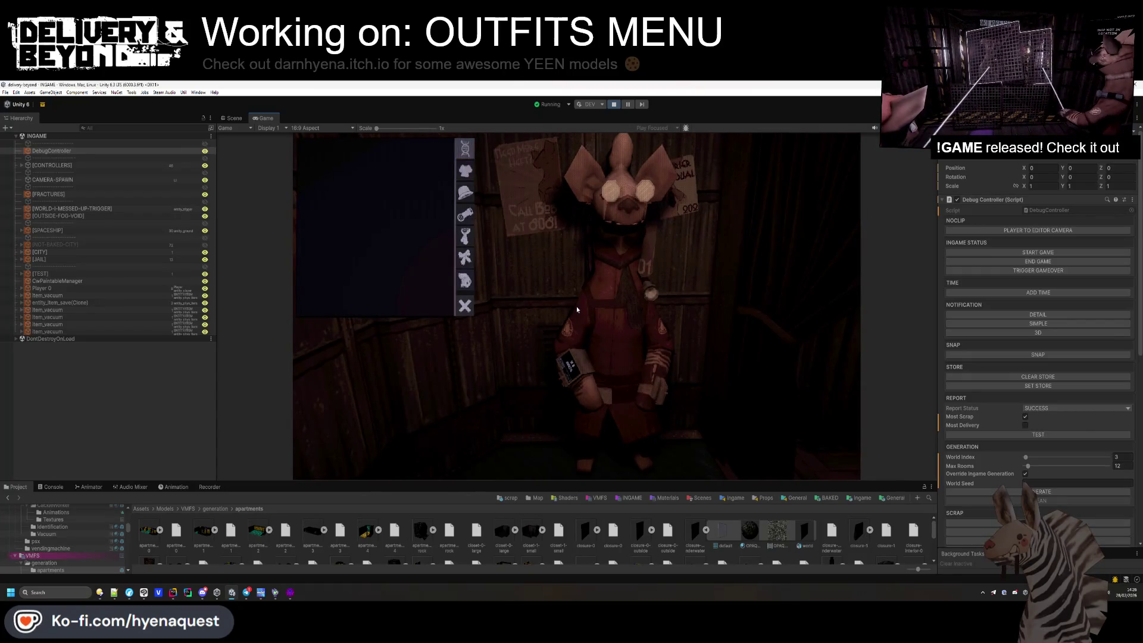
click(470, 167)
click(466, 175)
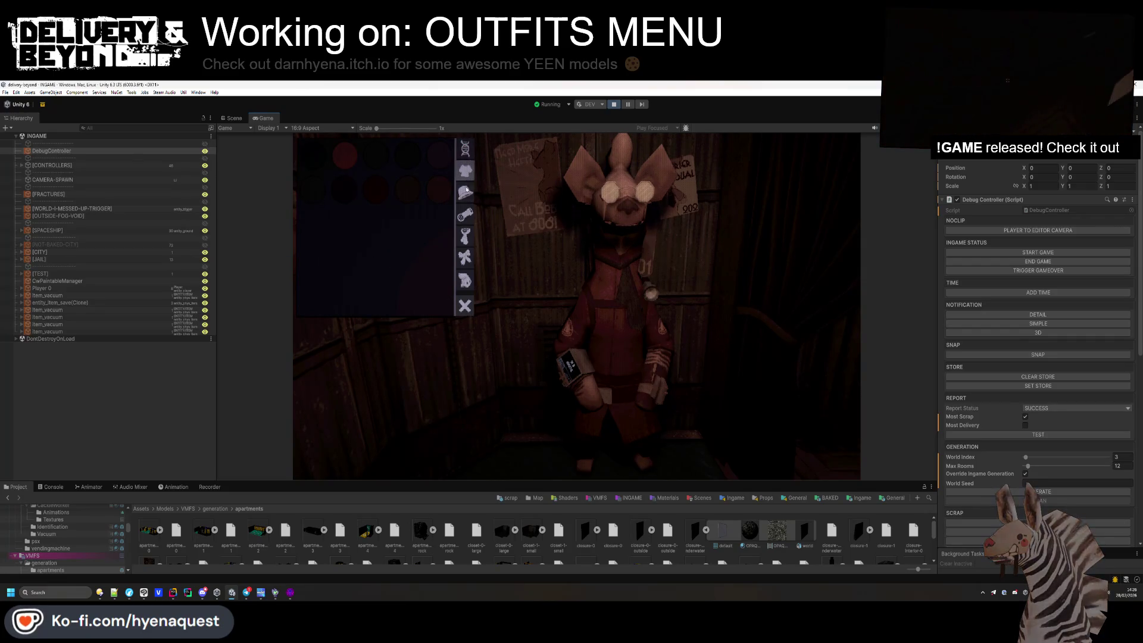
click(465, 257)
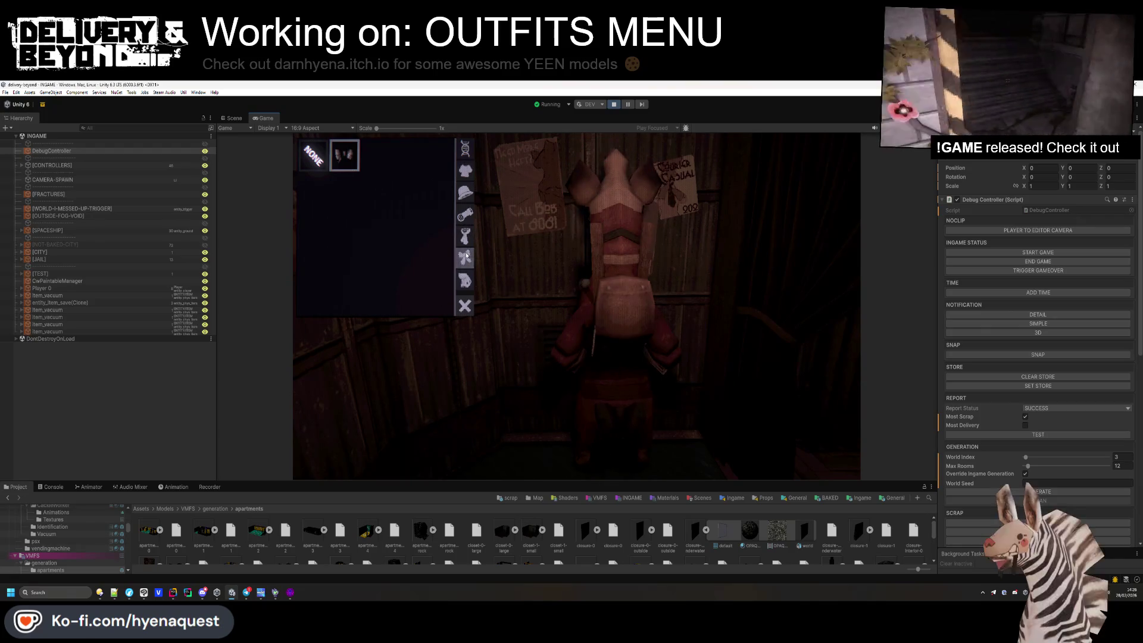
click(465, 306)
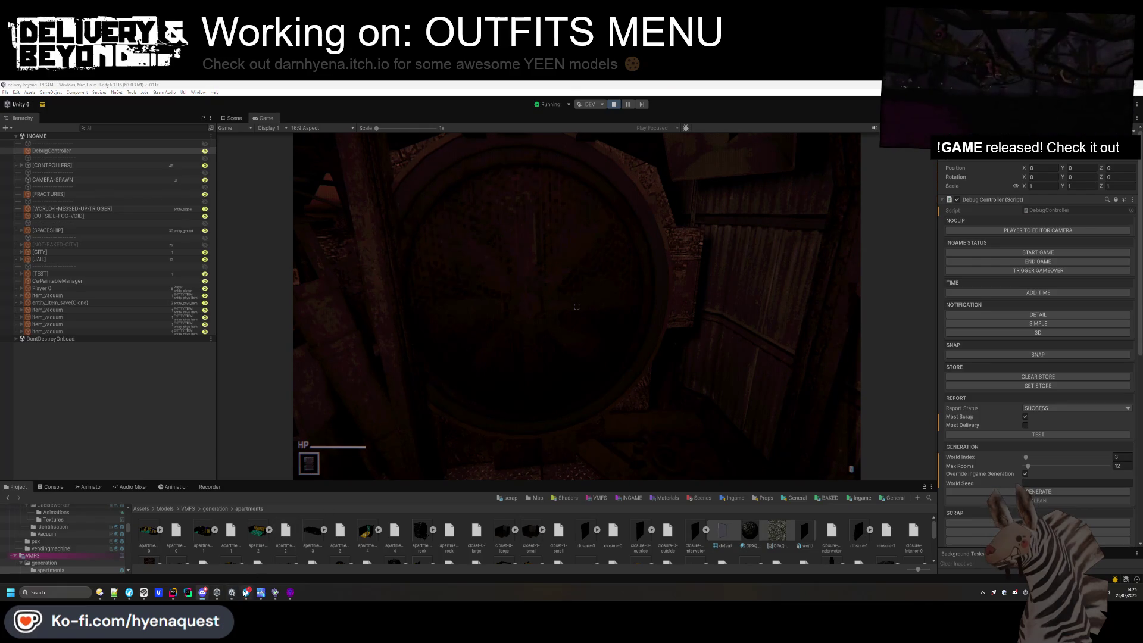
In SetTab's guard on line 241, delete ' || this._activeTab == index'.
click(172, 593)
key(Down)
key(Down)
key(Down)
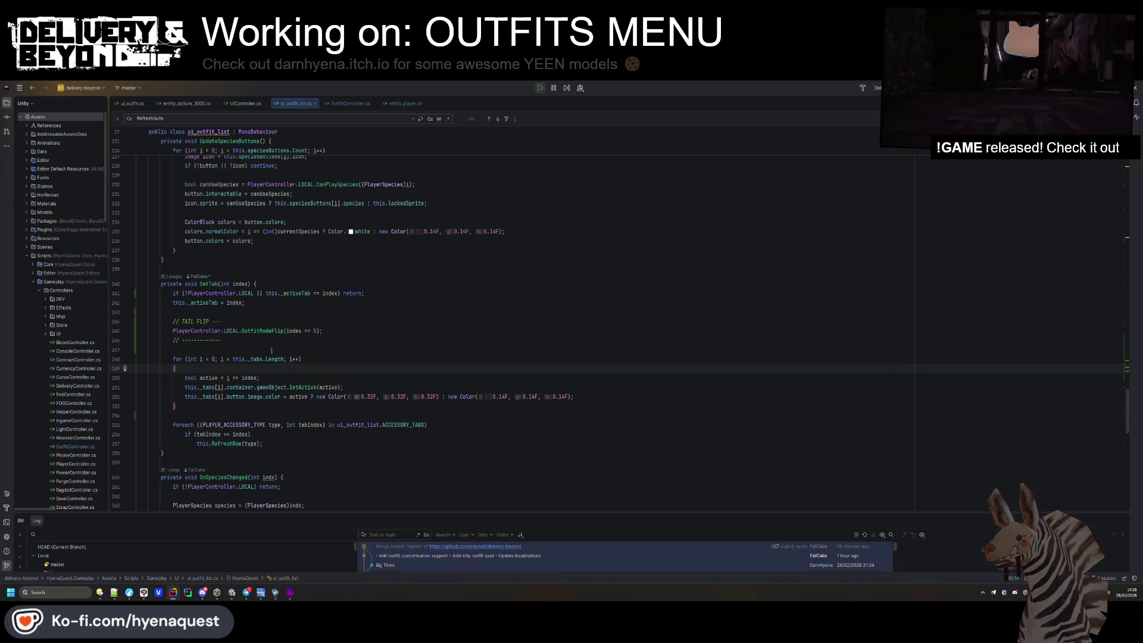
drag(338, 293, 250, 293)
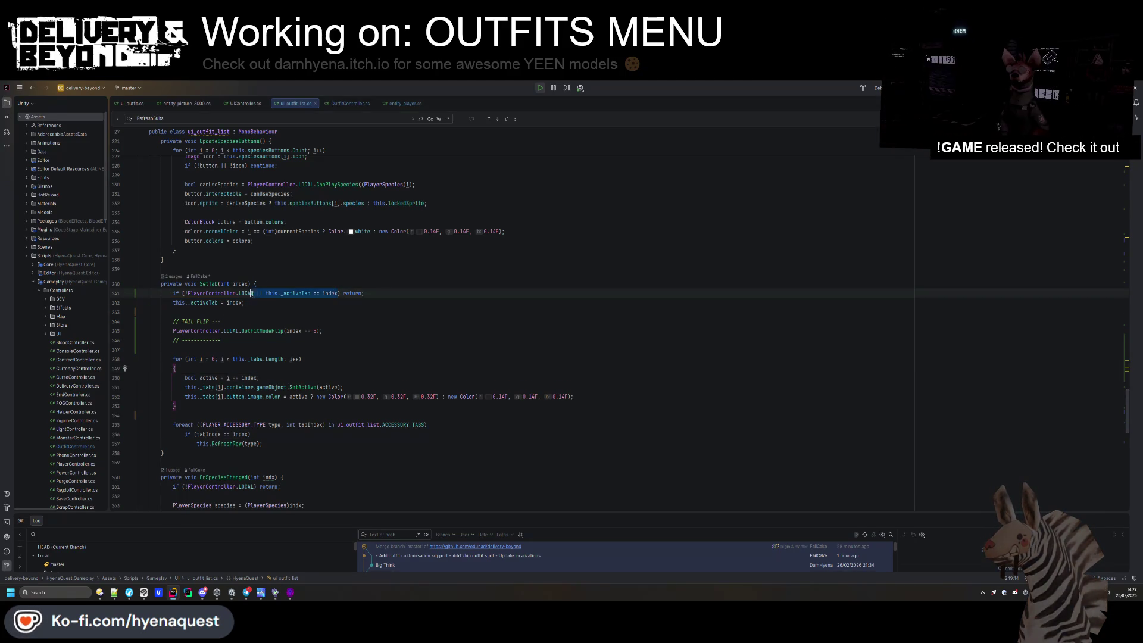
key(BackSpace)
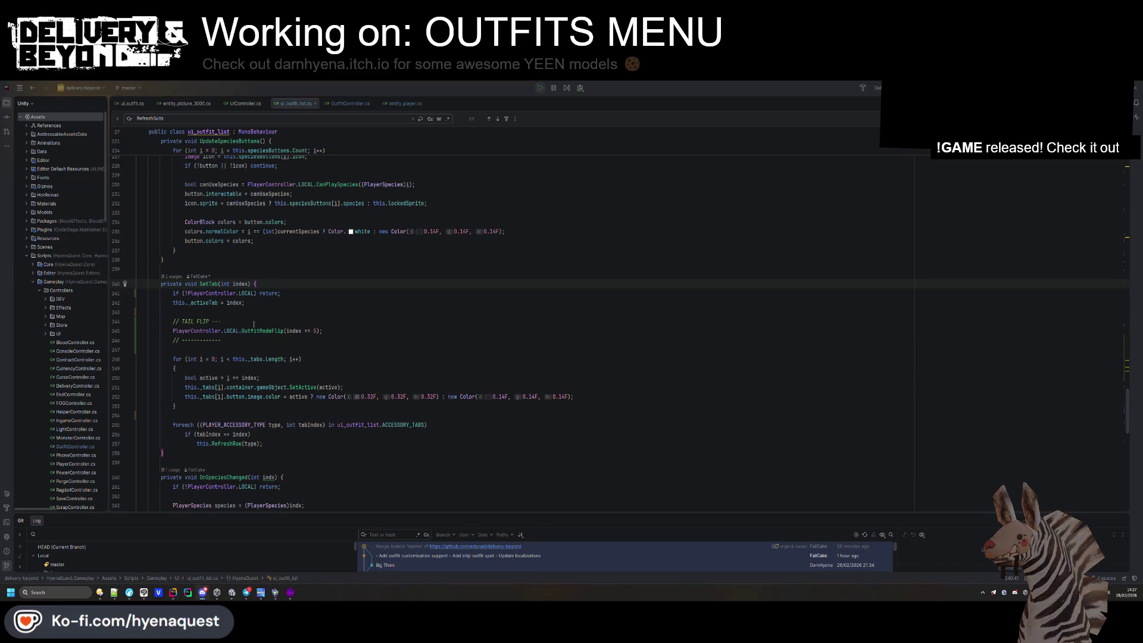
Retest the outfits menu in Unity, switching the gloves and head categories and reopening it.
key(alt+Tab)
click(488, 279)
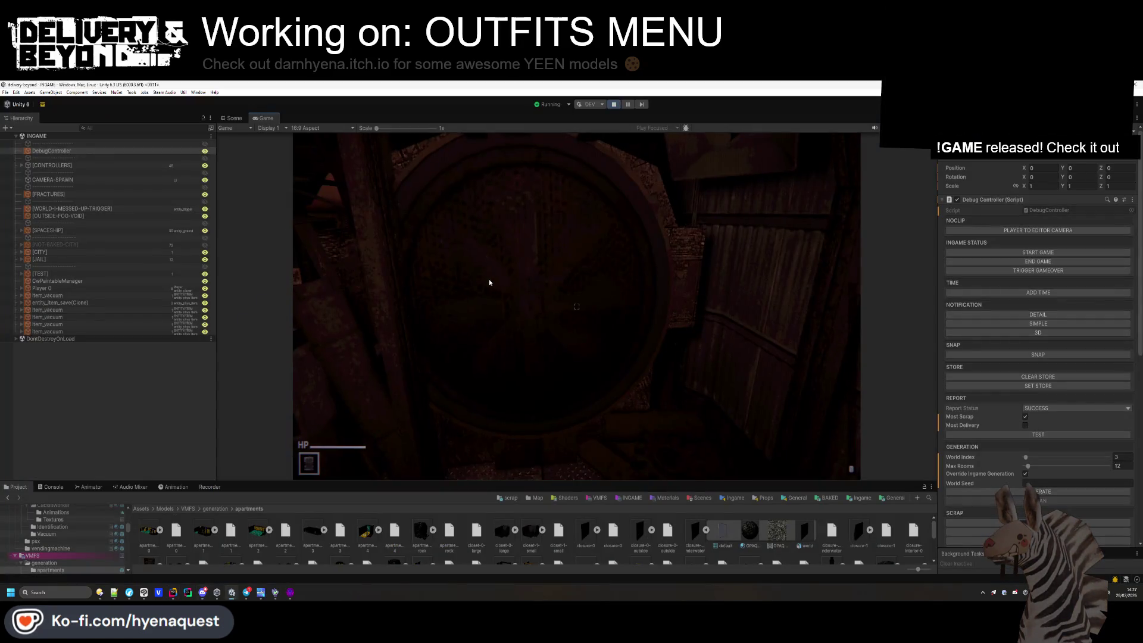
key(e)
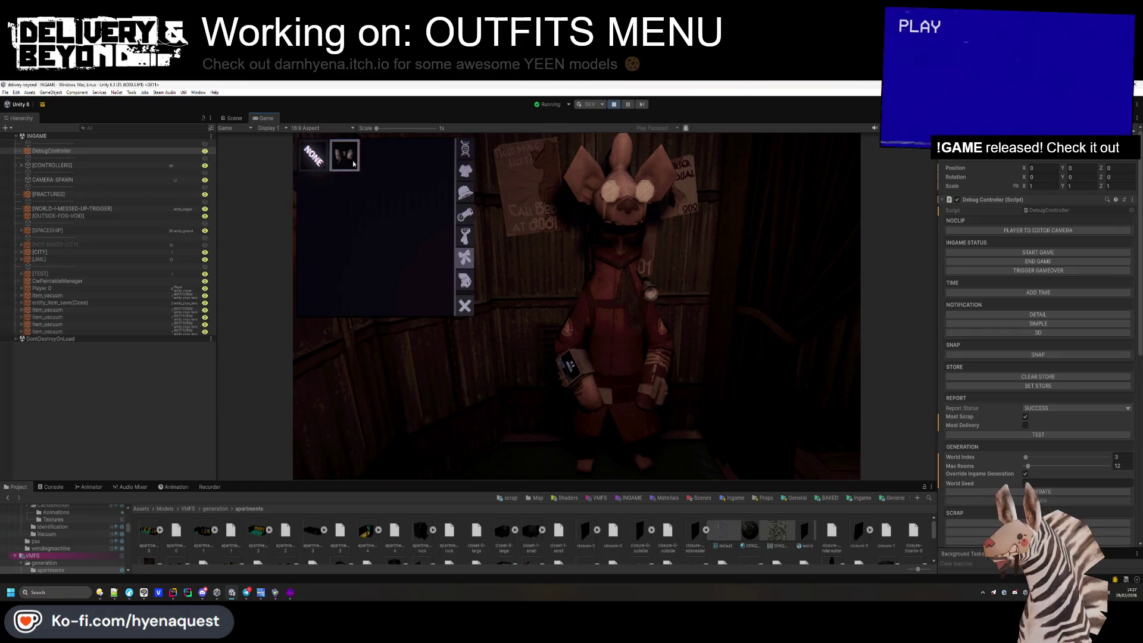
click(459, 259)
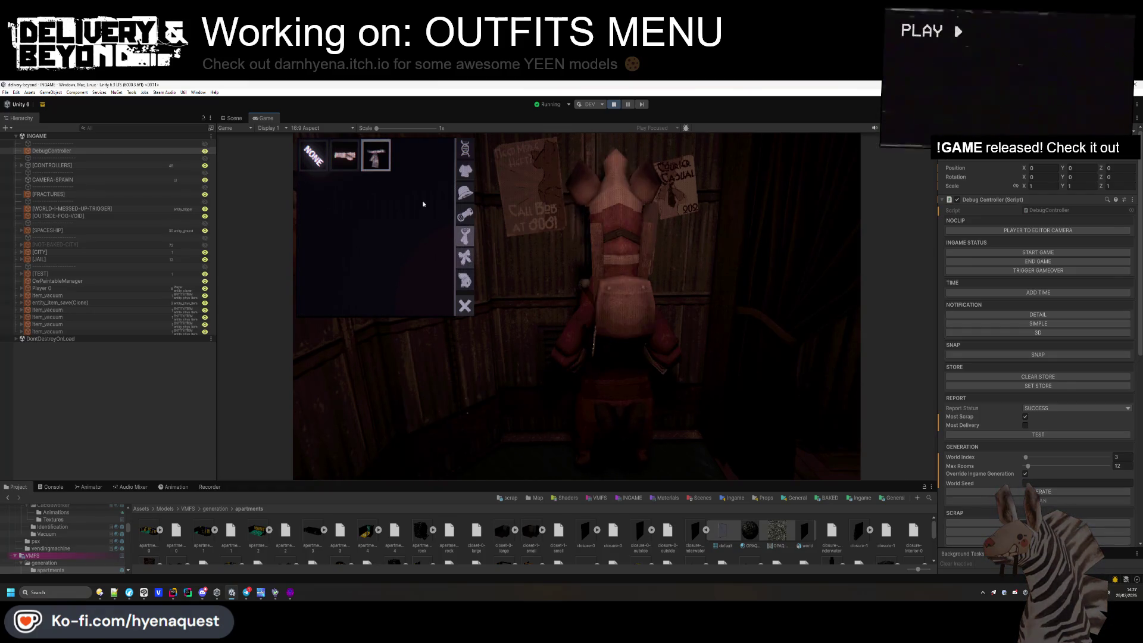
click(465, 258)
click(466, 237)
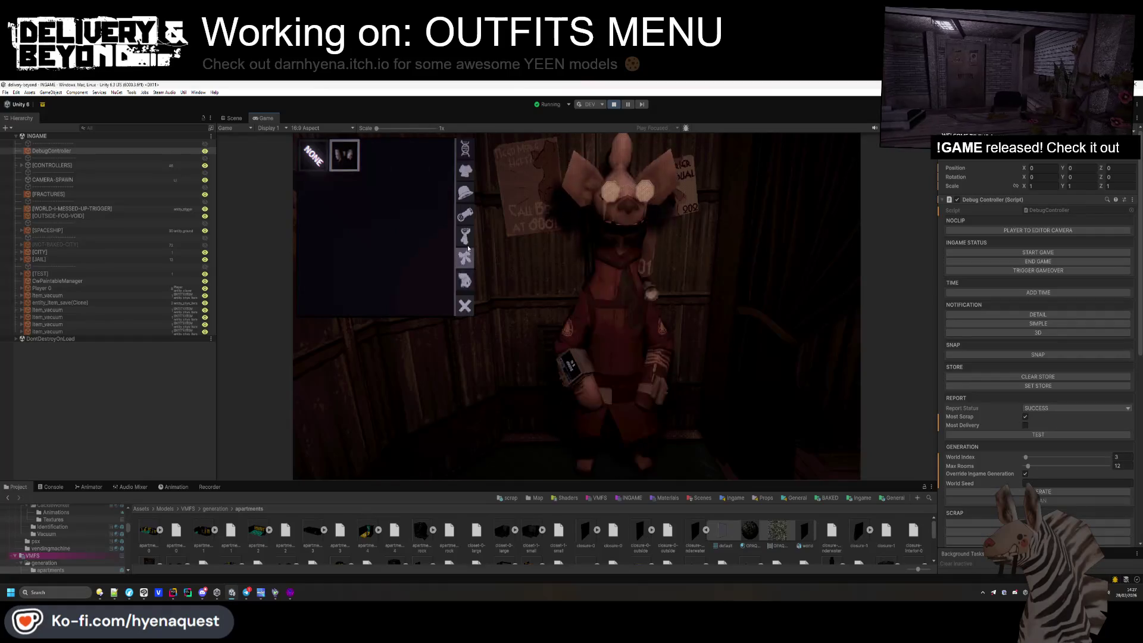
click(466, 239)
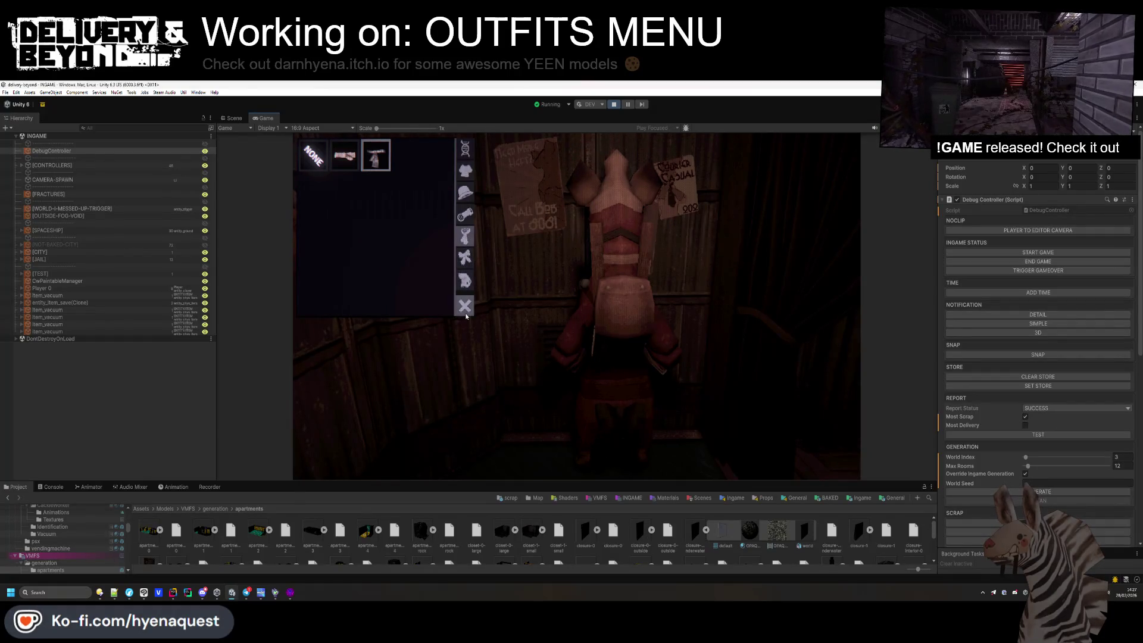
click(465, 306)
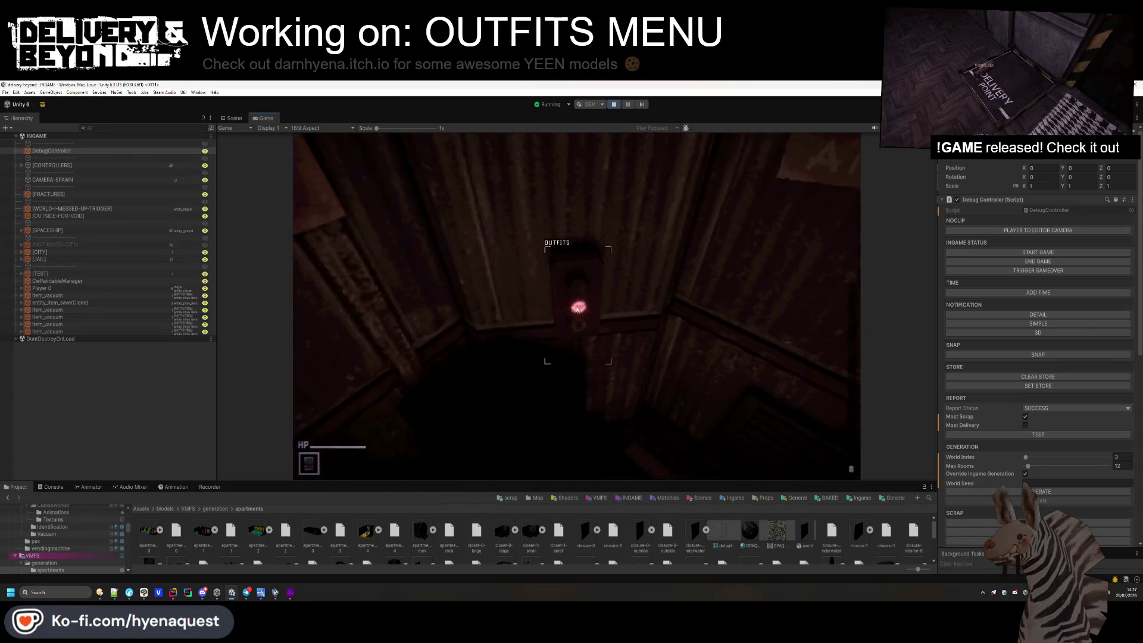
key(e)
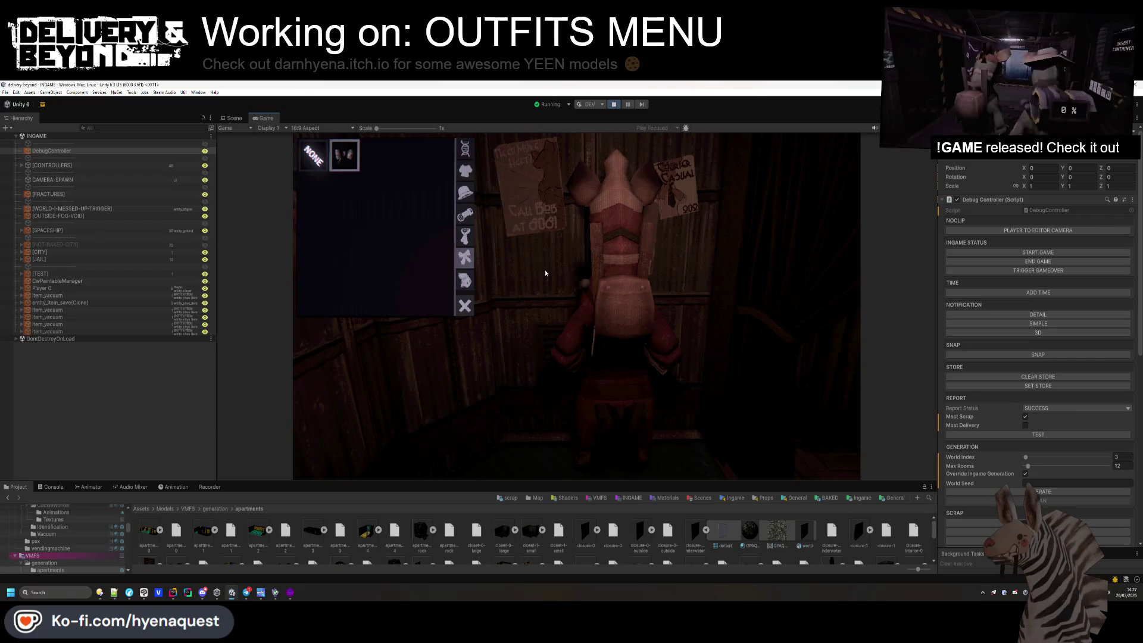
key(e)
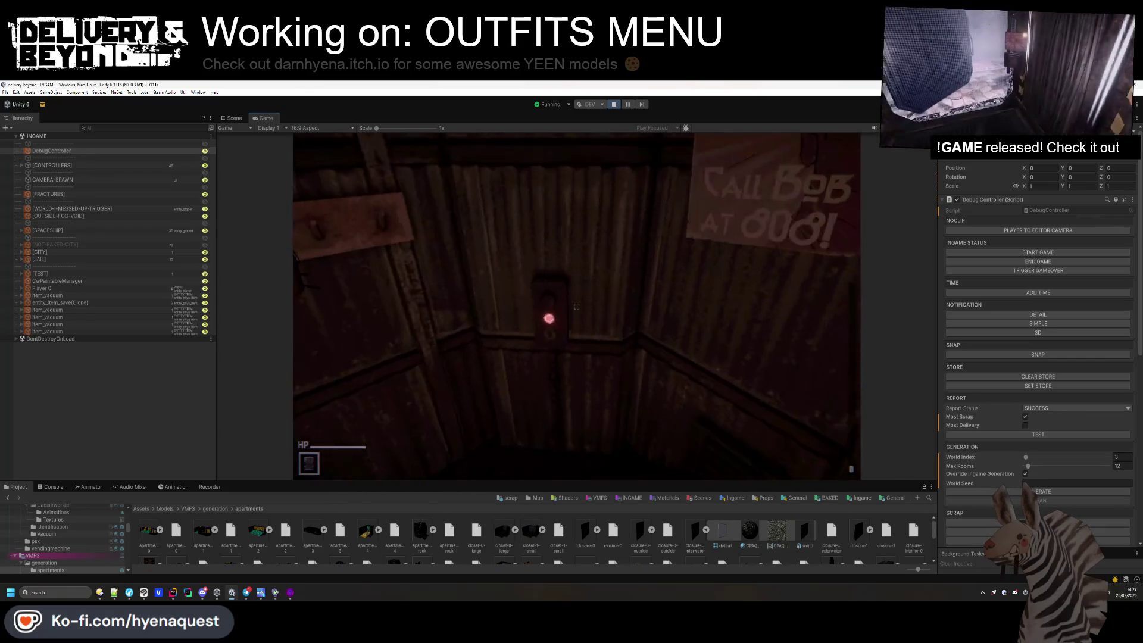
key(e)
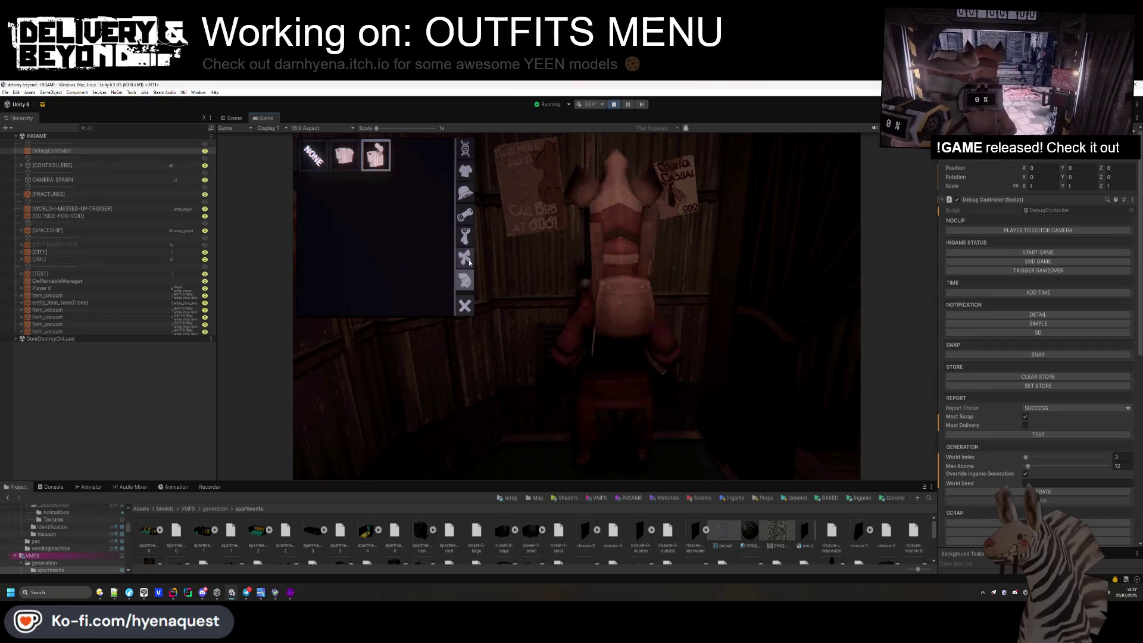
key(alt+Tab)
click(506, 273)
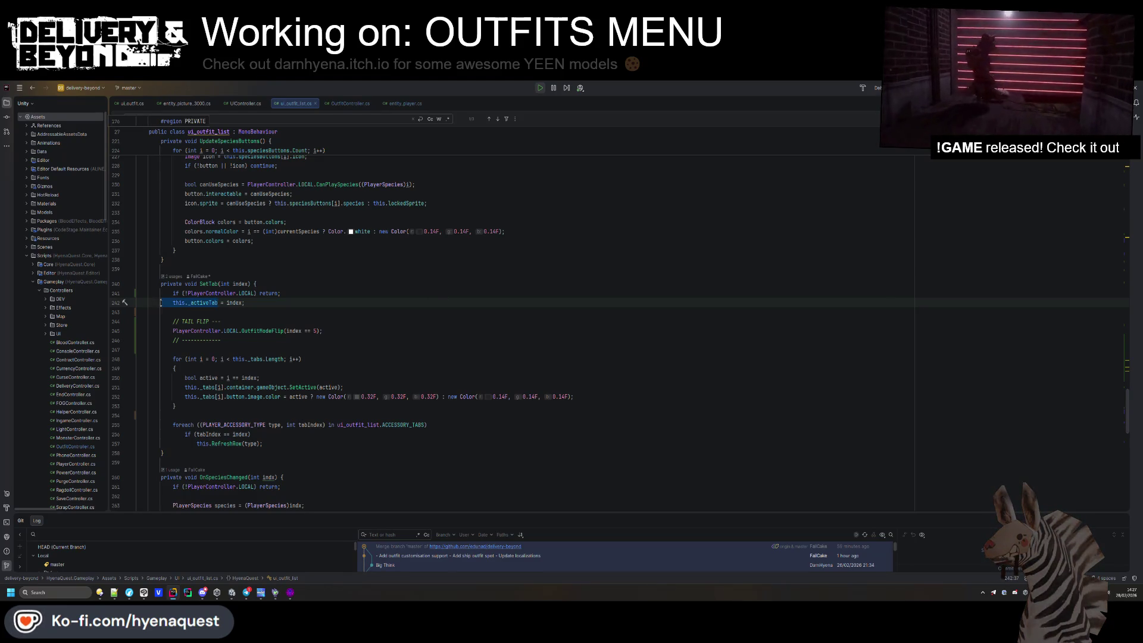
Create a public OnDisable method below OnEnable containing 'this._activeTab = 0;'.
scroll(227, 335, up, 15)
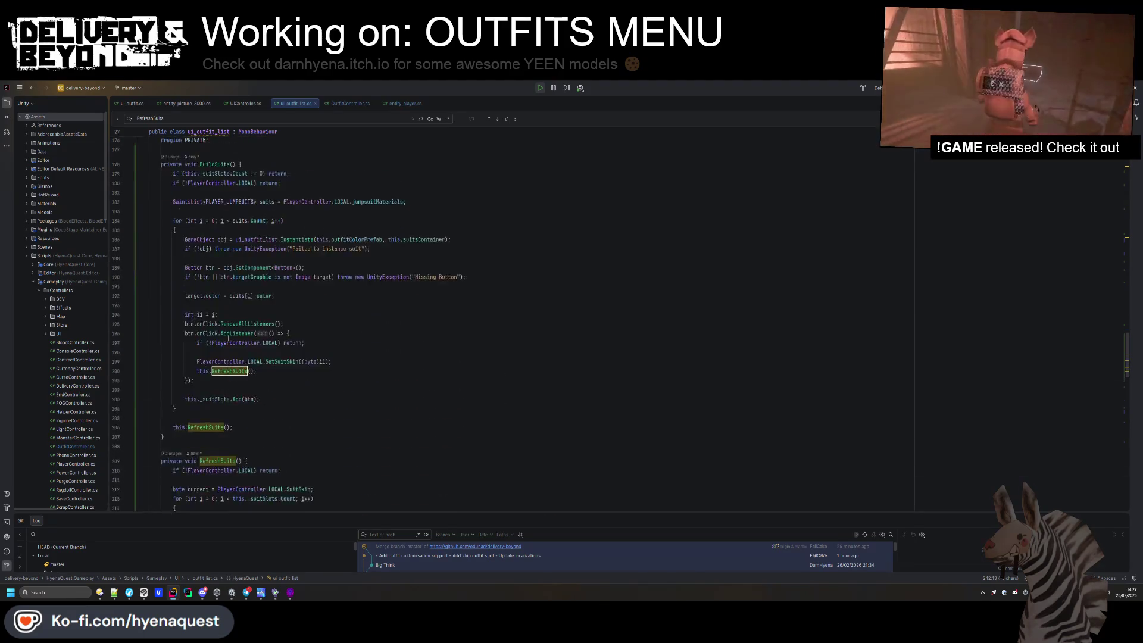
scroll(226, 335, up, 7)
click(168, 490)
key(Return)
key(Return)
scroll(171, 499, down, 6)
text(ublic void OnDis)
key(Return)
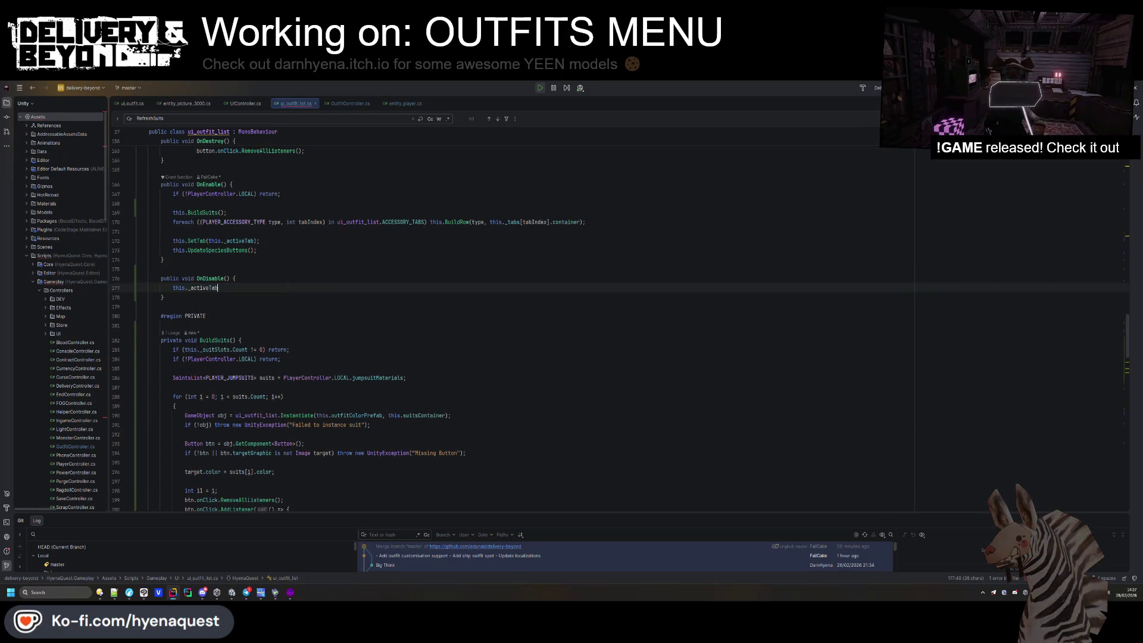
text(this._activeTab = 0;)
key(Return)
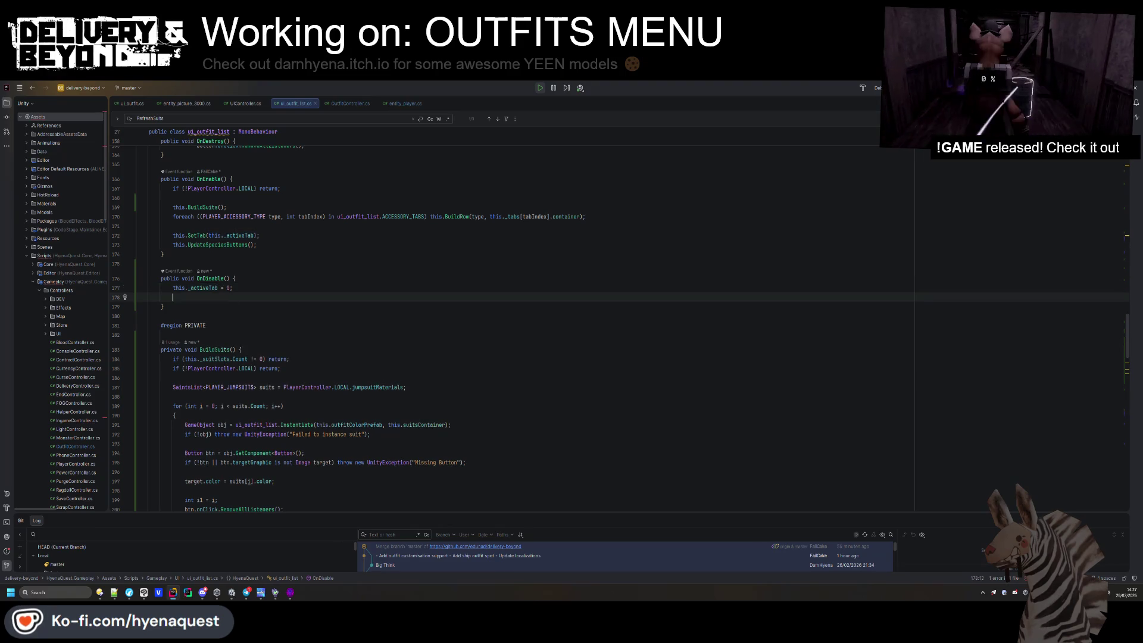
Replace OnDisable's reset line with the SetTab call copied from OnEnable.
drag(262, 236, 271, 225)
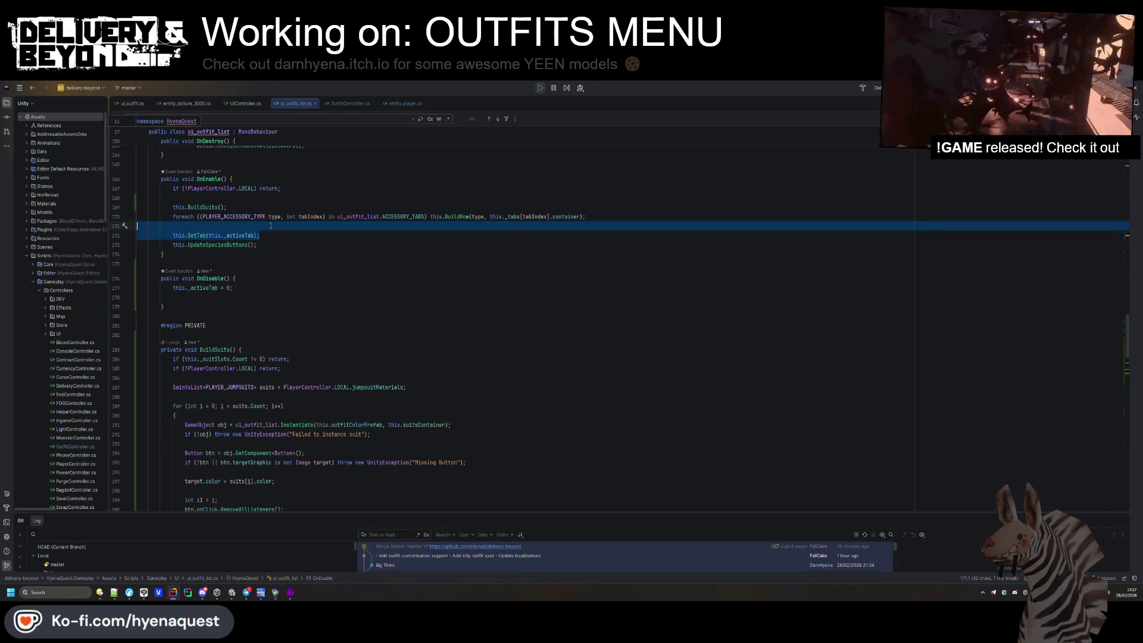
key(ctrl+c)
triple_click(249, 288)
key(ctrl+v)
key(Delete)
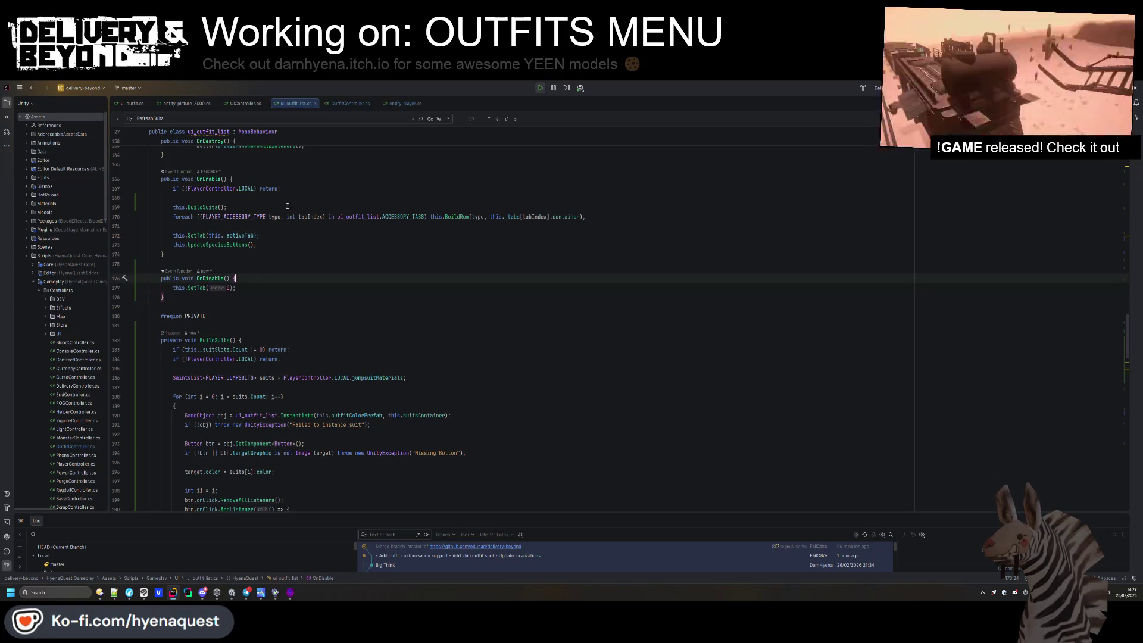
Add the 'if (!PlayerController.LOCAL) return;' guard at the top of OnDisable.
drag(173, 188, 280, 188)
key(ctrl+c)
click(238, 278)
key(Return)
key(ctrl+v)
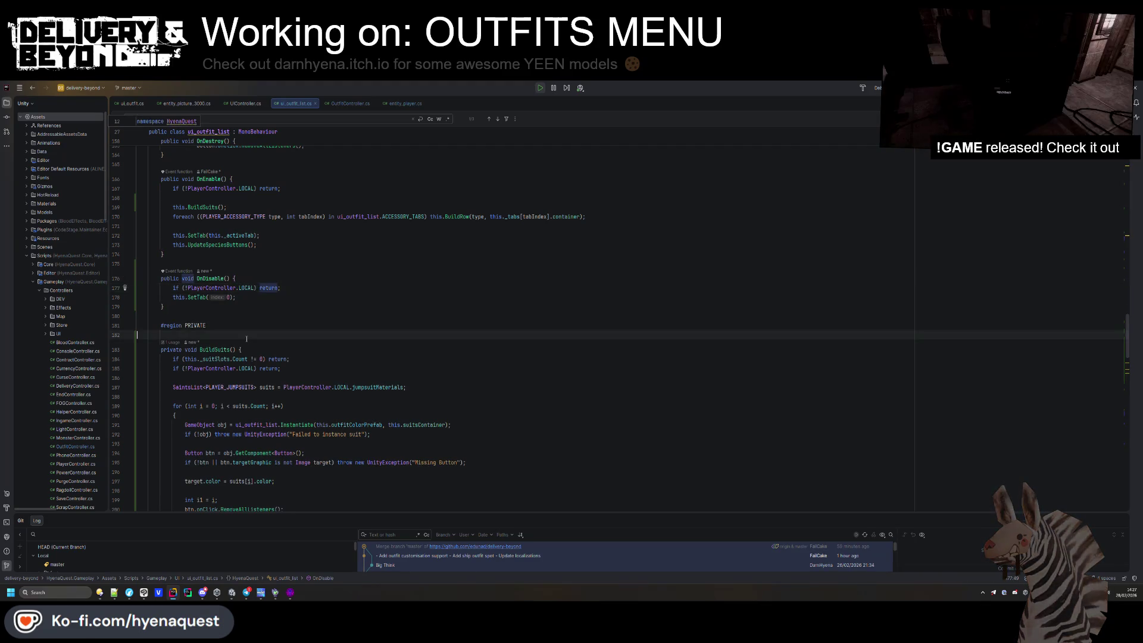
key(alt+Tab)
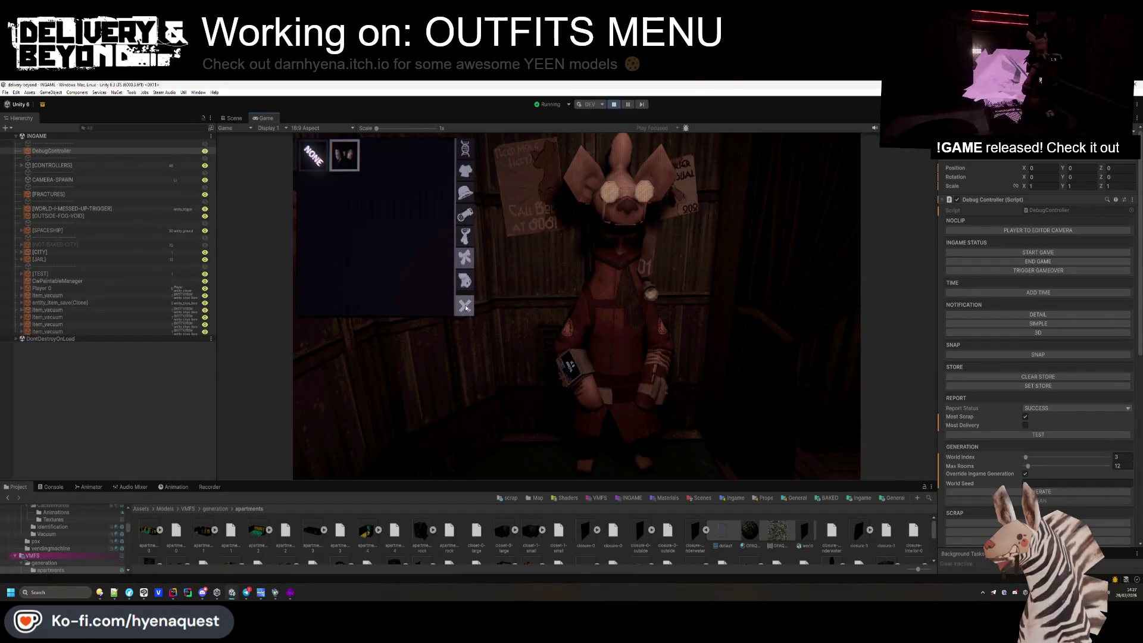
Close and reopen the outfits menu to check it starts on the YEEN/RAT tab.
click(465, 306)
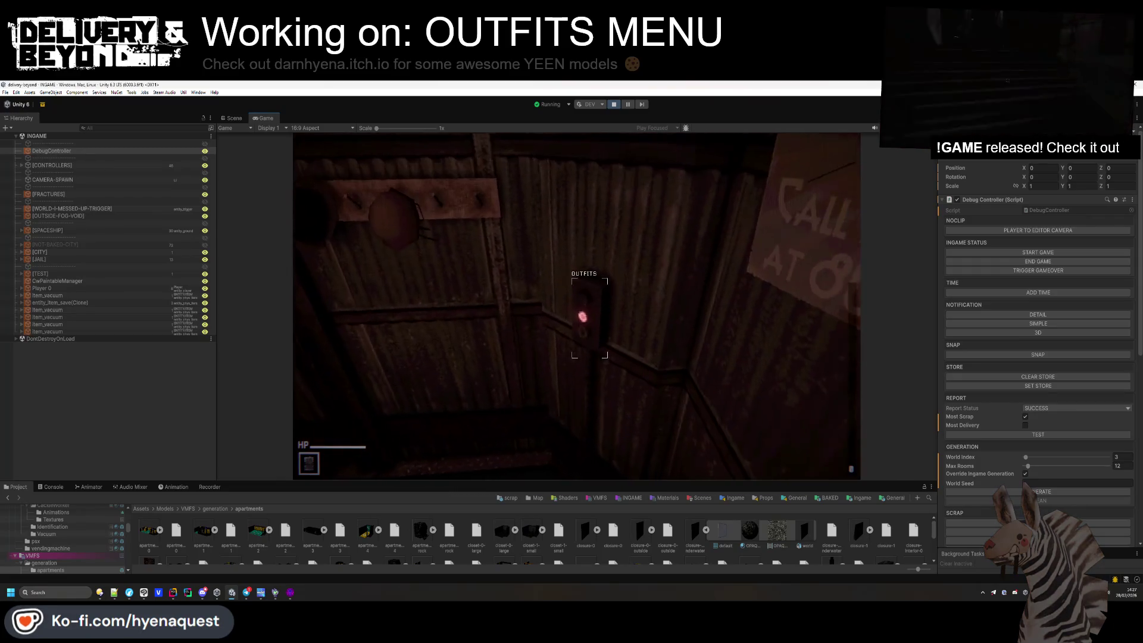
key(e)
key(e)
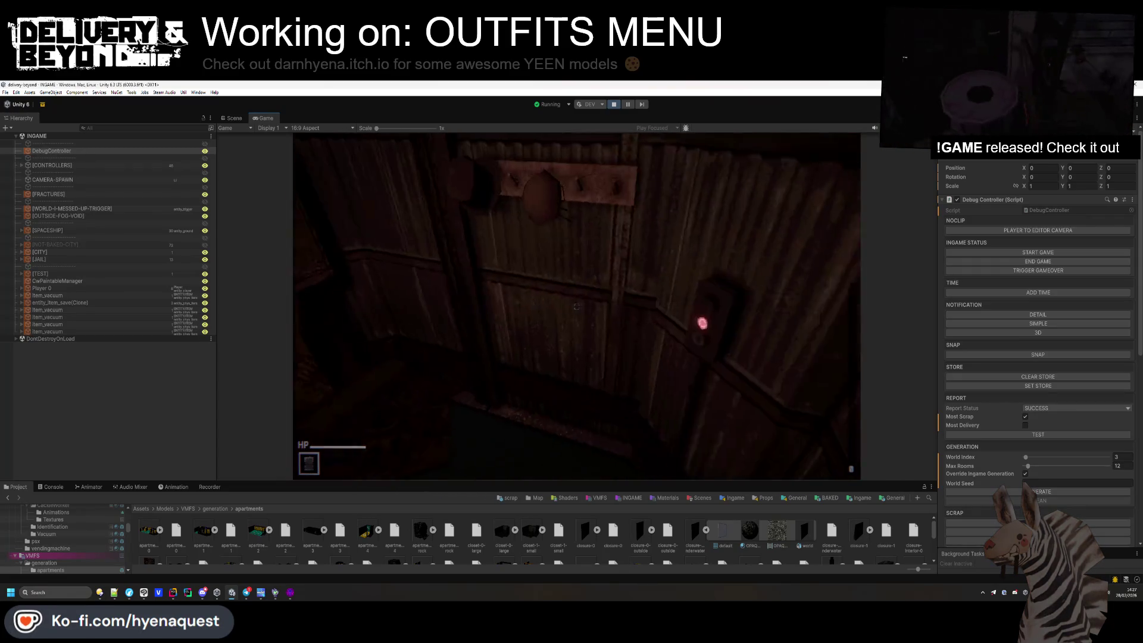
key(e)
click(467, 281)
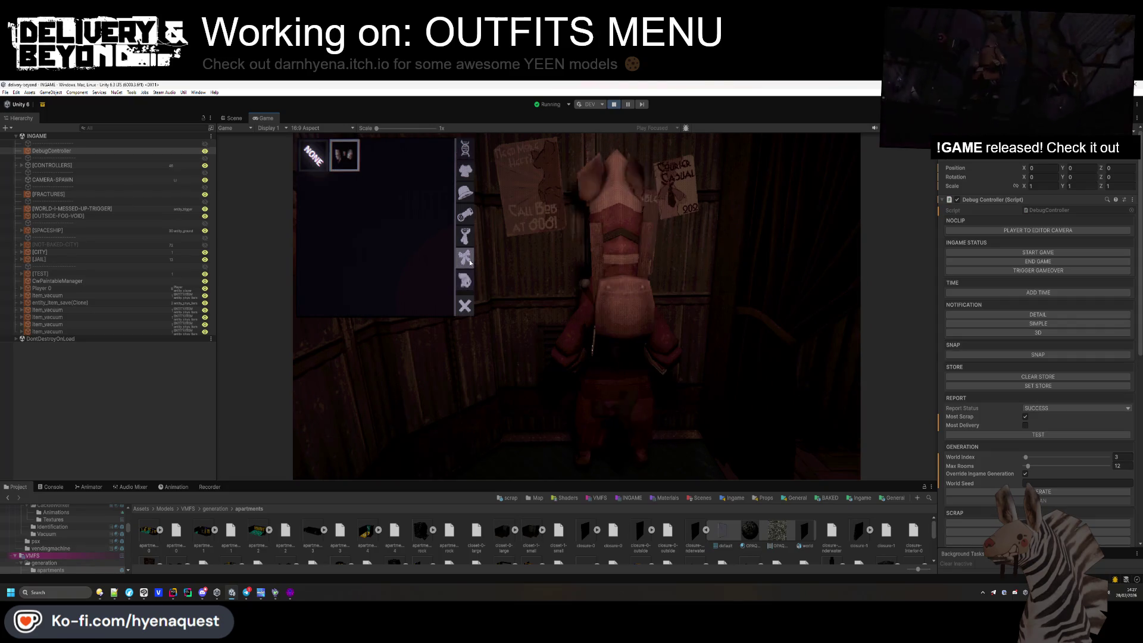
click(465, 306)
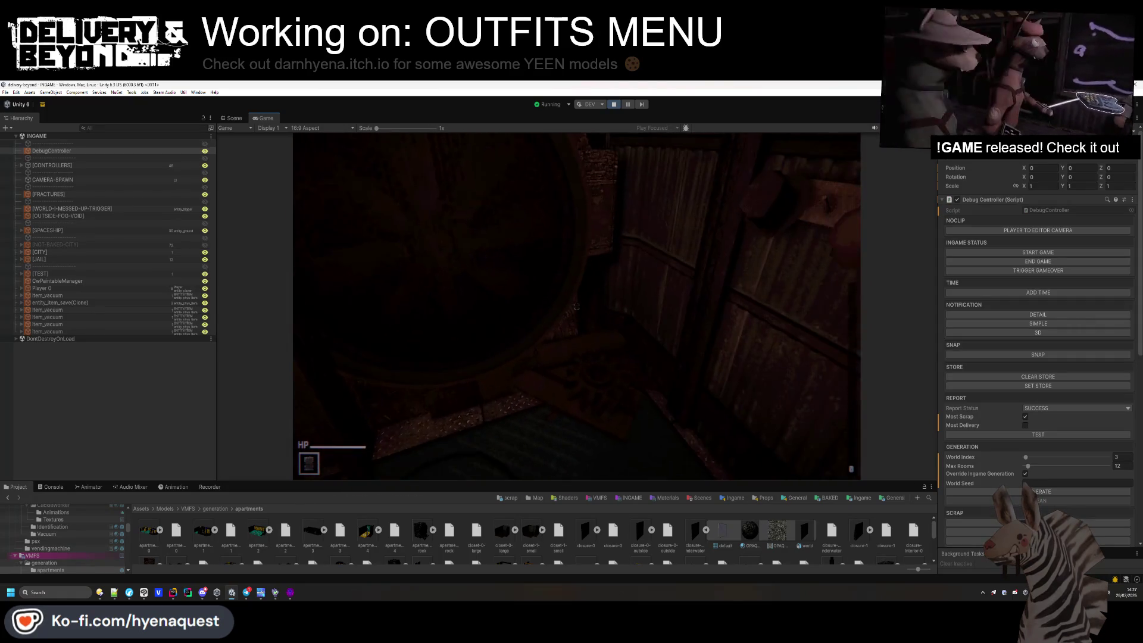
key(e)
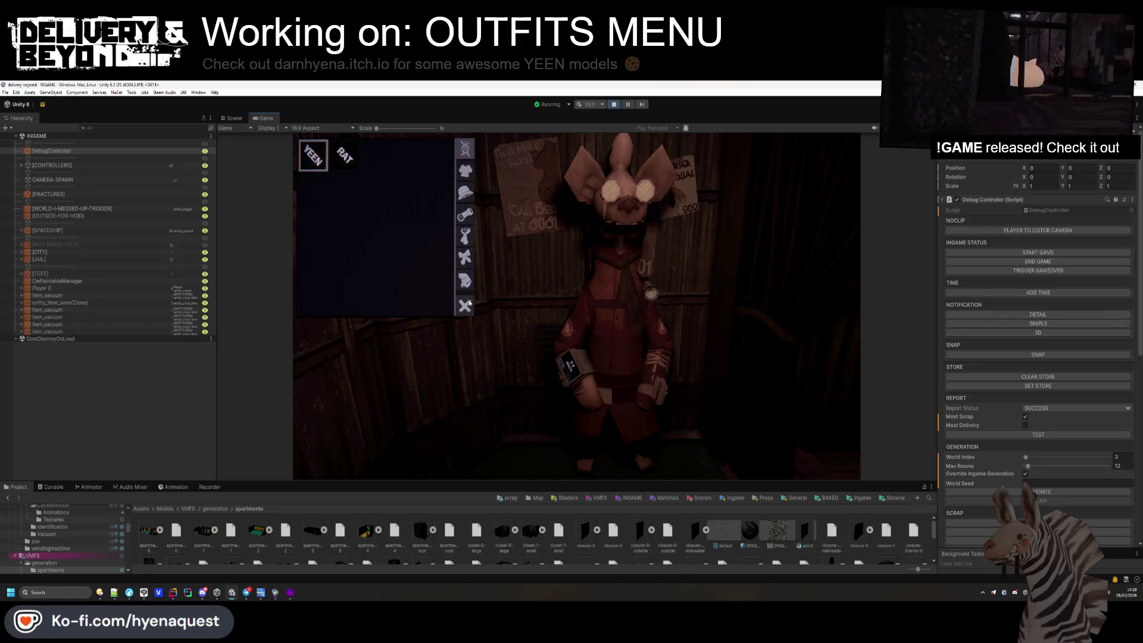
Browse the head and hat outfit categories.
click(463, 287)
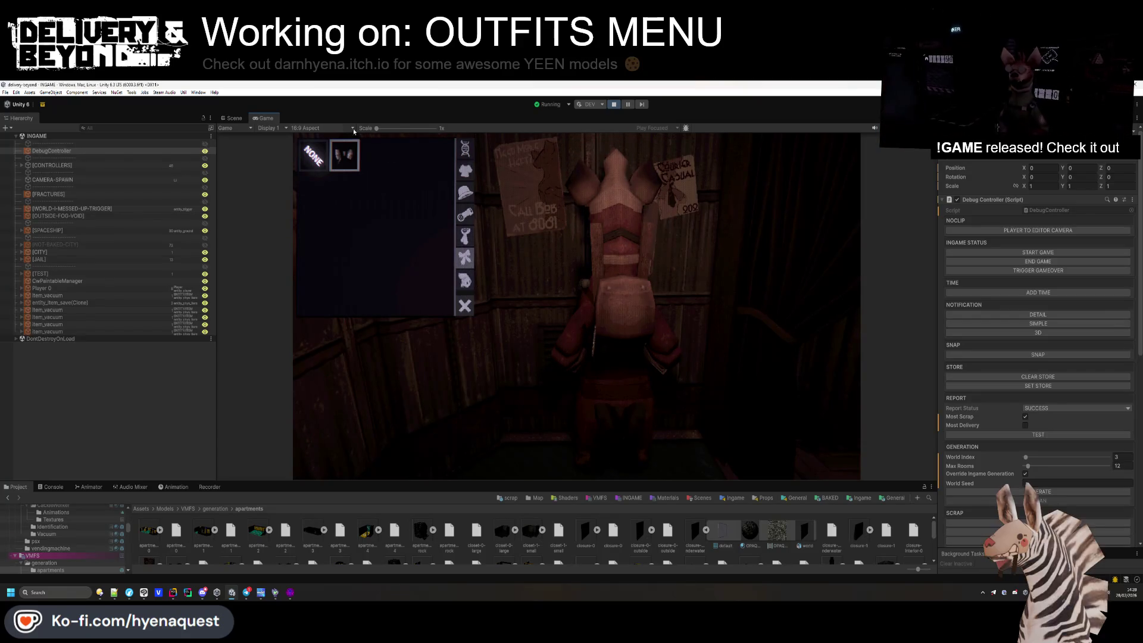
click(465, 214)
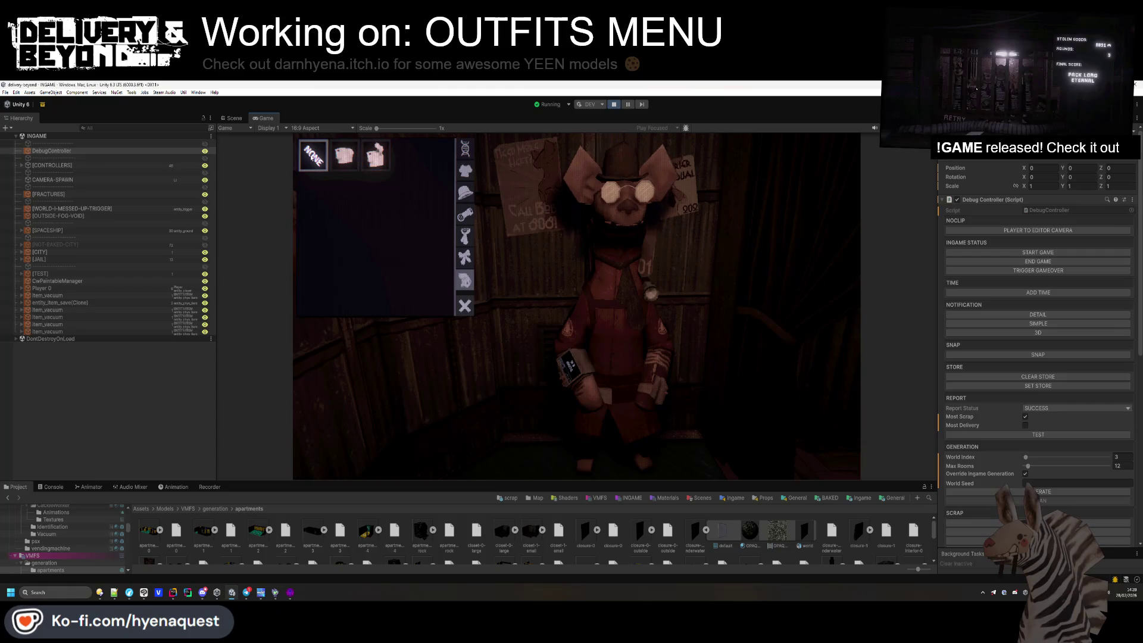
click(466, 191)
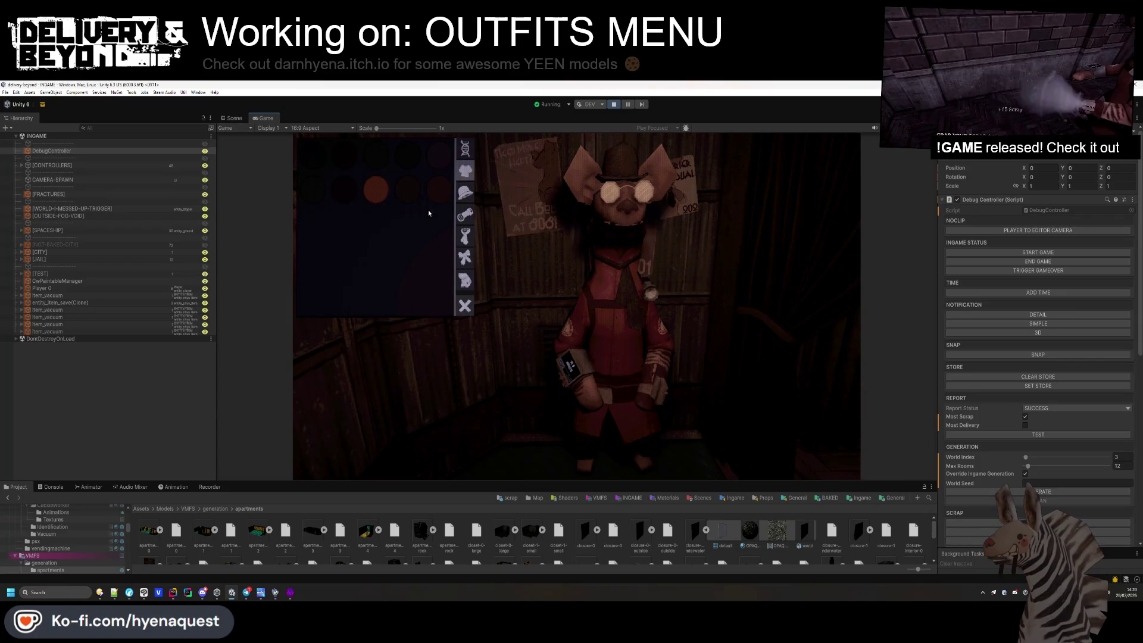
Give one ui_outfit_color(Clone) swatch the SpriteLitAcc material and preview it in the Game view.
click(234, 118)
click(724, 383)
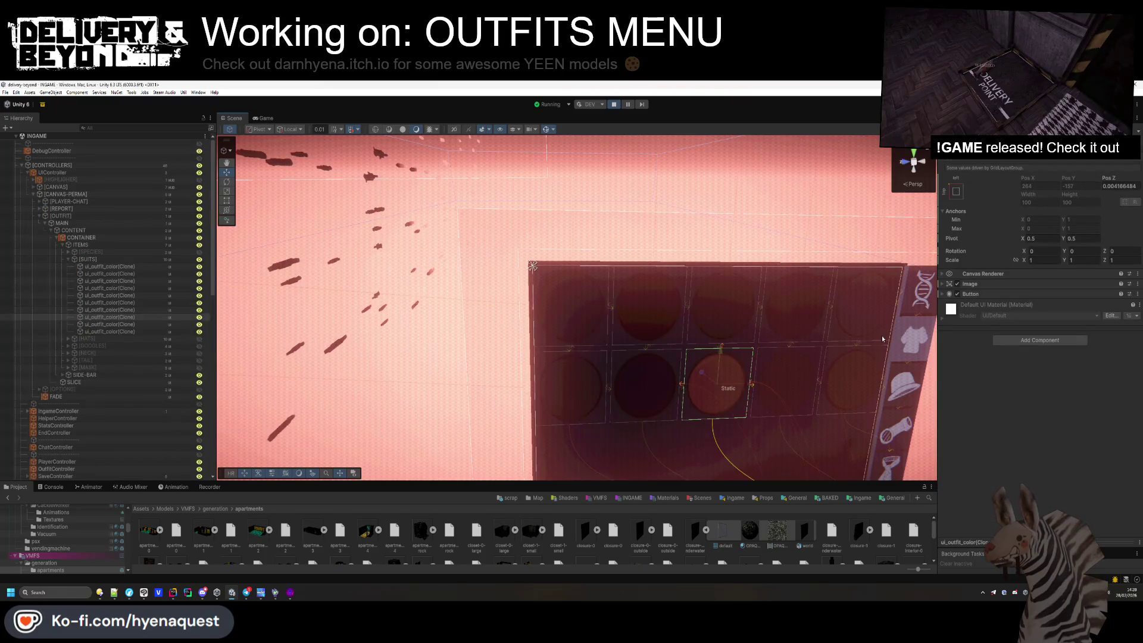
click(970, 294)
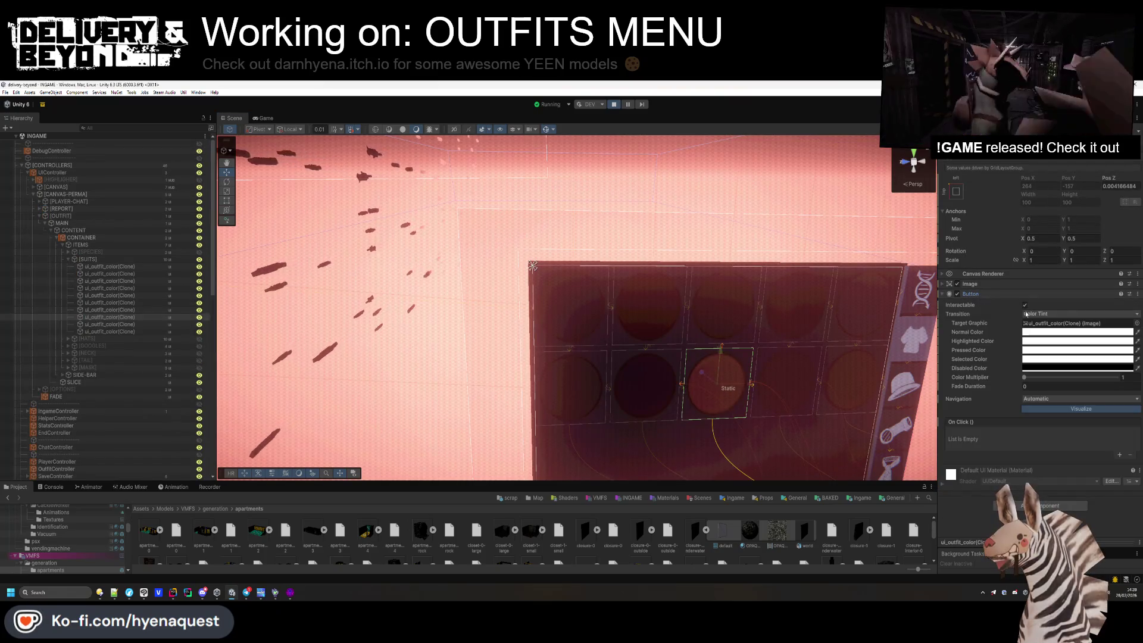
click(990, 289)
click(1132, 313)
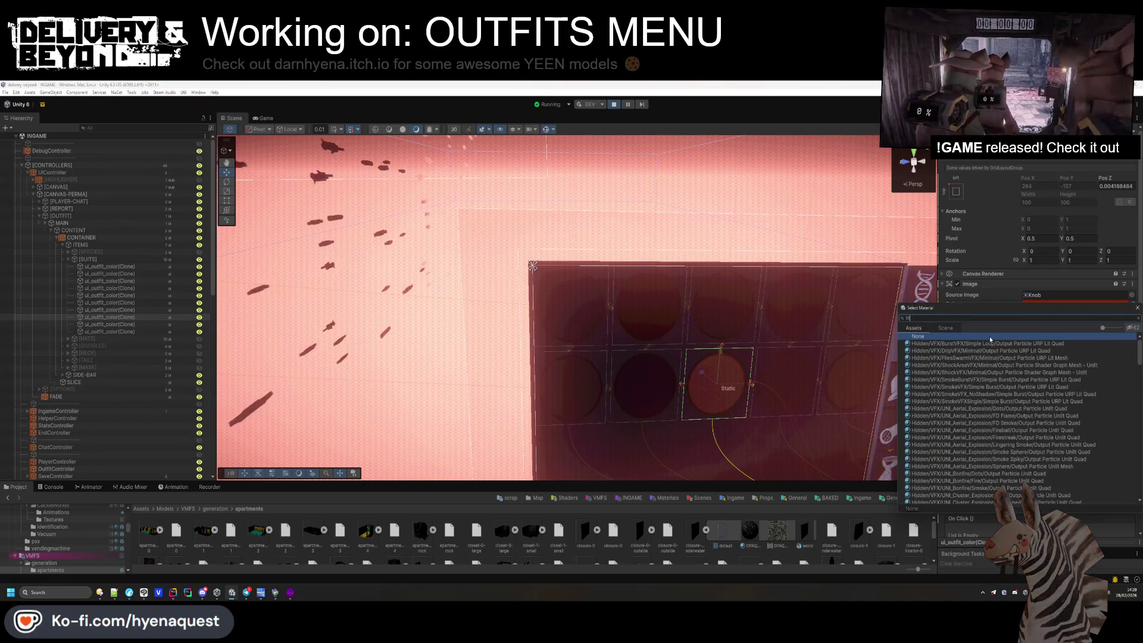
text(spritelit)
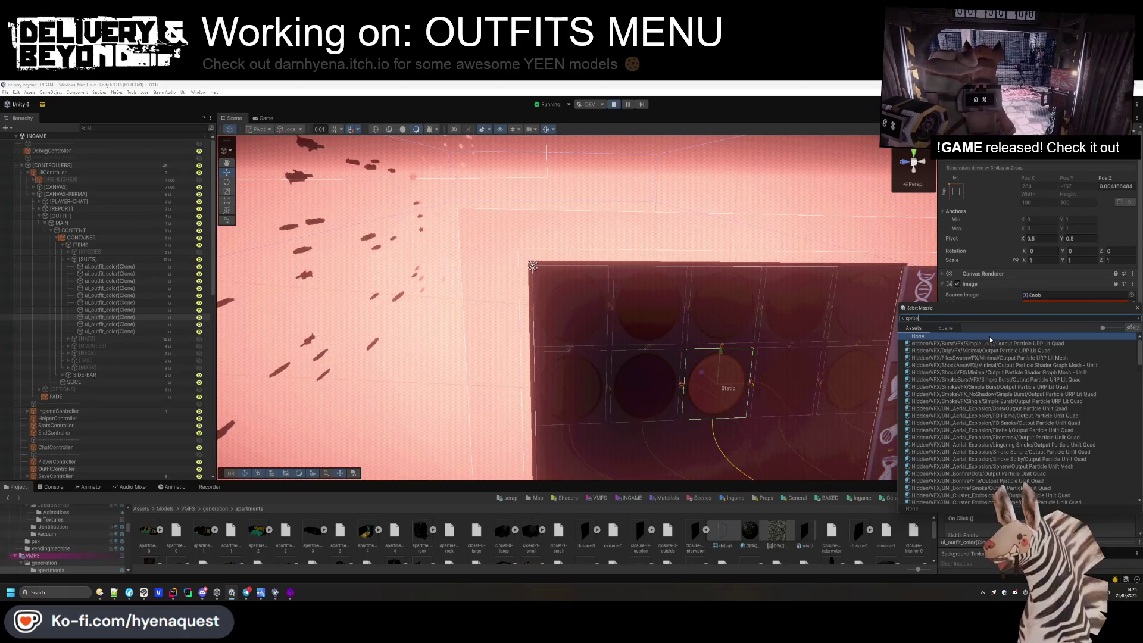
double_click(953, 350)
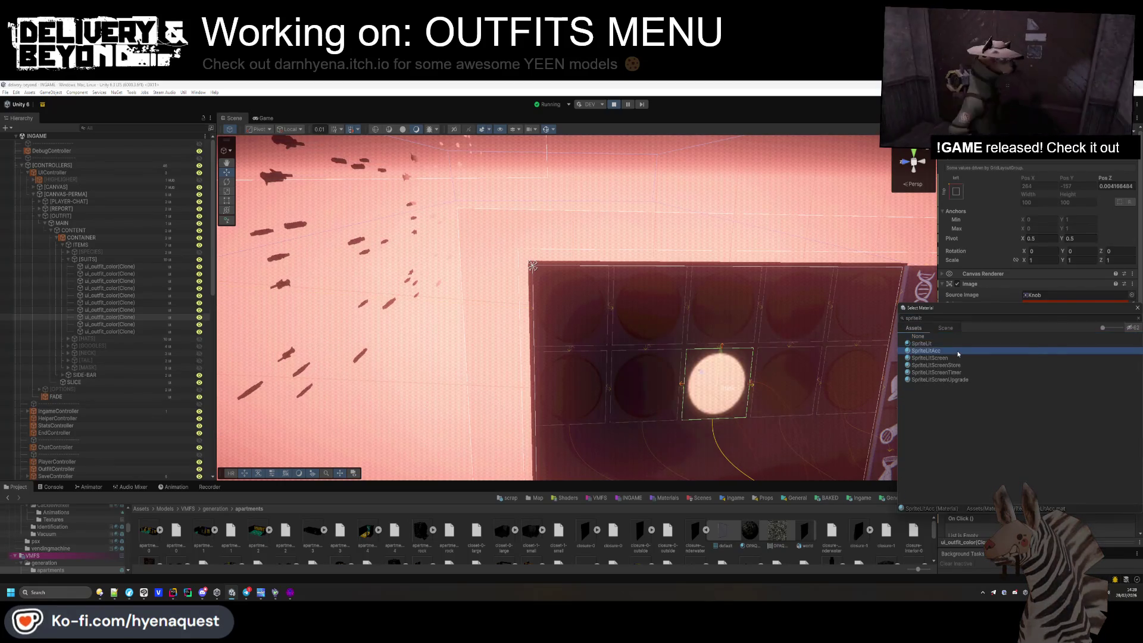
click(1052, 305)
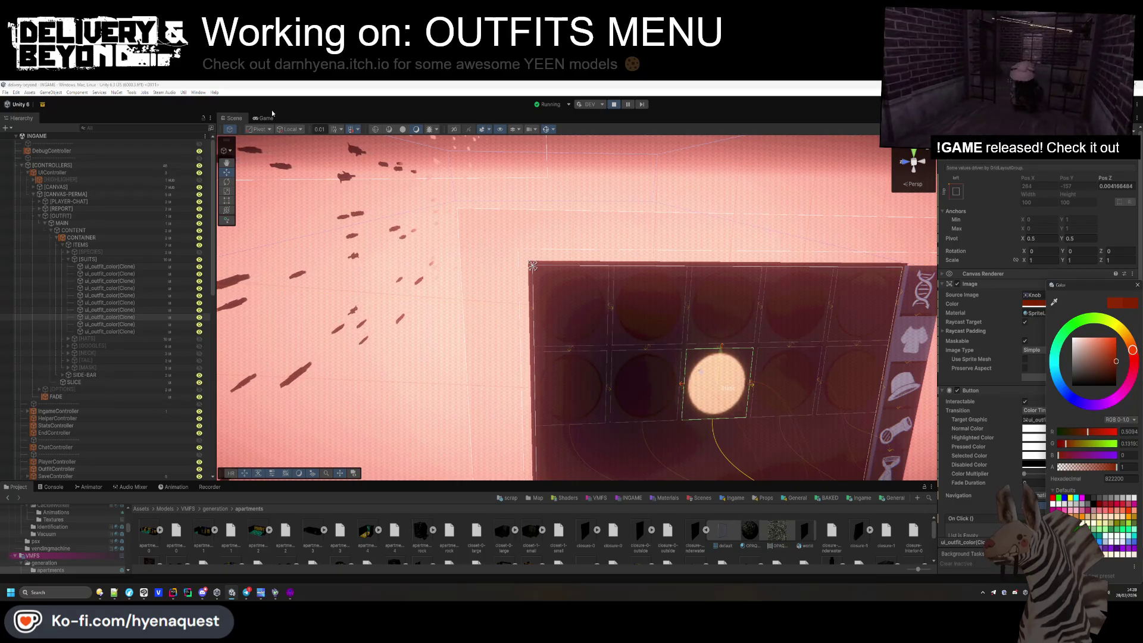
click(249, 121)
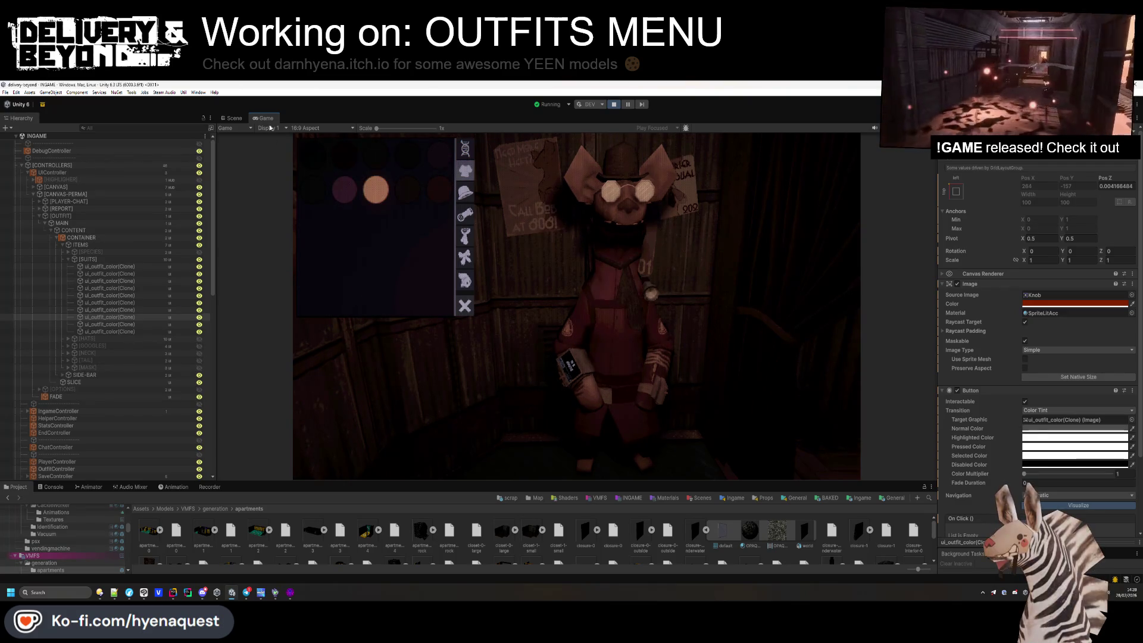
click(229, 121)
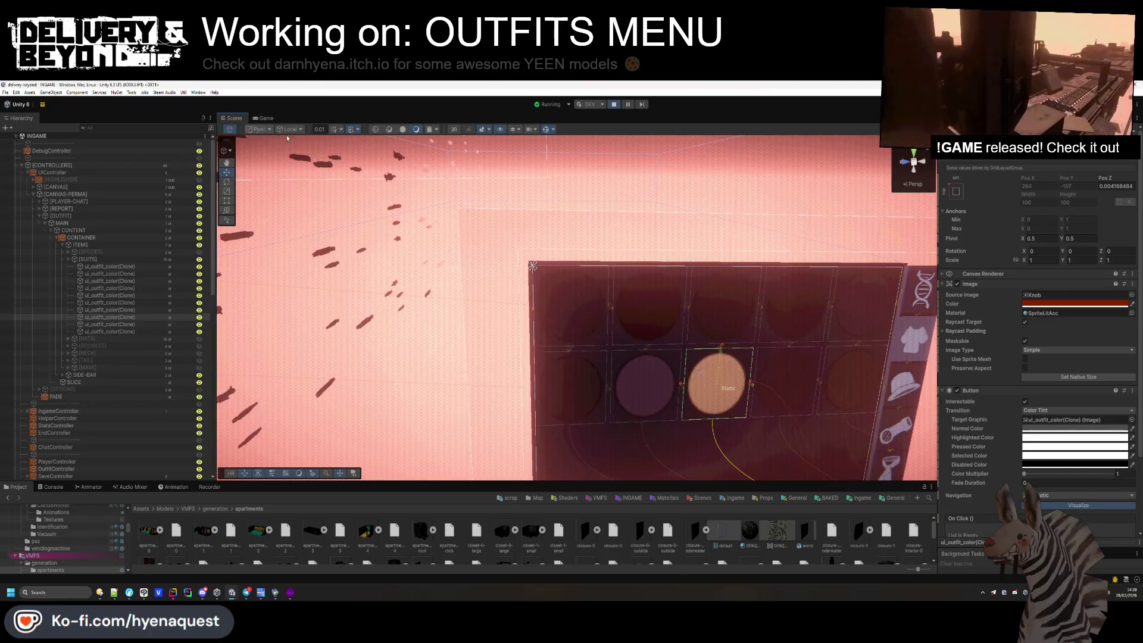
Assign the SpriteLitAcc material to all ten ui_outfit_color swatches at once.
click(109, 332)
shift+click(110, 266)
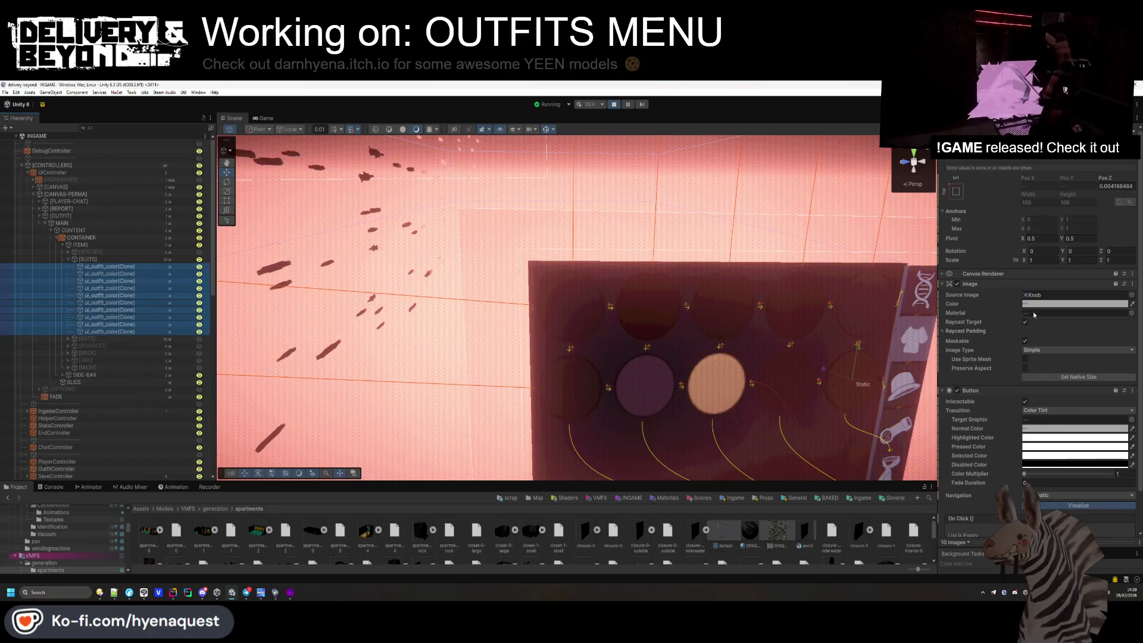
click(1131, 313)
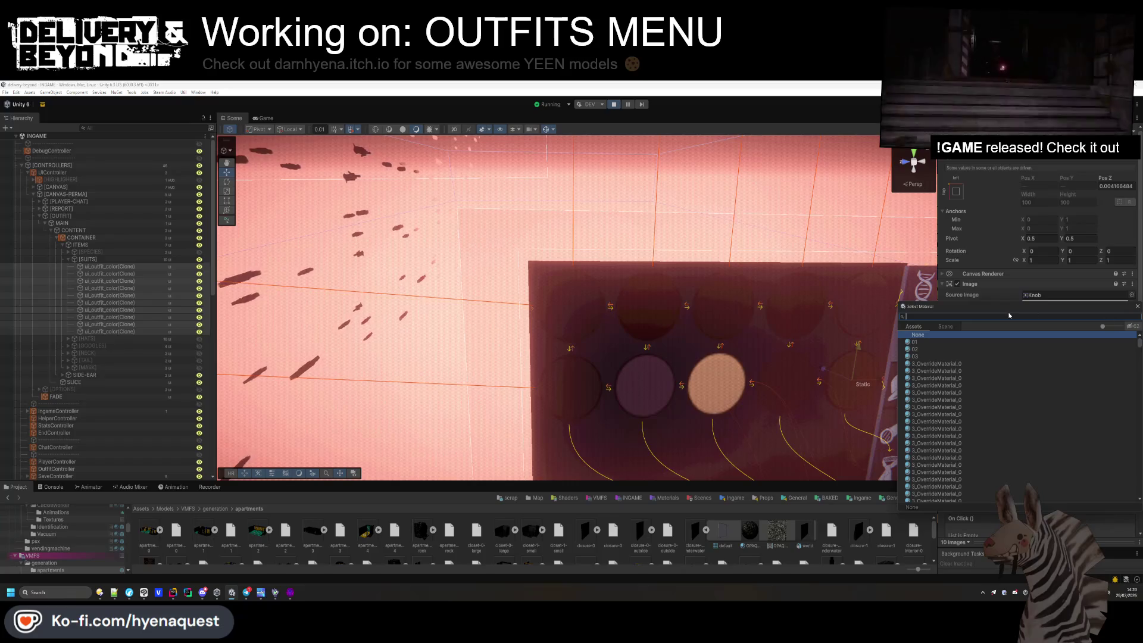
text(sprite)
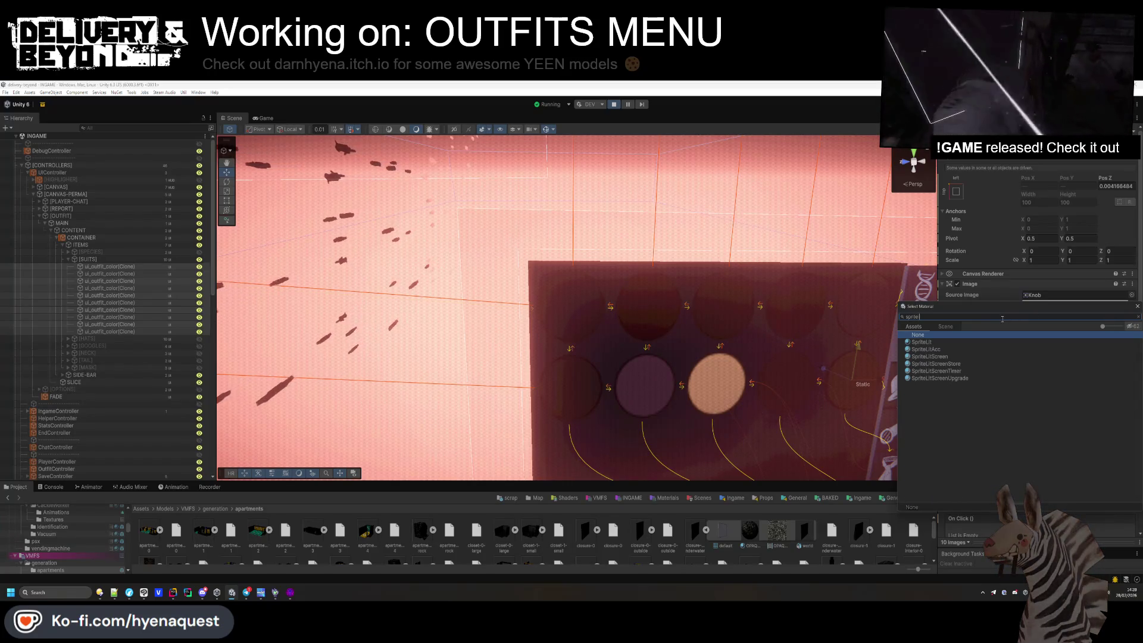
double_click(947, 349)
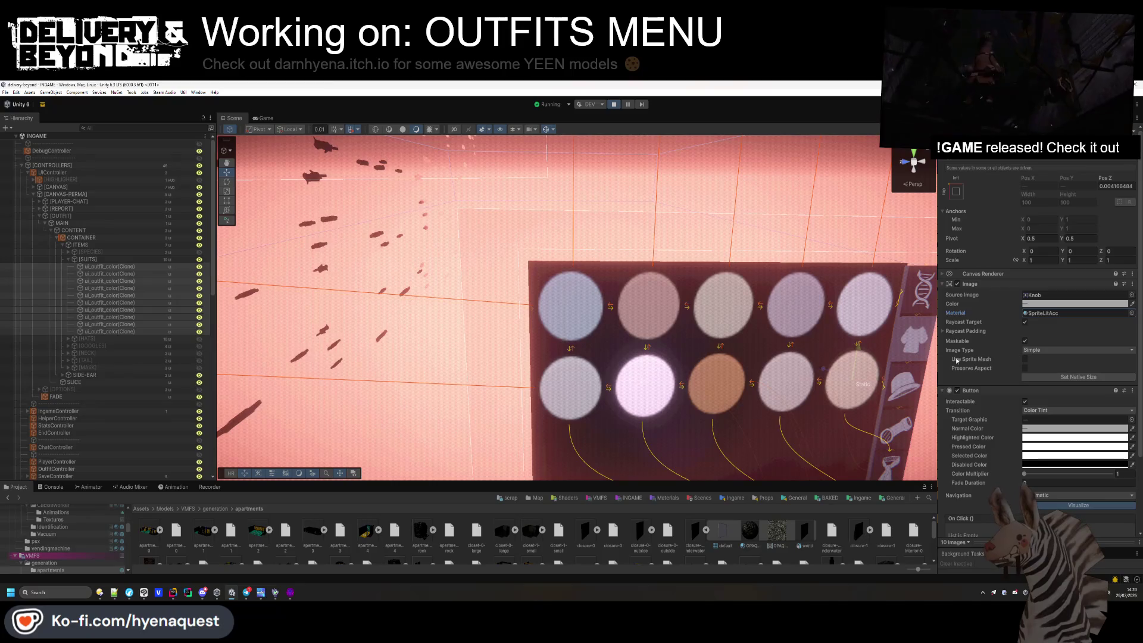
In the Game view, try the light-blue and orange outfit colours on the character.
click(265, 118)
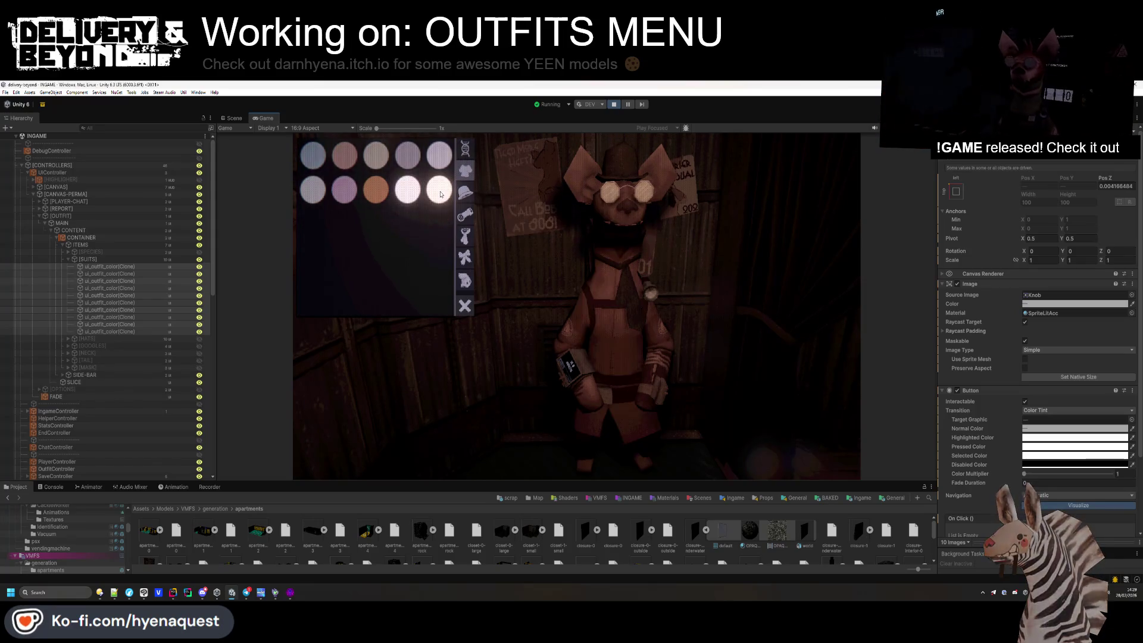
click(321, 151)
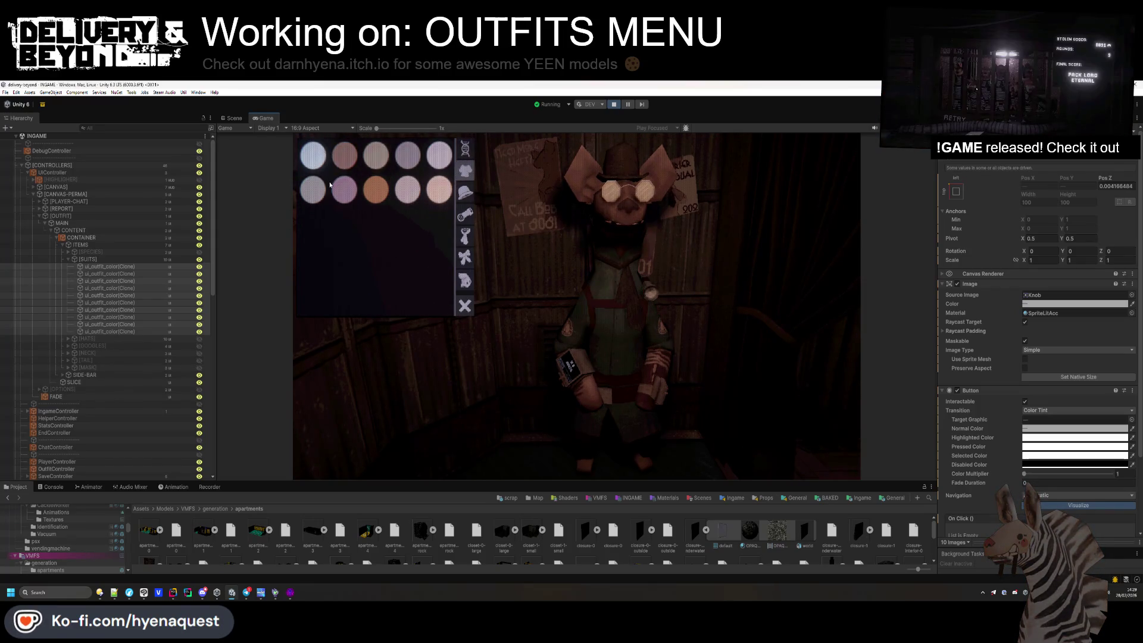
click(376, 190)
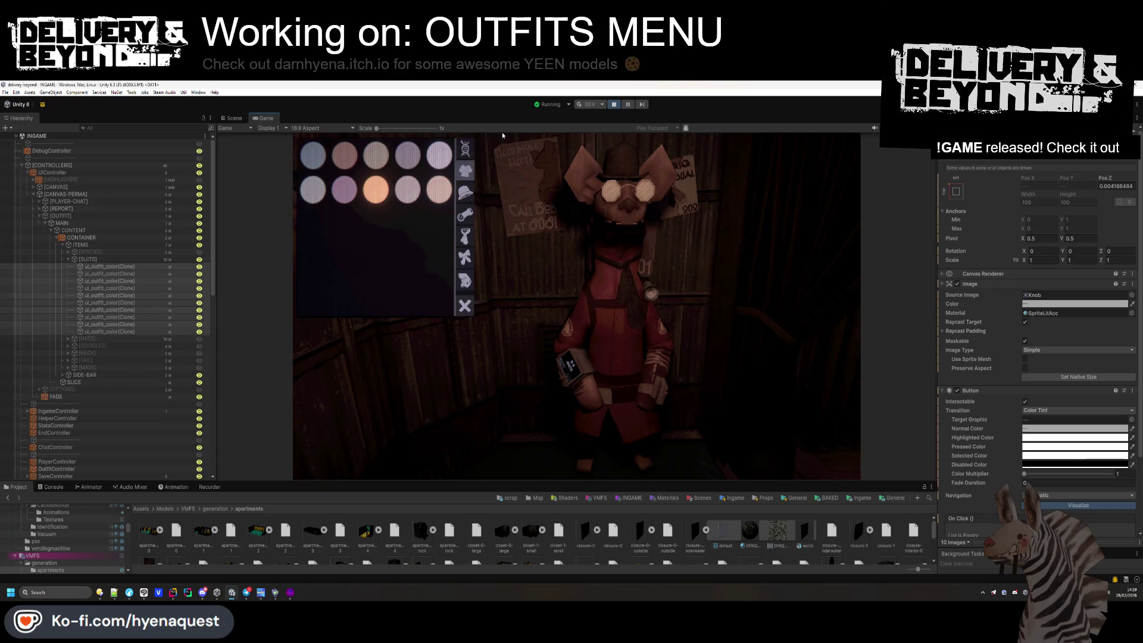
On the species tab, switch the character to RAT and back to YEEN.
click(465, 149)
click(344, 158)
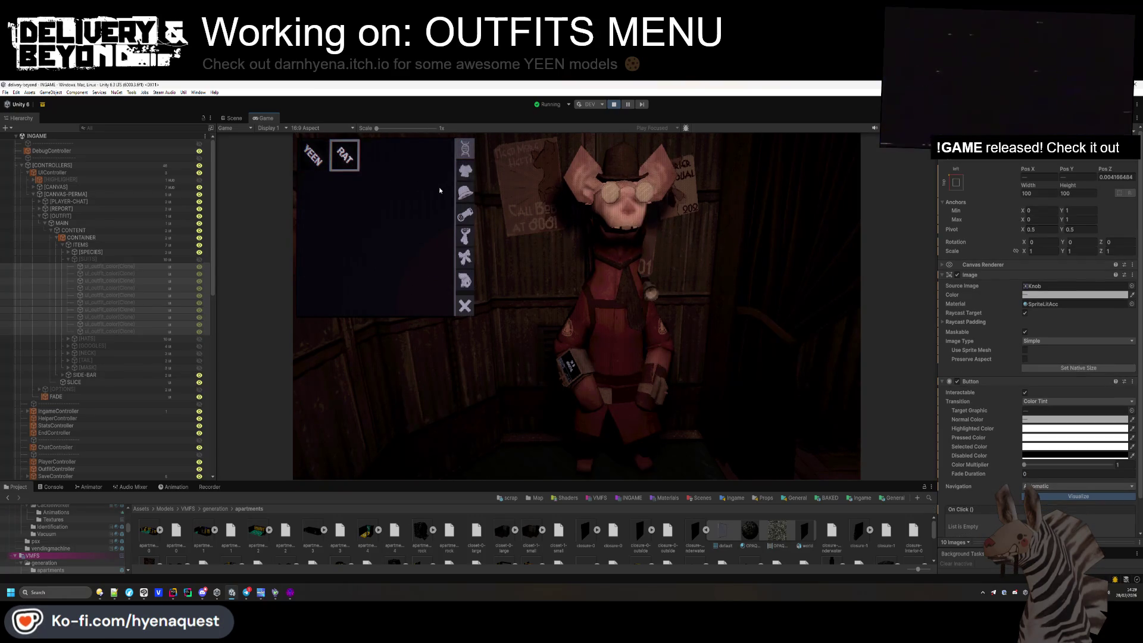
click(319, 157)
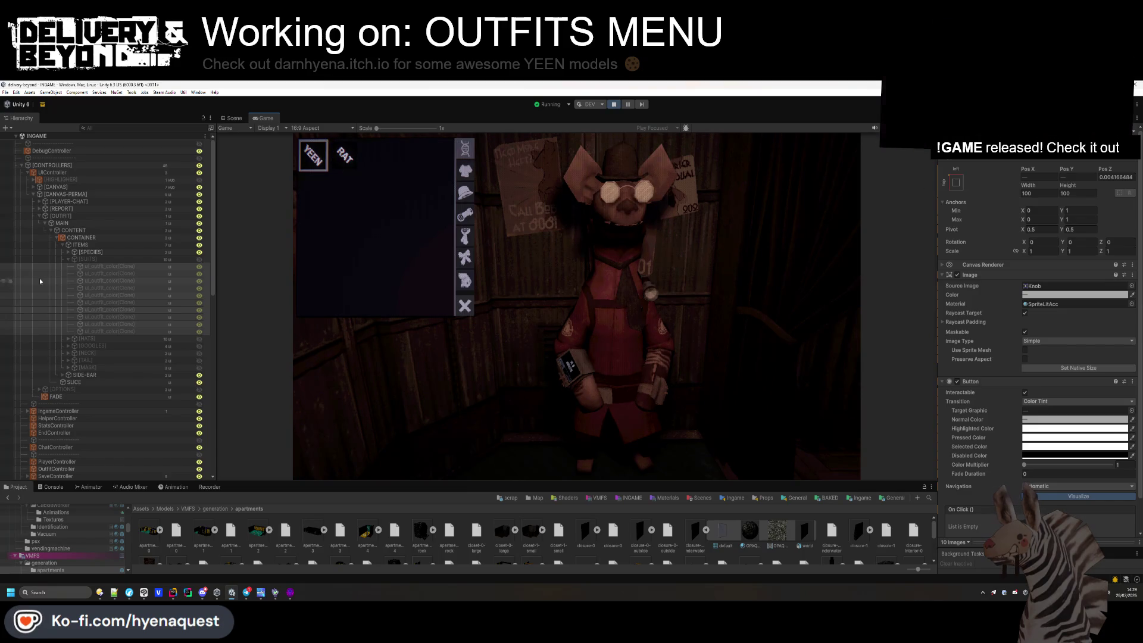
Select DebugController in the Hierarchy and exit the outfits menu with Escape.
click(50, 167)
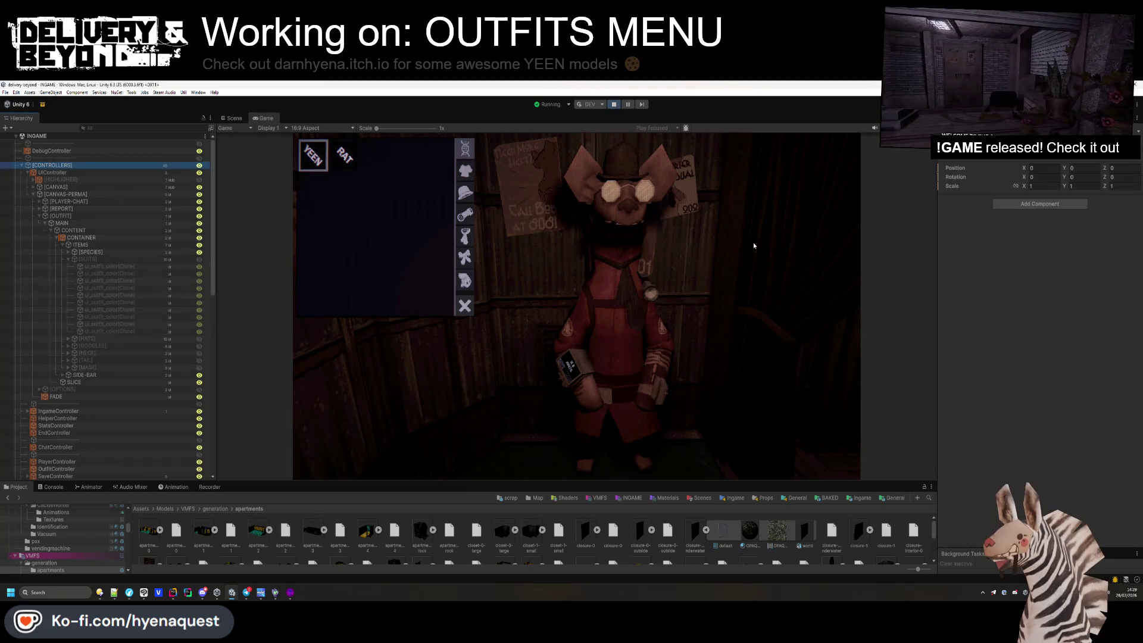
click(57, 151)
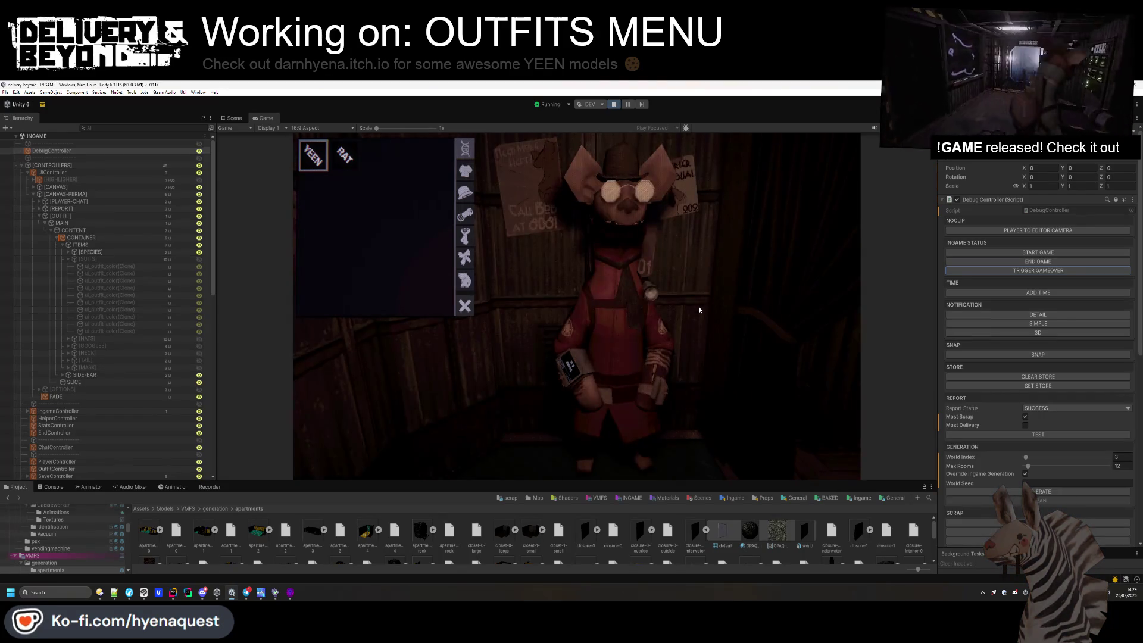
key(Escape)
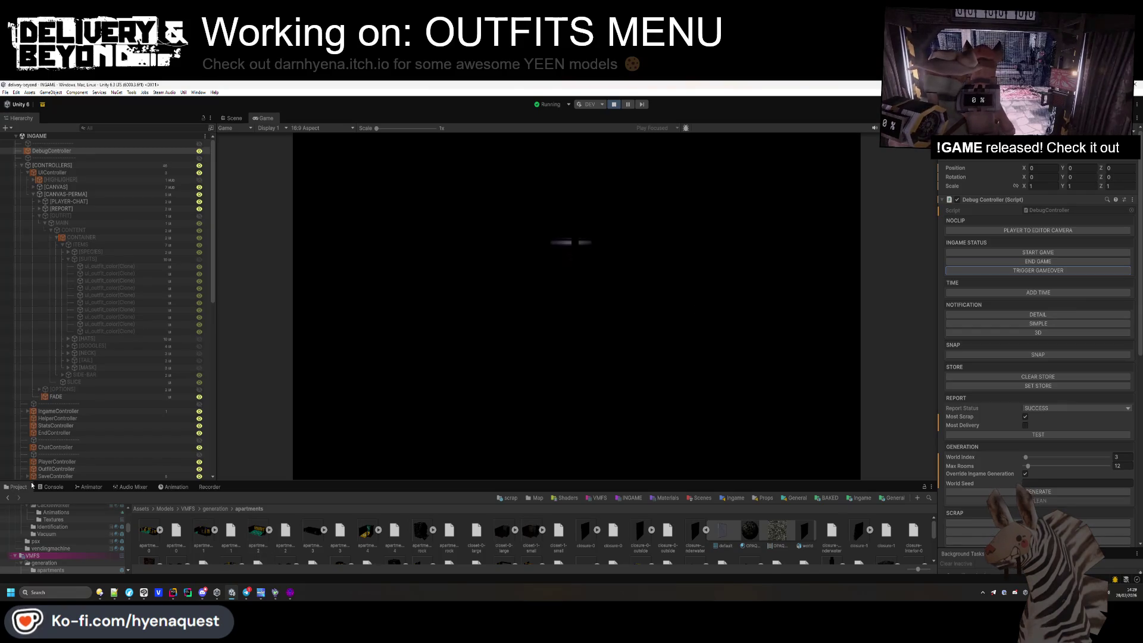
After checking the console, hit RETRY, reopen the outfits menu with E, and press START GAME.
click(51, 486)
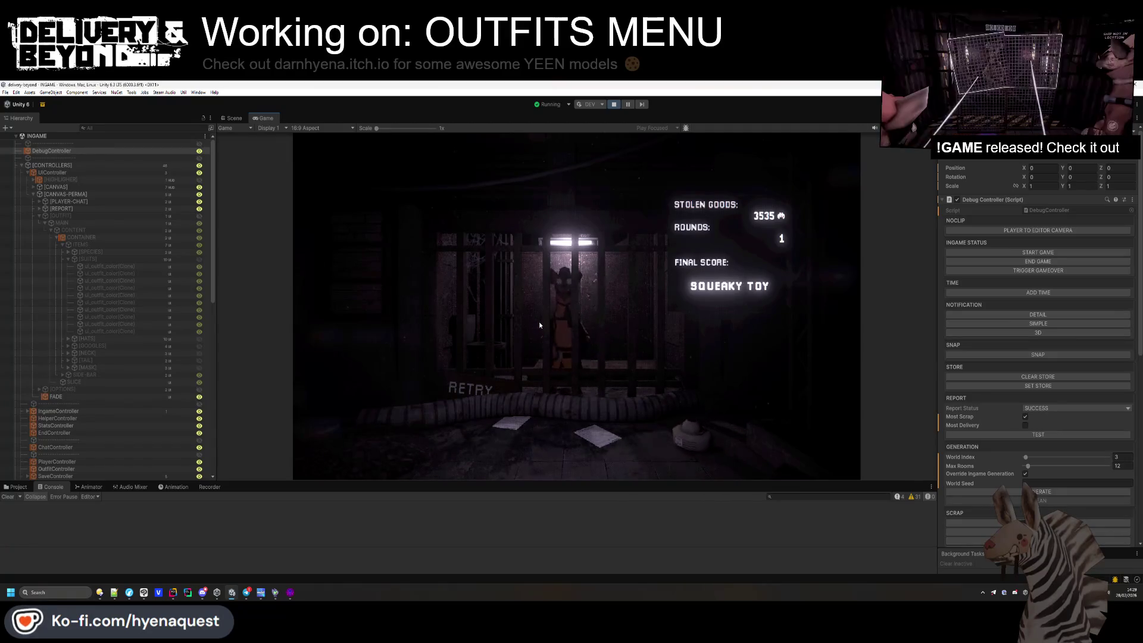
click(476, 392)
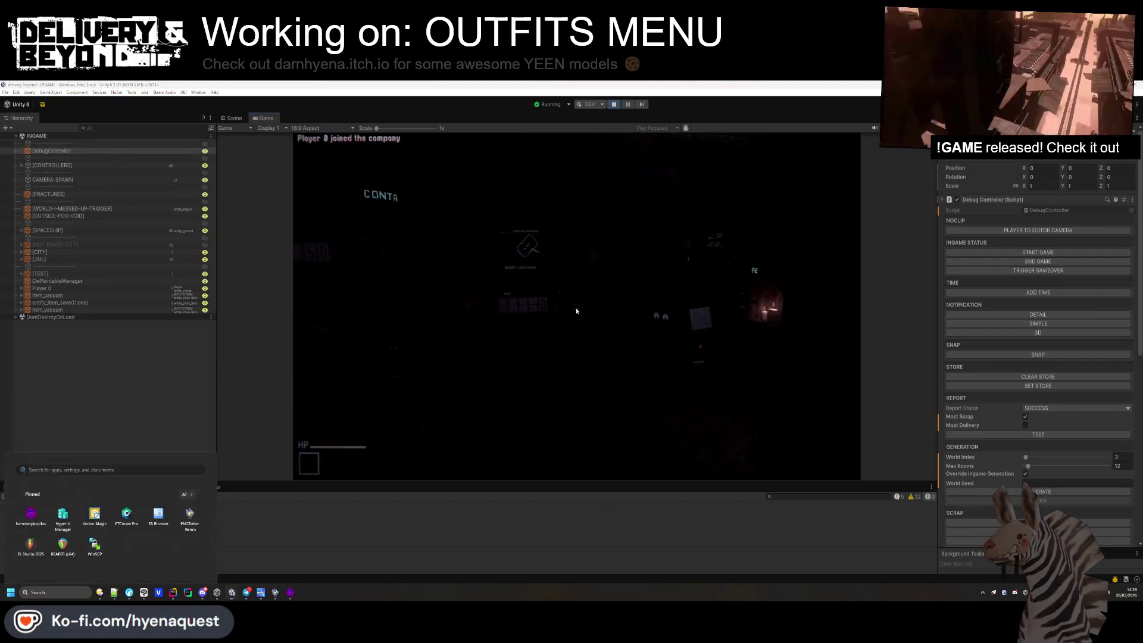
click(727, 315)
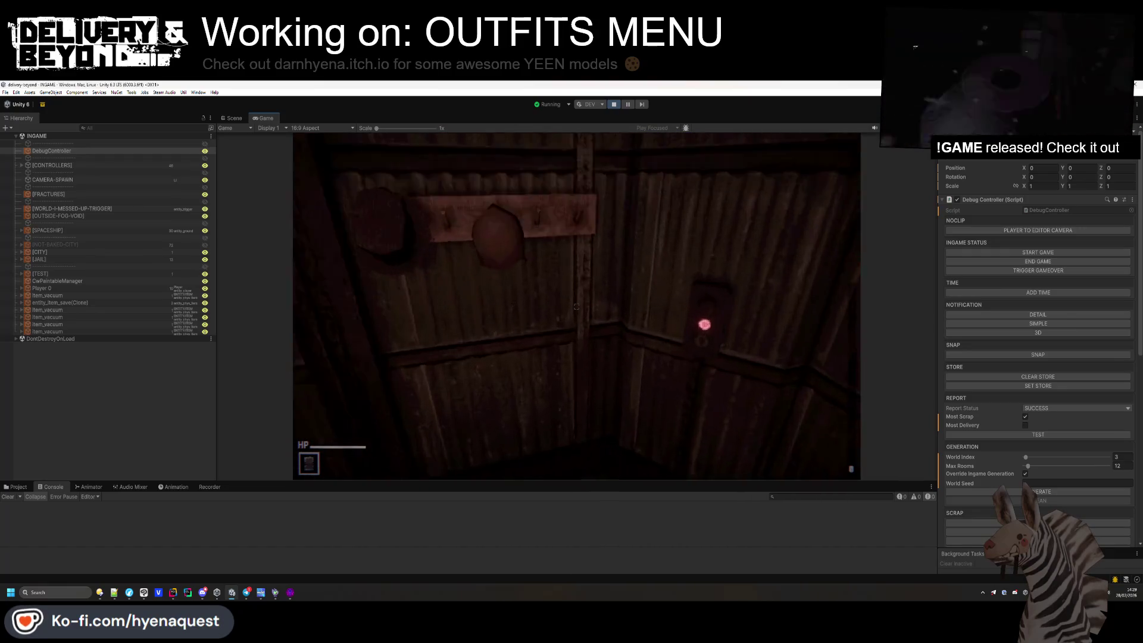
key(e)
click(1009, 252)
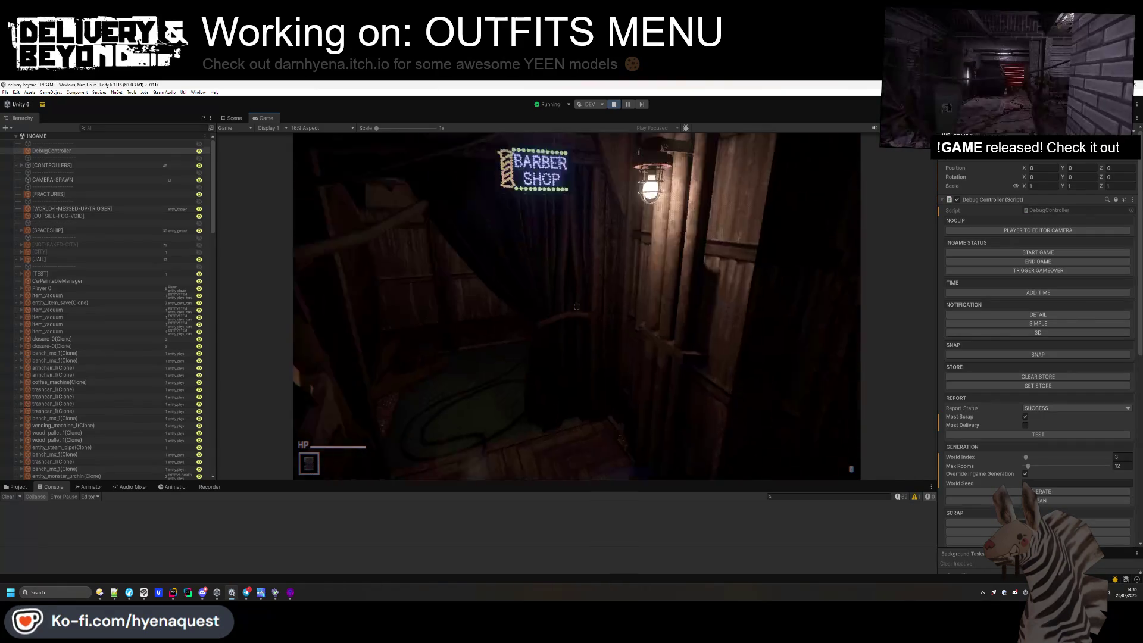
Select item_vacuum, fly the Scene camera up to the ceiling speaker, and select it.
click(47, 295)
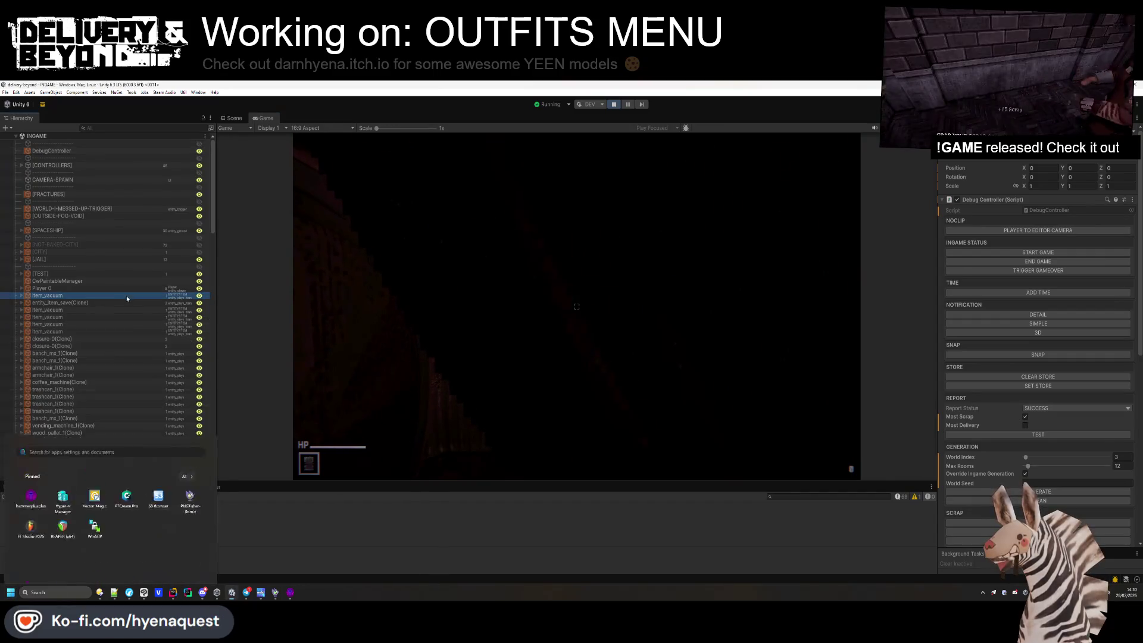
click(242, 120)
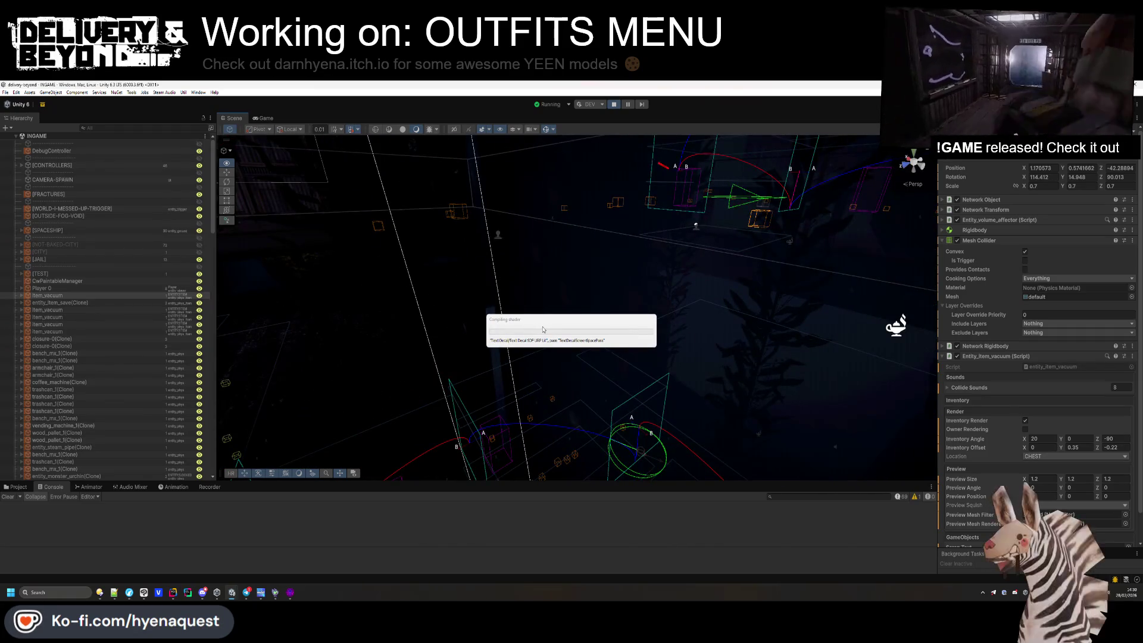
mouse_move(548, 327)
mouse_down()
mouse_move(524, 328)
mouse_move(581, 309)
mouse_up()
mouse_move(436, 373)
mouse_down()
mouse_move(672, 320)
mouse_move(611, 285)
mouse_move(540, 466)
mouse_move(372, 285)
mouse_move(454, 263)
mouse_up()
click(454, 262)
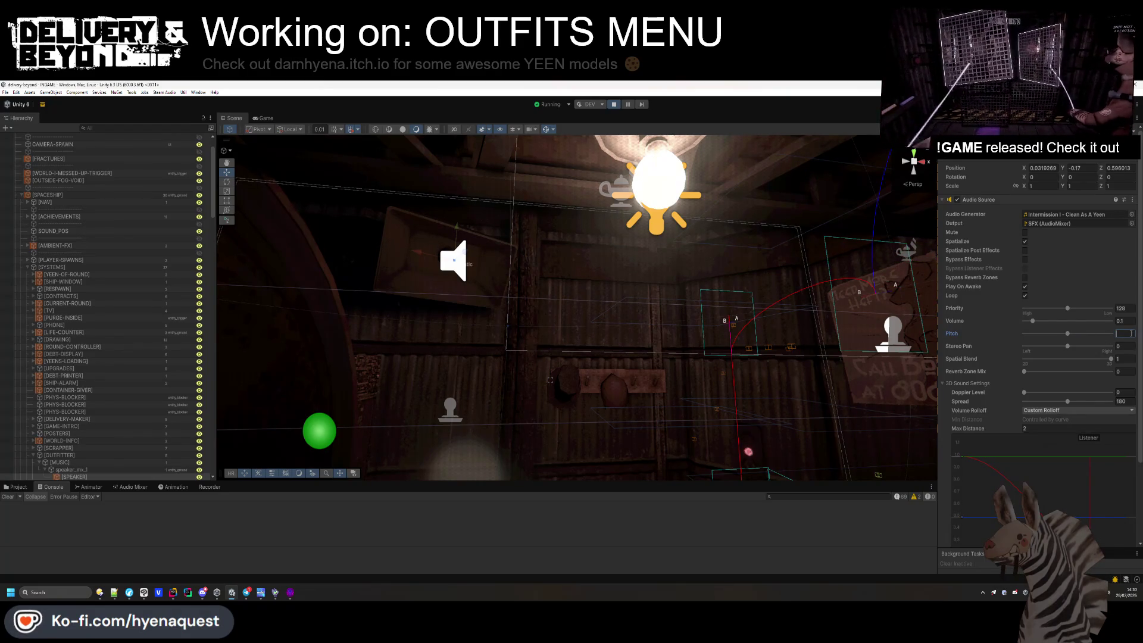
Enter 0.9 on the speaker's Audio Source, adjust another value, and set max distance to 1.
text(0.9)
click(1124, 321)
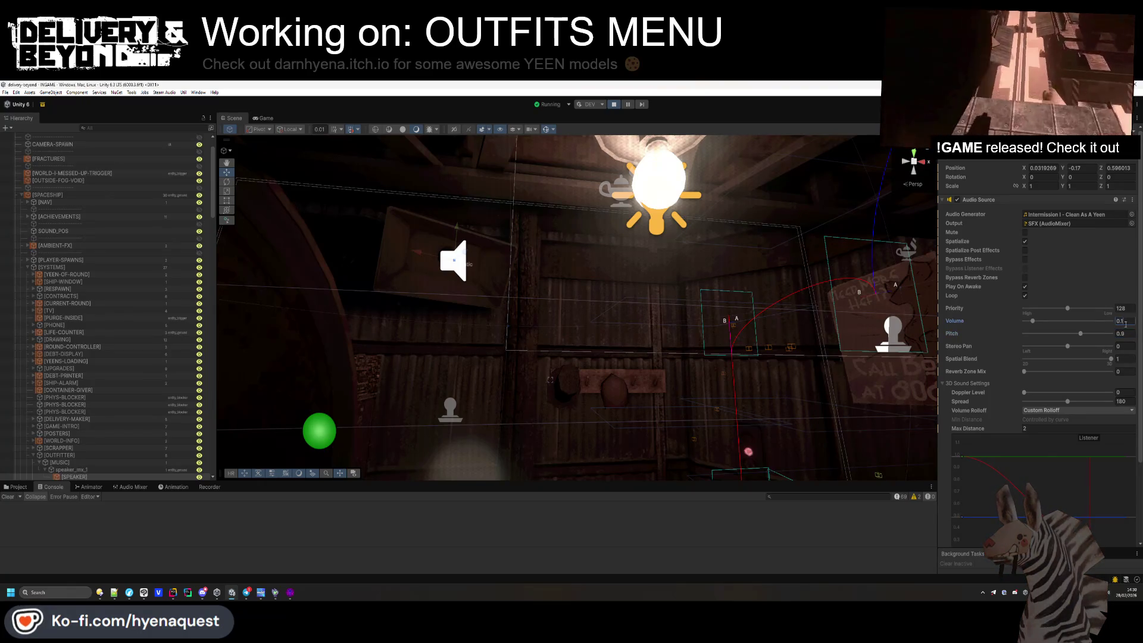
text(5)
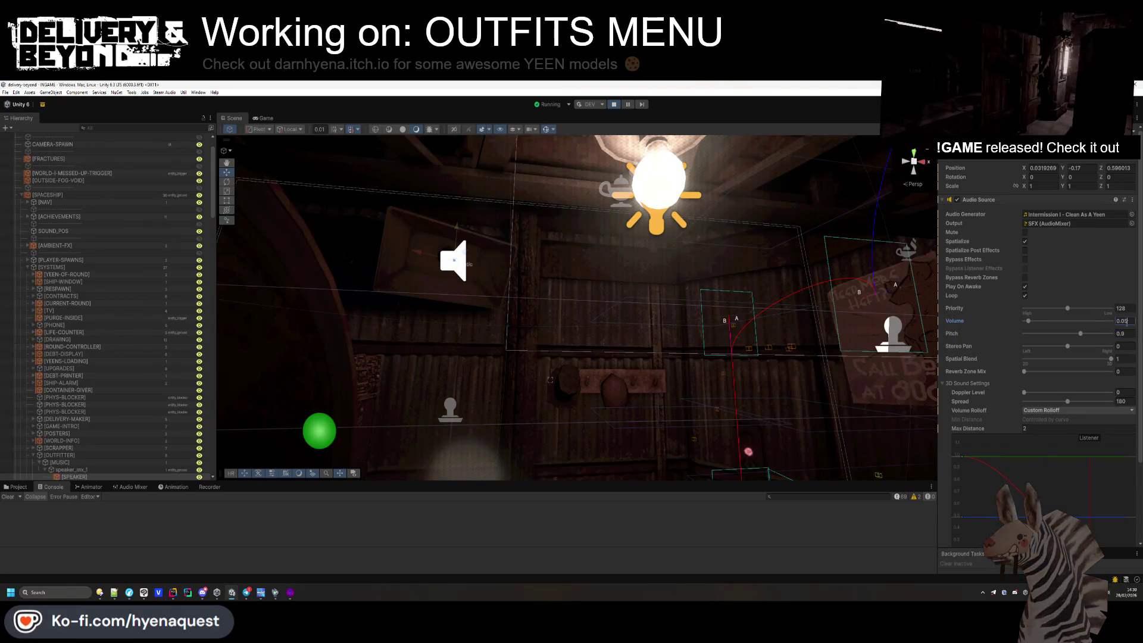
key(BackSpace)
text(6)
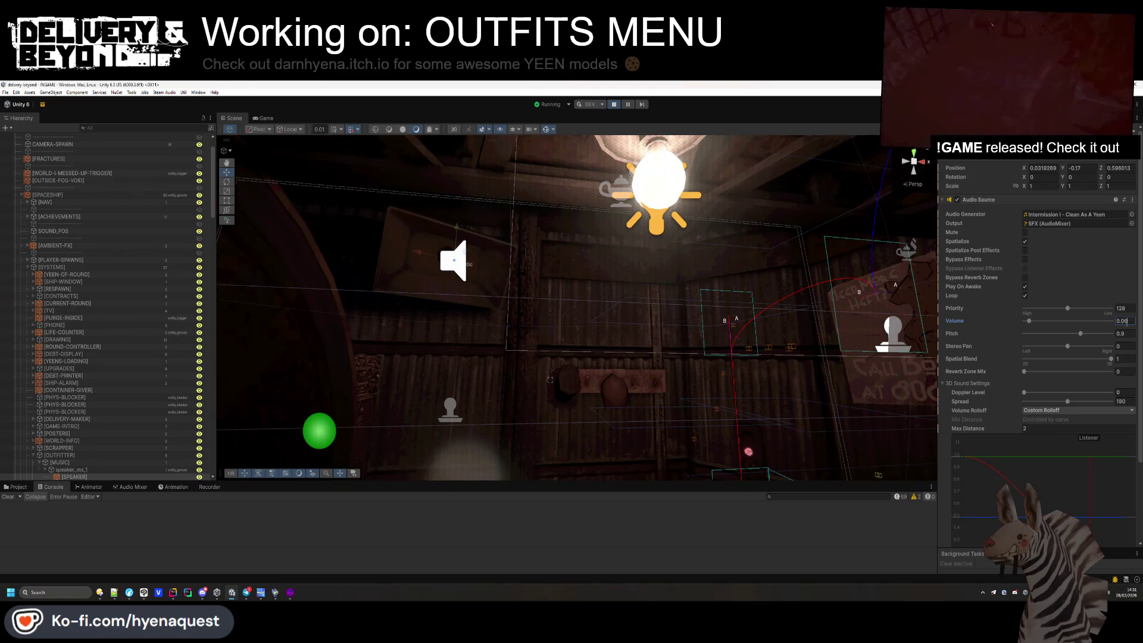
click(1043, 428)
text(1)
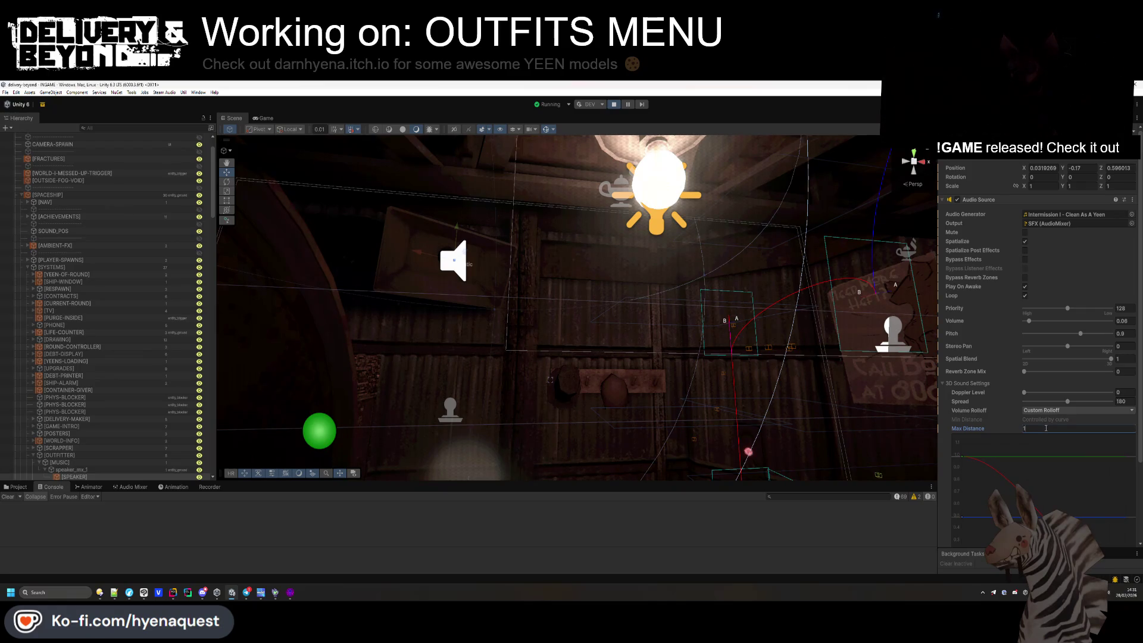
click(1127, 321)
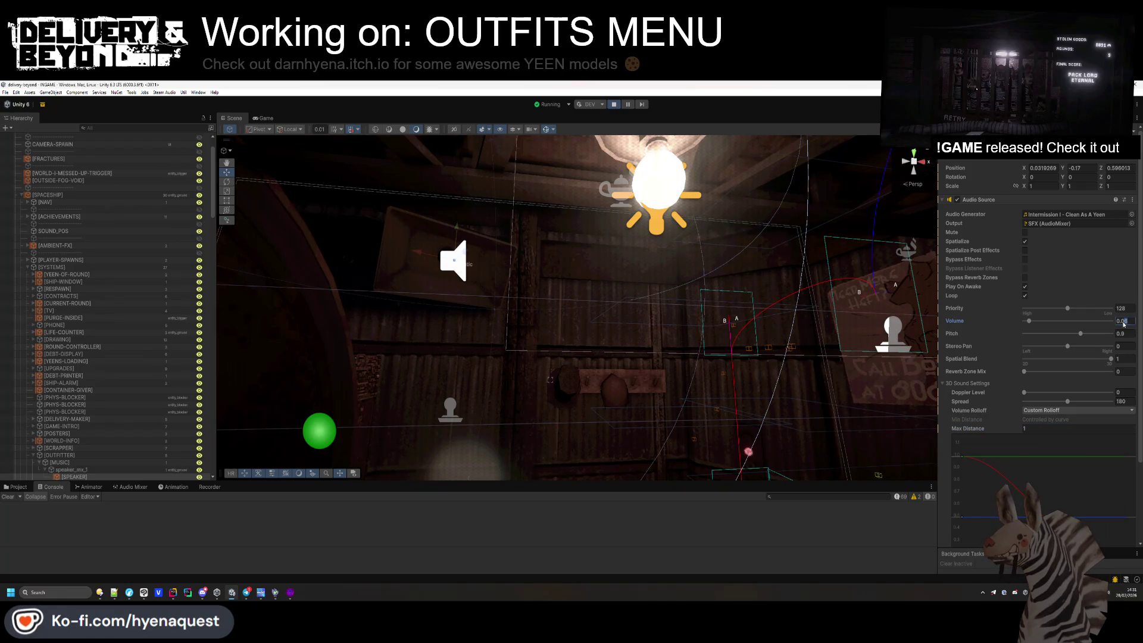
Set the speaker volume to 0.1, fine-tune it to 0.07, and watch the game.
text(0.1)
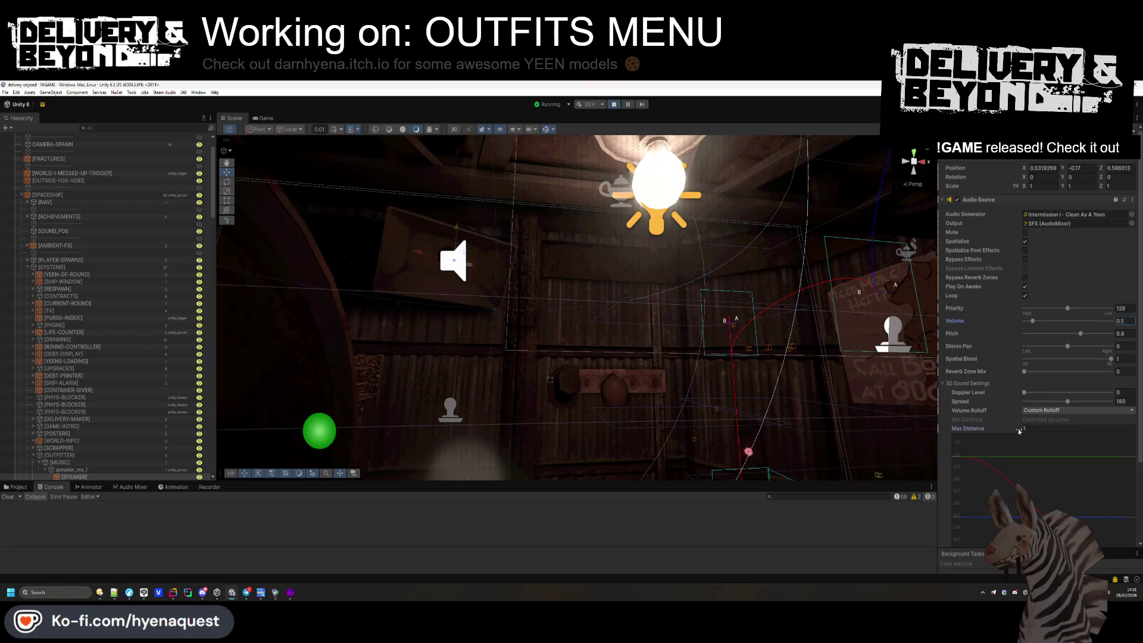
mouse_move(1019, 431)
mouse_down()
mouse_move(1006, 433)
mouse_move(1035, 429)
mouse_up()
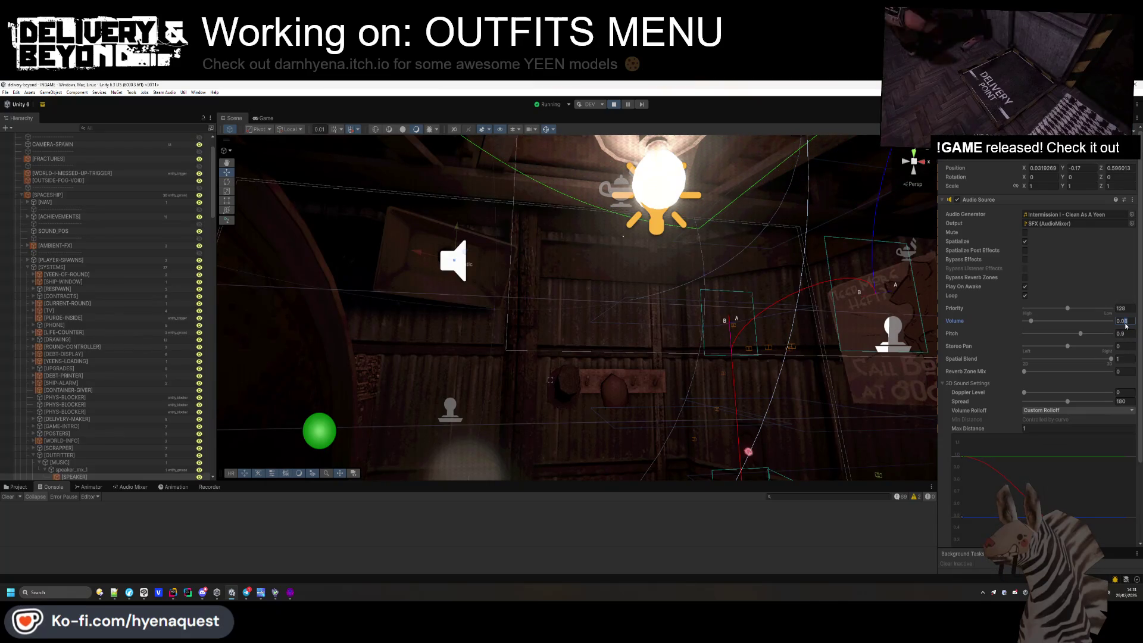
click(265, 118)
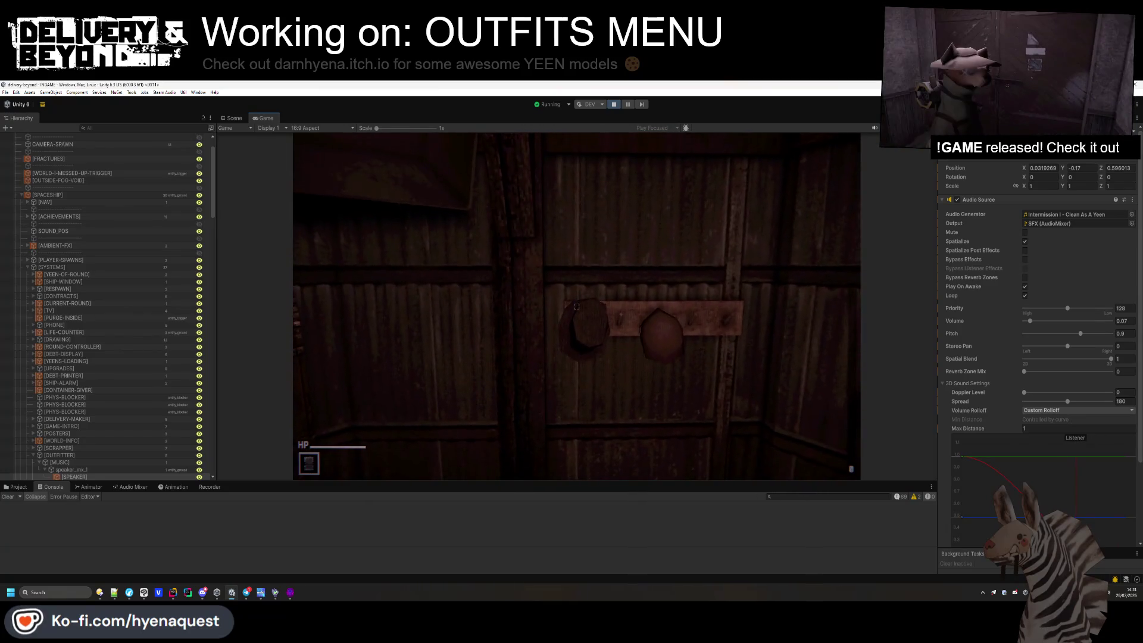
Walk through the doorway, pick up the scrap pile, open the Settings menu, and enlarge the Game view.
click(1122, 321)
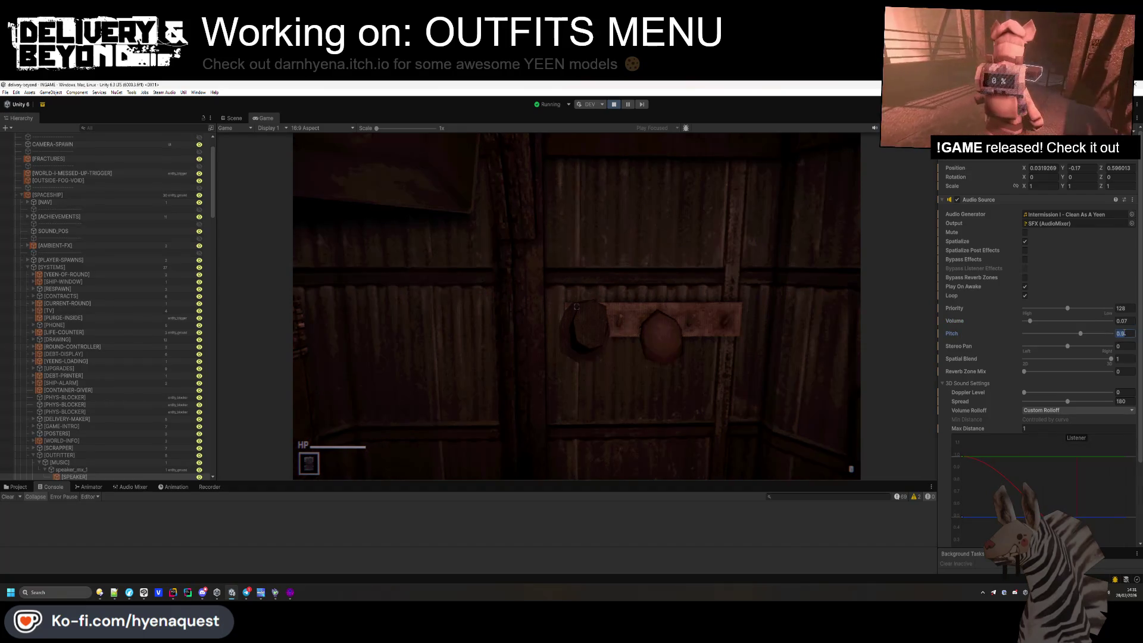
text(1)
click(623, 174)
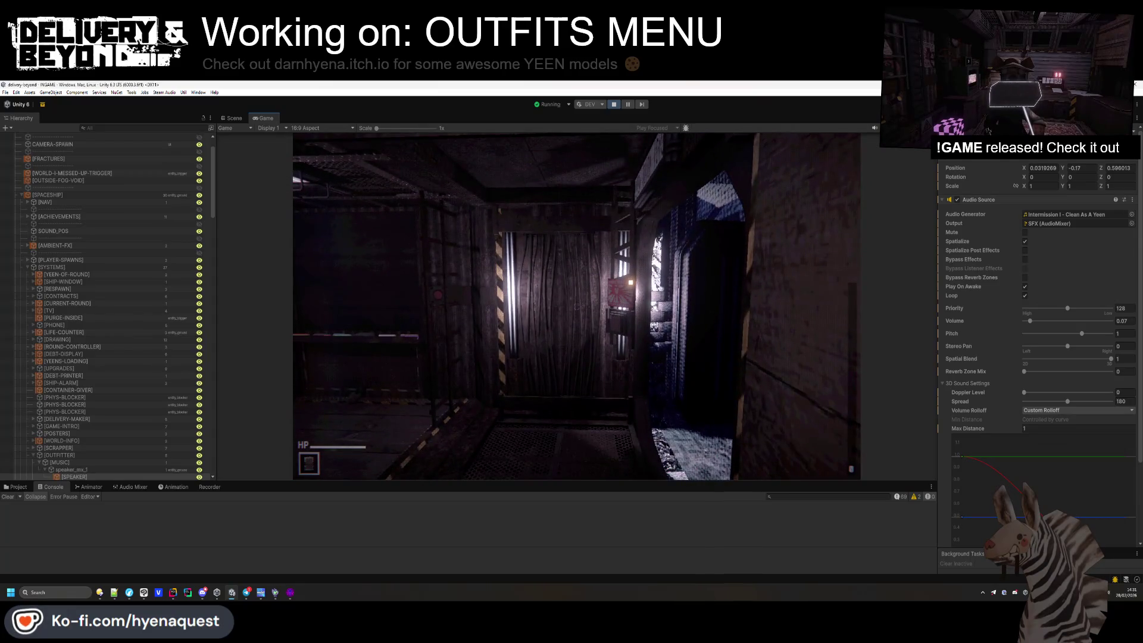
key(w)
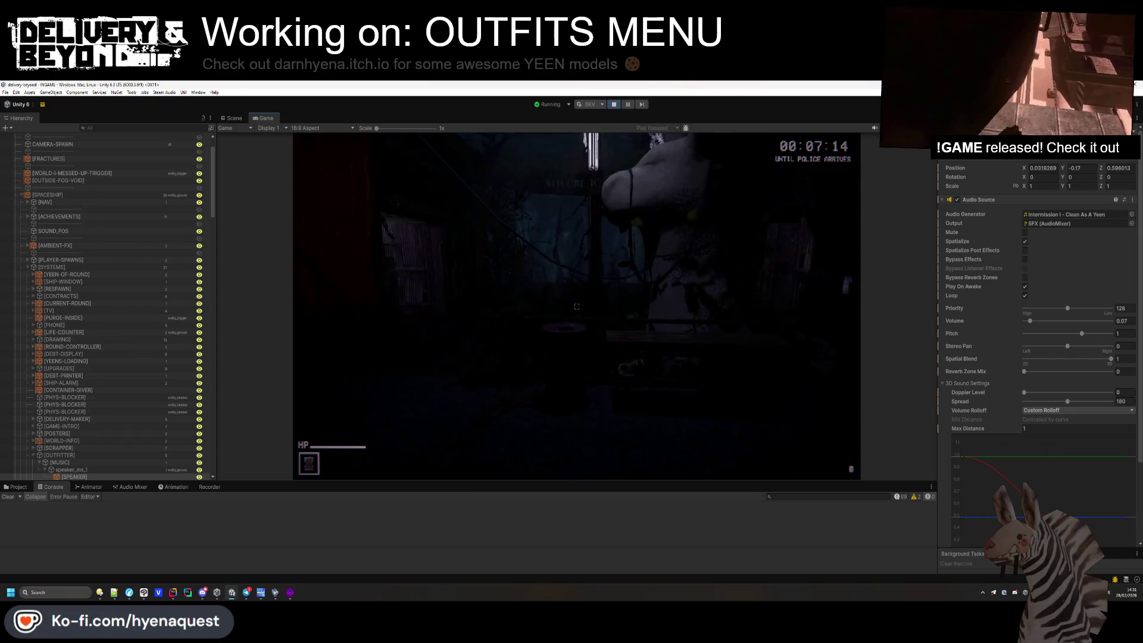
key(e)
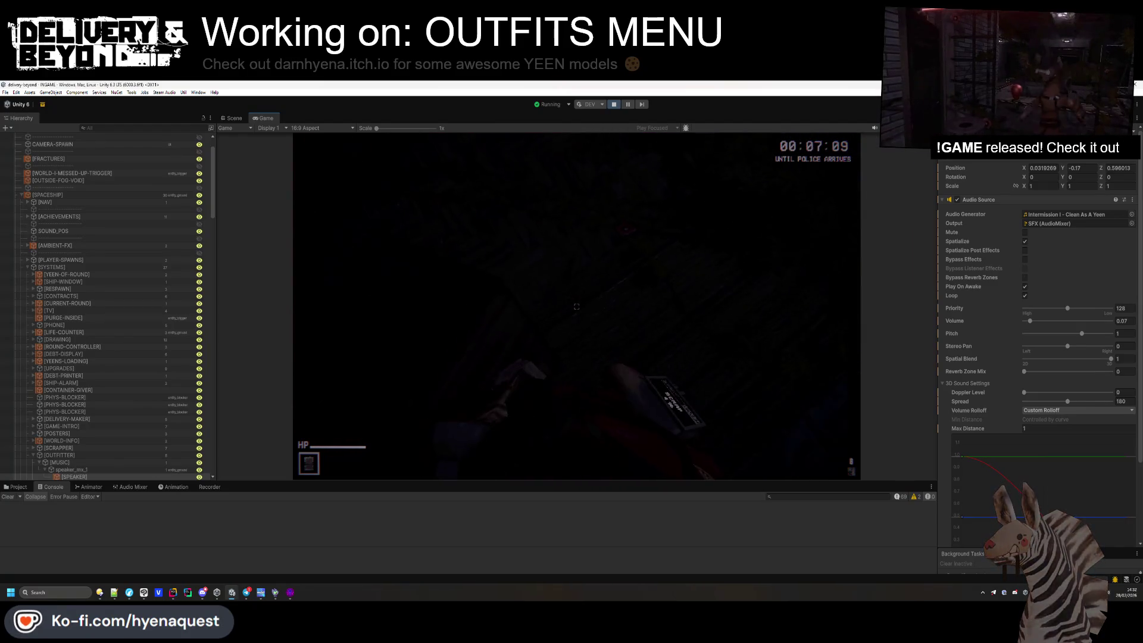
key(Escape)
drag(621, 481, 619, 550)
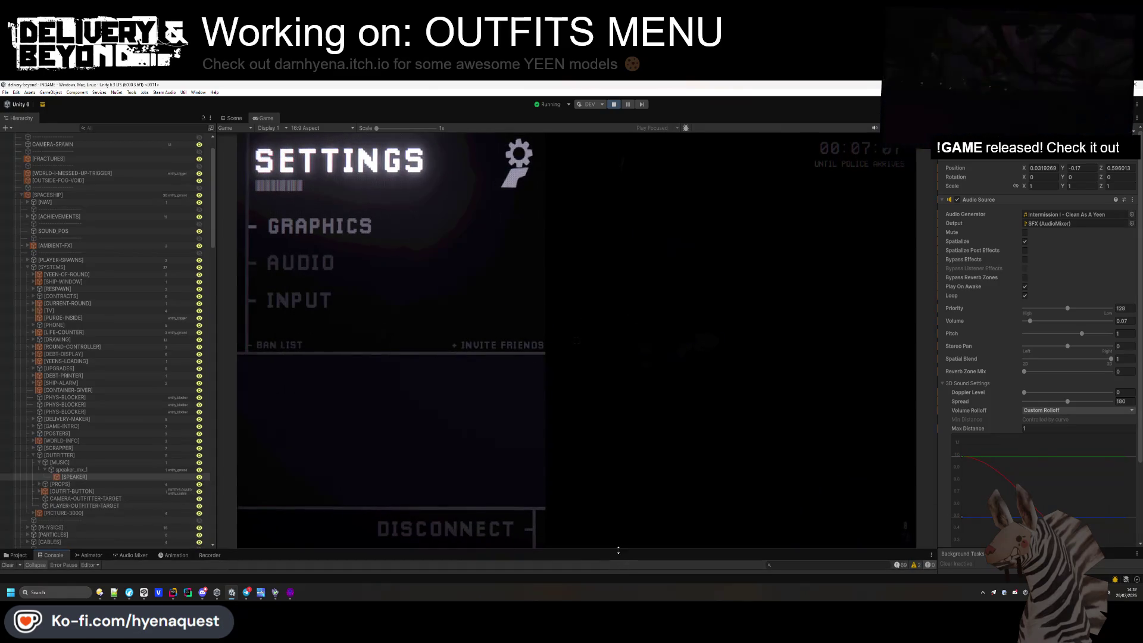
Close the in-game settings, walk through the striped-pole doorway, and go back to the Scene view.
key(Escape)
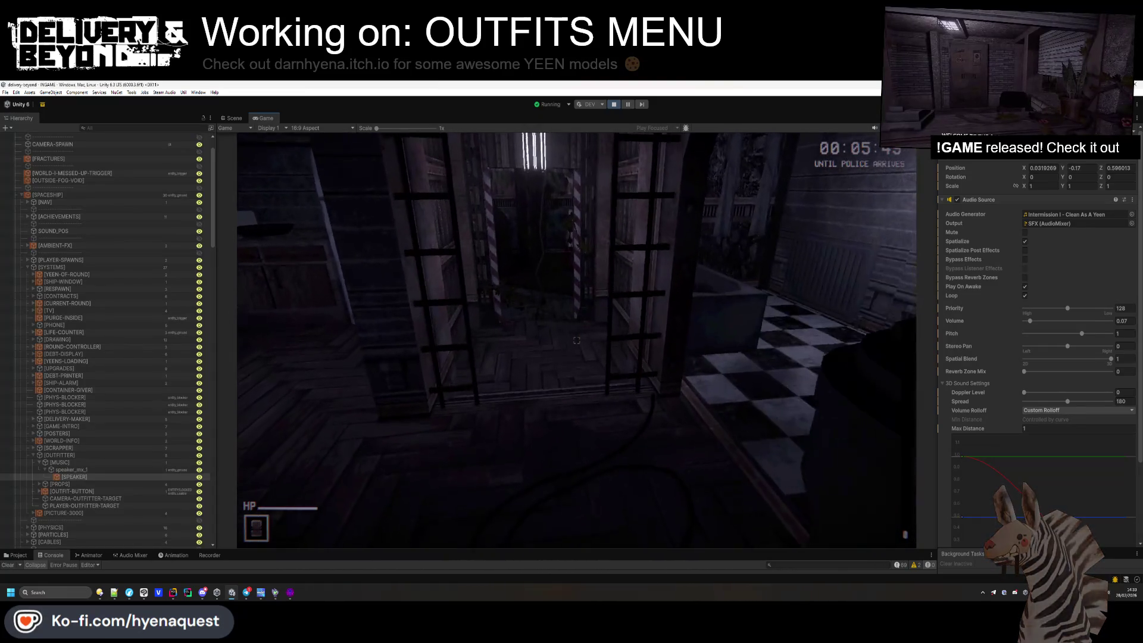
key(w)
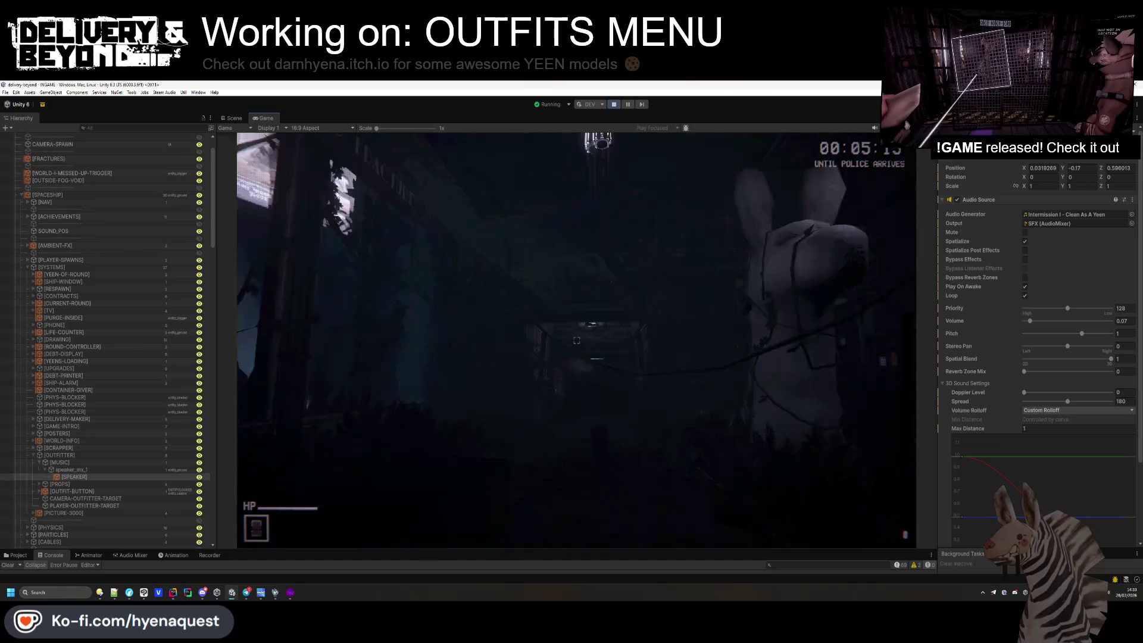
key(alt+Tab)
key(alt+Tab)
key(super)
click(234, 118)
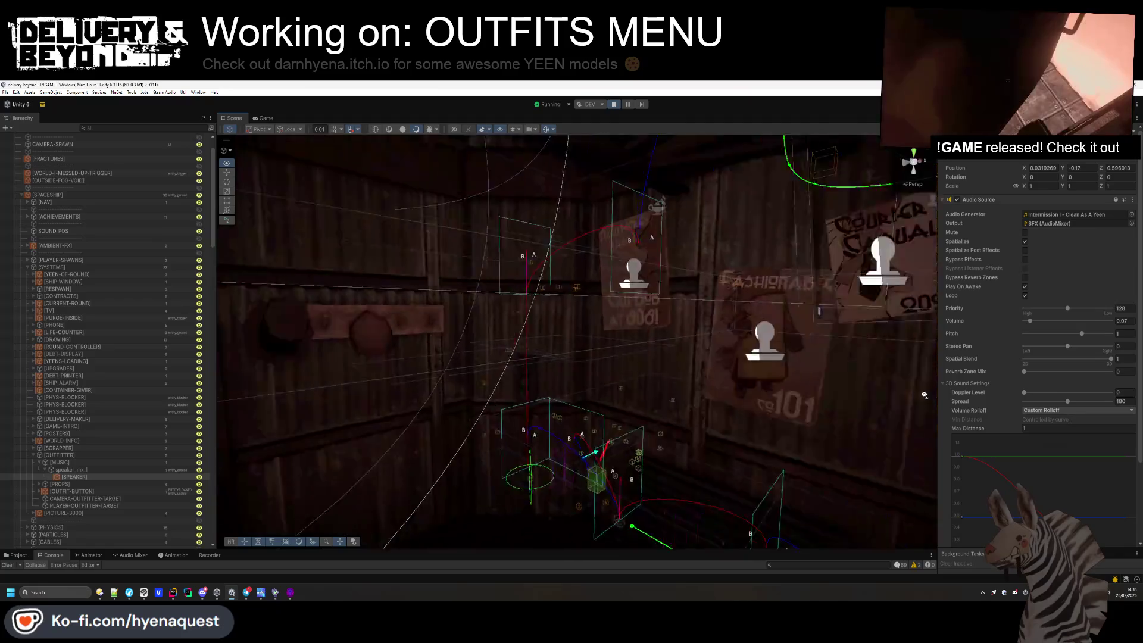
Select the entrance ceiling light and raise its intensity to 7.
key(f)
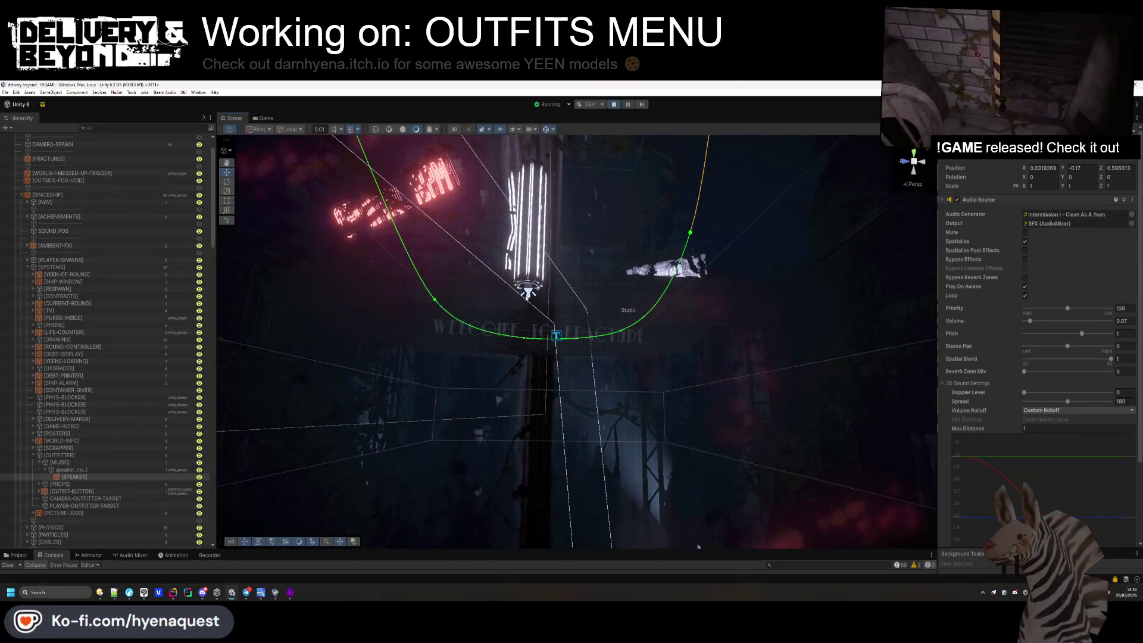
click(530, 294)
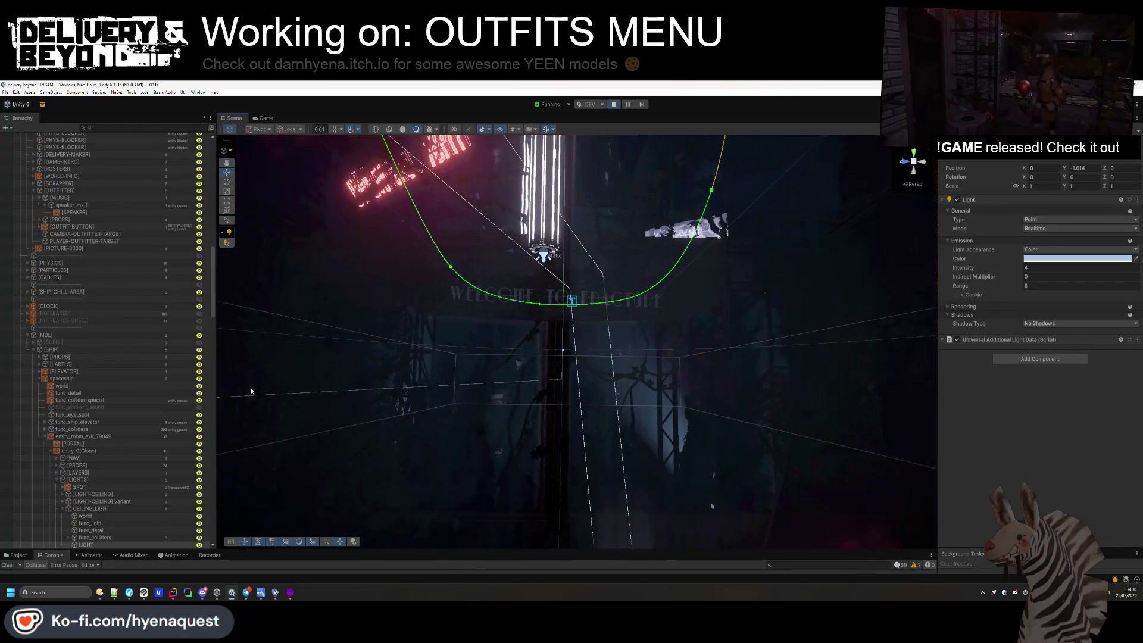
scroll(67, 456, down, 5)
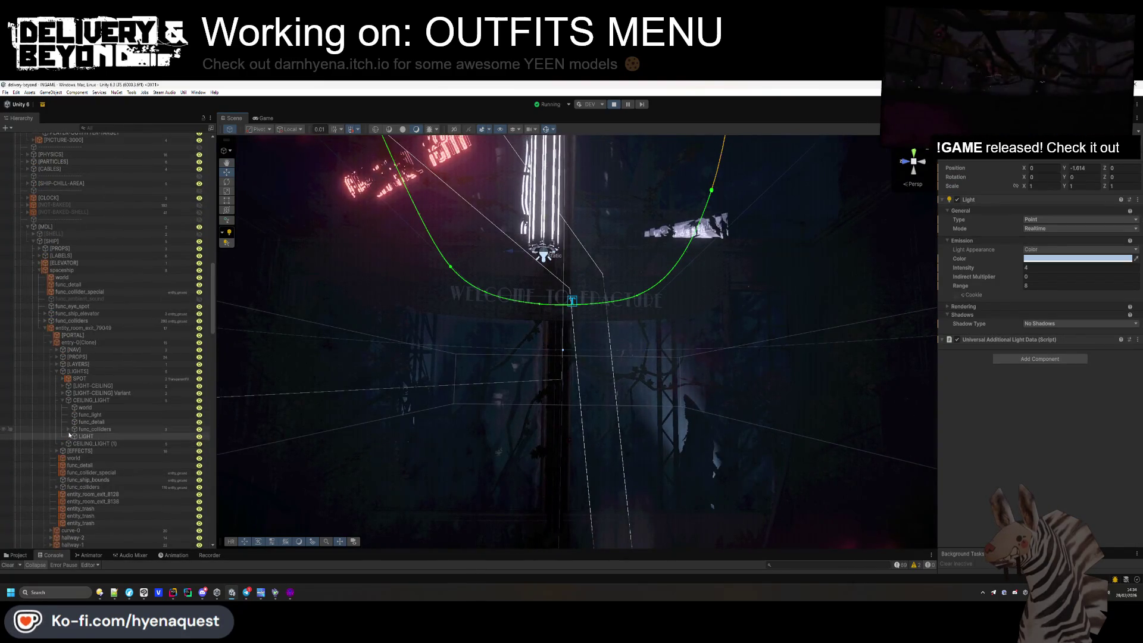
click(62, 444)
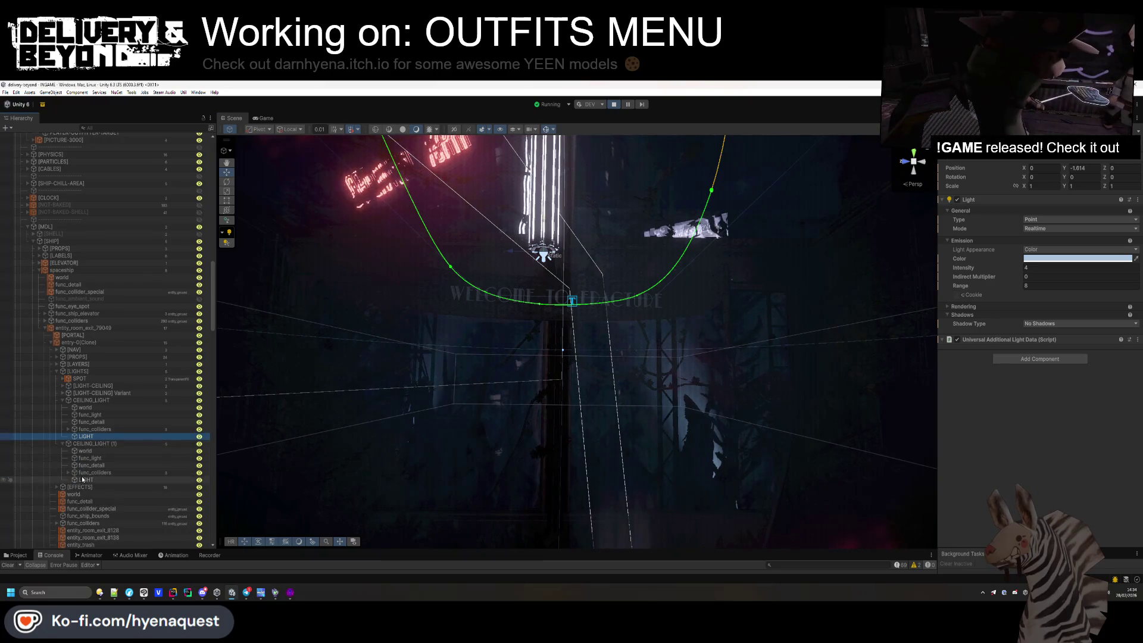
click(1025, 268)
text(7)
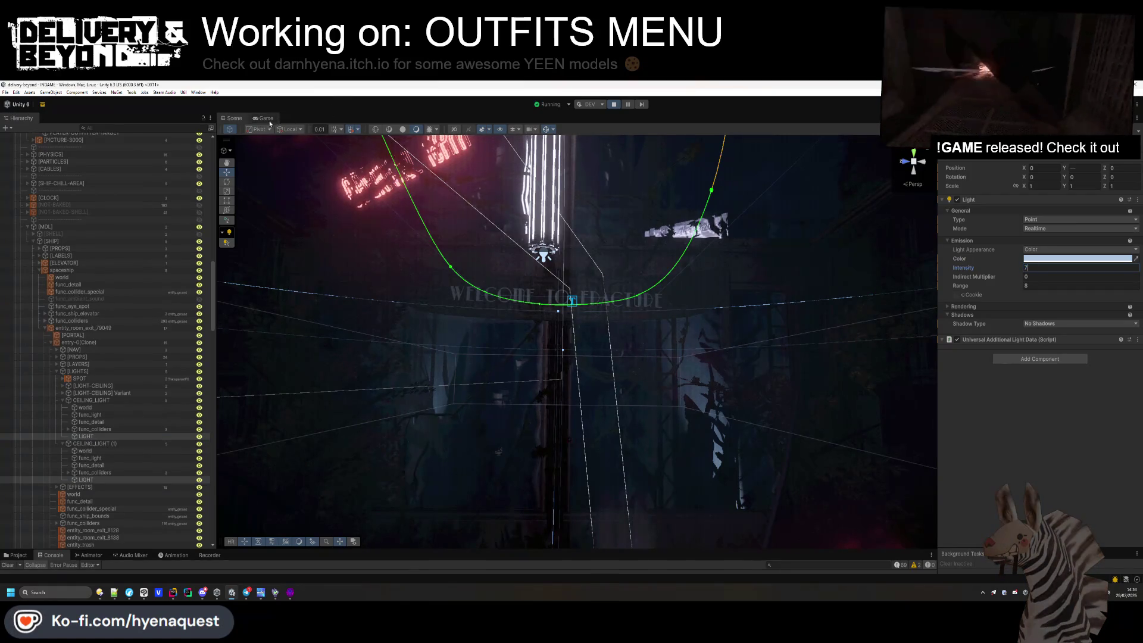
Widen the light's range to 12, lower intensity to 5, and check it in the running game.
click(267, 119)
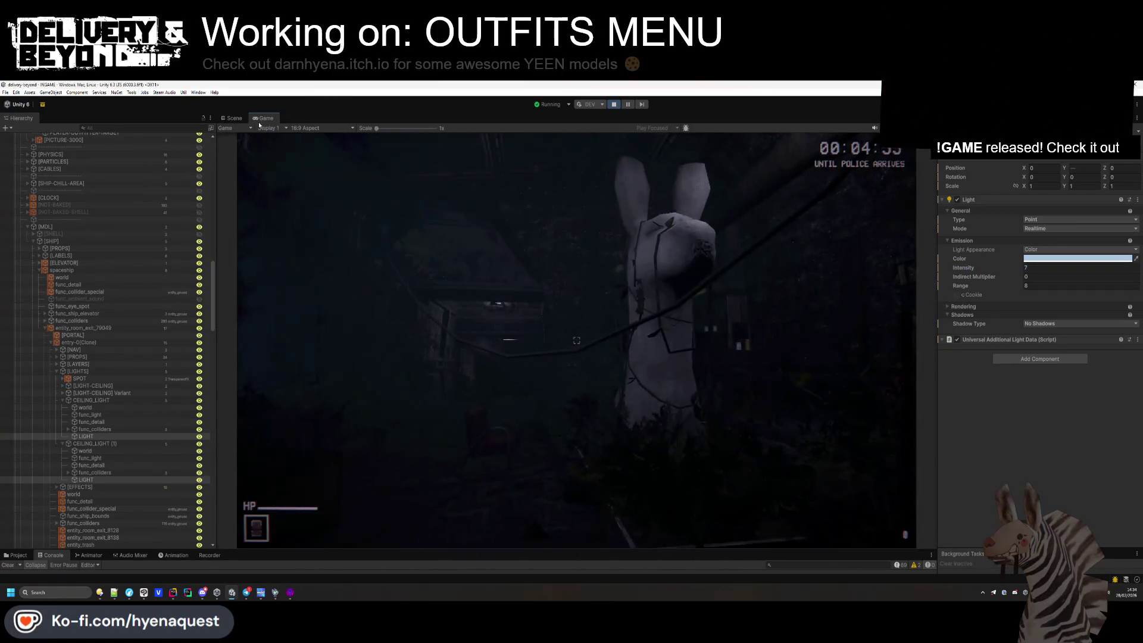
click(1045, 286)
text(1)
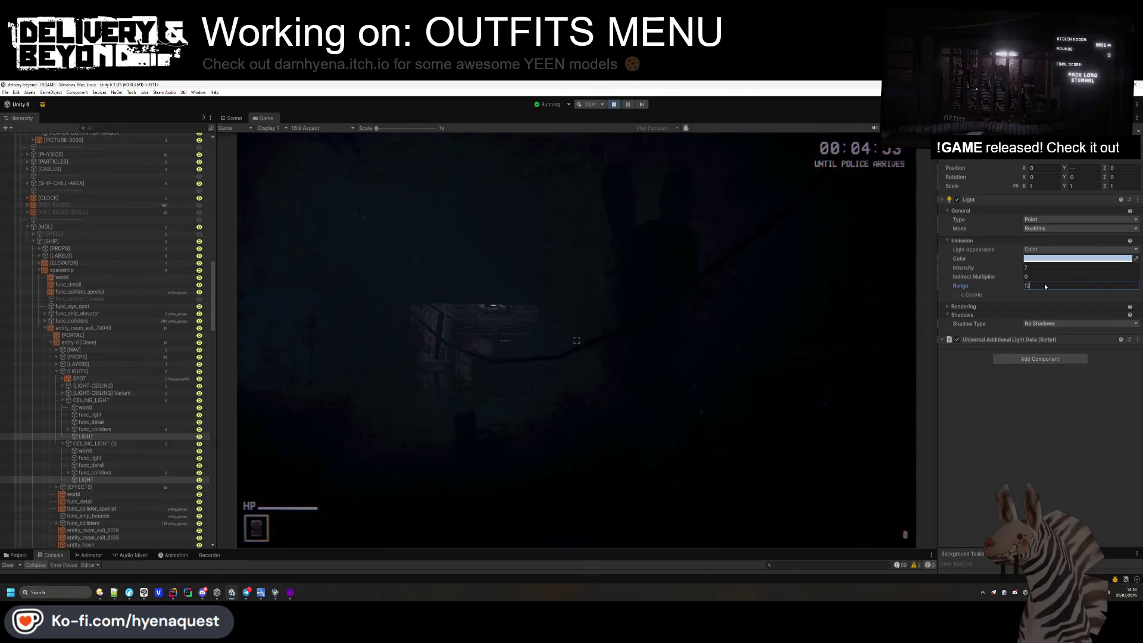
text(2)
click(641, 302)
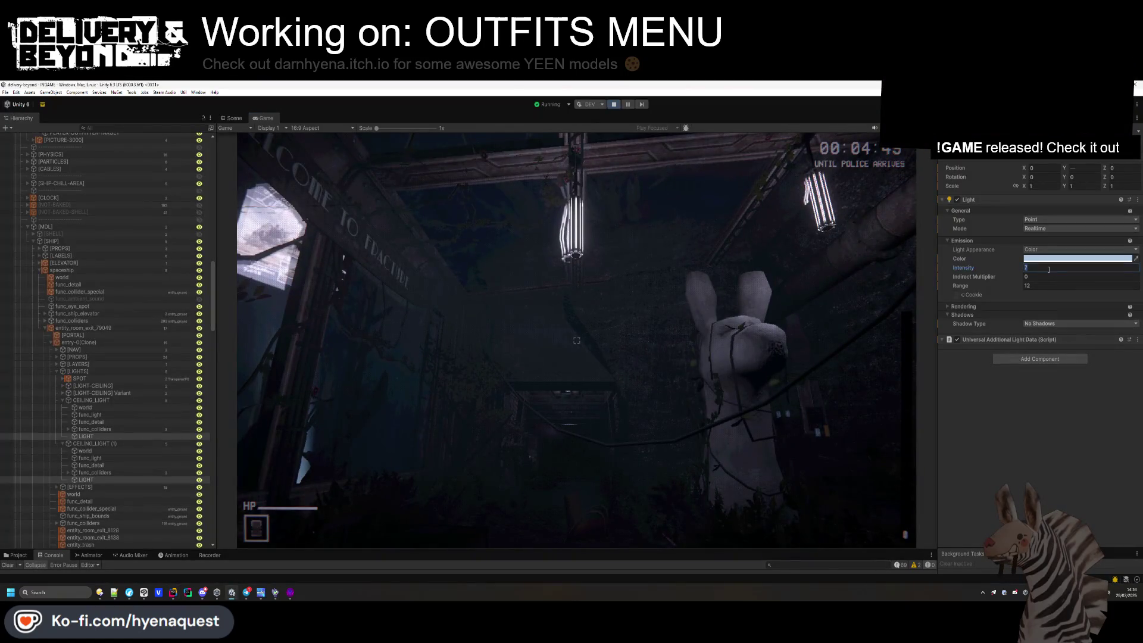
text(5)
click(577, 340)
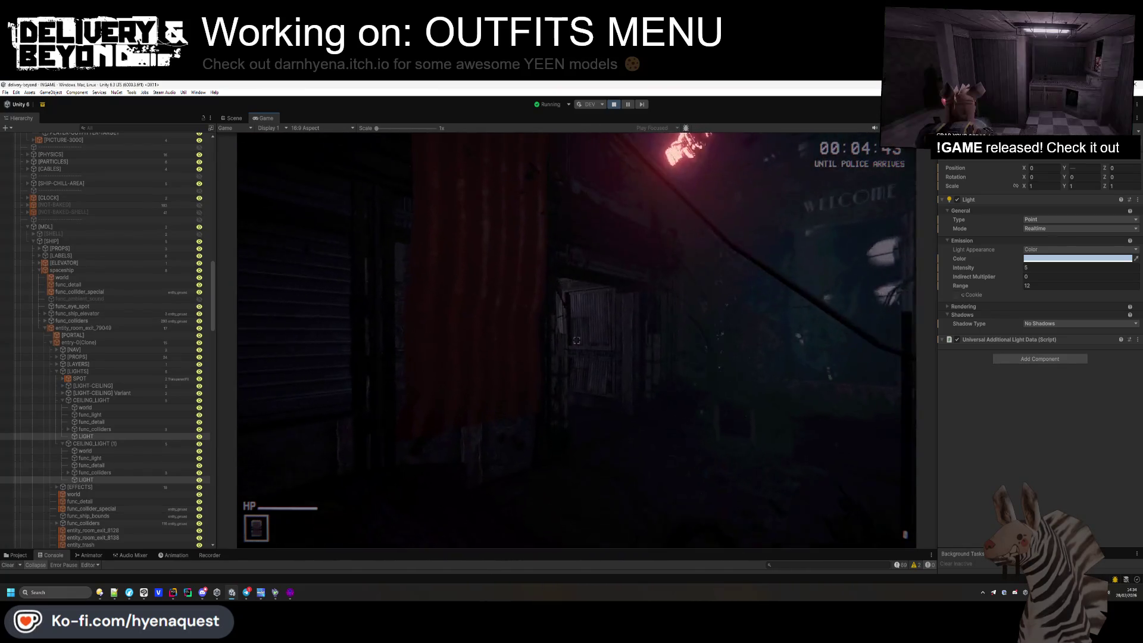
key(alt+Tab)
key(alt+Tab)
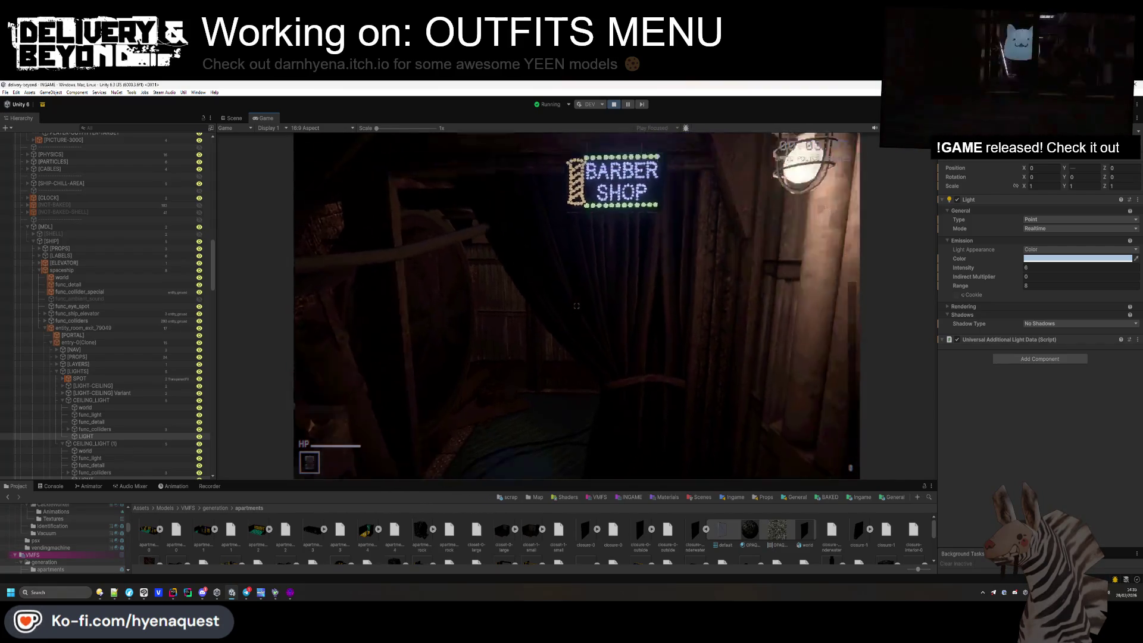
key(Escape)
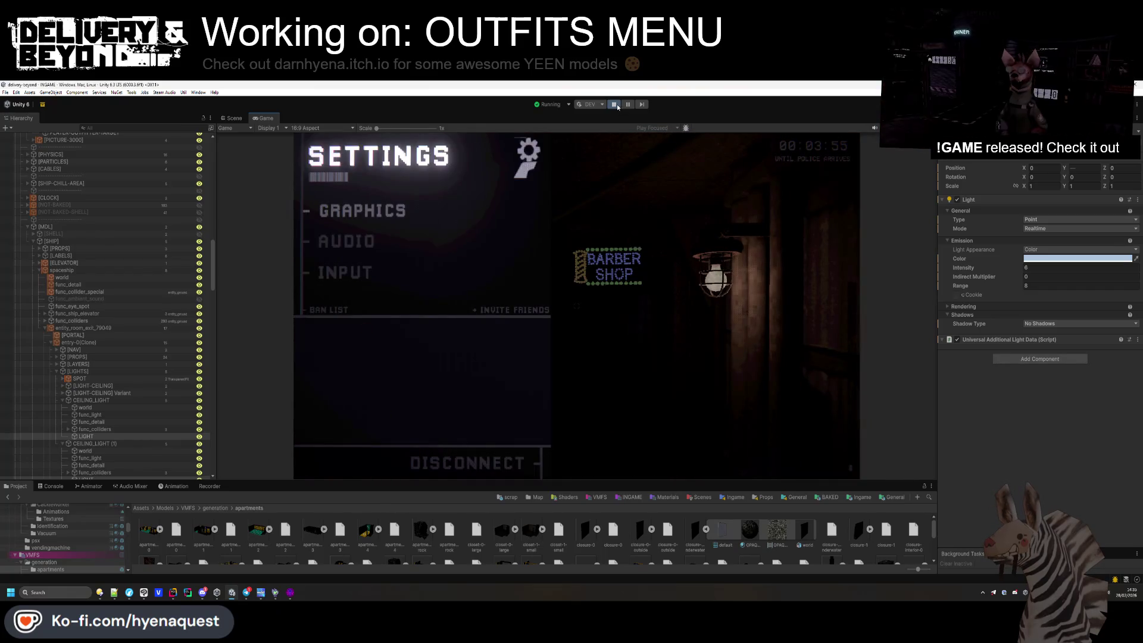
Stop play mode and open the entry-0 prefab from the Map Fracture templates folder.
click(615, 105)
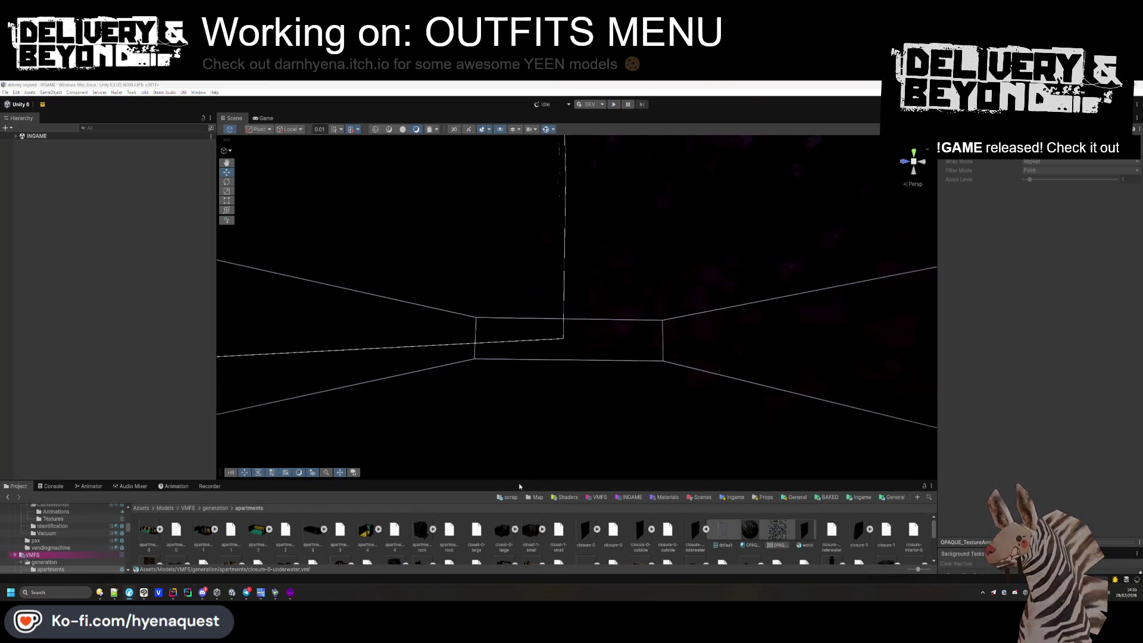
drag(524, 480, 524, 423)
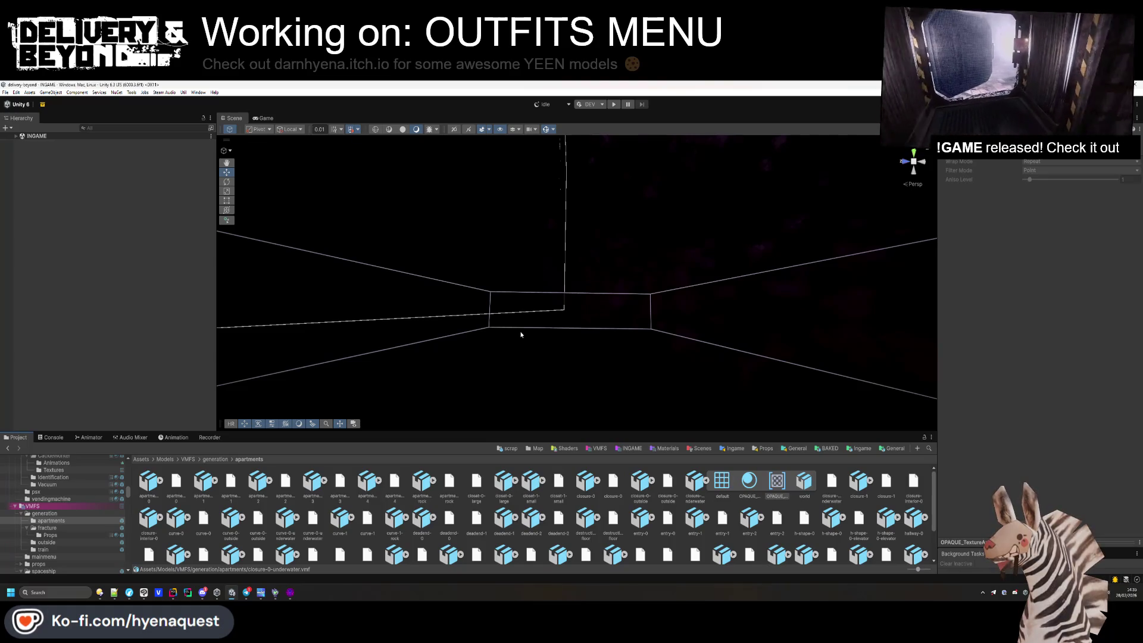
click(536, 448)
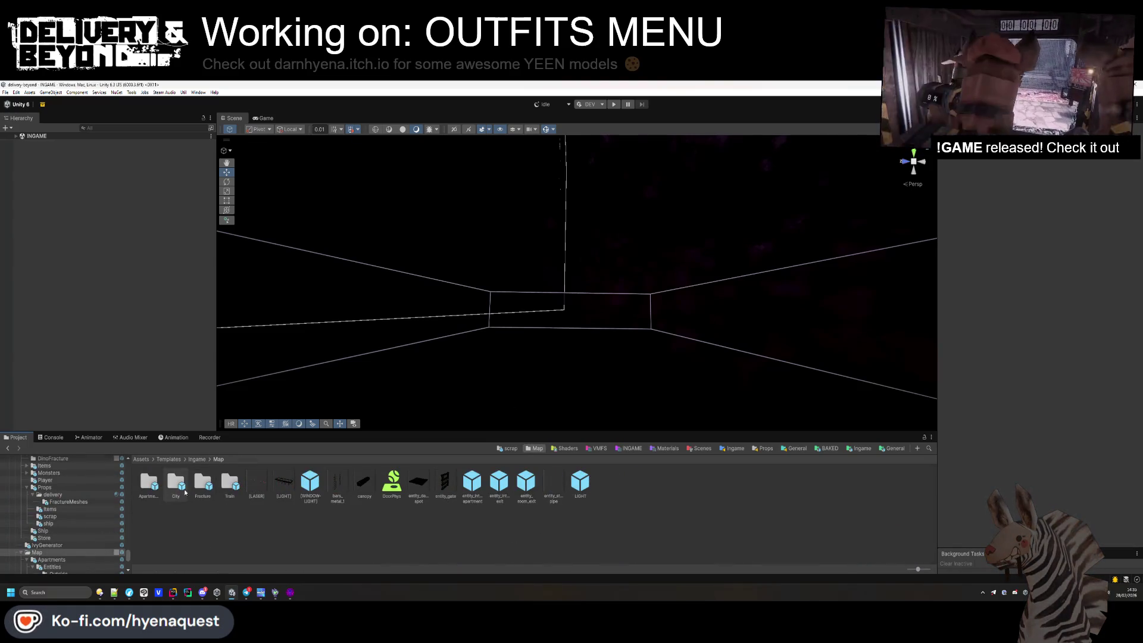
double_click(205, 483)
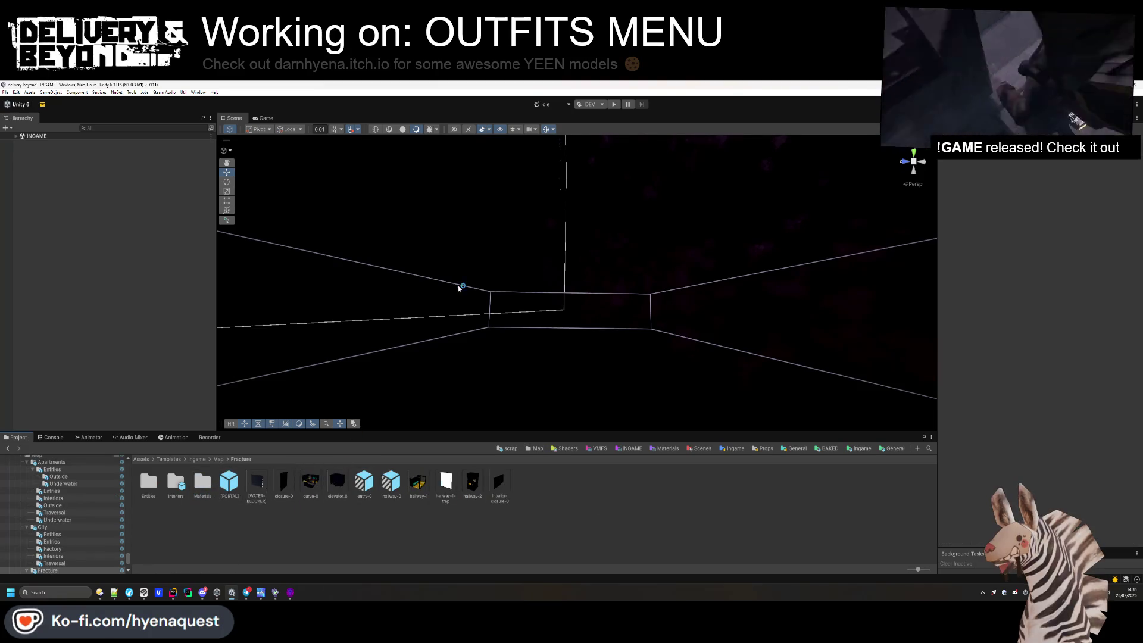
click(363, 483)
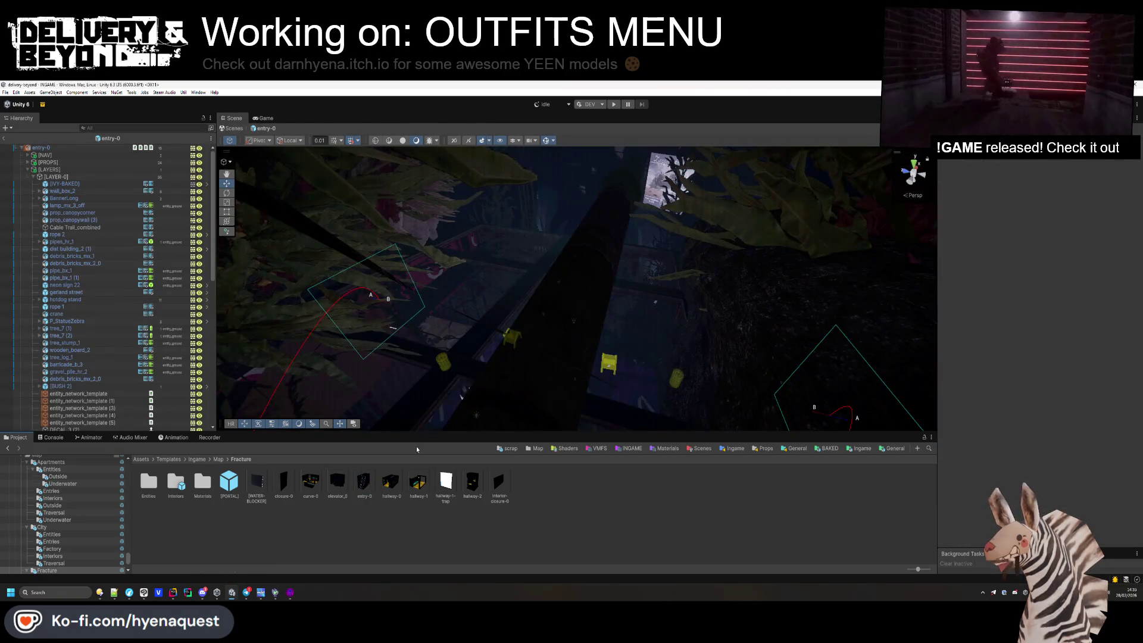
Apply the new intensity to both ceiling lights and save the entry-0 prefab.
drag(537, 346, 533, 226)
click(533, 227)
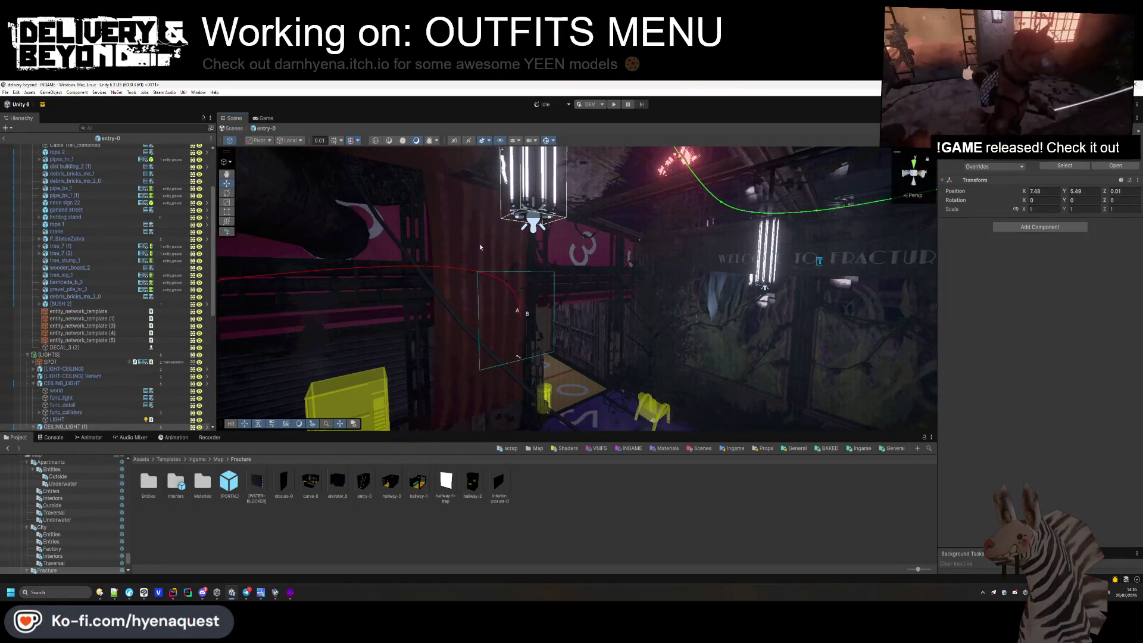
click(536, 224)
scroll(76, 374, down, 3)
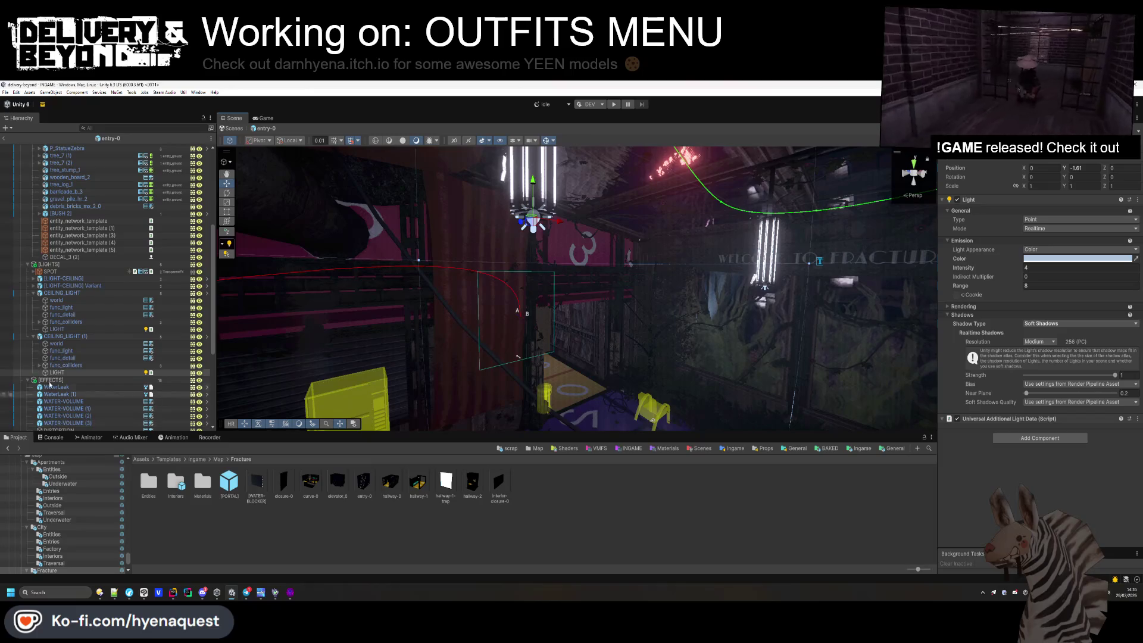
ctrl+click(76, 374)
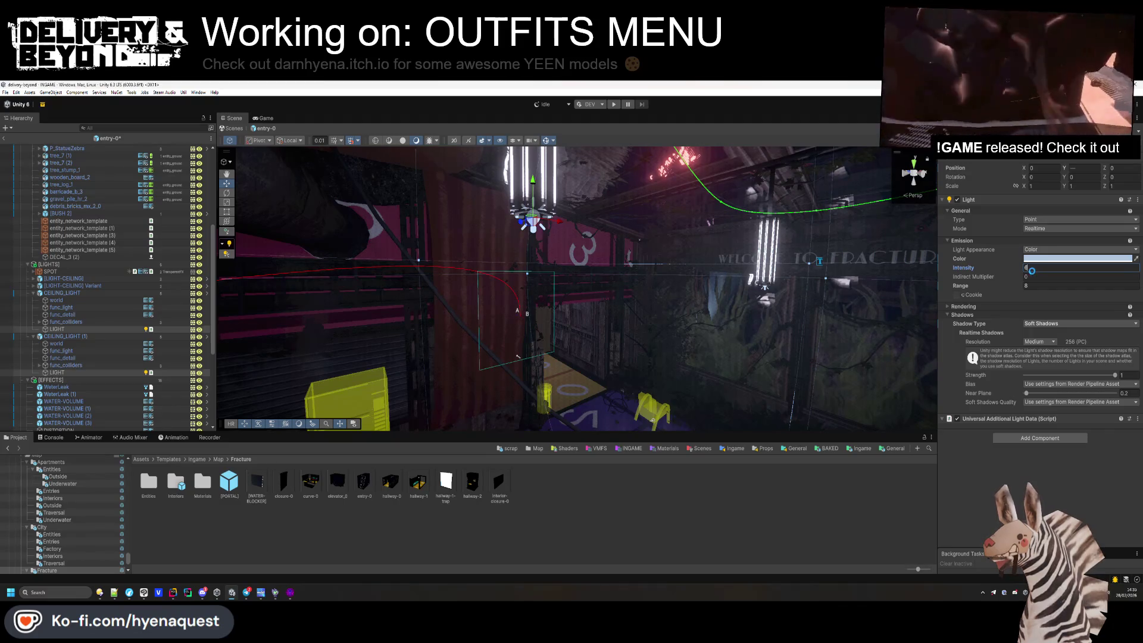
click(650, 320)
key(ctrl+s)
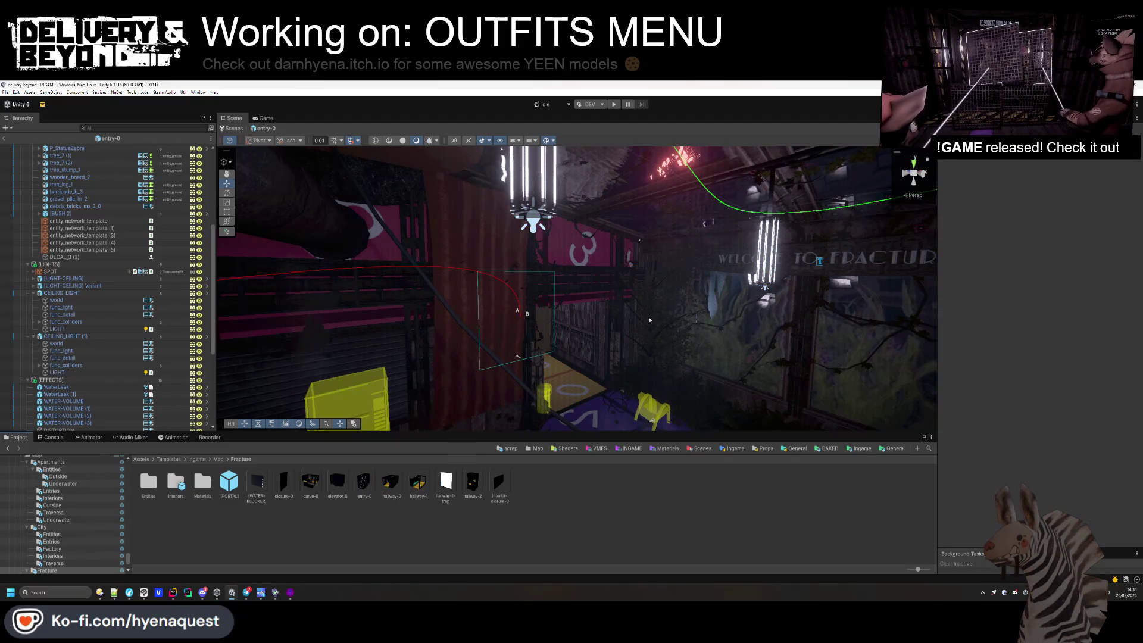
Return to the main scene, open the Ingame templates folder, and switch to Rider.
click(4, 138)
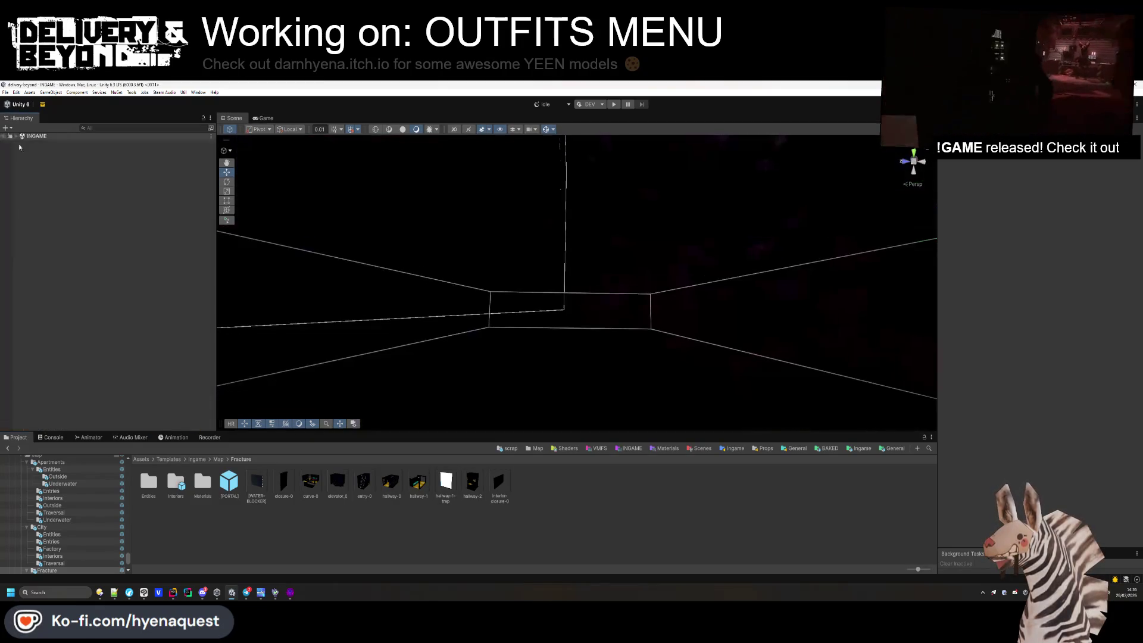
mouse_move(625, 381)
mouse_down()
mouse_move(637, 332)
mouse_move(613, 309)
mouse_move(352, 330)
mouse_up()
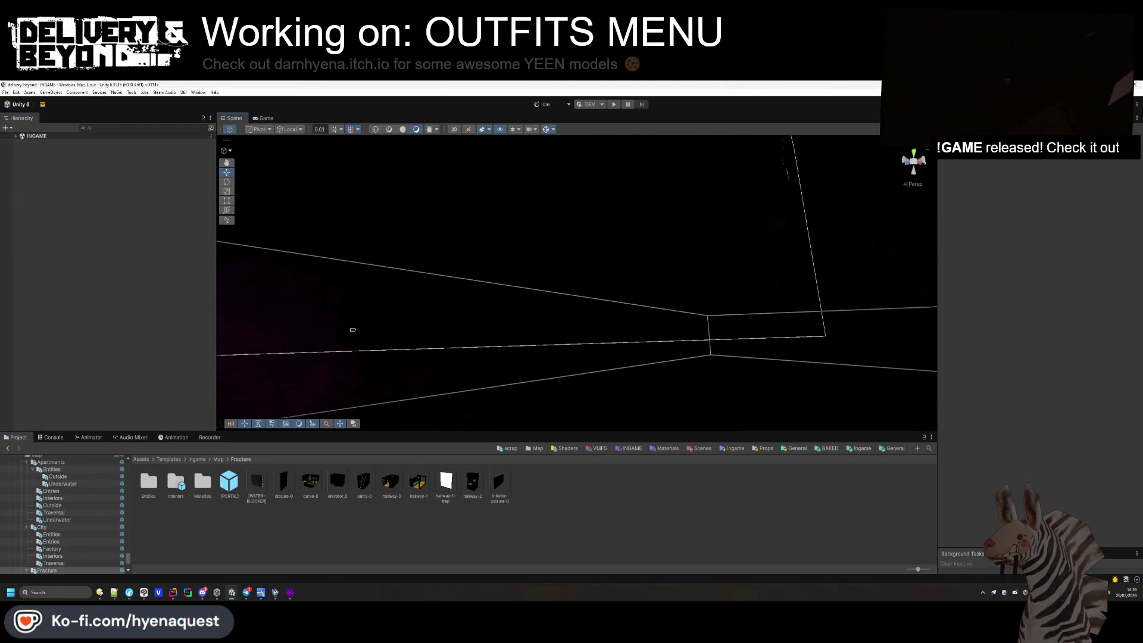
click(862, 448)
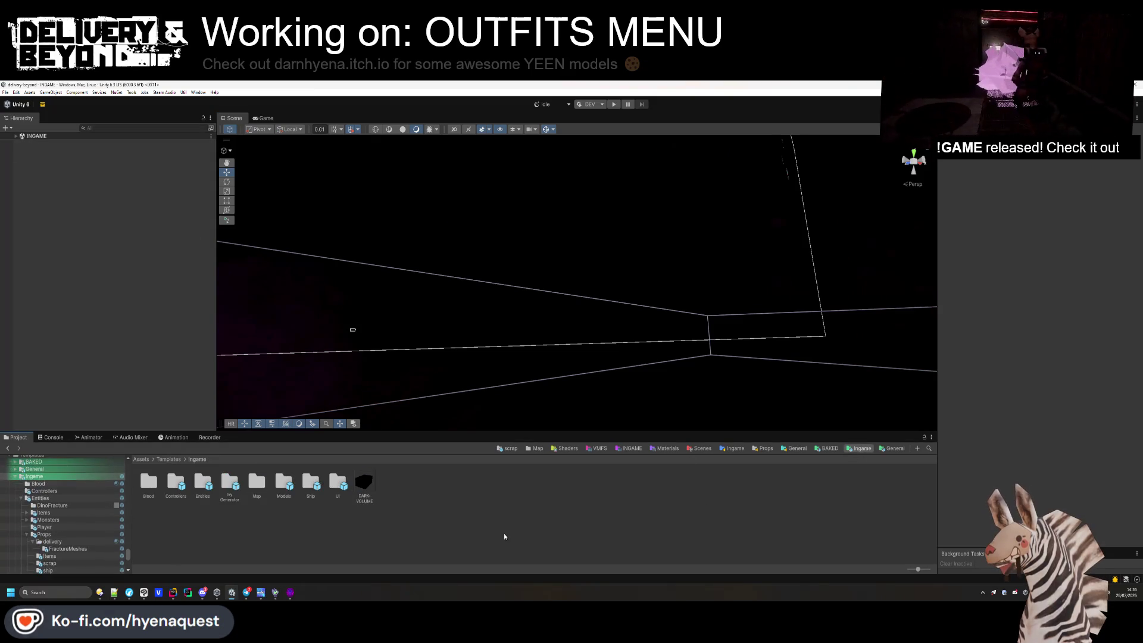
key(alt+Tab)
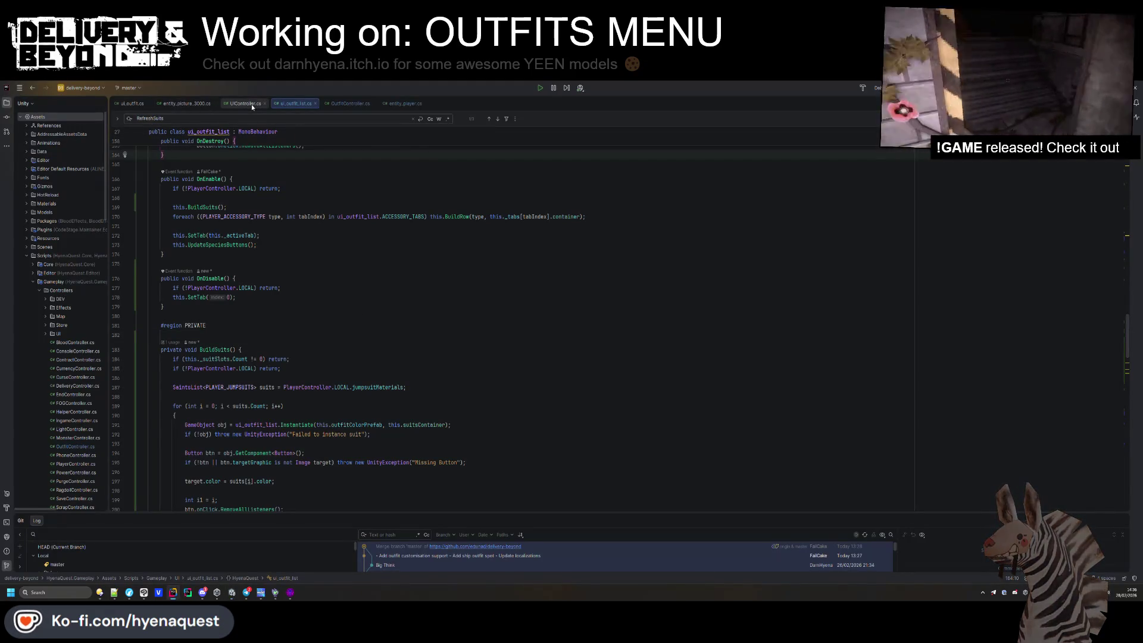
In OutfitController.cs, add a [Required] public GameObject audio field below cameraPos.
click(350, 104)
scroll(271, 344, up, 10)
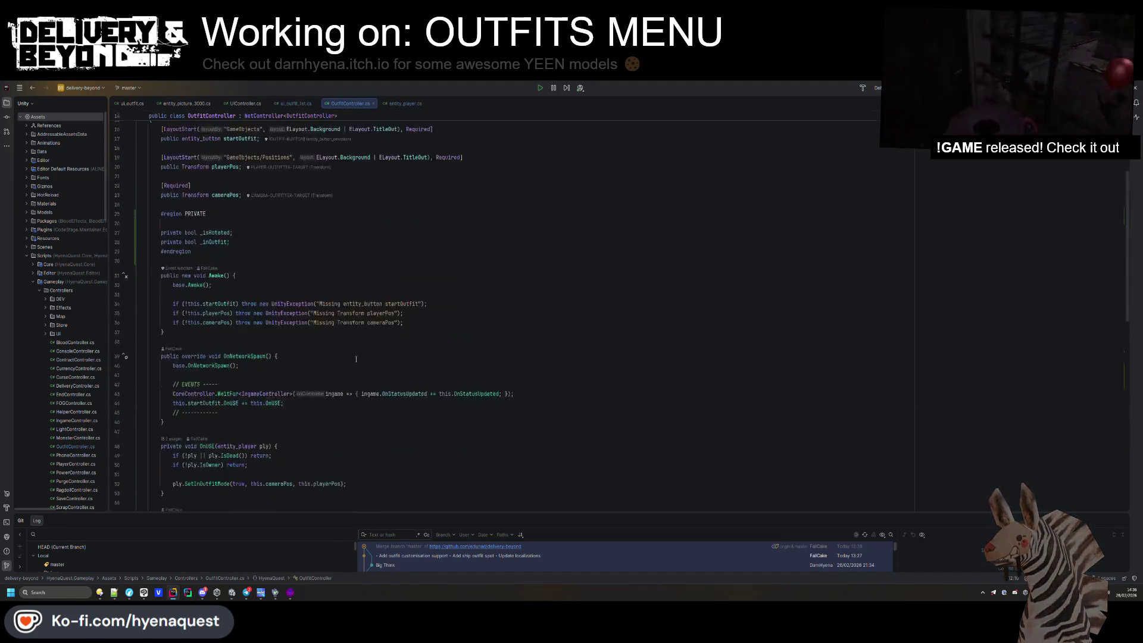
click(405, 328)
key(Return)
key(Return)
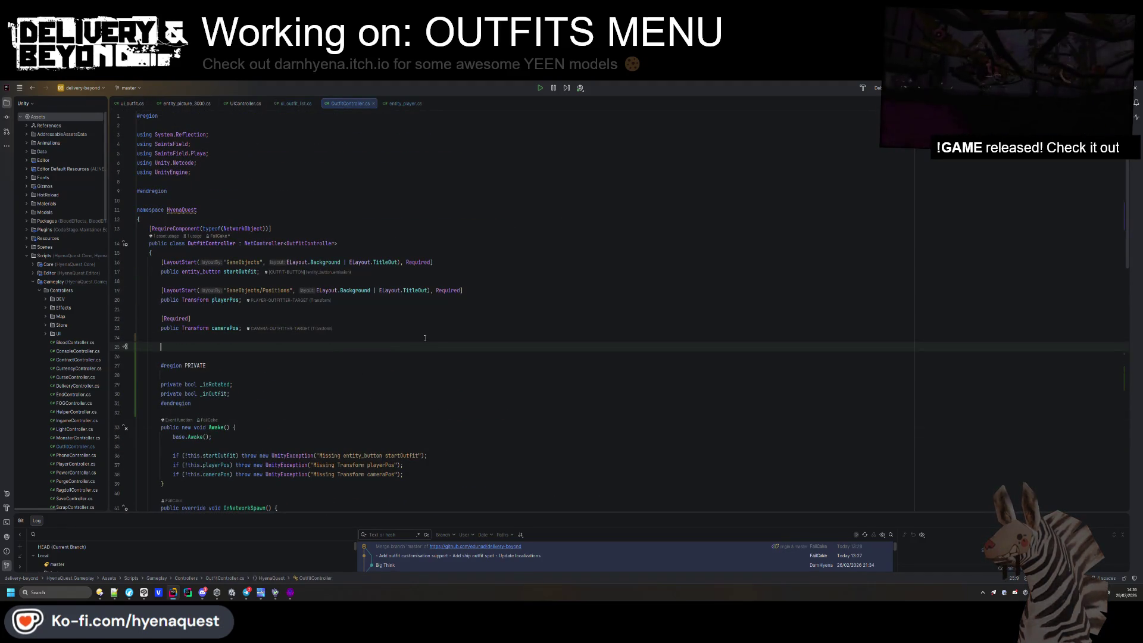
text([Required)
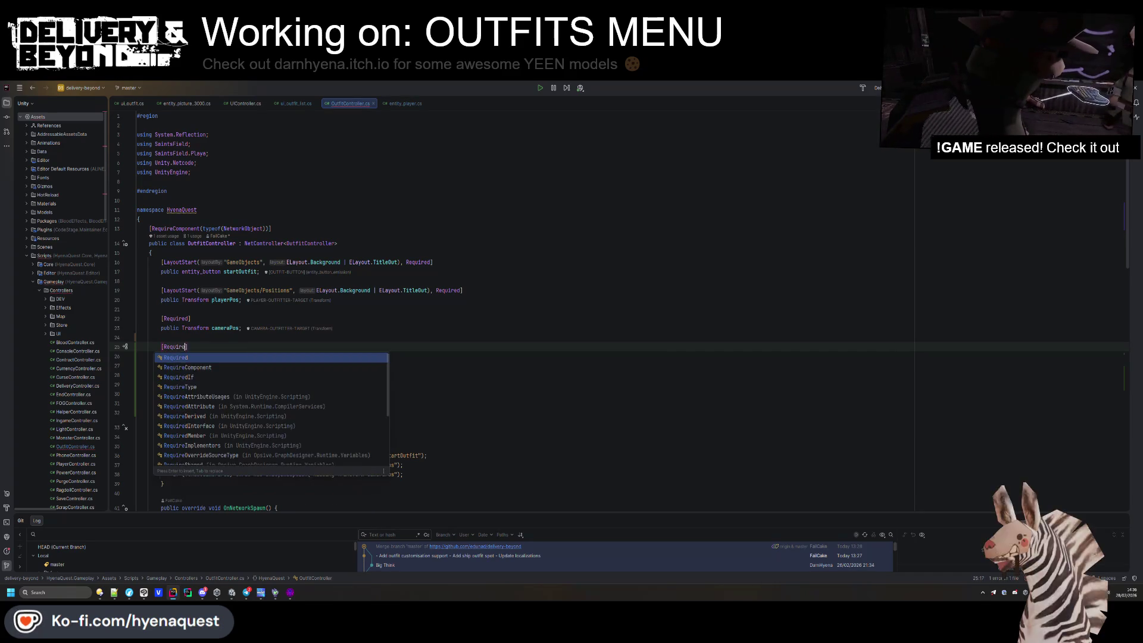
key(Return)
key(Down)
key(Return)
click(161, 356)
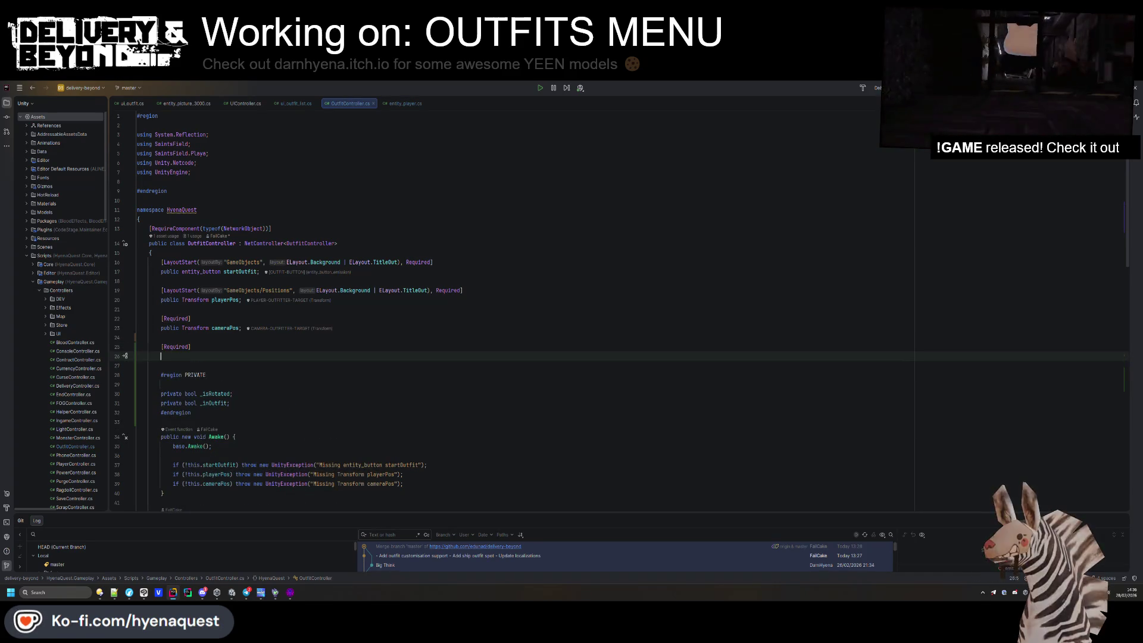
text(public GameOb)
key(Return)
text(auido;)
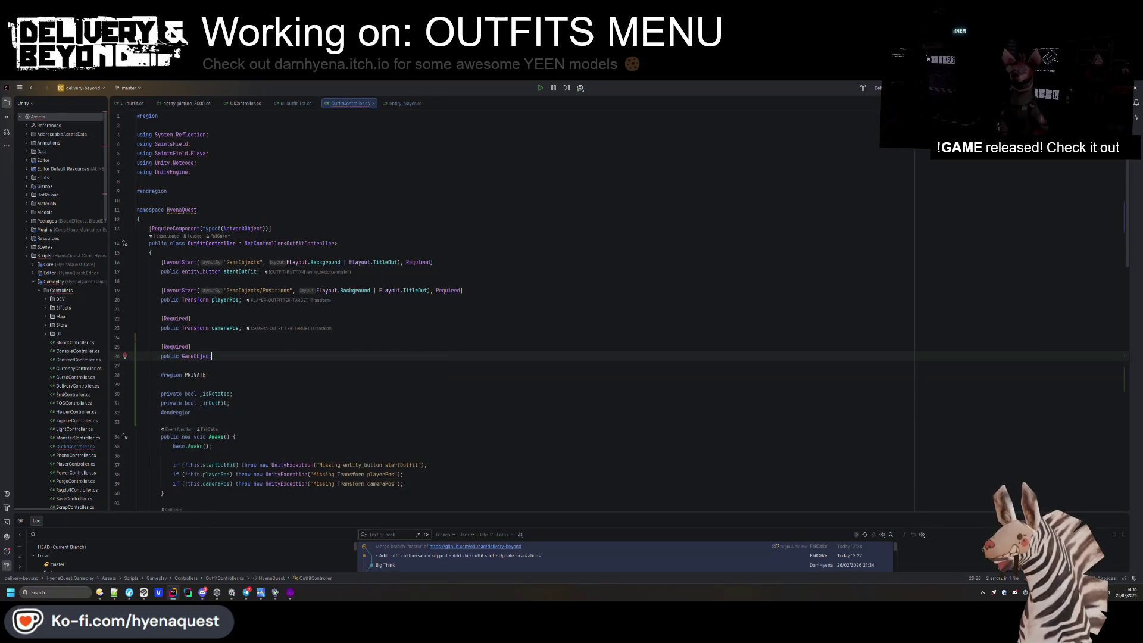
click(222, 356)
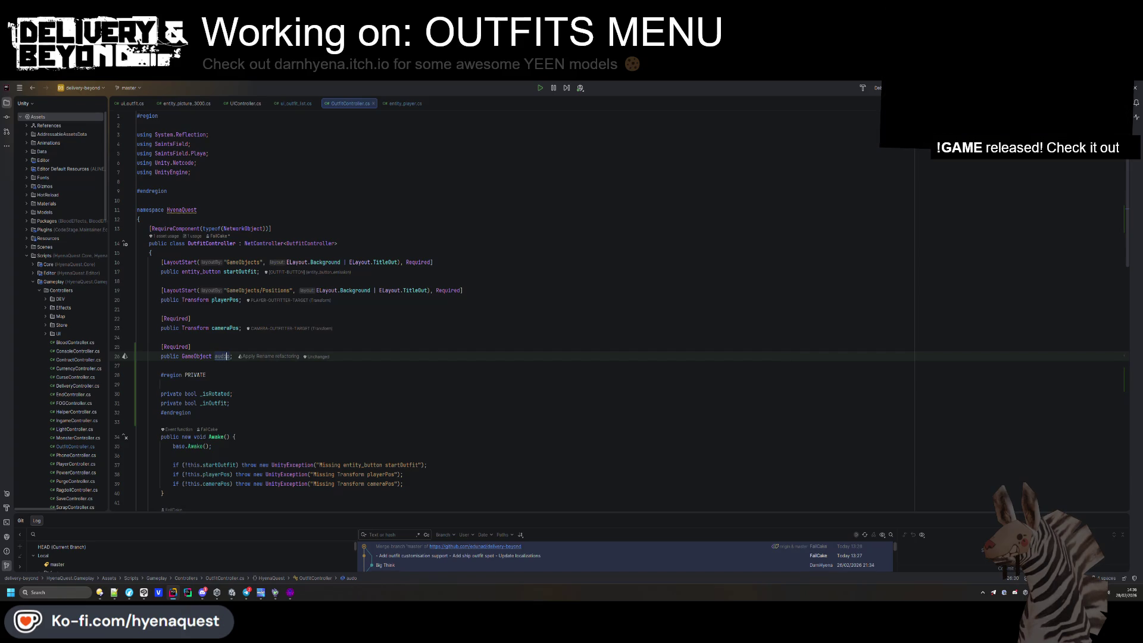
double_click(223, 357)
Delete the unused _isRotated field and the private fields region.
click(222, 394)
key(ctrl+y)
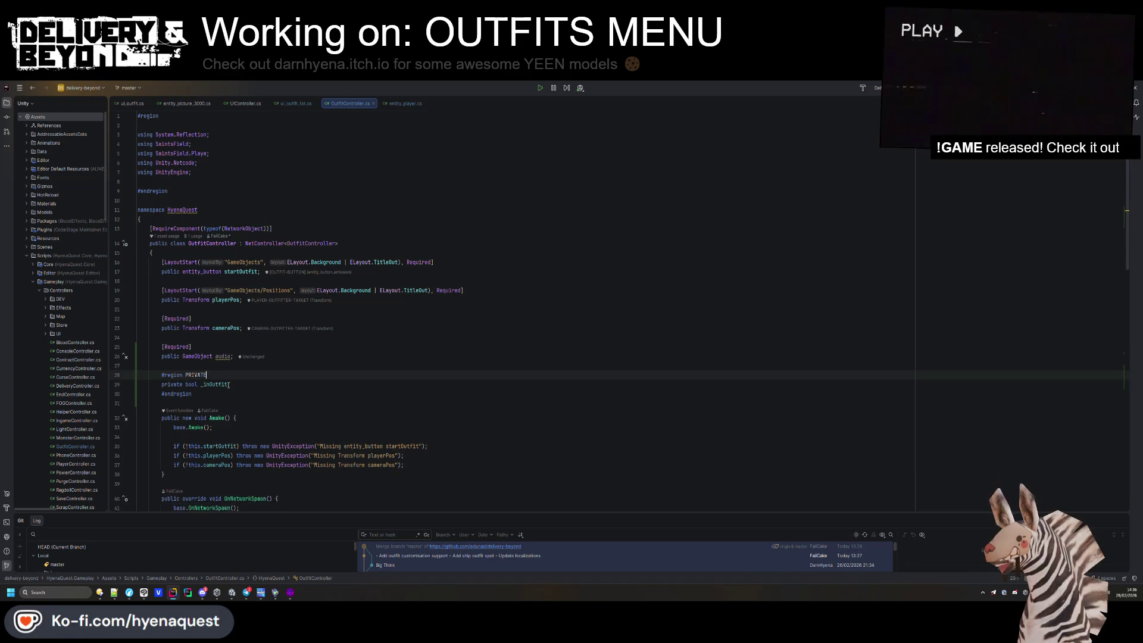
key(BackSpace)
scroll(330, 372, down, 1)
key(ctrl+f)
scroll(329, 372, down, 3)
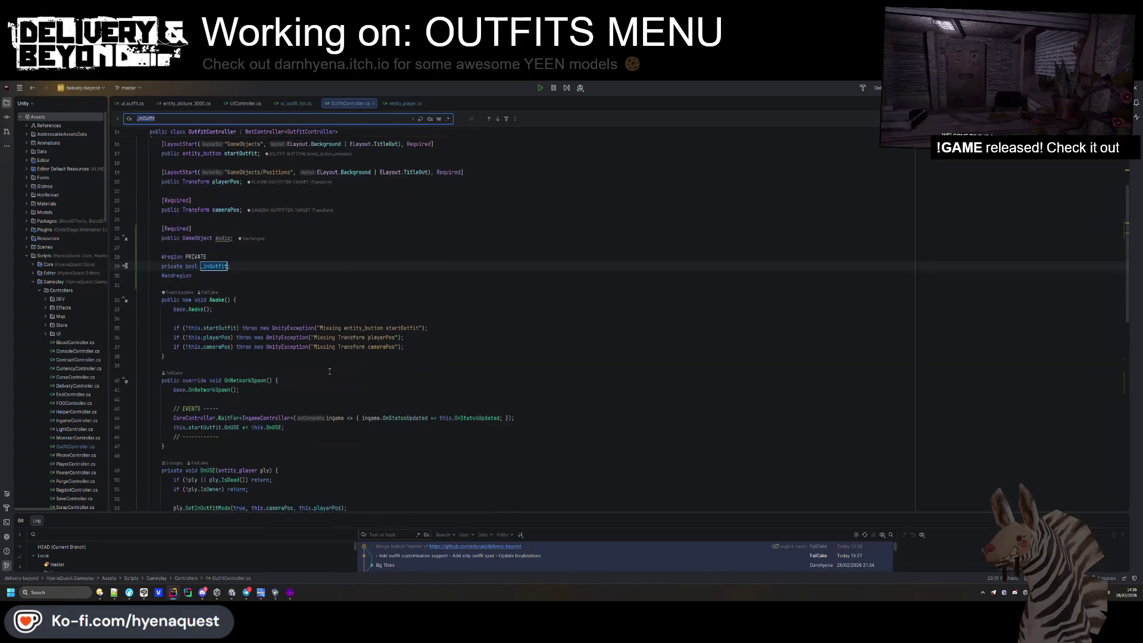
key(ctrl+y)
key(ctrl+y)
key(ctrl+y)
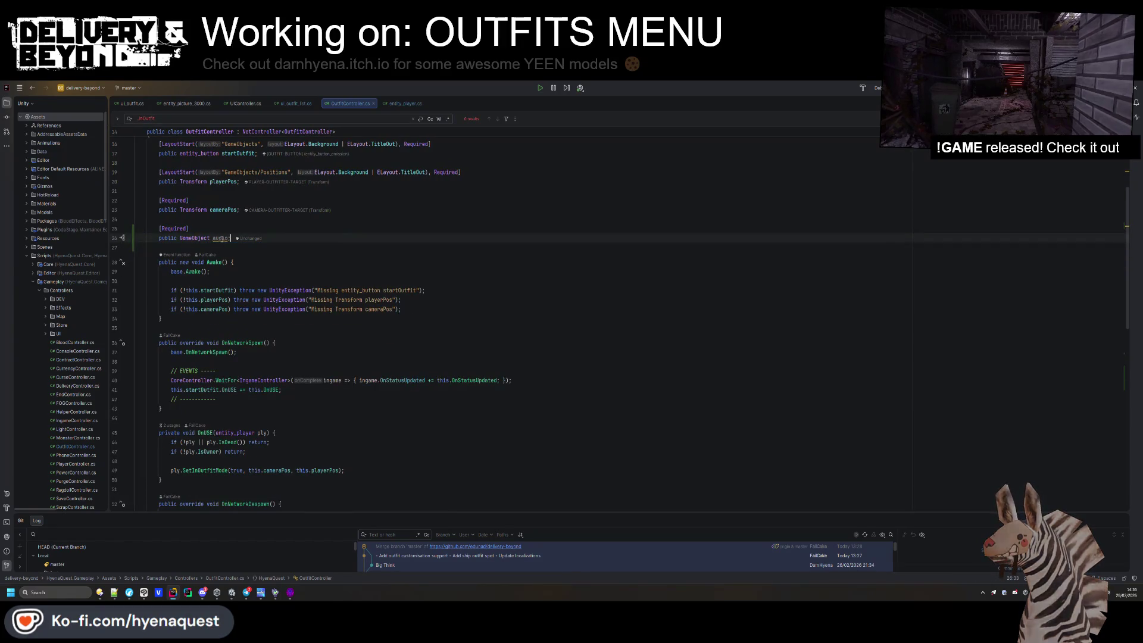
Add an audio null check in Awake by copying the startOutfit check.
click(362, 283)
text(audio)
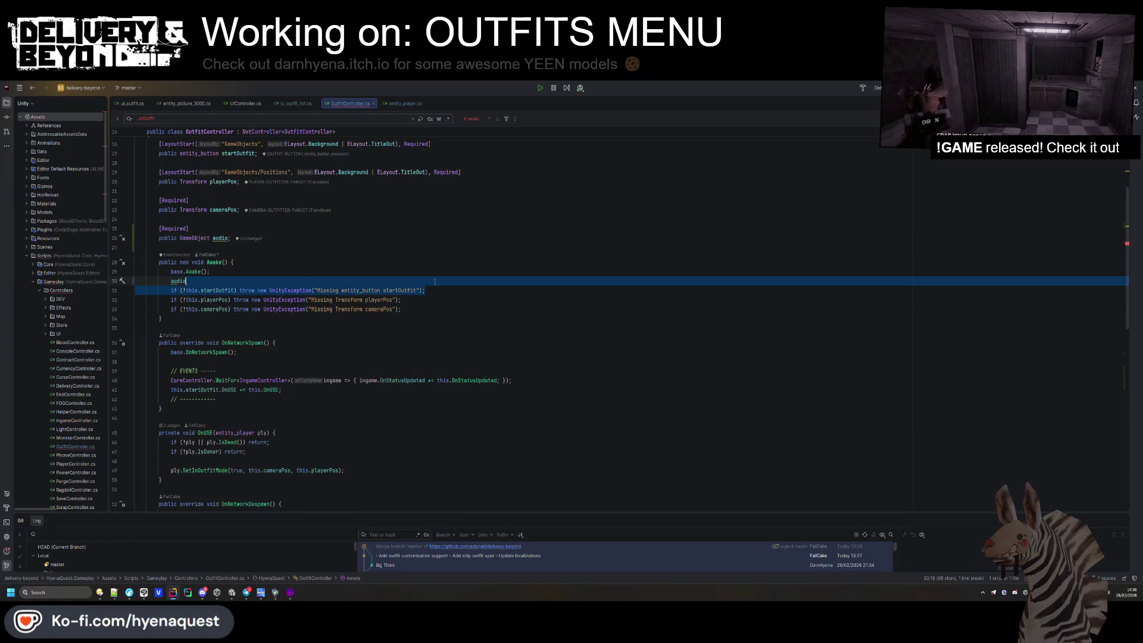
key(ctrl+d)
double_click(217, 290)
text(audio)
double_click(390, 290)
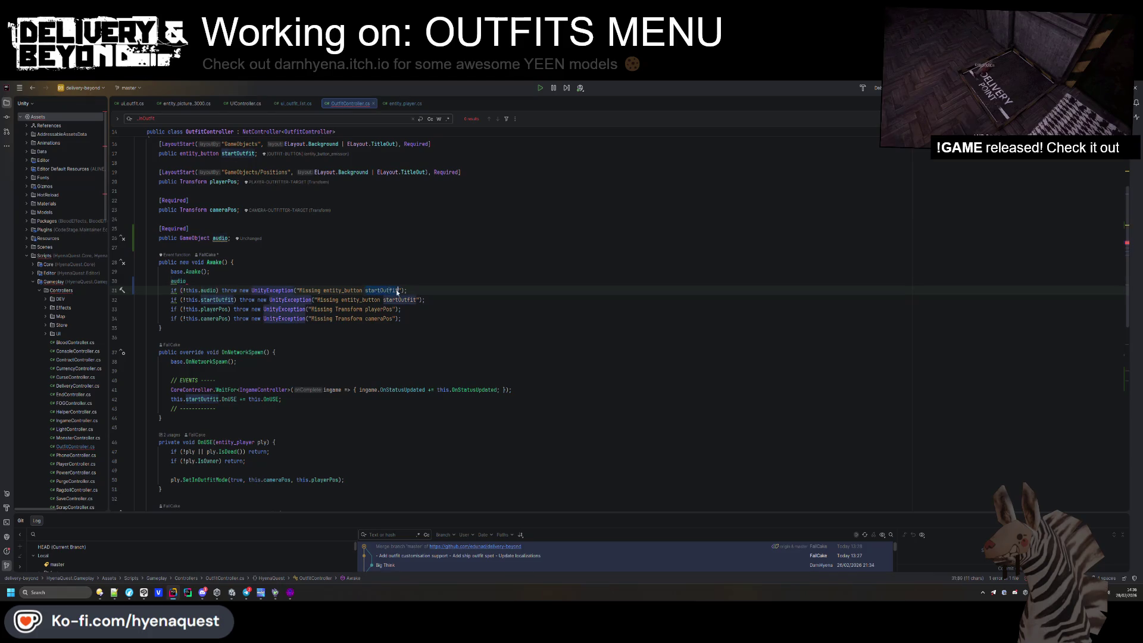
key(Up)
key(ctrl+y)
scroll(341, 302, up, 3)
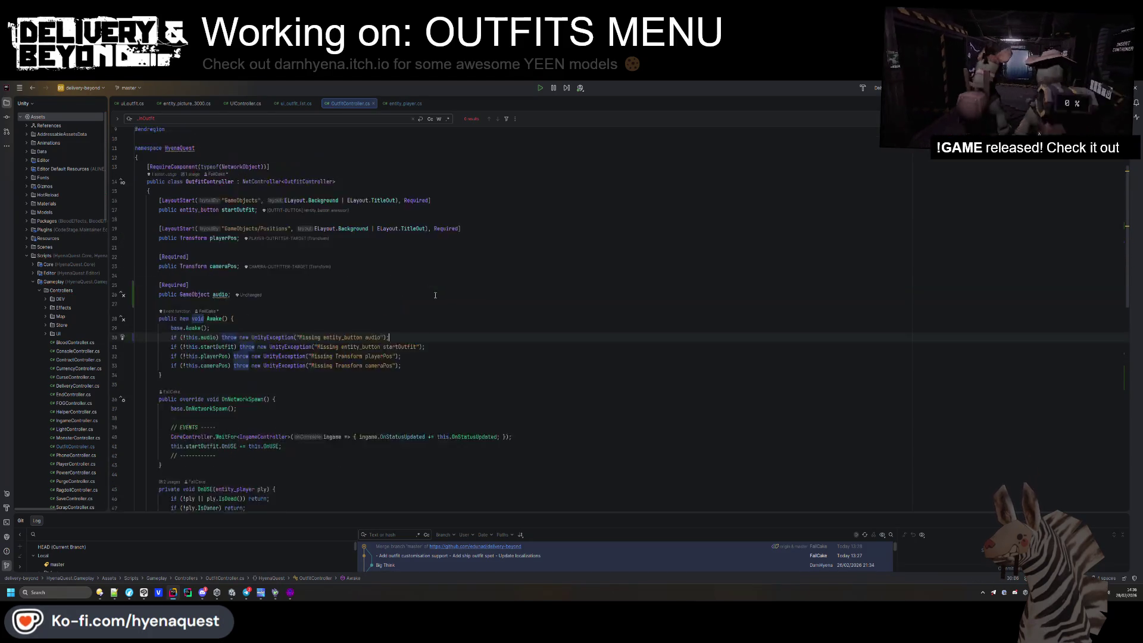
scroll(341, 301, down, 1)
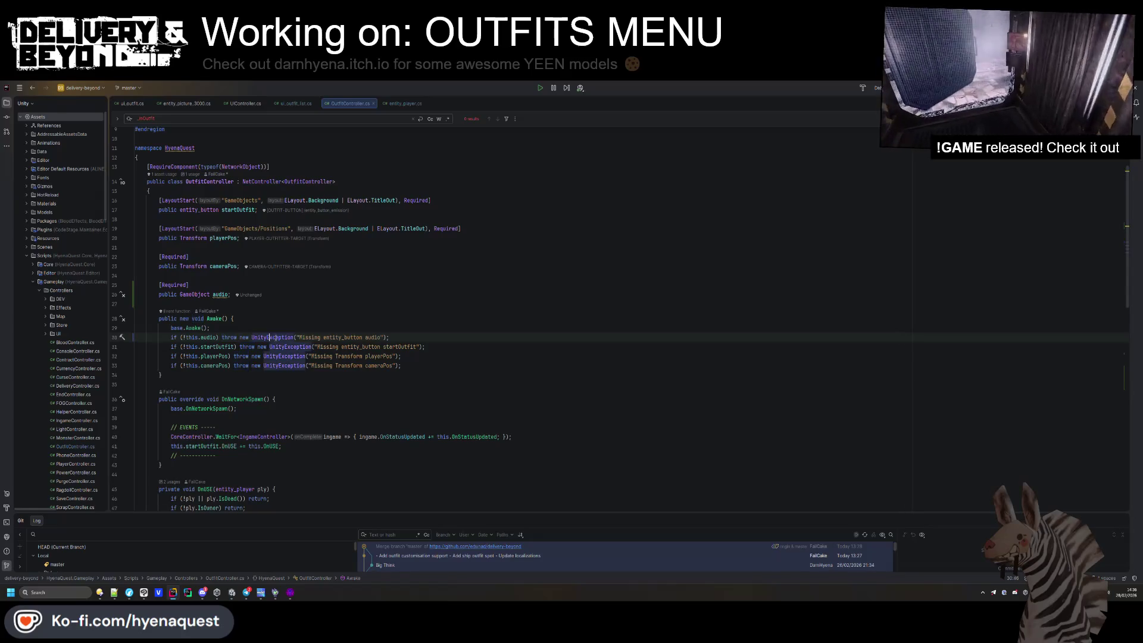
key(alt+shift+Down)
key(alt+shift+Down)
key(alt+shift+Down)
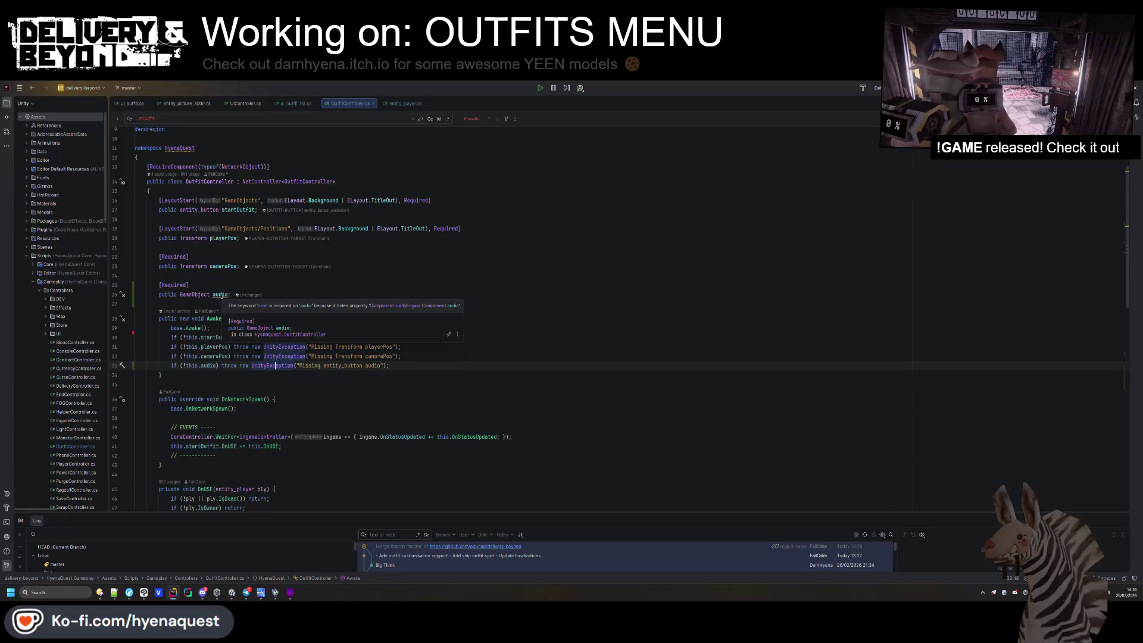
Rename the audio field to shopAudio and make the error message read 'Missing shopAudio'.
click(221, 295)
key(Down)
key(Down)
key(Down)
key(End)
key(Return)
key(Up)
key(Up)
key(Up)
key(End)
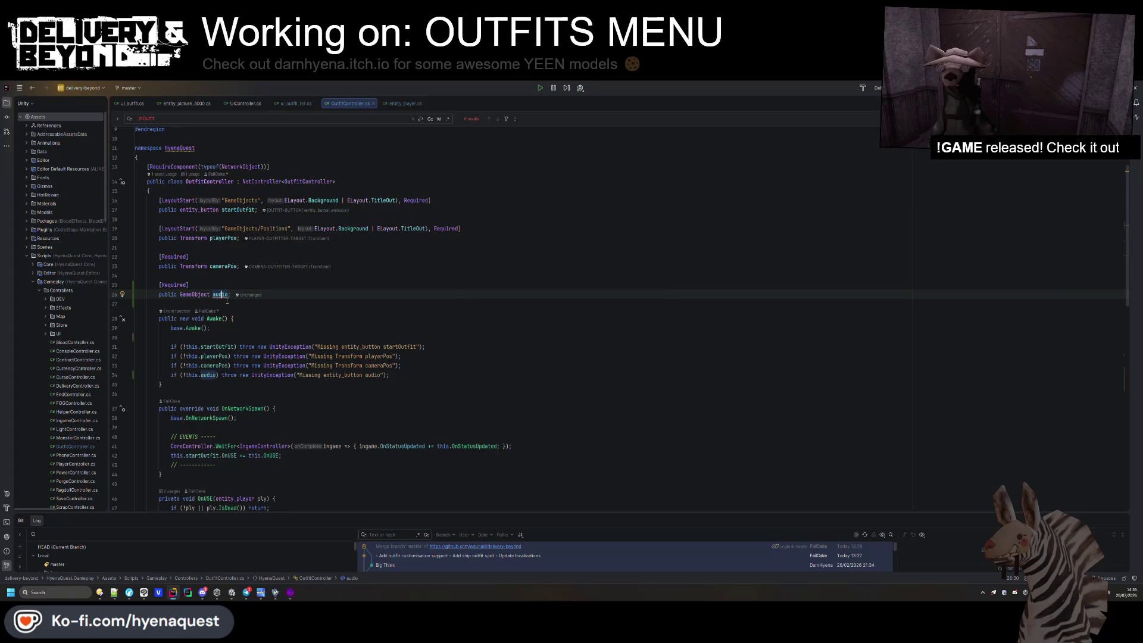
key(ctrl+r)
text(r)
text(hop)
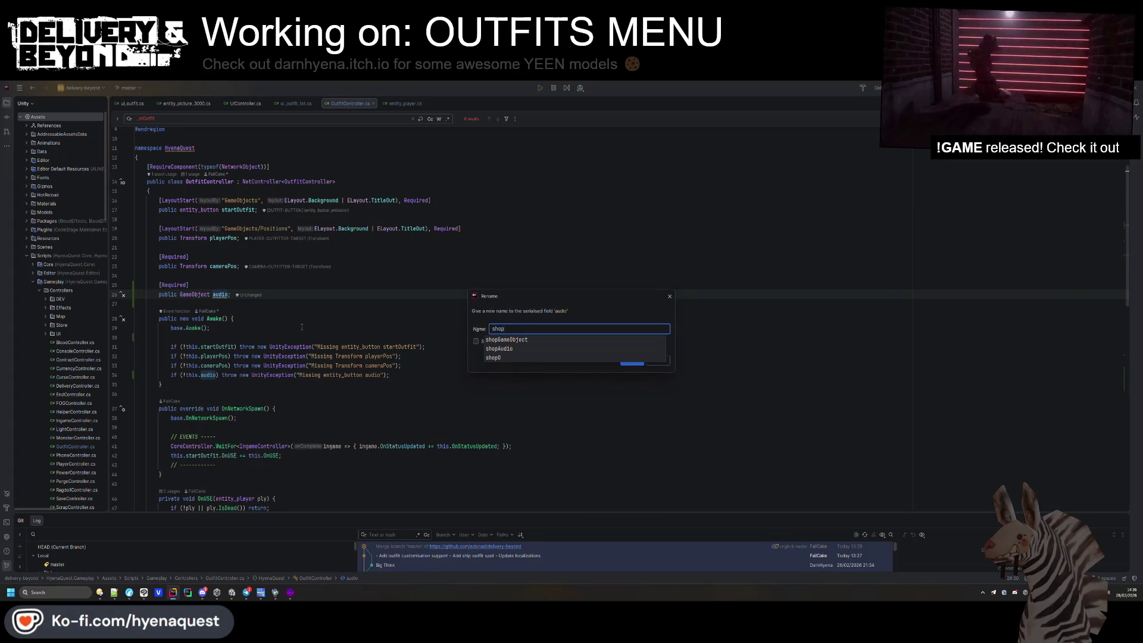
text(Audi)
key(Return)
key(Return)
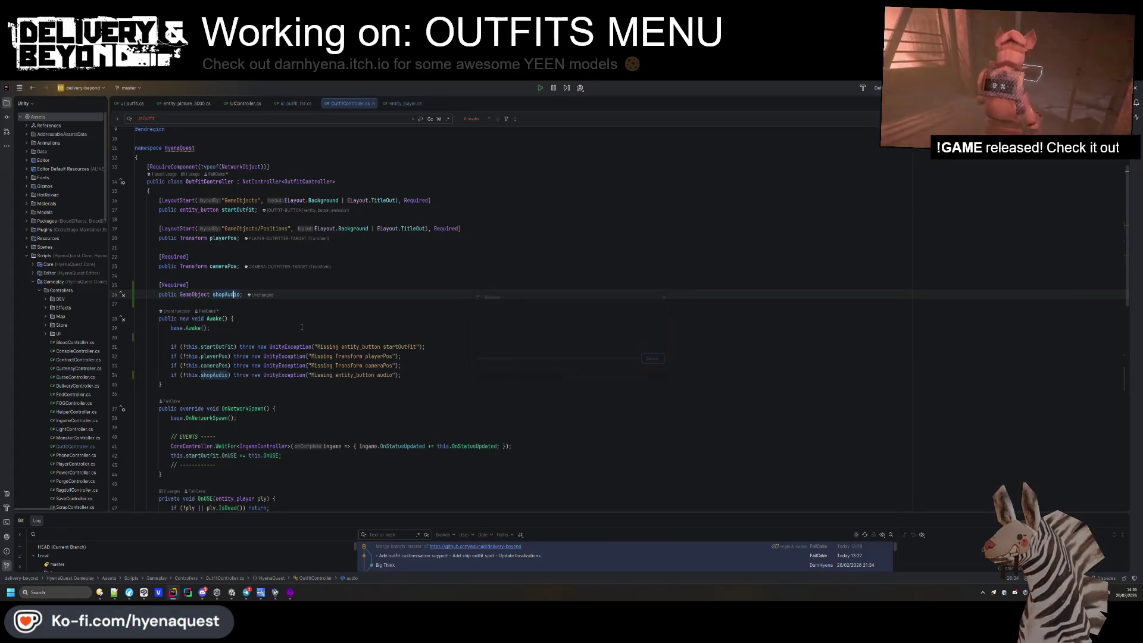
double_click(206, 376)
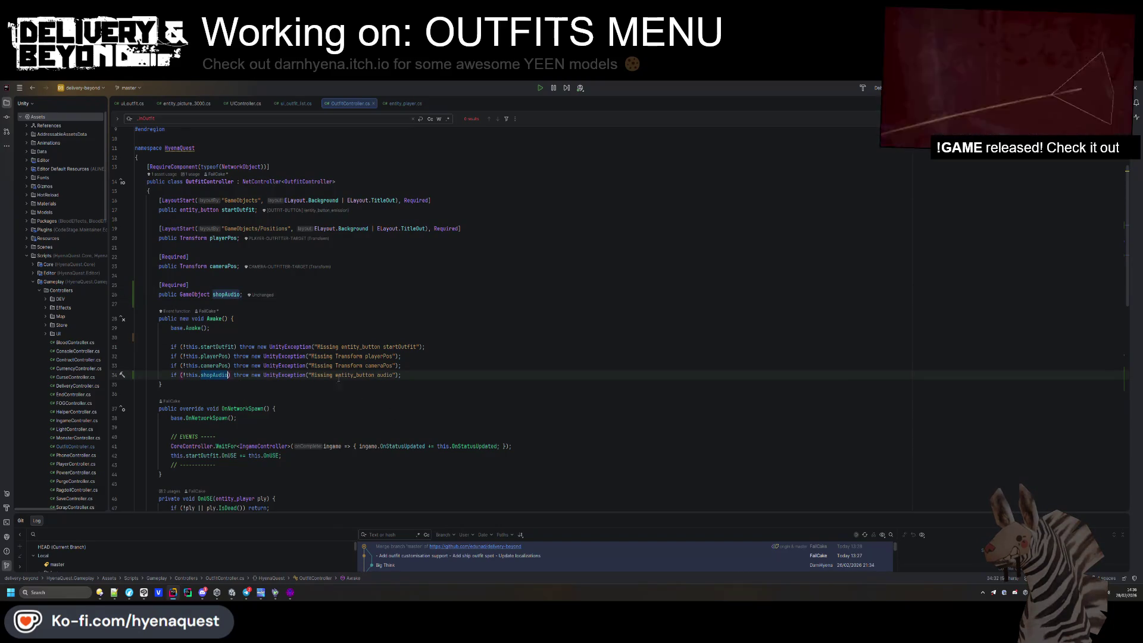
text(shopAudio)
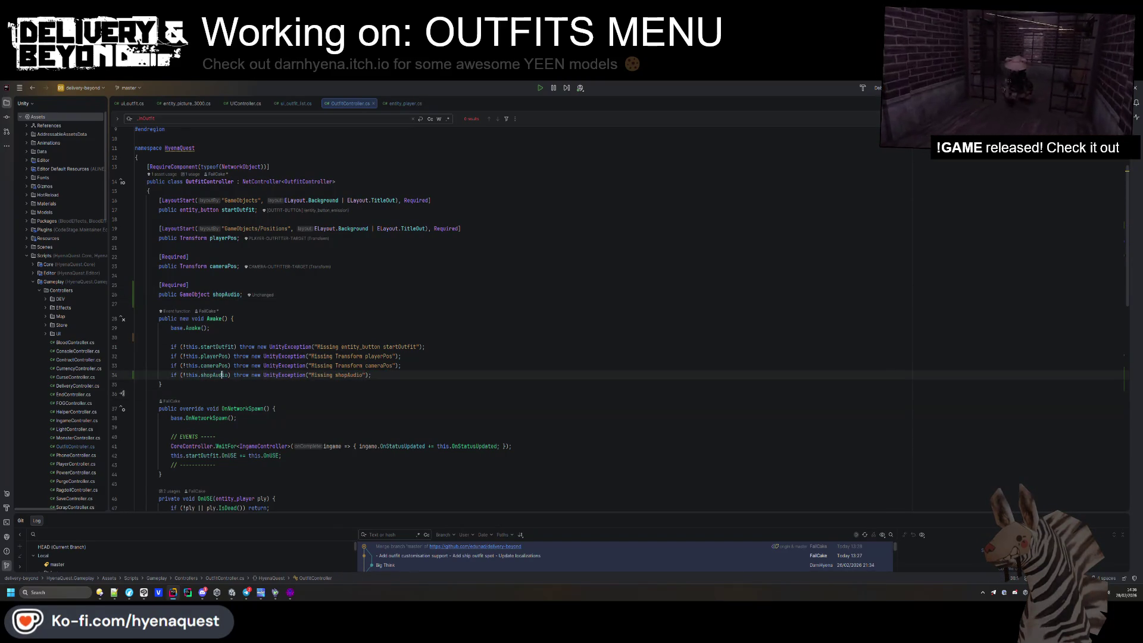
key(Return)
text(this.seta)
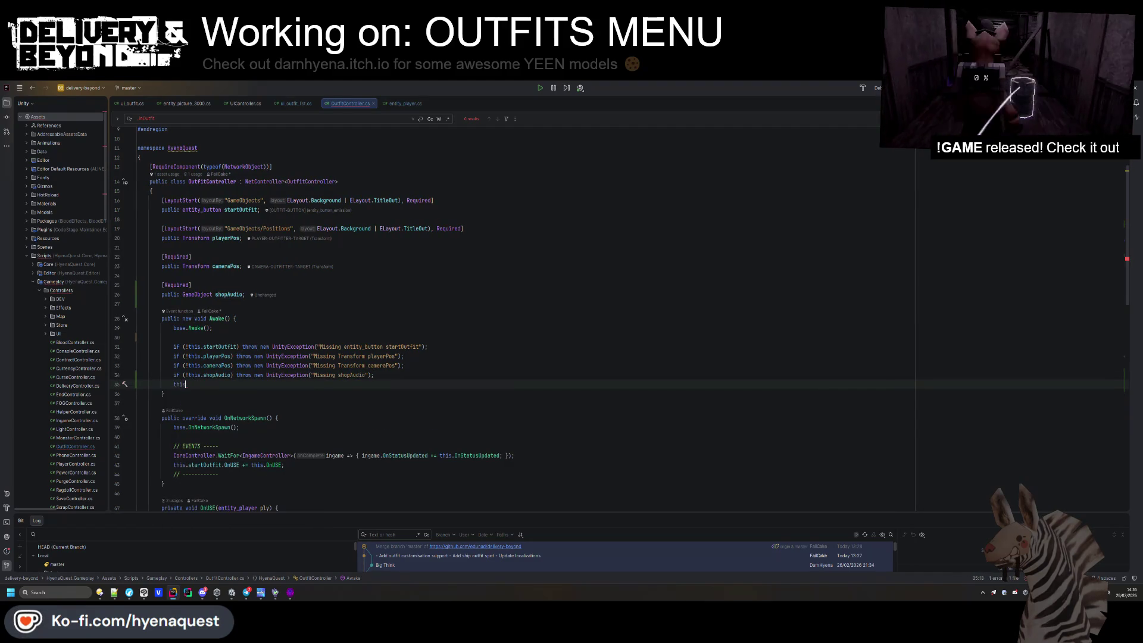
Add this.shopAudio.SetActive(!notAllowed); under the notAllowed line in OnStatusUpdated.
key(BackSpace)
scroll(357, 417, down, 7)
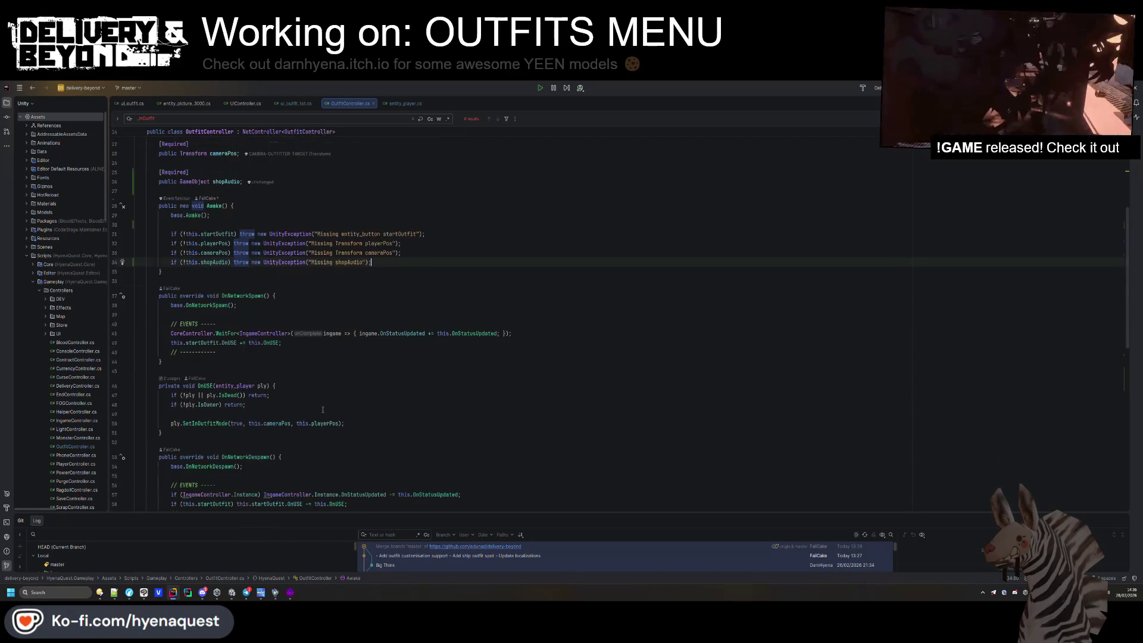
scroll(324, 409, down, 5)
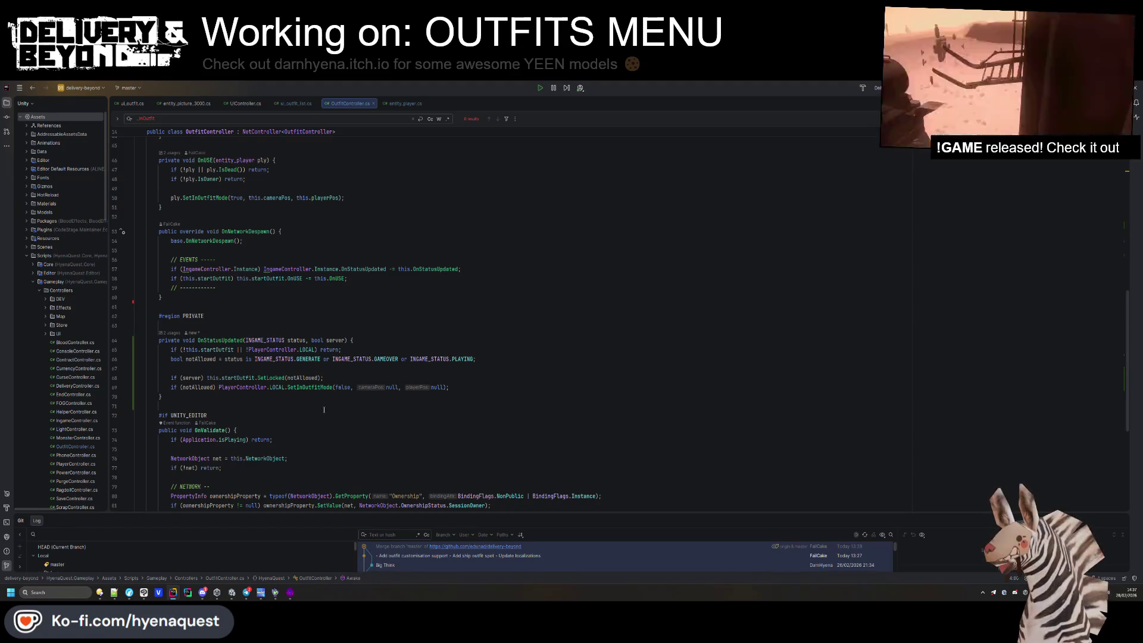
click(223, 340)
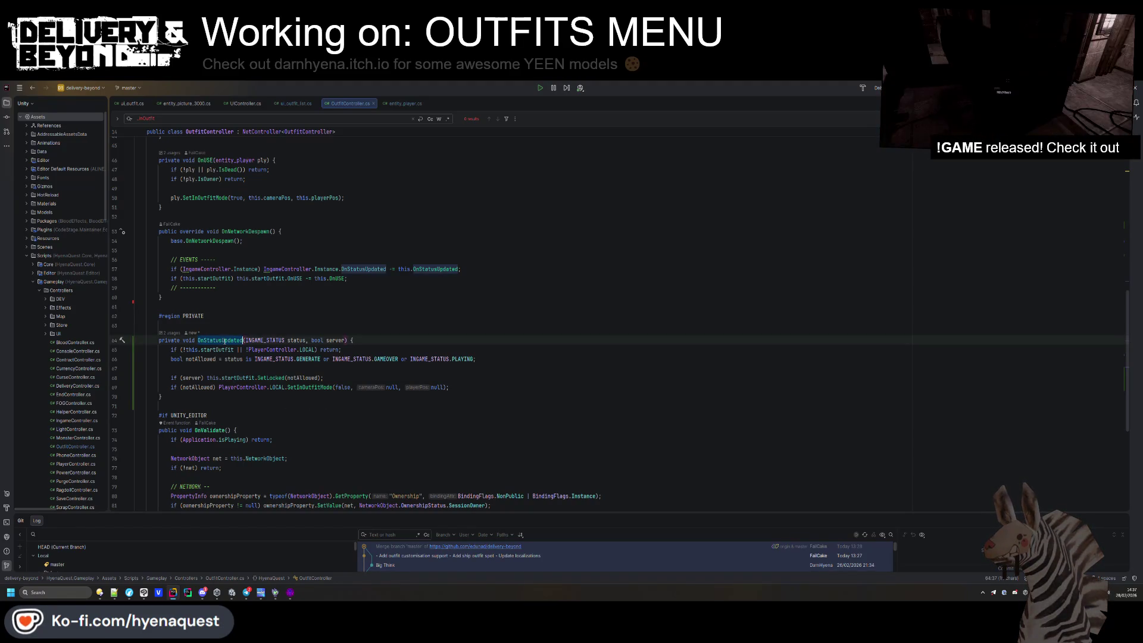
scroll(225, 350, up, 2)
click(344, 433)
key(Return)
text(this.shopAudio.)
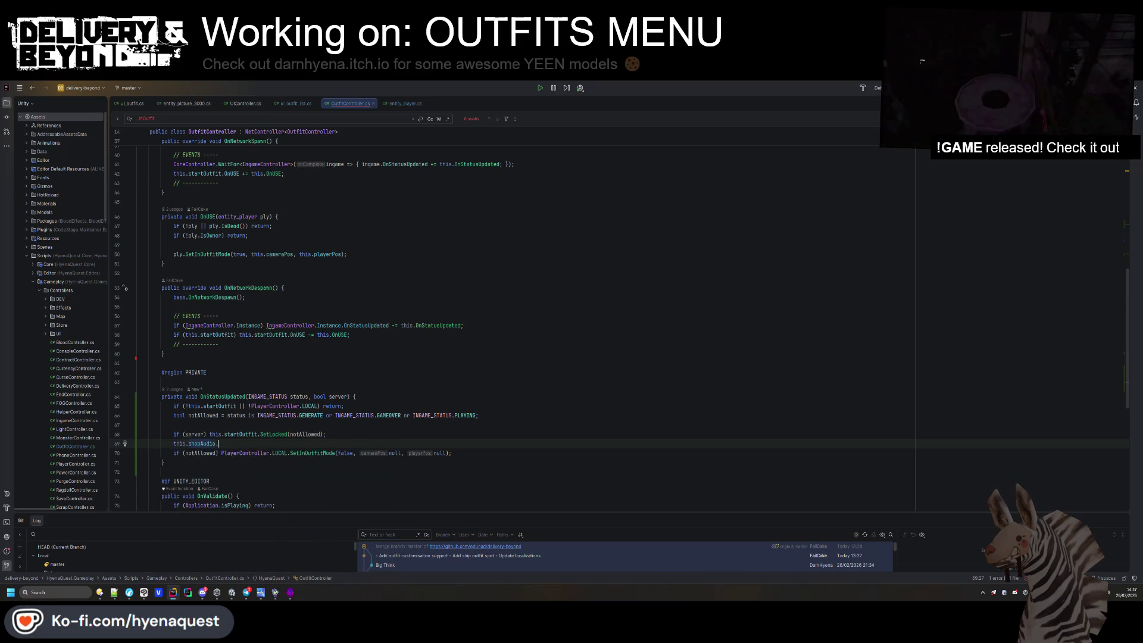
key(Tab)
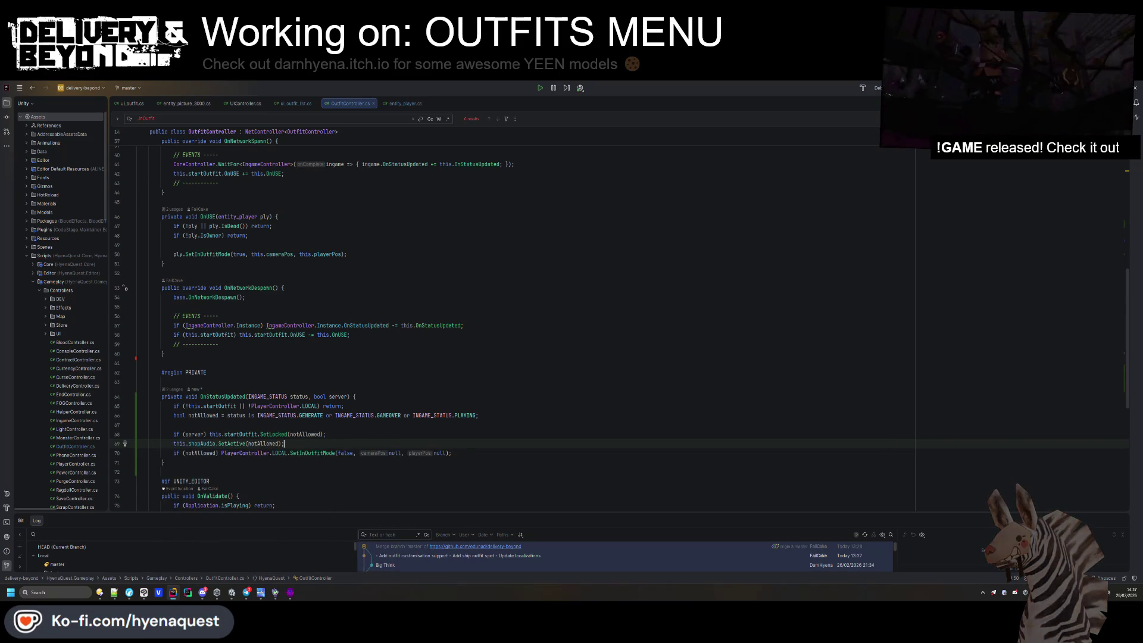
key(alt+shift+Up)
key(alt+shift+Up)
click(249, 425)
text(!)
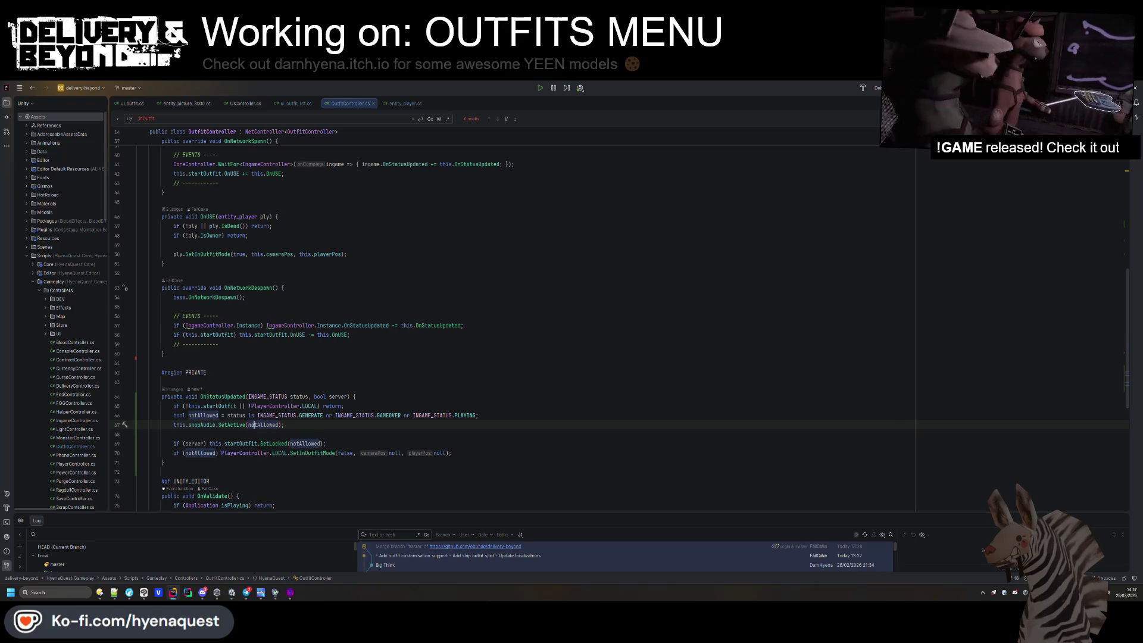
Select the notAllowed status condition so it can be rewritten.
scroll(251, 425, down, 3)
click(435, 369)
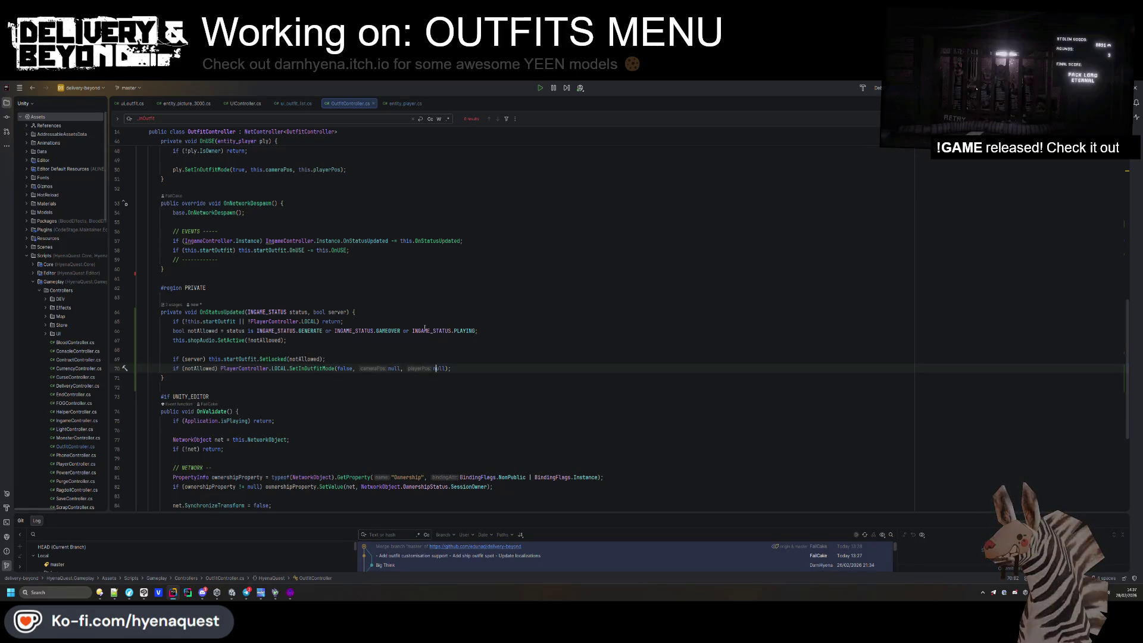
click(472, 330)
drag(296, 331, 247, 330)
Rewrite notAllowed as status != INGAME_STATUS.IDLE and add a blank line after it.
text(no Ing;)
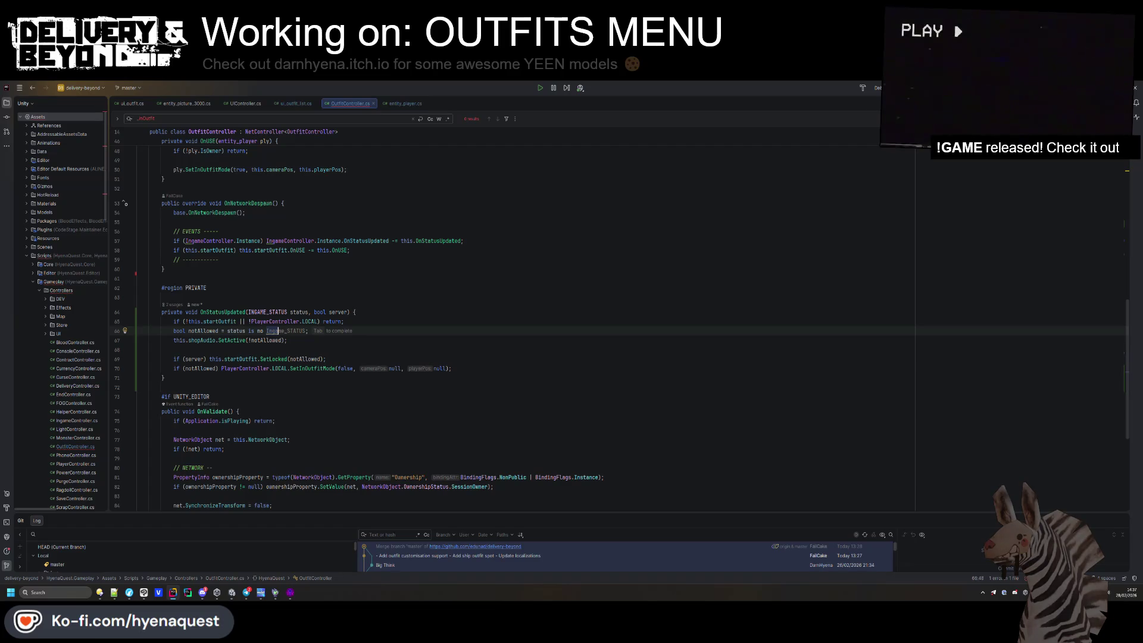
key(BackSpace)
key(BackSpace)
key(BackSpace)
text(t )
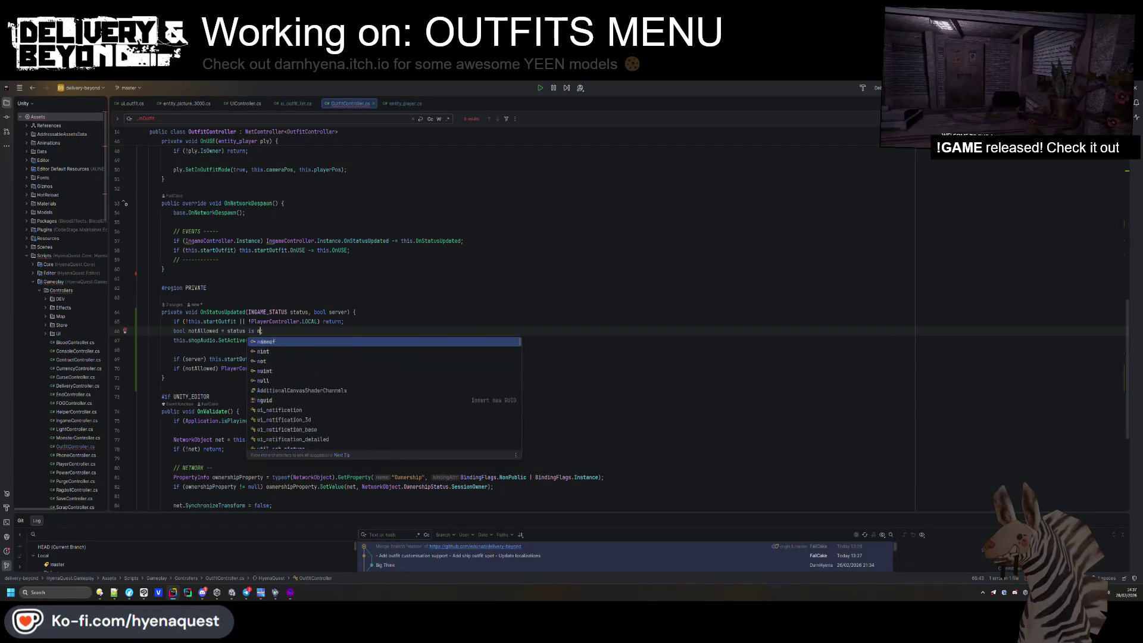
text(ingame)
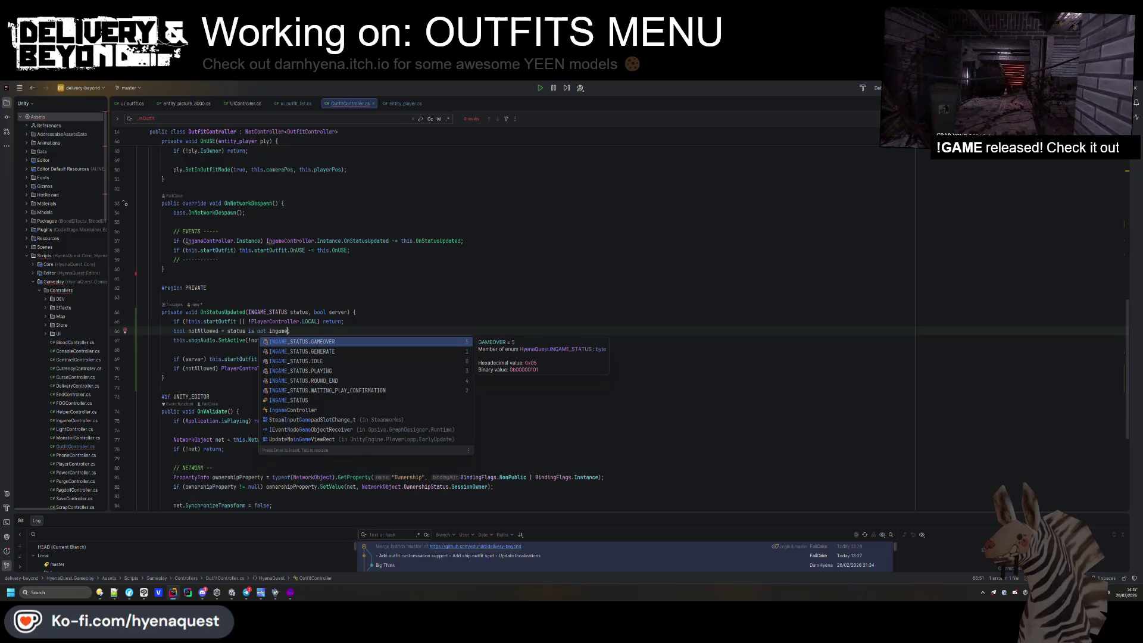
key(Down)
key(Down)
key(Down)
key(Up)
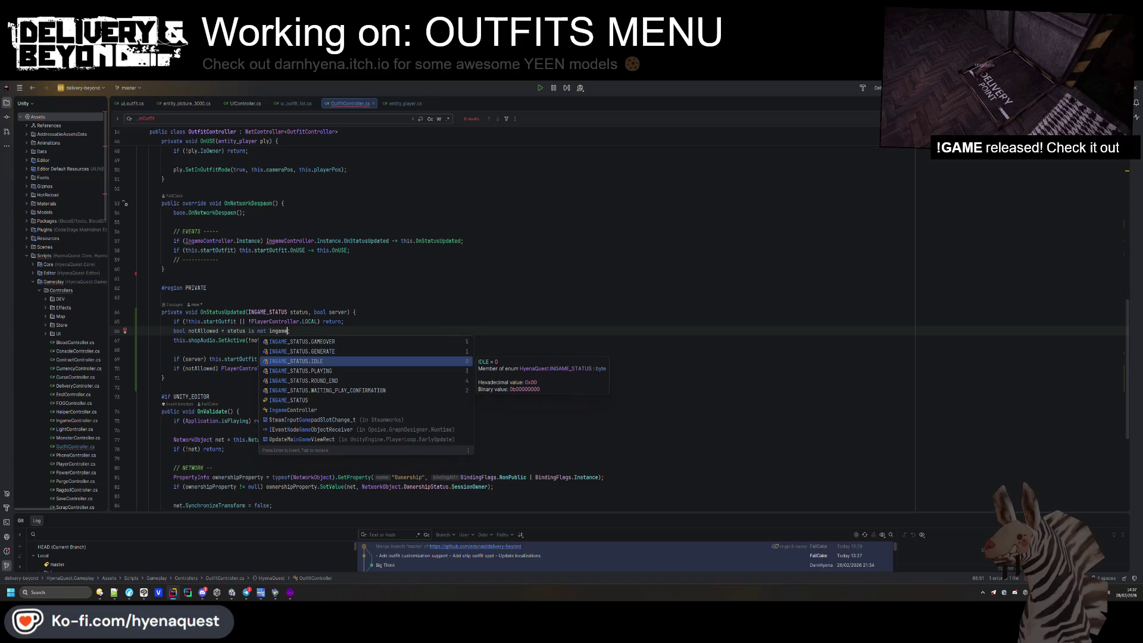
key(Return)
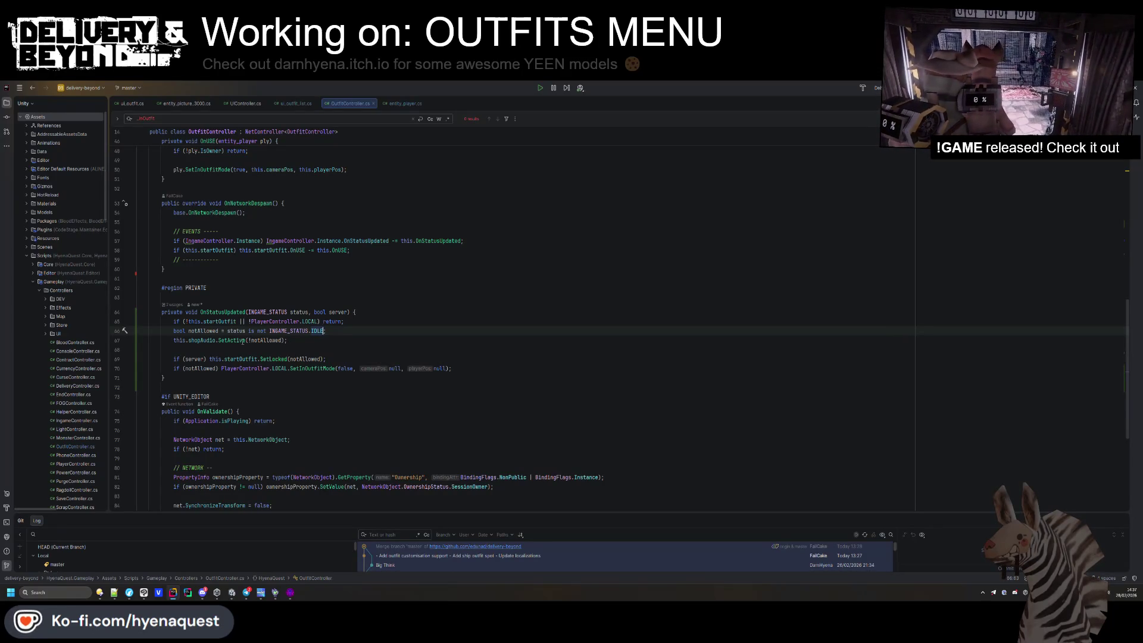
click(243, 340)
drag(249, 331, 266, 330)
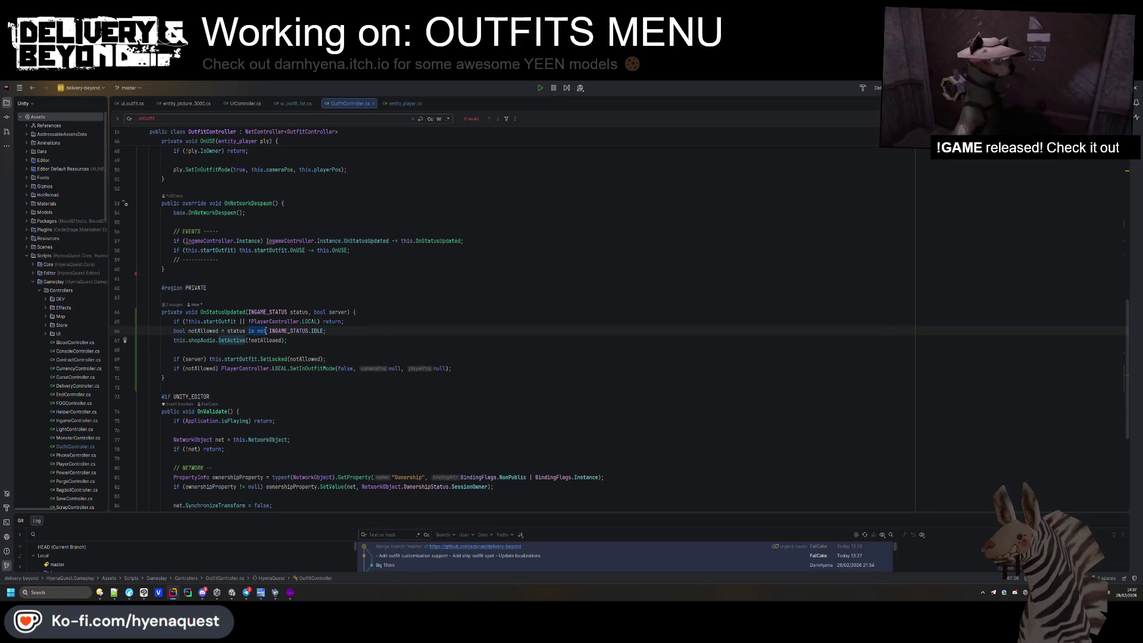
text(!=)
click(390, 322)
click(375, 331)
key(Return)
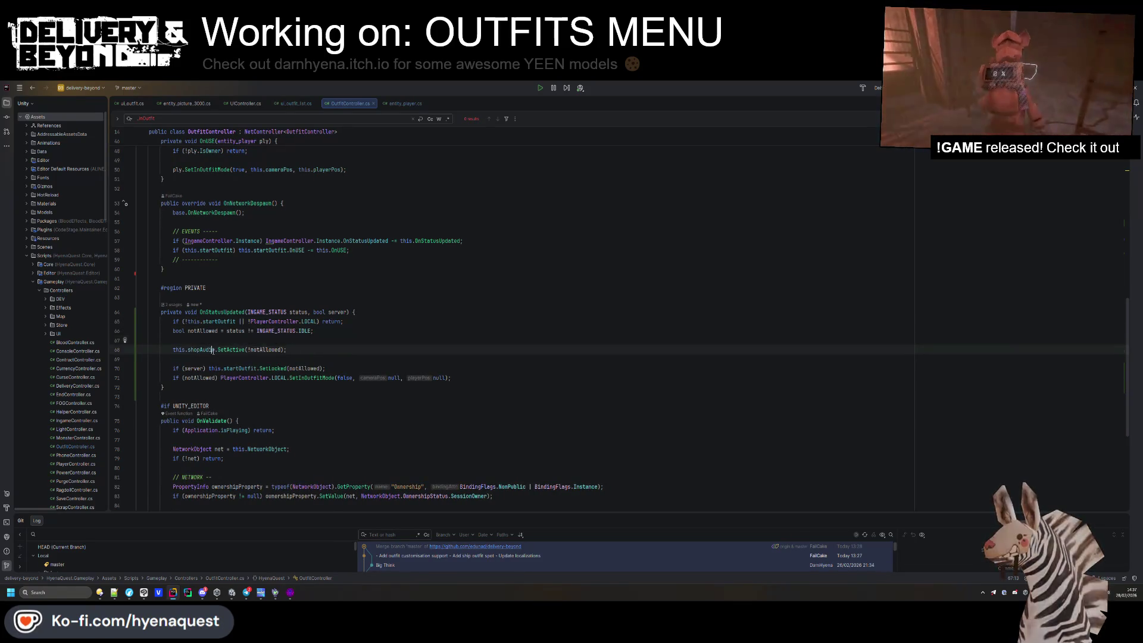
Jump to the SetInOutfitMode method in entity_player.cs.
right_click(198, 353)
key(Escape)
mouse_move(198, 353)
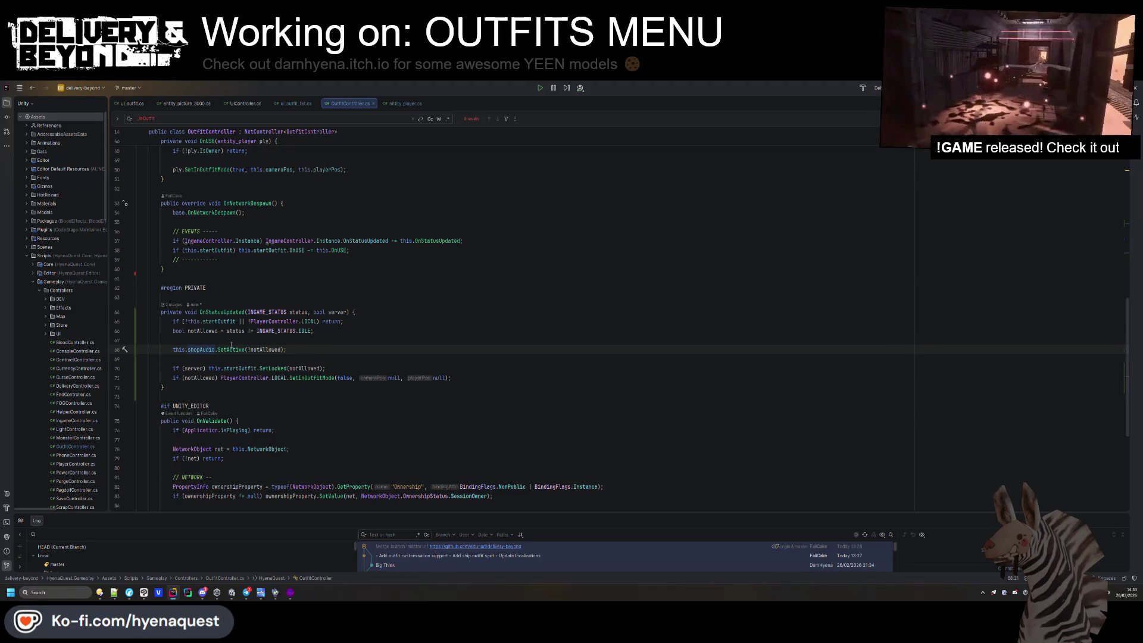
drag(331, 331, 227, 331)
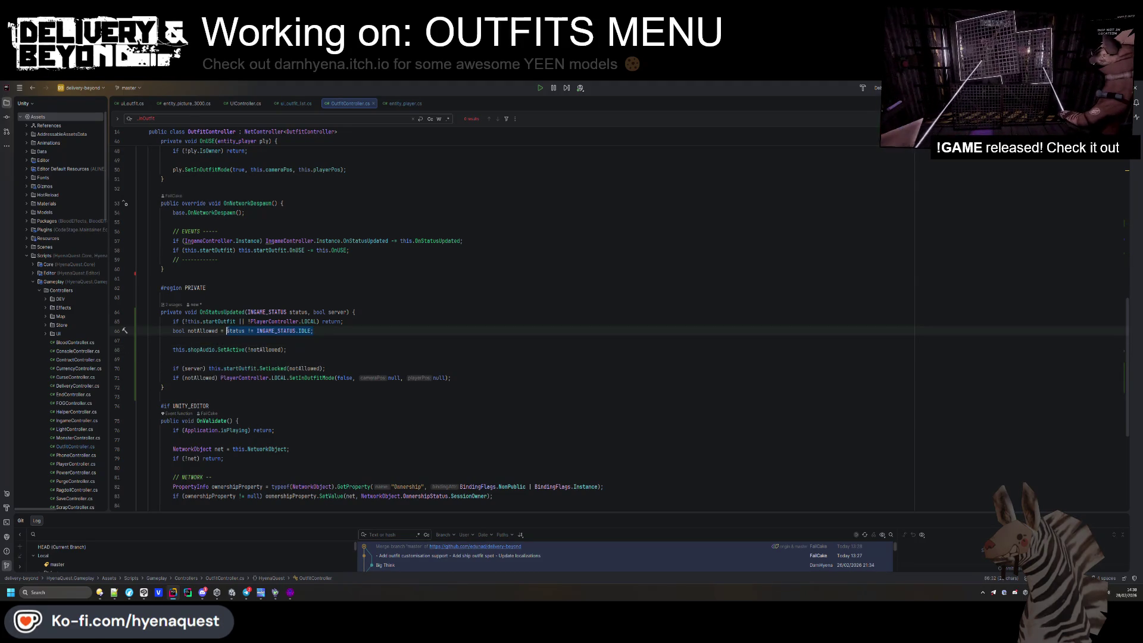
ctrl+click(284, 376)
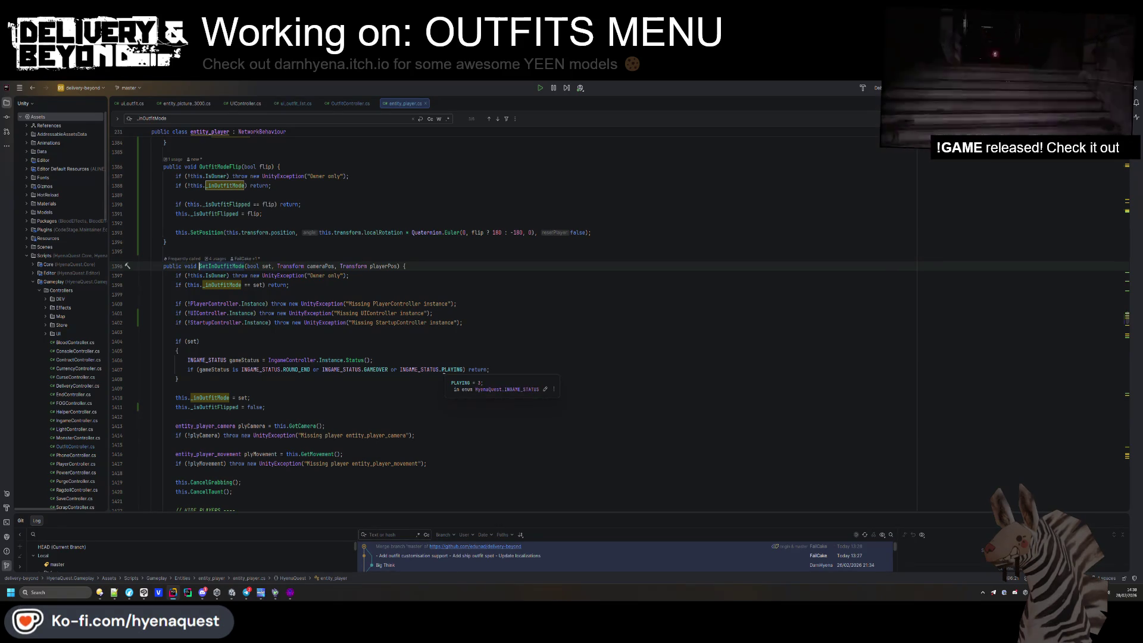
Paste the ROUND_END, GAMEOVER or PLAYING check over line 66, replacing gameStatus with status.
drag(464, 370, 265, 369)
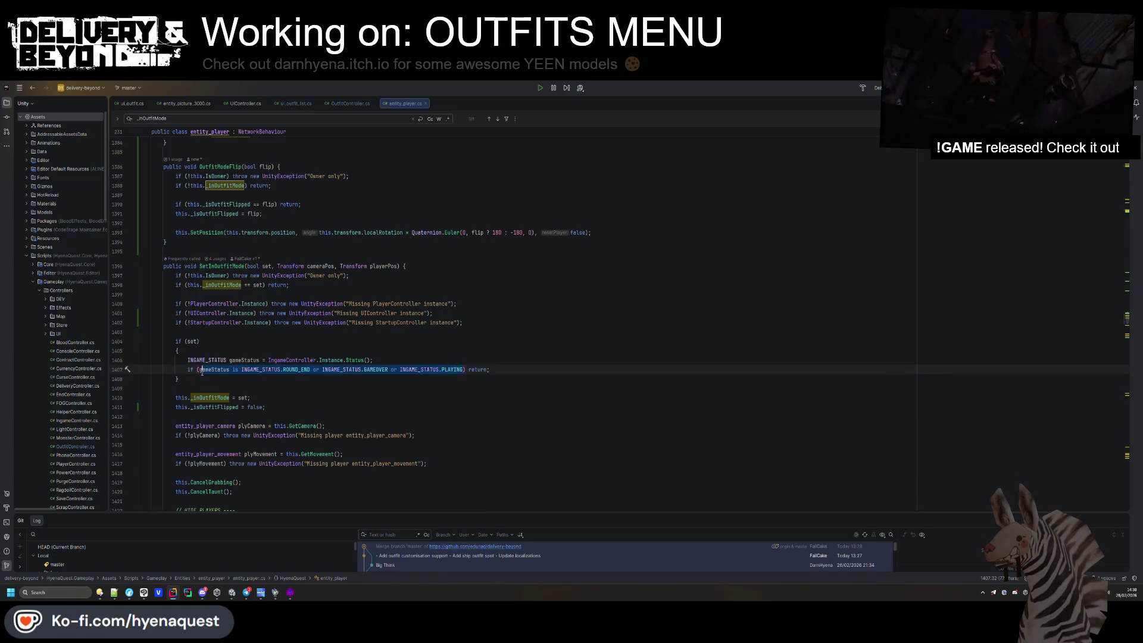
key(ctrl+alt+Left)
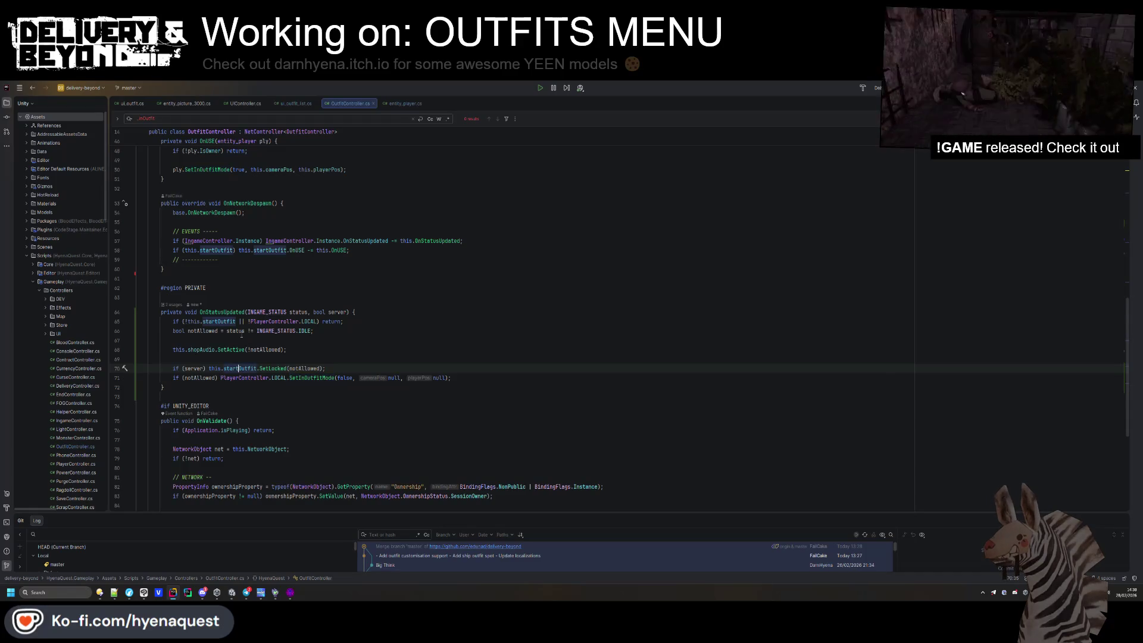
drag(228, 331, 313, 330)
text(gameStatus is INGAME_STATUS.ROUND_END or INGAME_STATUS.GAMEOVER or INGAME_STATUS.PLAYING)
click(296, 312)
double_click(296, 312)
key(ctrl+c)
double_click(241, 330)
key(ctrl+v)
Move to OnStatusUpdated's early-return guard on line 65, then switch back to Unity.
click(234, 340)
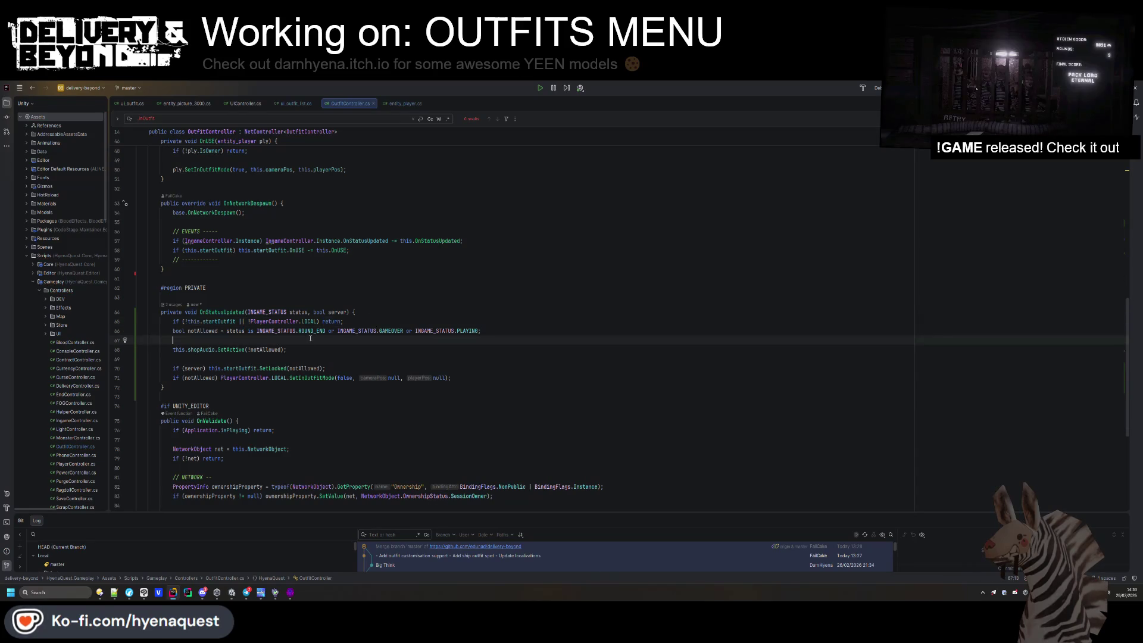
key(Down)
click(184, 322)
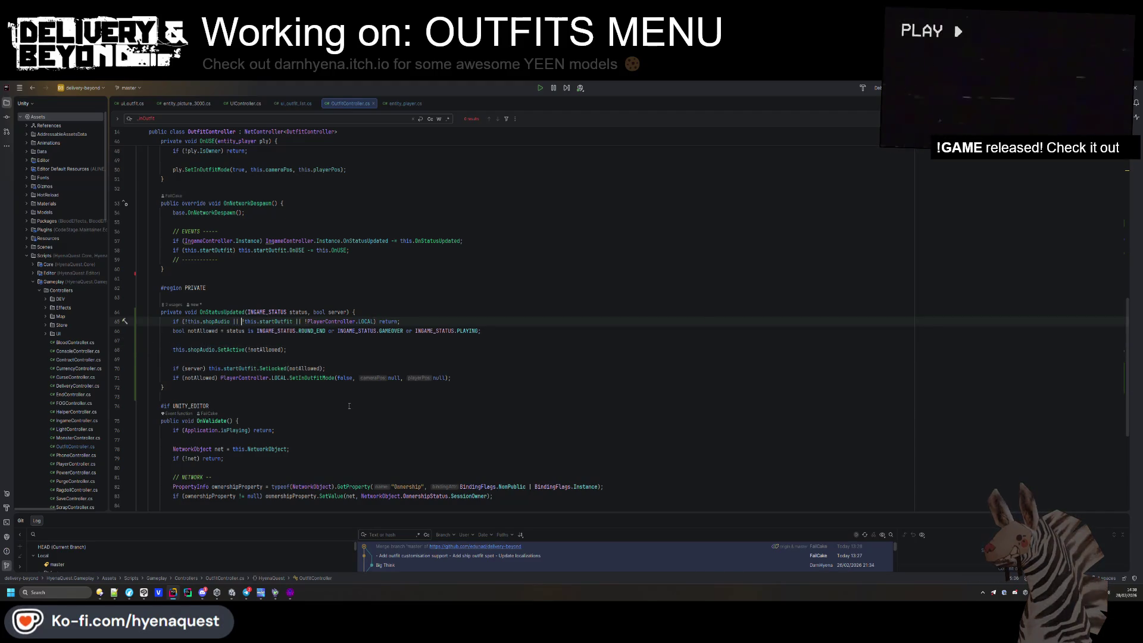
key(alt+Tab)
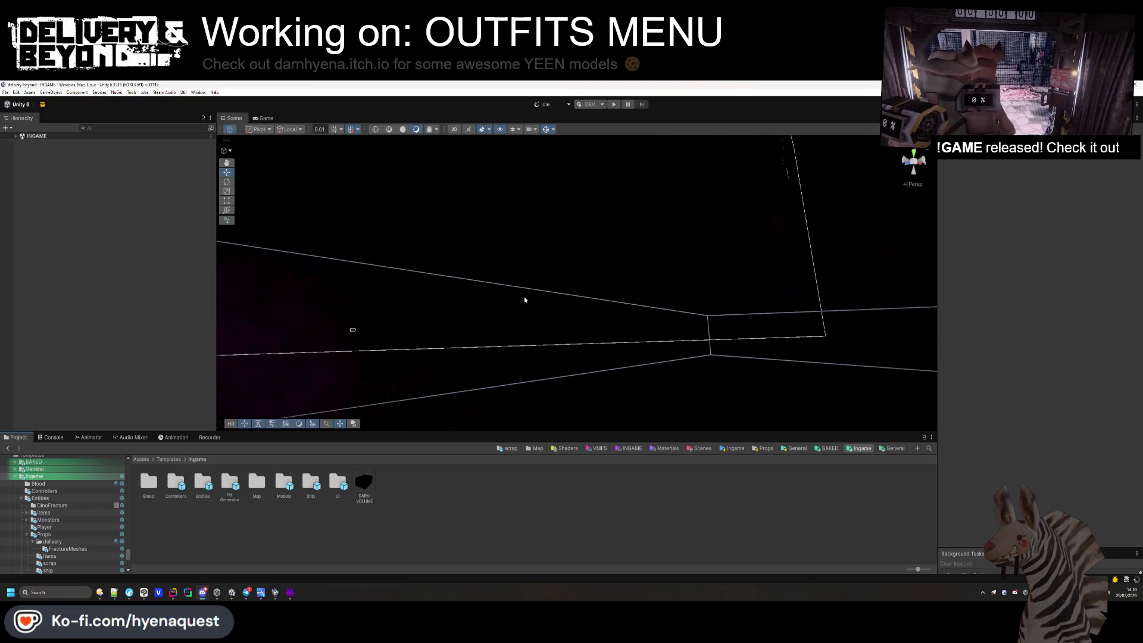
Fly the Scene view to the speaker area and select the speaker object.
click(505, 325)
mouse_move(495, 356)
mouse_down()
mouse_move(638, 304)
mouse_move(357, 426)
mouse_move(346, 369)
mouse_move(329, 391)
mouse_move(513, 298)
mouse_move(459, 276)
mouse_up()
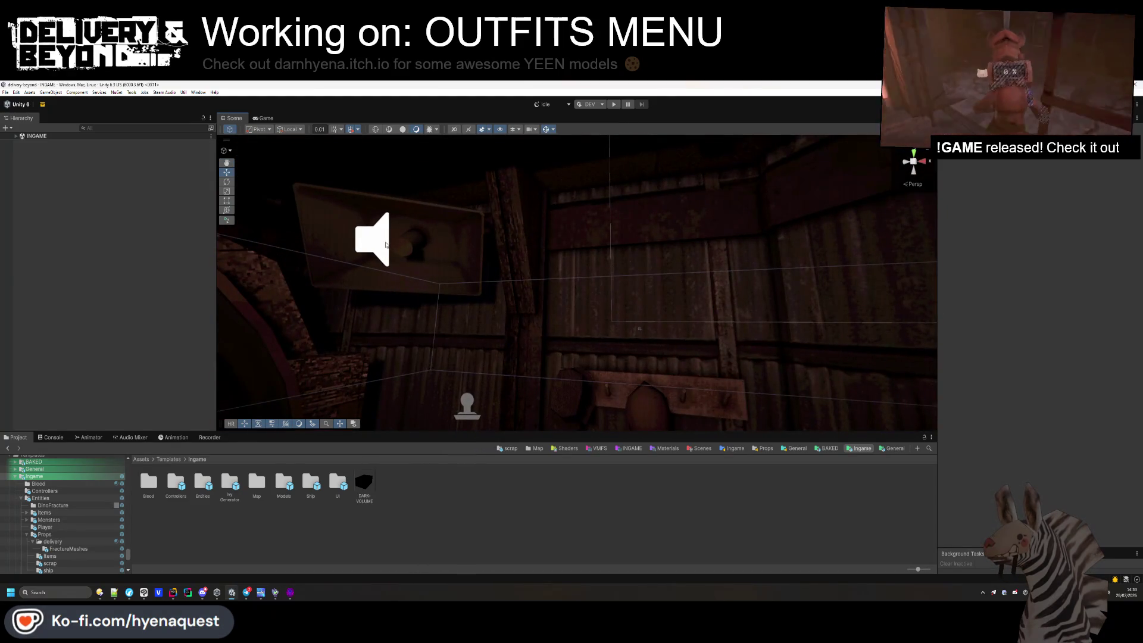
click(386, 244)
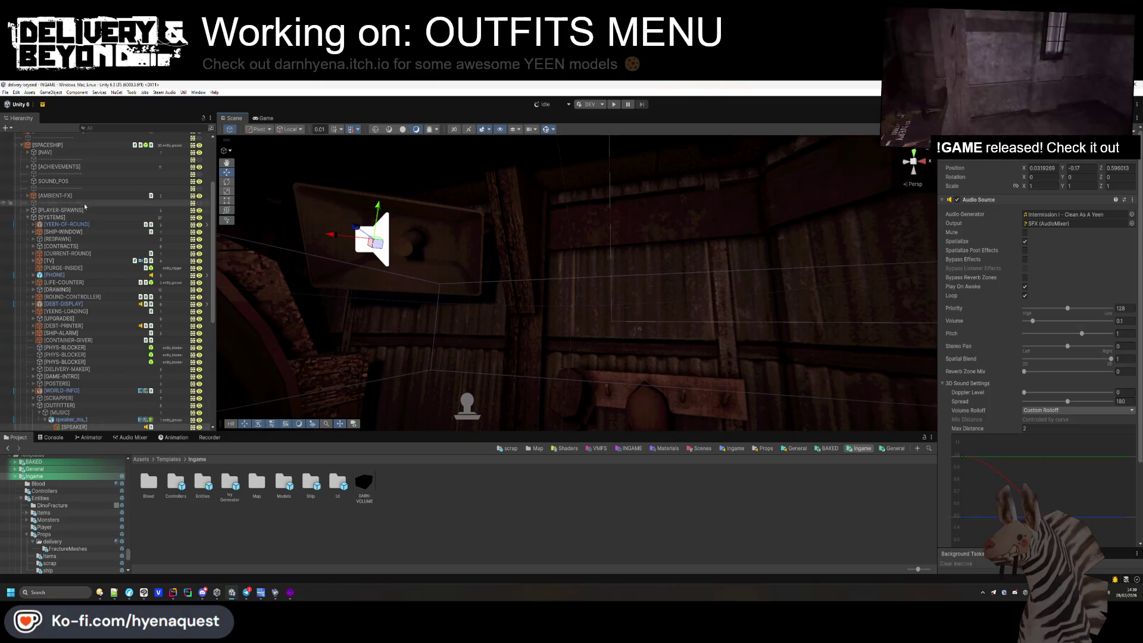
scroll(66, 218, up, 10)
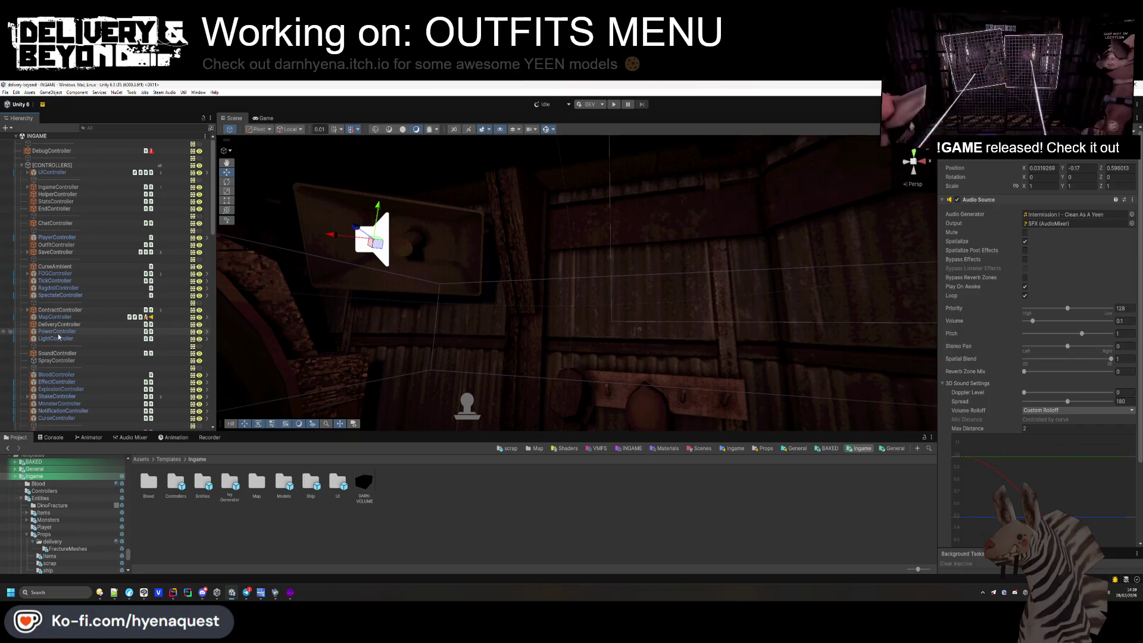
Run Collect sounds on SoundController to refresh the database, then select OutfitController.
click(57, 353)
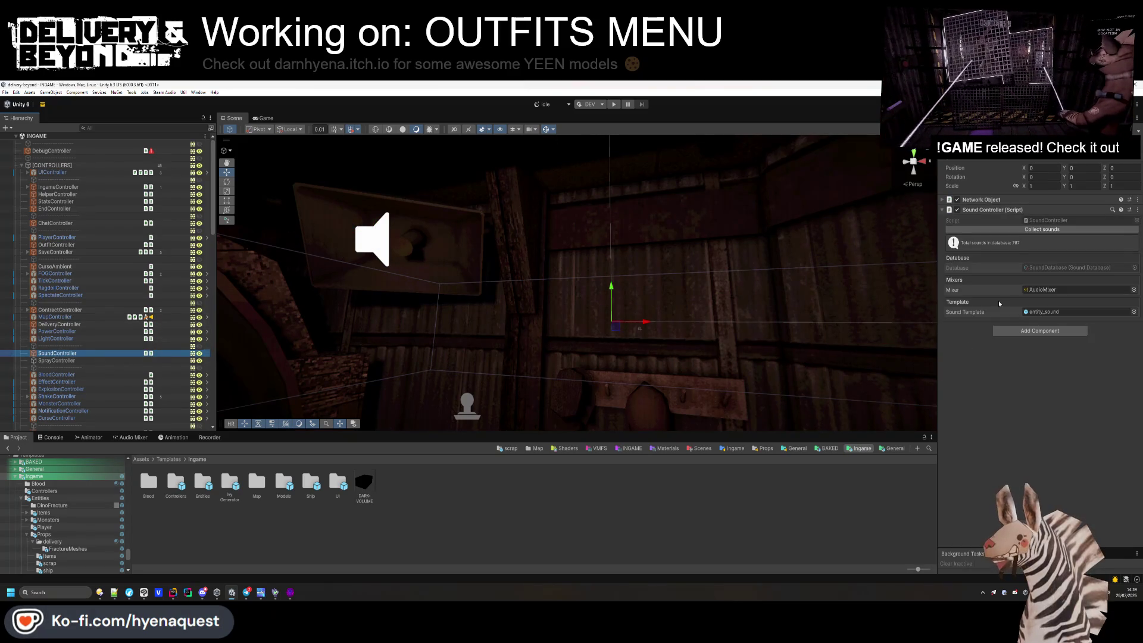
click(1025, 230)
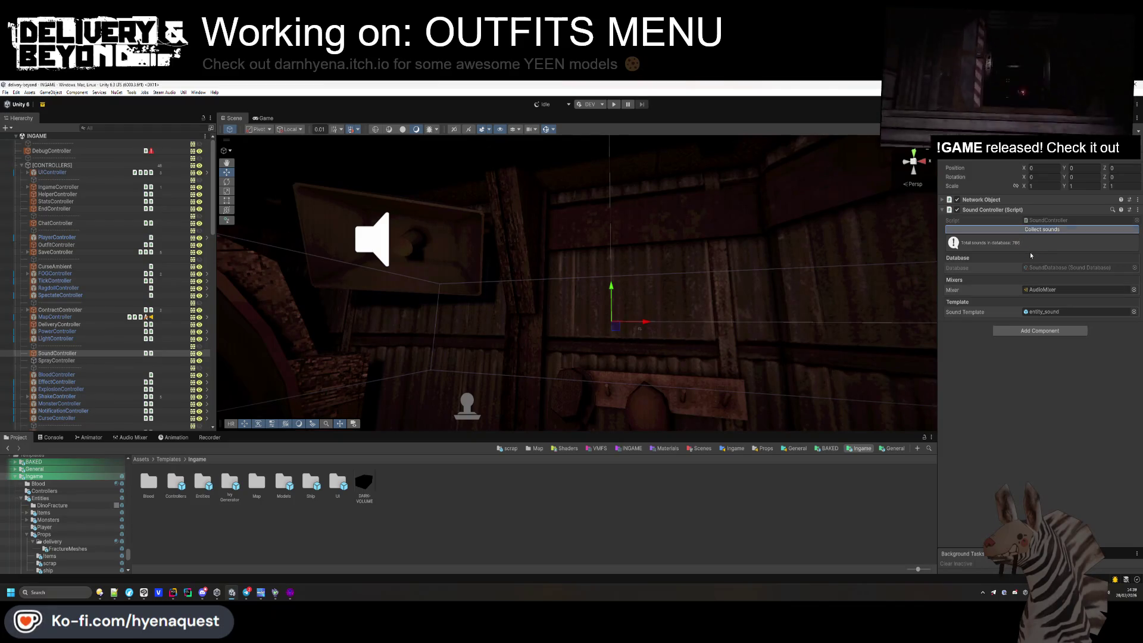
scroll(134, 320, down, 3)
scroll(94, 387, down, 5)
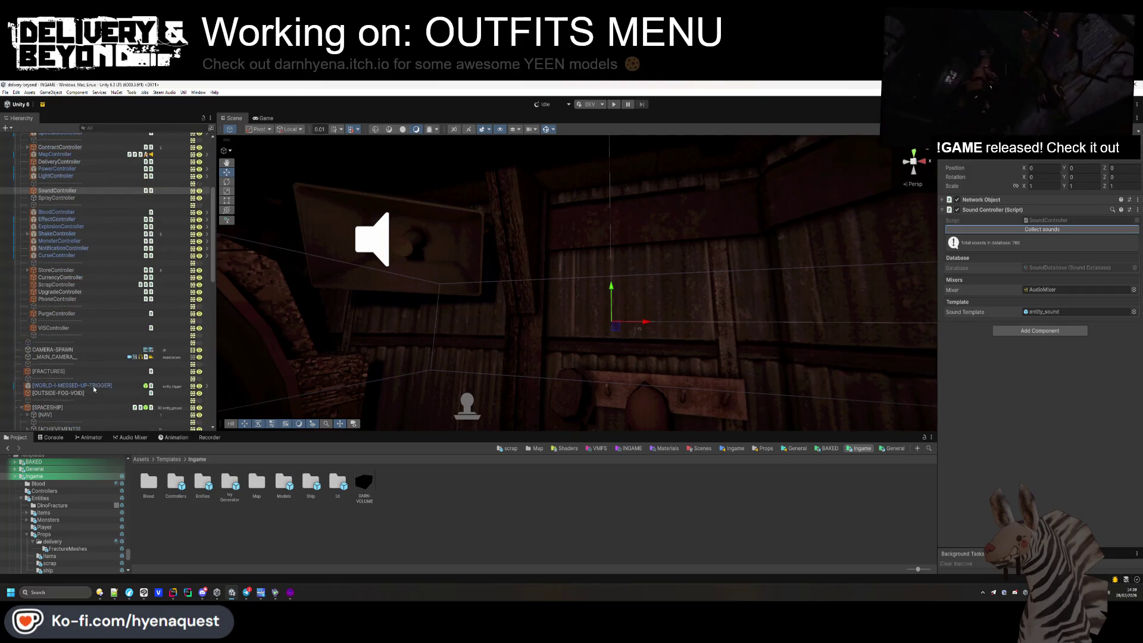
scroll(94, 387, down, 2)
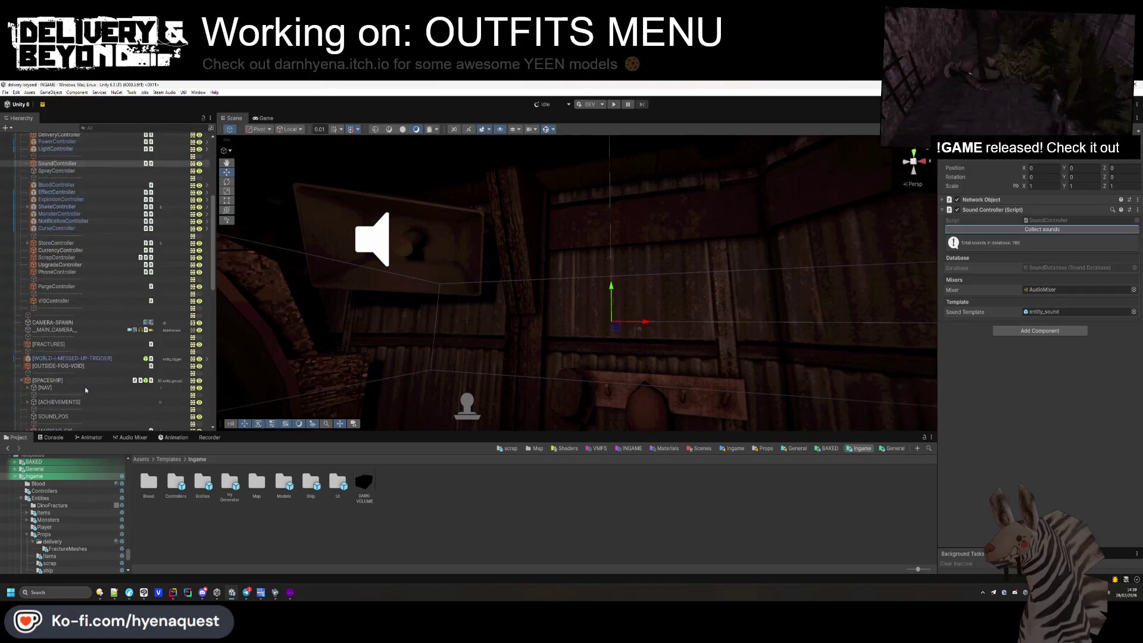
scroll(86, 390, up, 6)
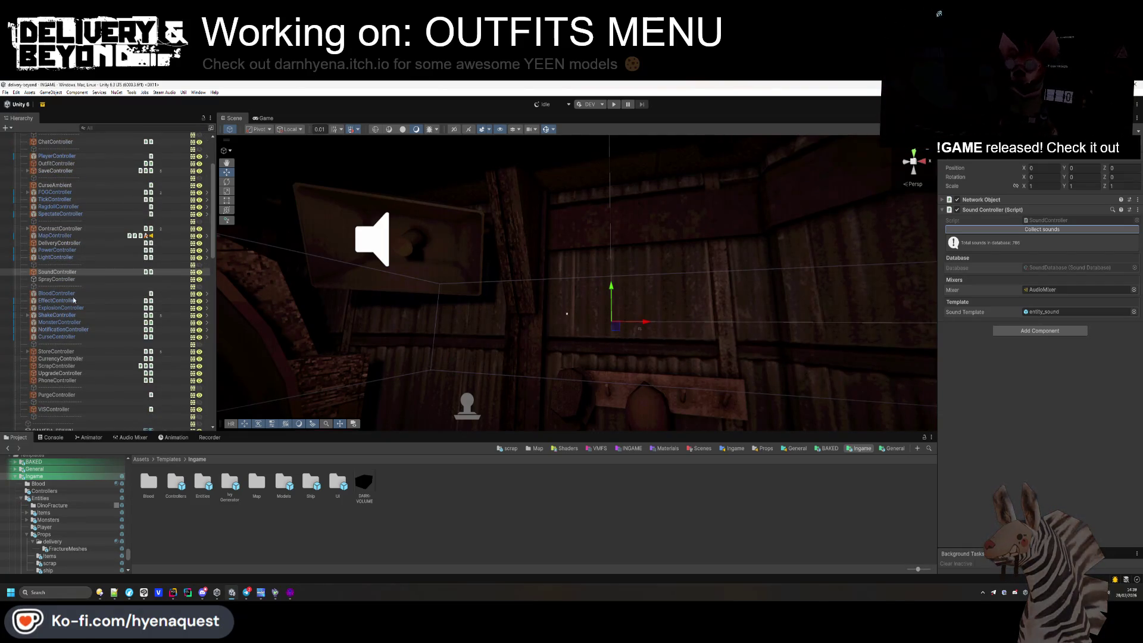
scroll(71, 262, up, 3)
click(56, 217)
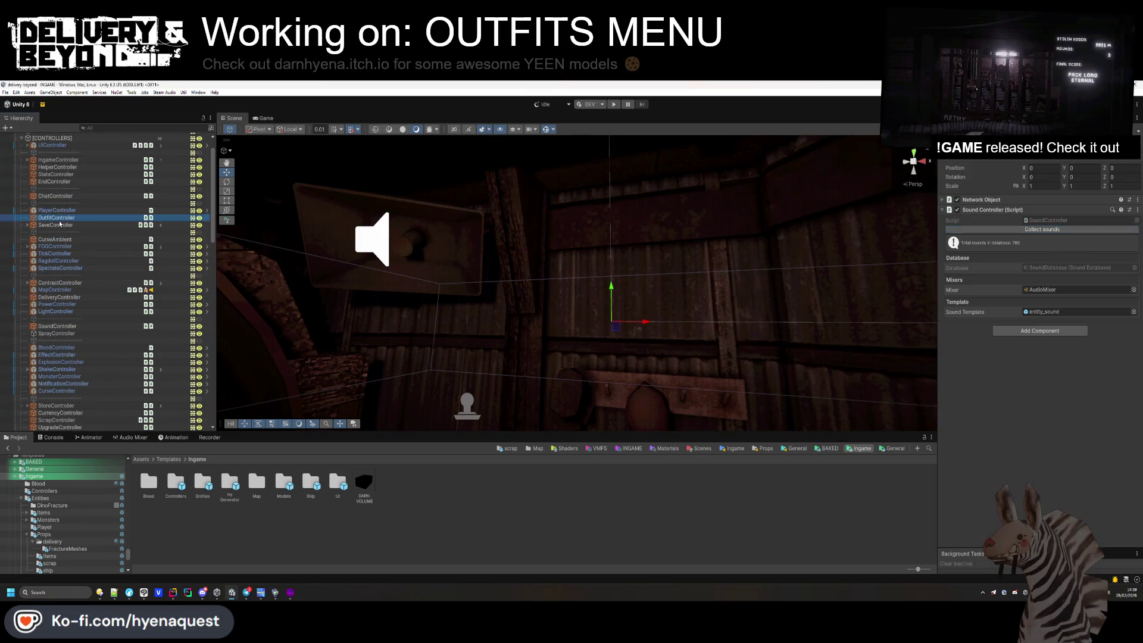
Assign [SPEAKER] to the Outfit Controller's Shop Audio field, then check the speaker's audio source.
scroll(76, 286, down, 15)
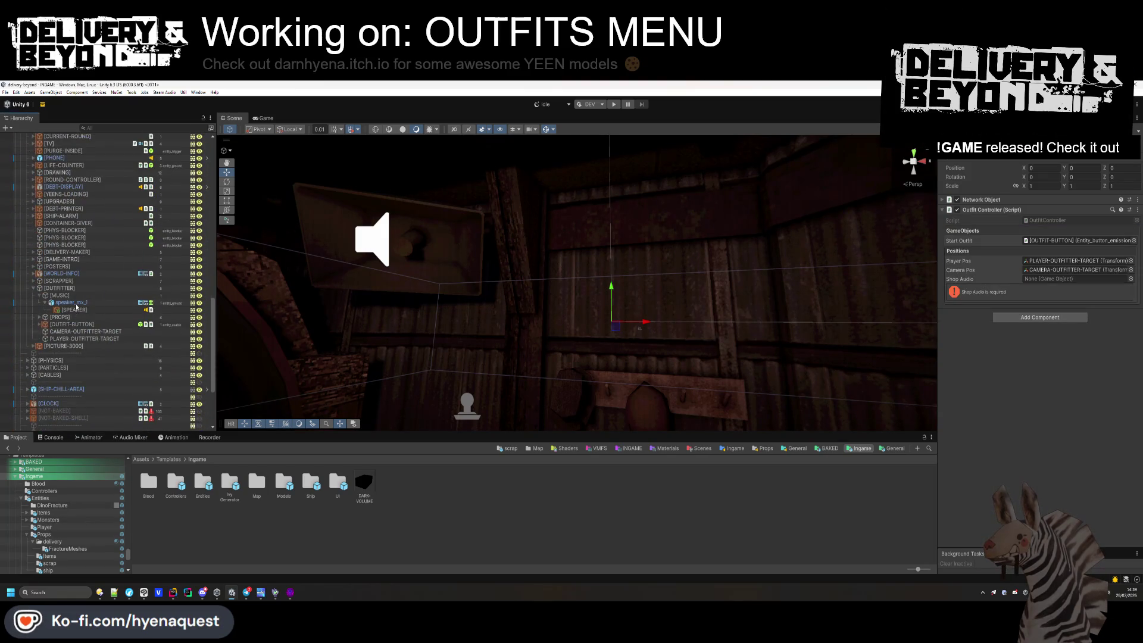
drag(75, 310, 1072, 279)
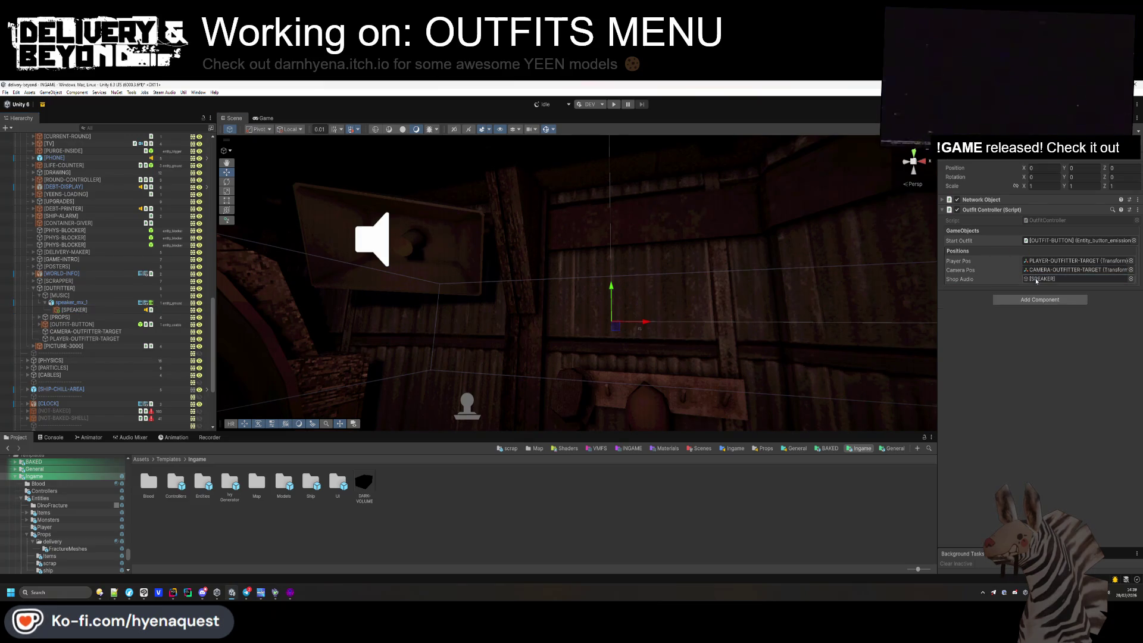
click(67, 310)
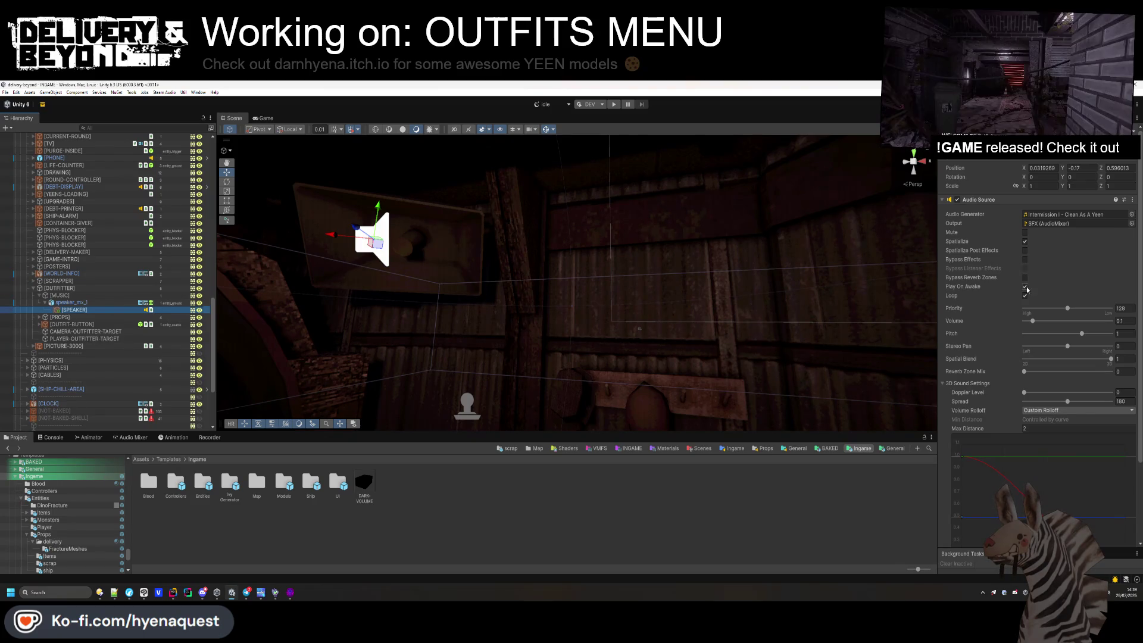
mouse_move(655, 298)
mouse_down()
mouse_move(681, 322)
mouse_move(695, 245)
mouse_move(653, 304)
mouse_up()
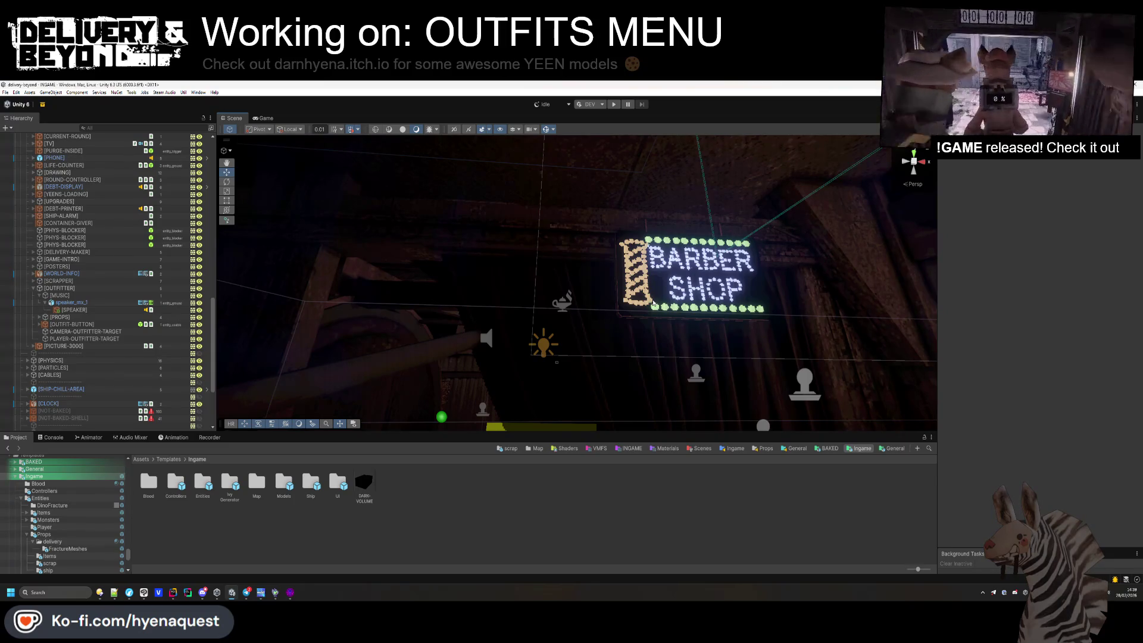
Collapse [SYSTEMS], activate the [CITY] object with Alt+Shift+A, and clear the selection.
mouse_move(622, 278)
mouse_down()
mouse_move(613, 318)
mouse_move(519, 273)
mouse_up()
scroll(38, 294, up, 6)
click(27, 236)
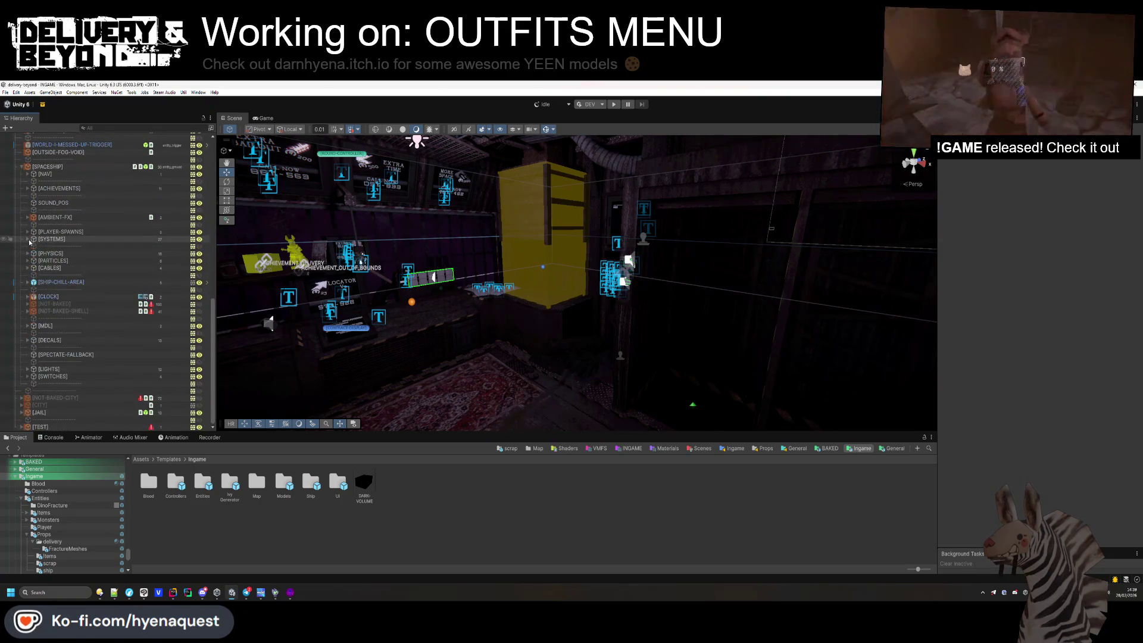
click(39, 405)
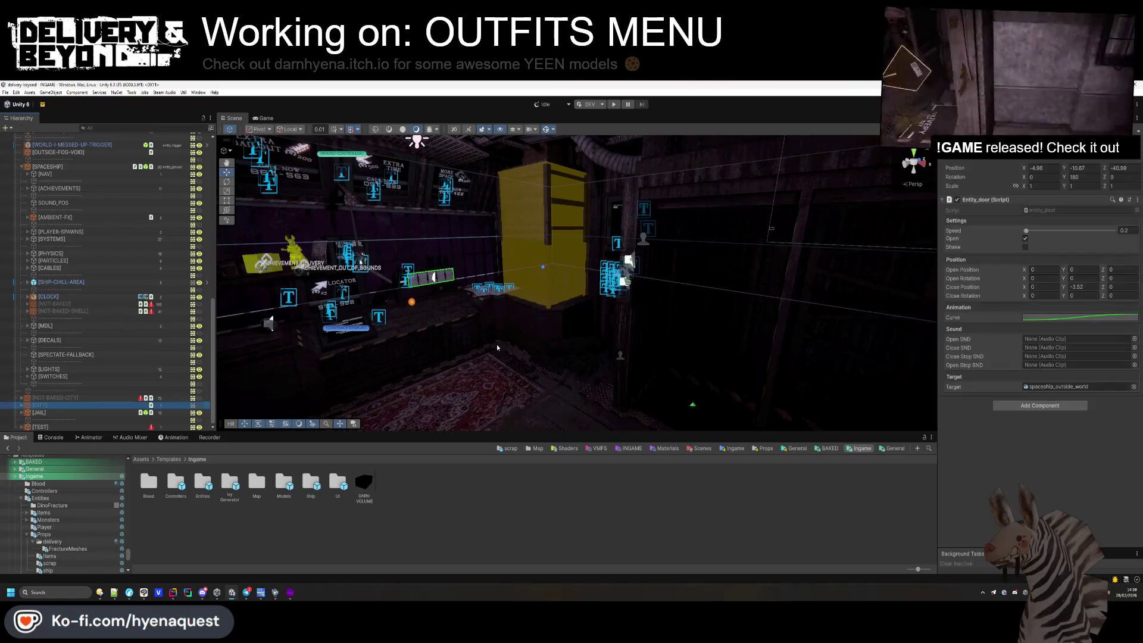
key(alt+shift+a)
click(455, 333)
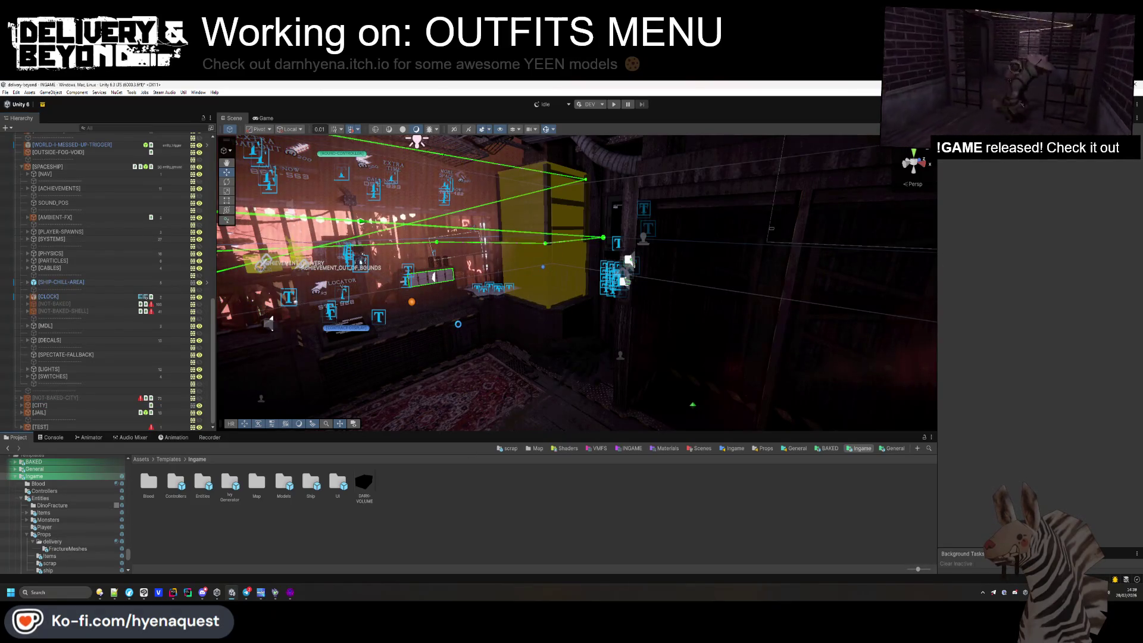
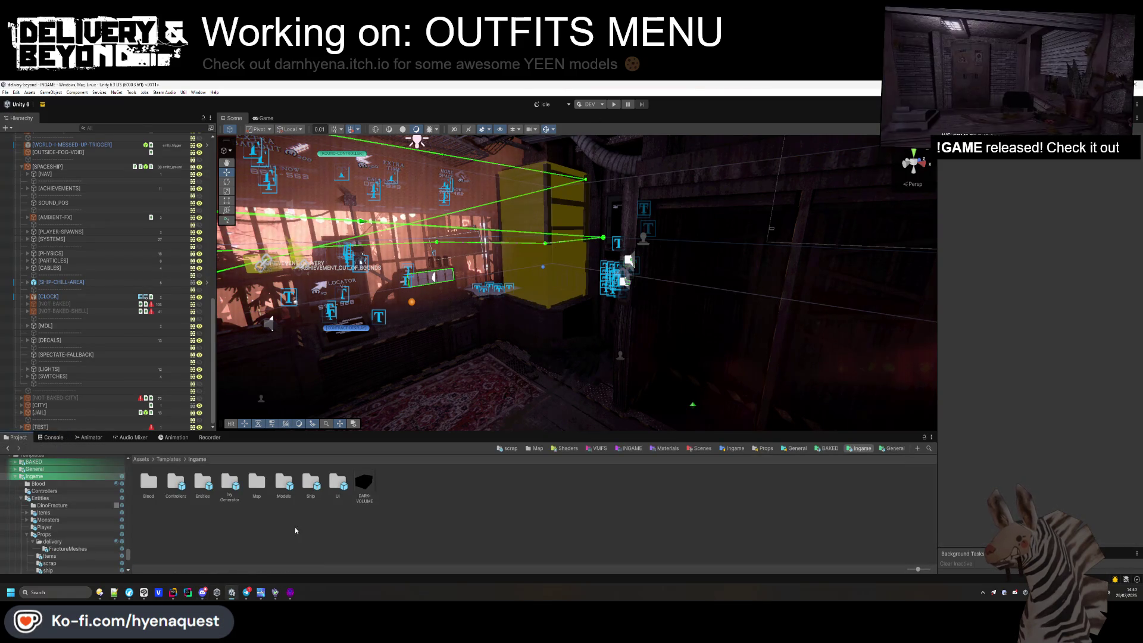
Run the game from the Unity editor, capture the Game view, and open the Outfits menu with E.
click(173, 595)
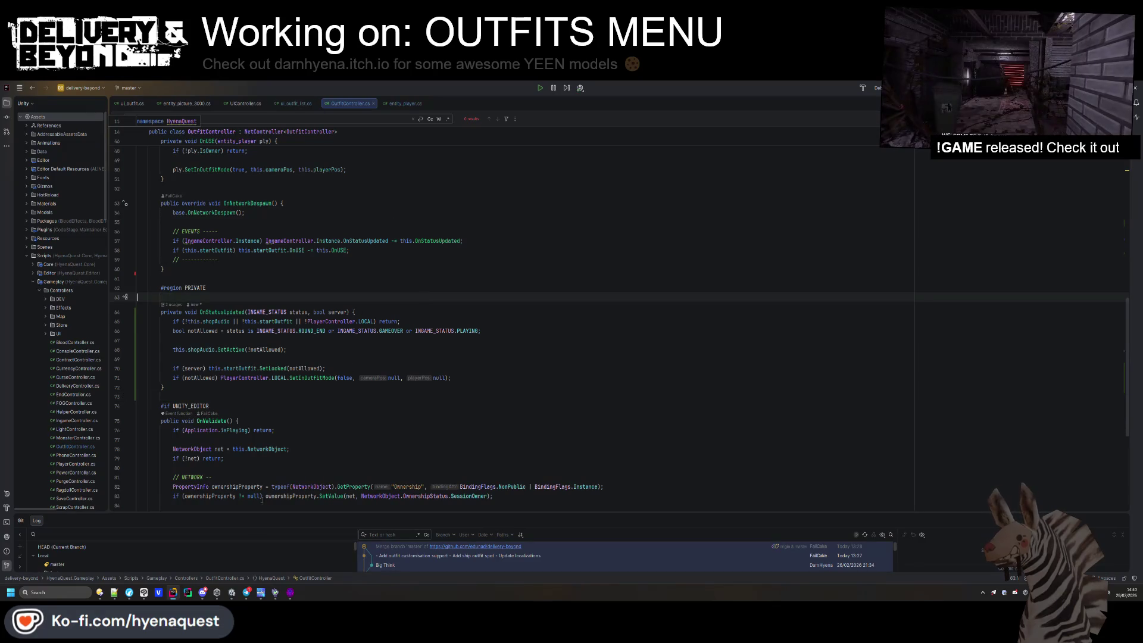
click(230, 594)
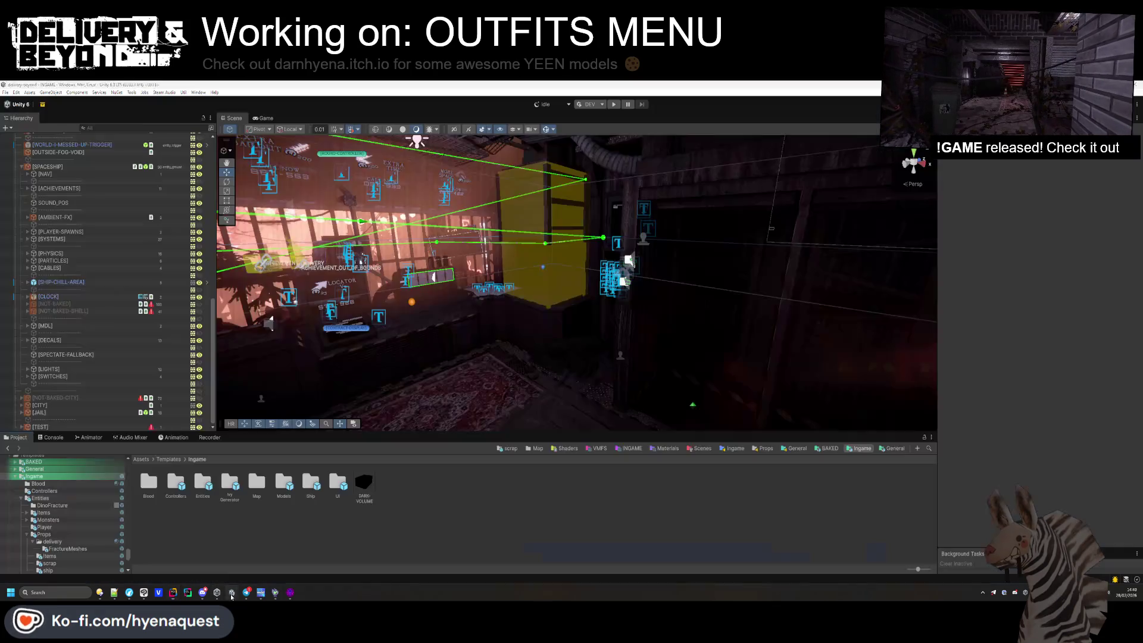
click(615, 105)
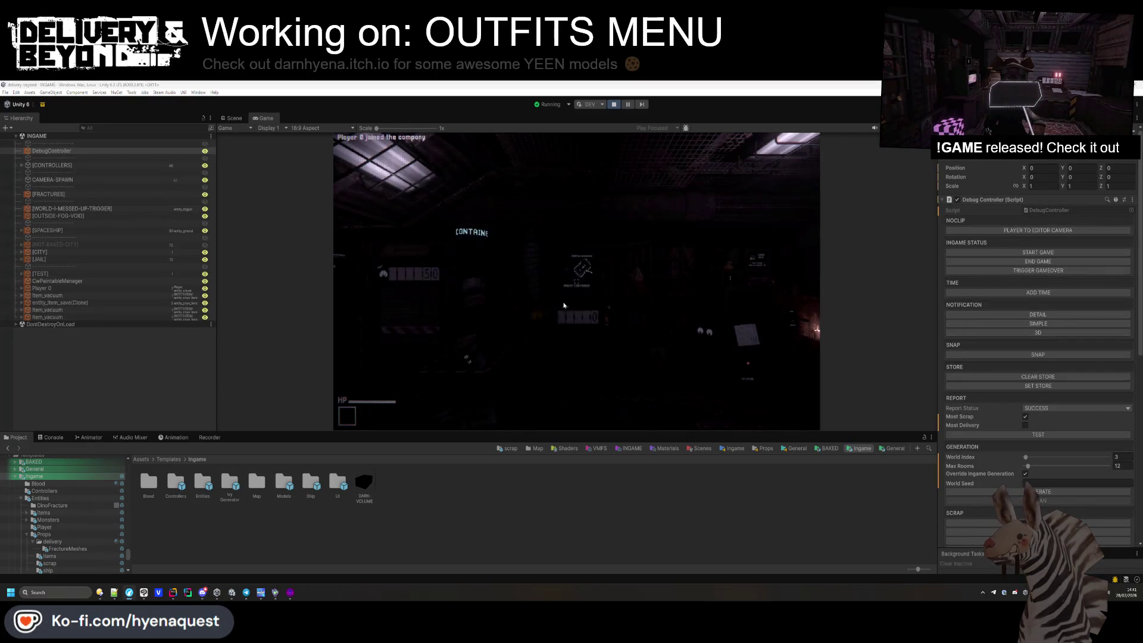
click(564, 305)
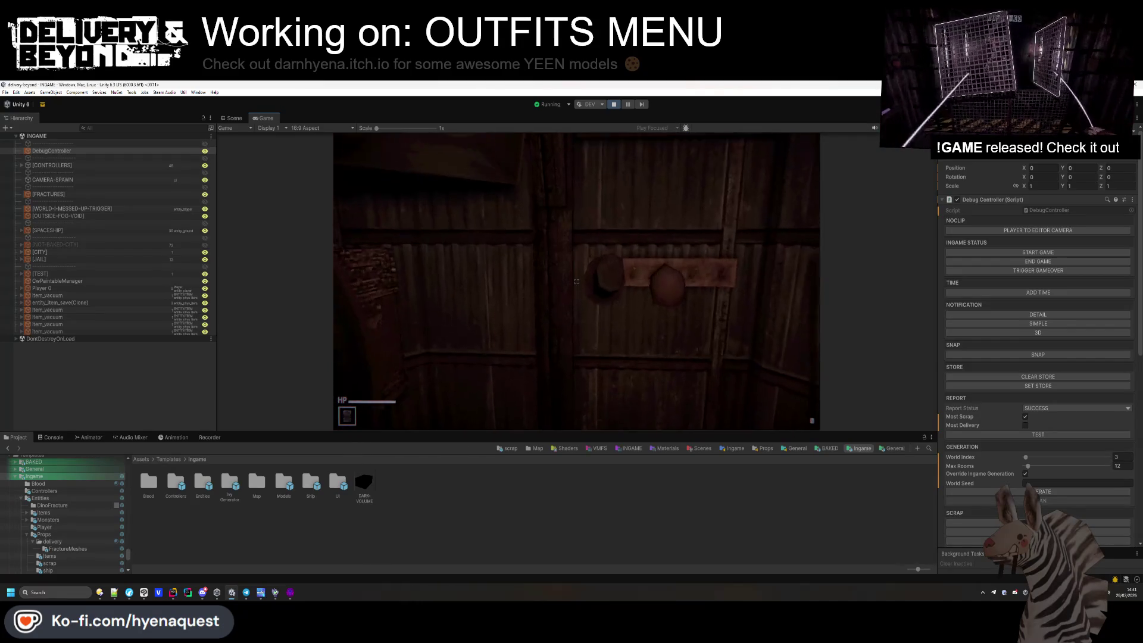
key(e)
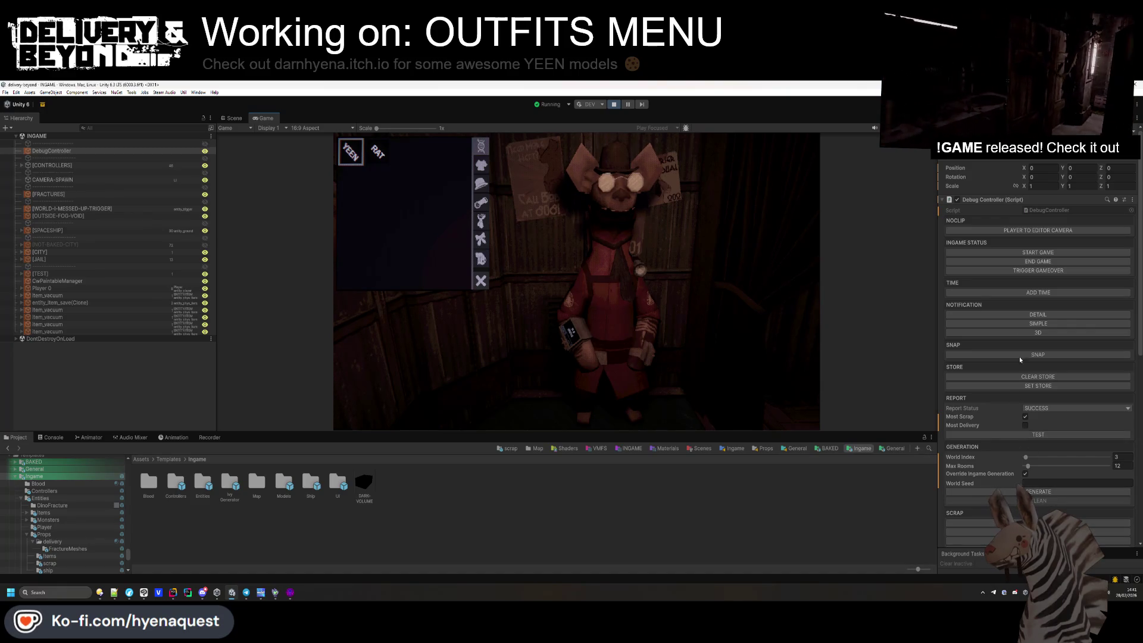
Start the round and try grey, green and light grey outfit colours, ending on dark green.
click(1037, 252)
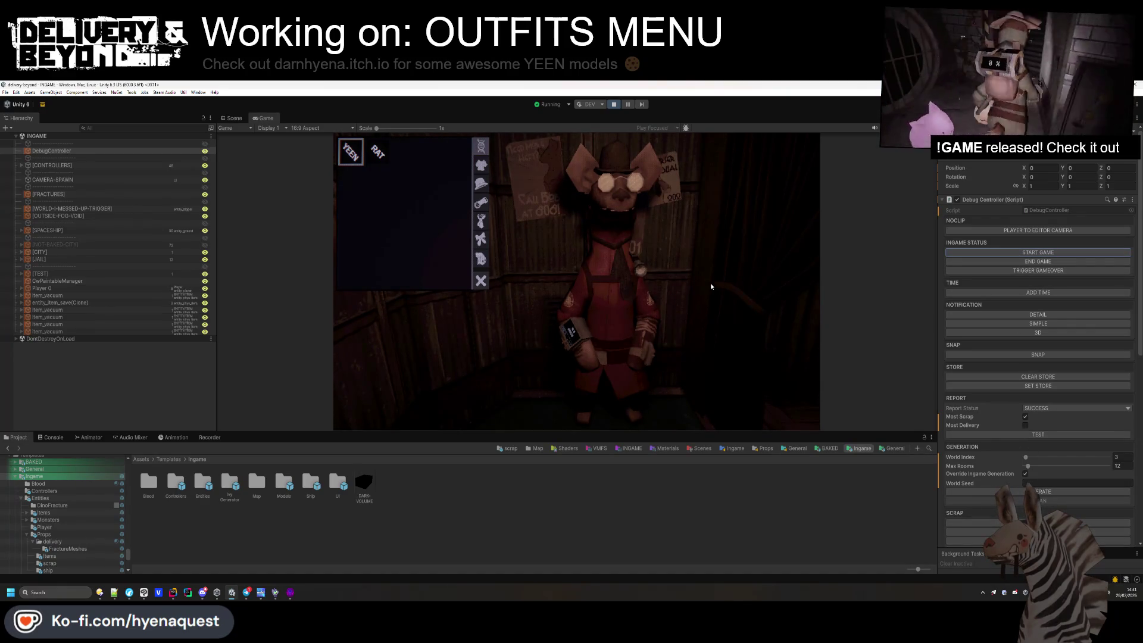
click(487, 171)
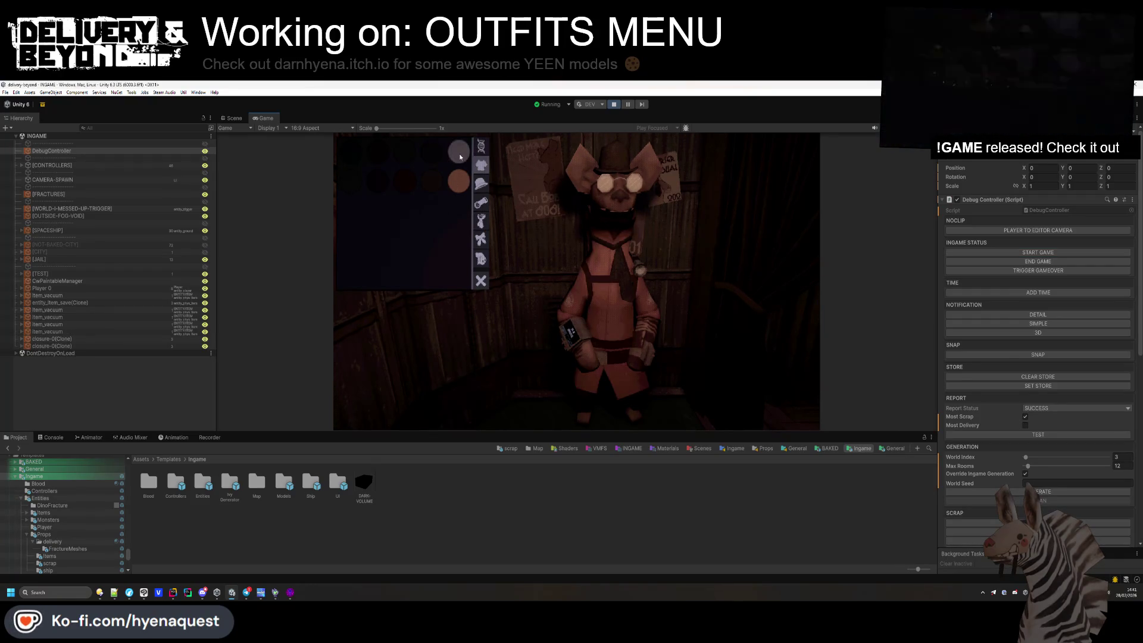
click(458, 152)
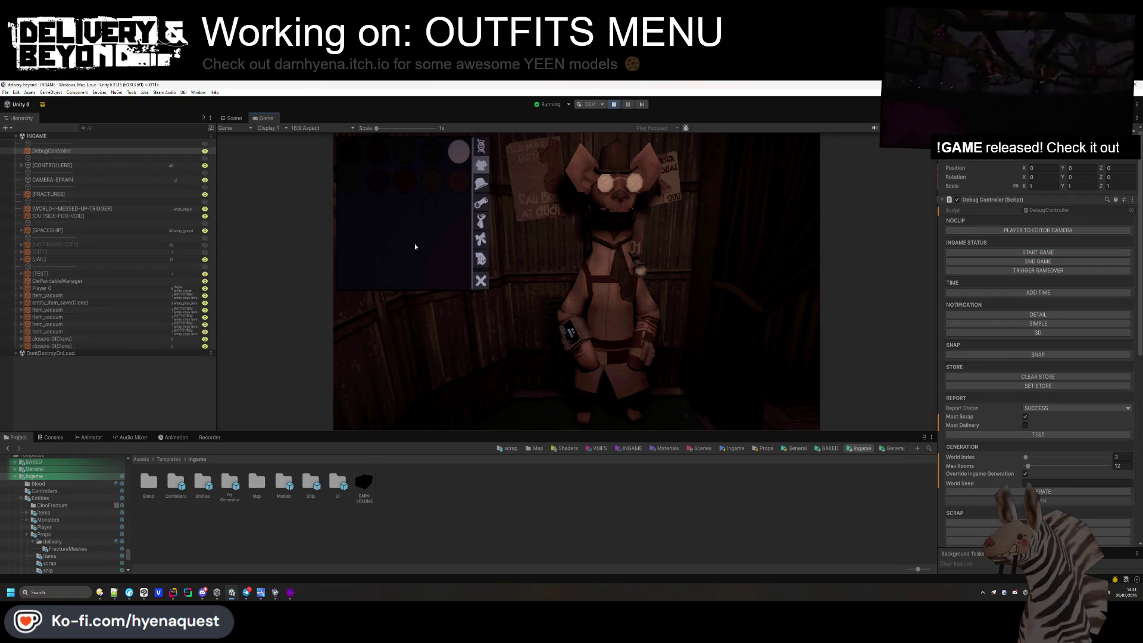
click(348, 156)
click(374, 183)
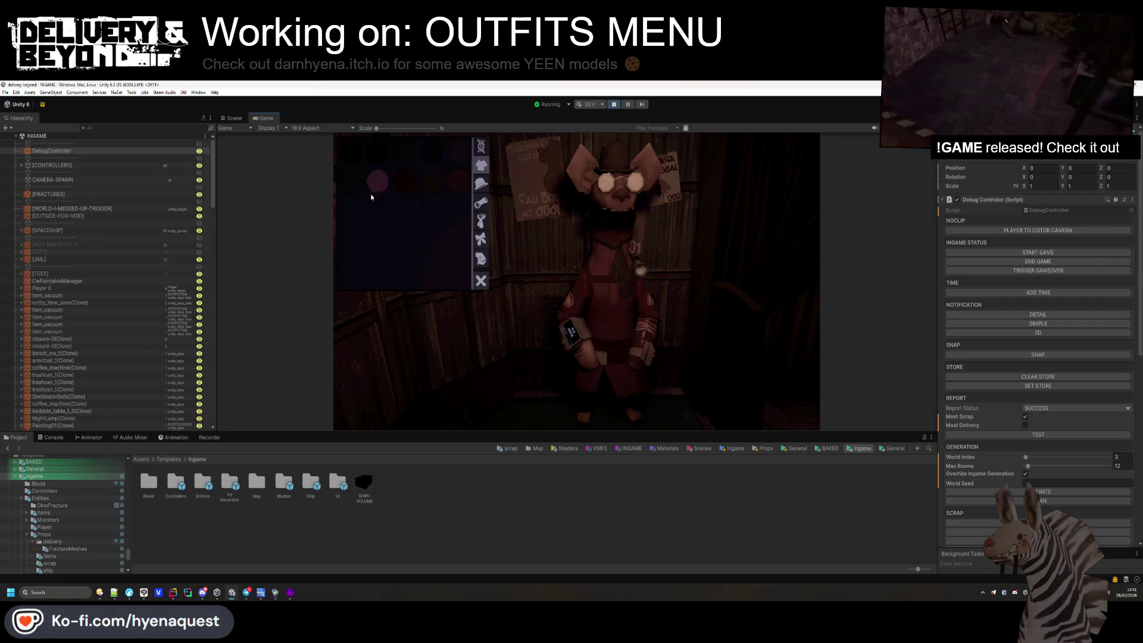
click(355, 175)
click(356, 160)
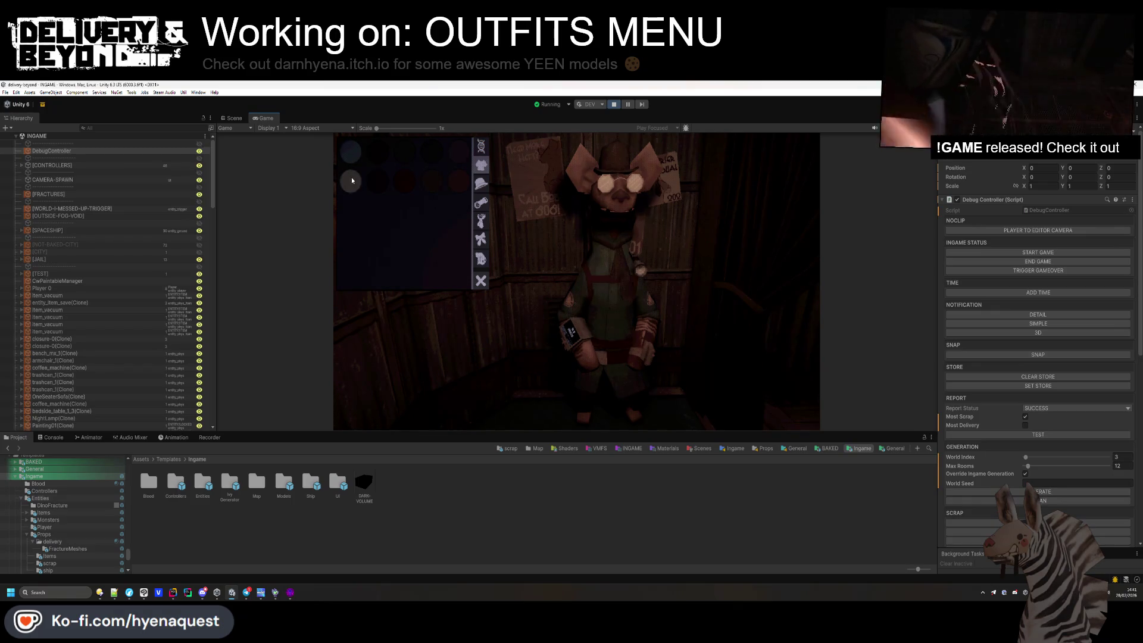
Browse the hats, glasses, species options and the remaining clothing categories.
click(481, 184)
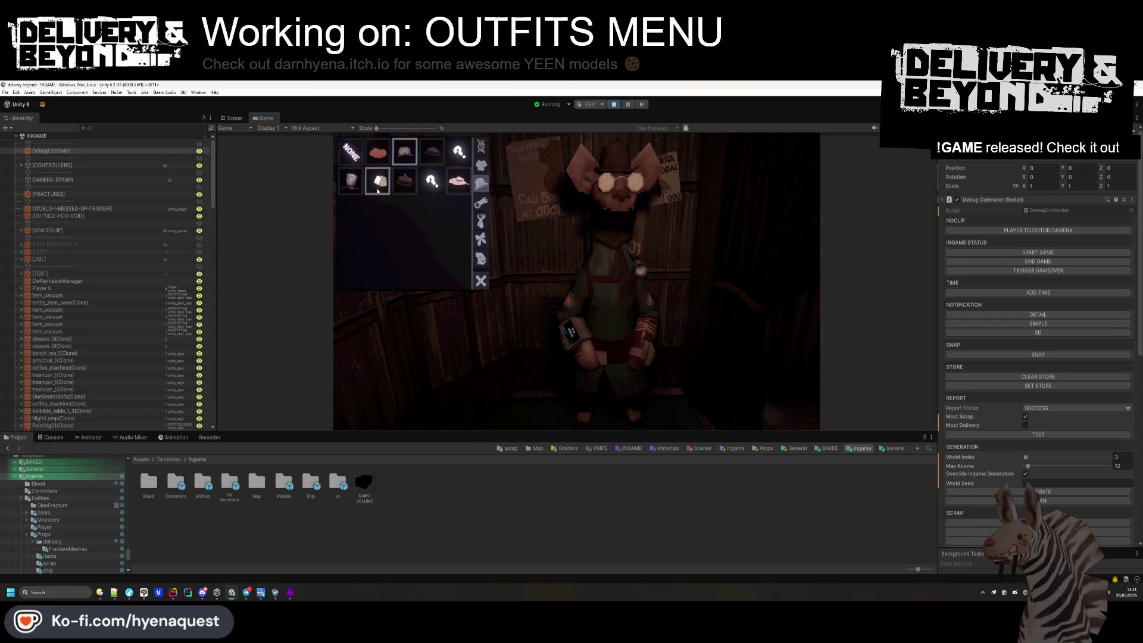
click(478, 169)
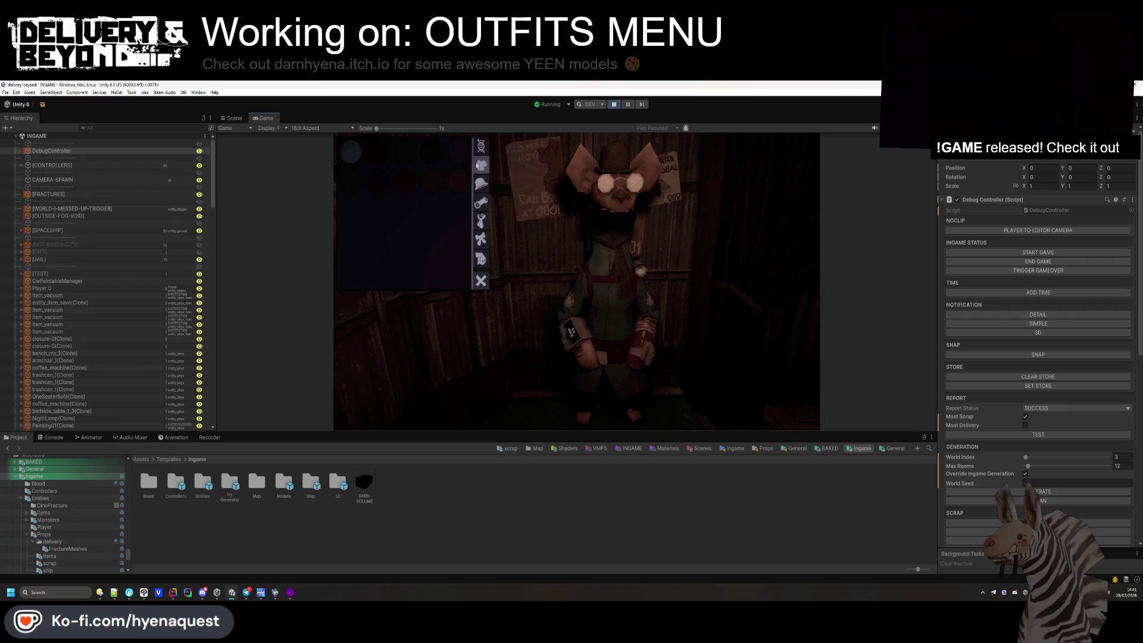
click(480, 204)
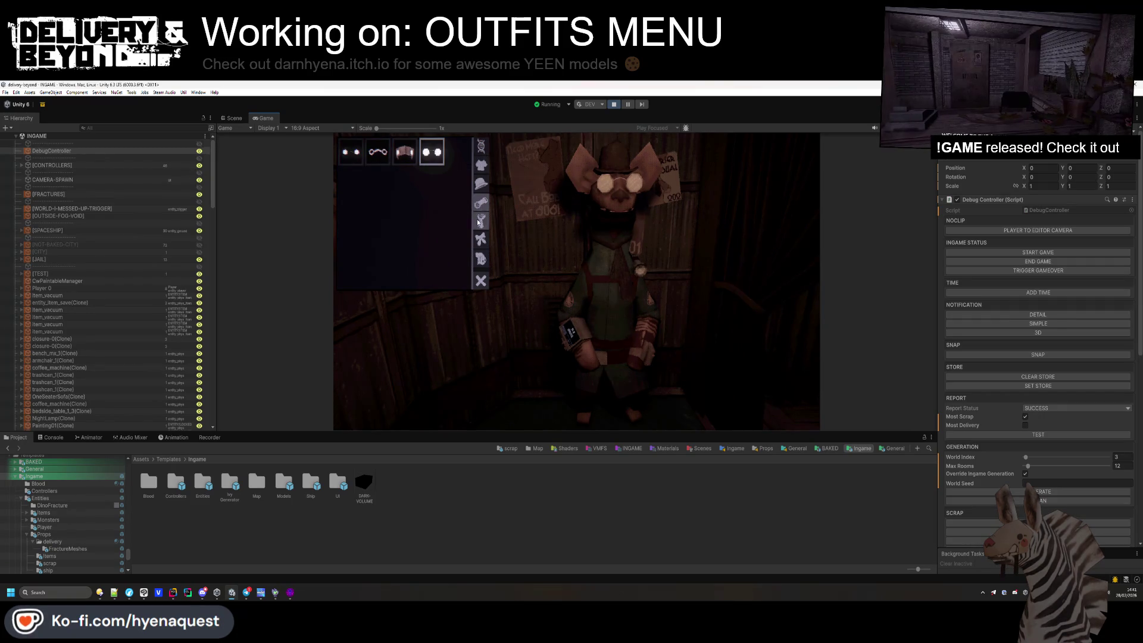
click(480, 146)
click(479, 187)
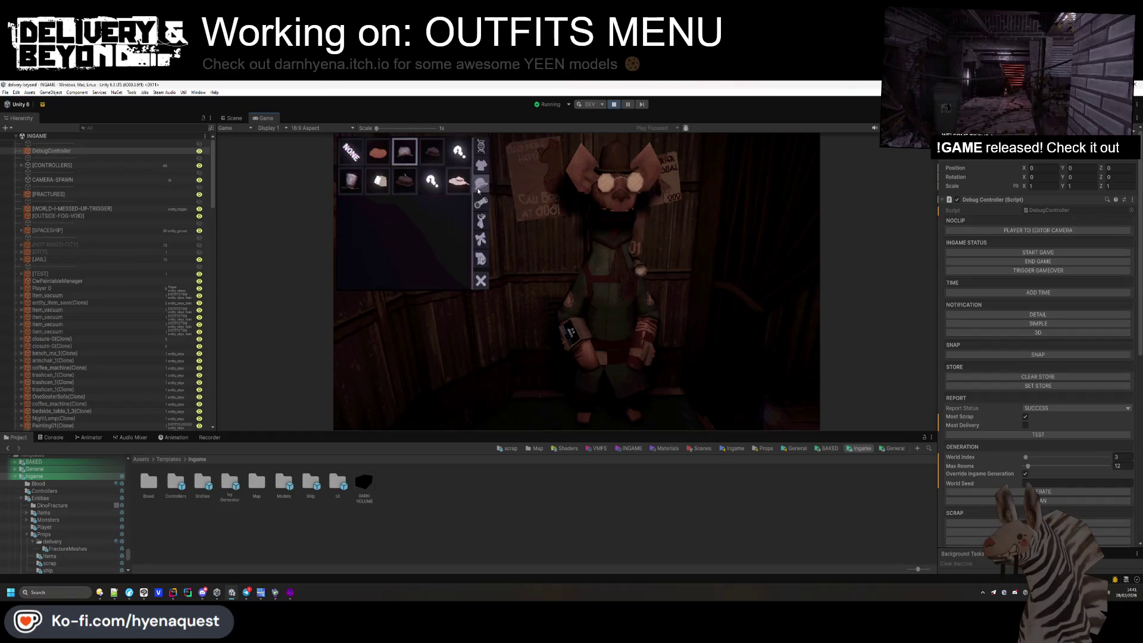
click(479, 205)
click(481, 221)
click(480, 240)
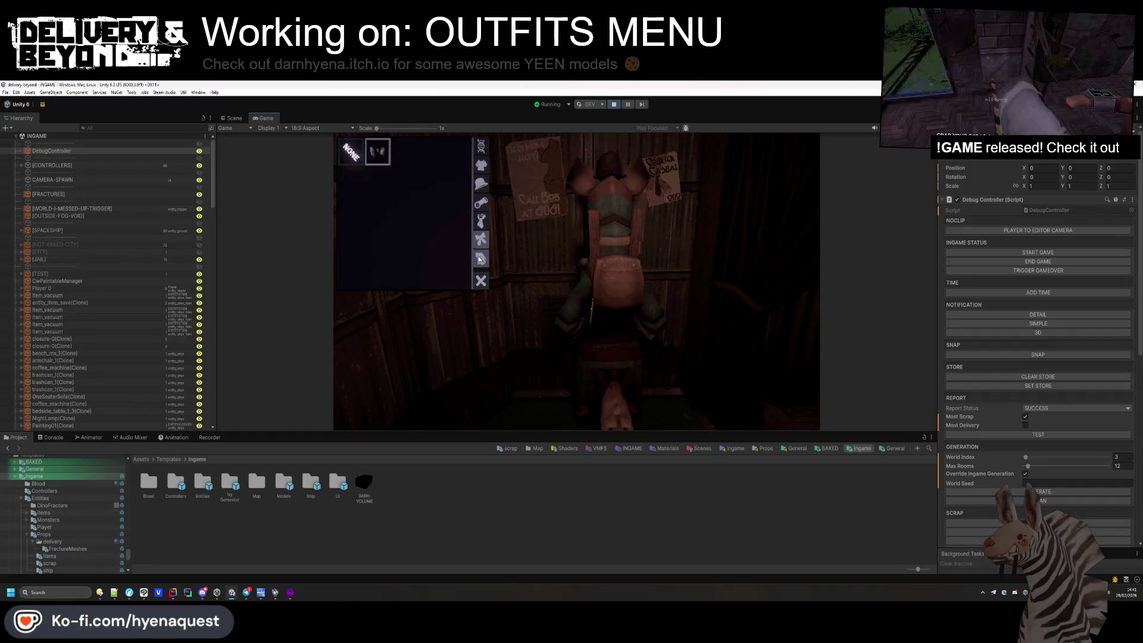
click(480, 261)
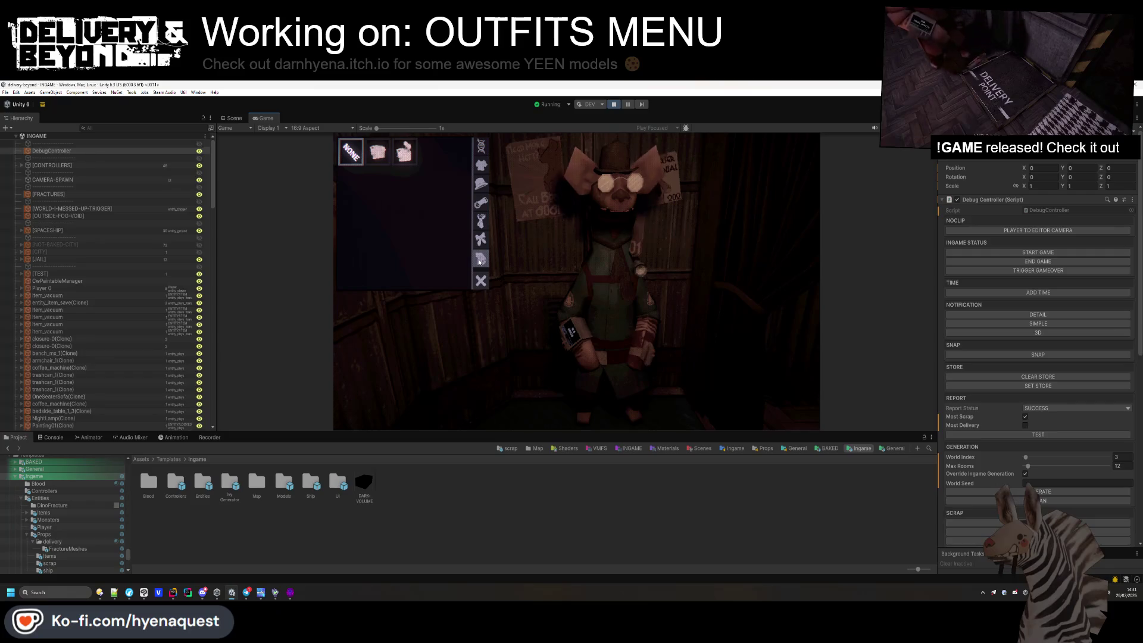
Check the accessory categories, switch the character to RAT and back to YEEN, then close the menu.
click(483, 150)
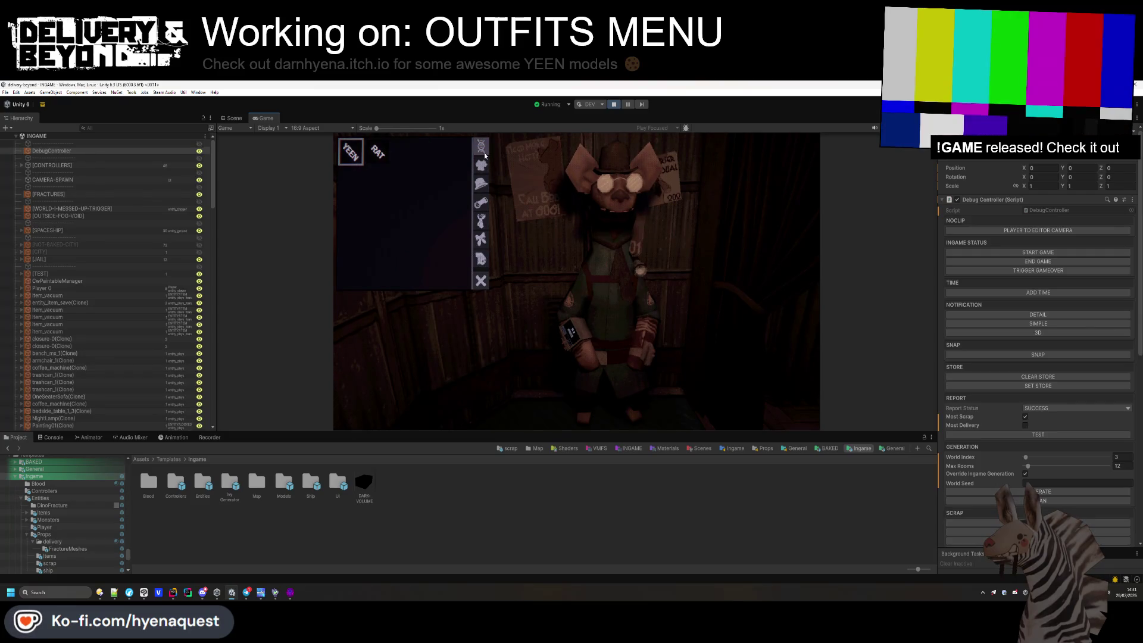
click(484, 168)
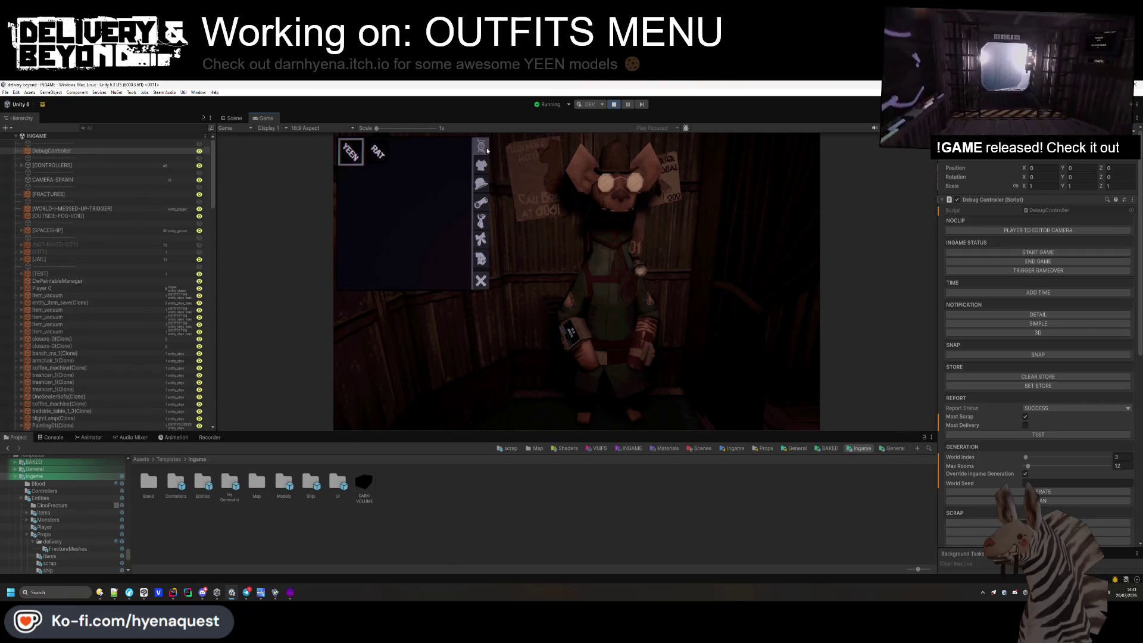
click(481, 184)
click(482, 223)
click(482, 146)
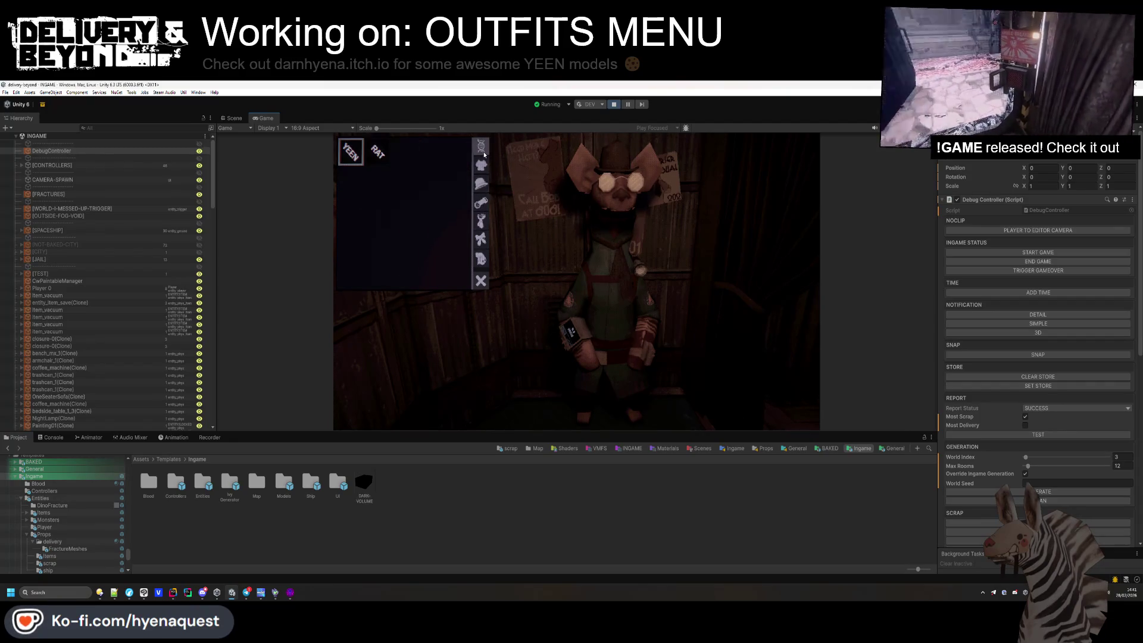
click(379, 153)
click(350, 152)
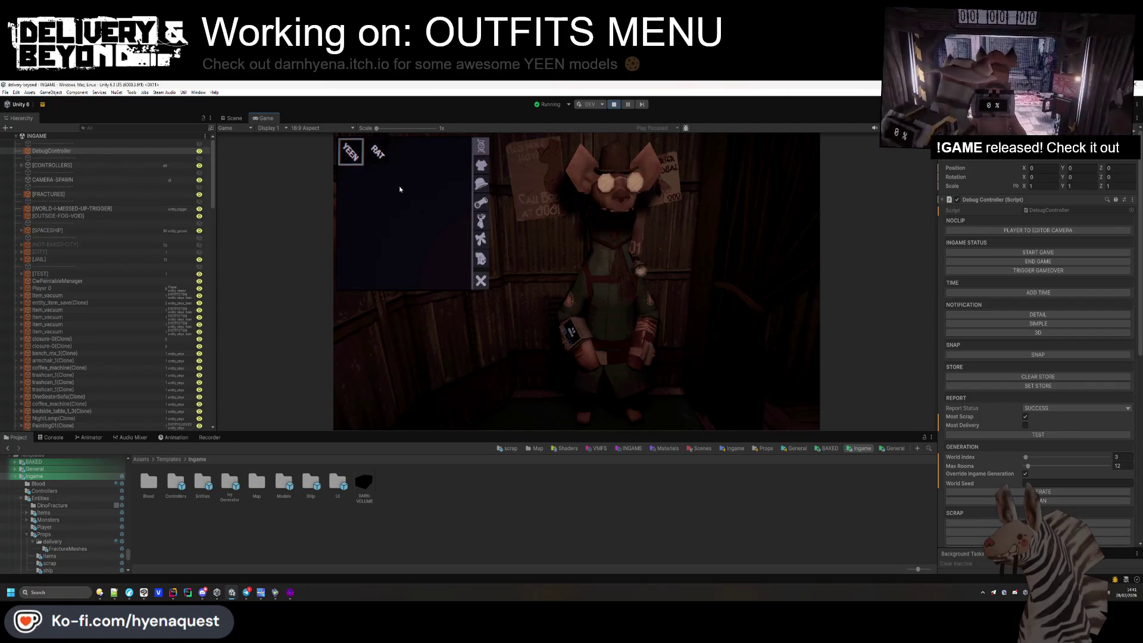
click(482, 260)
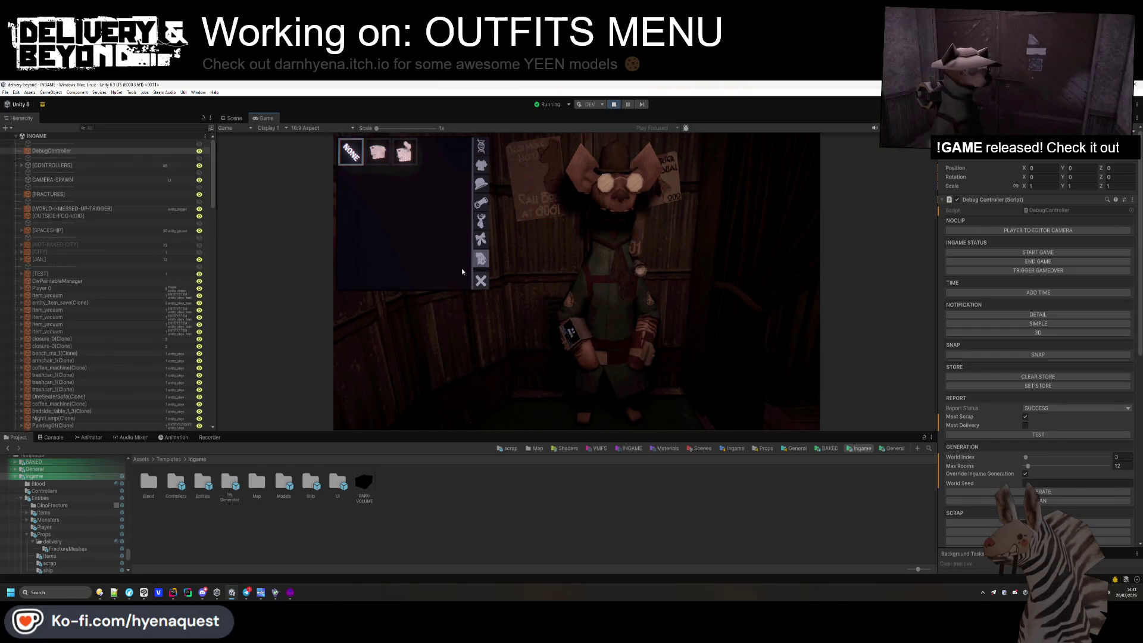
click(481, 280)
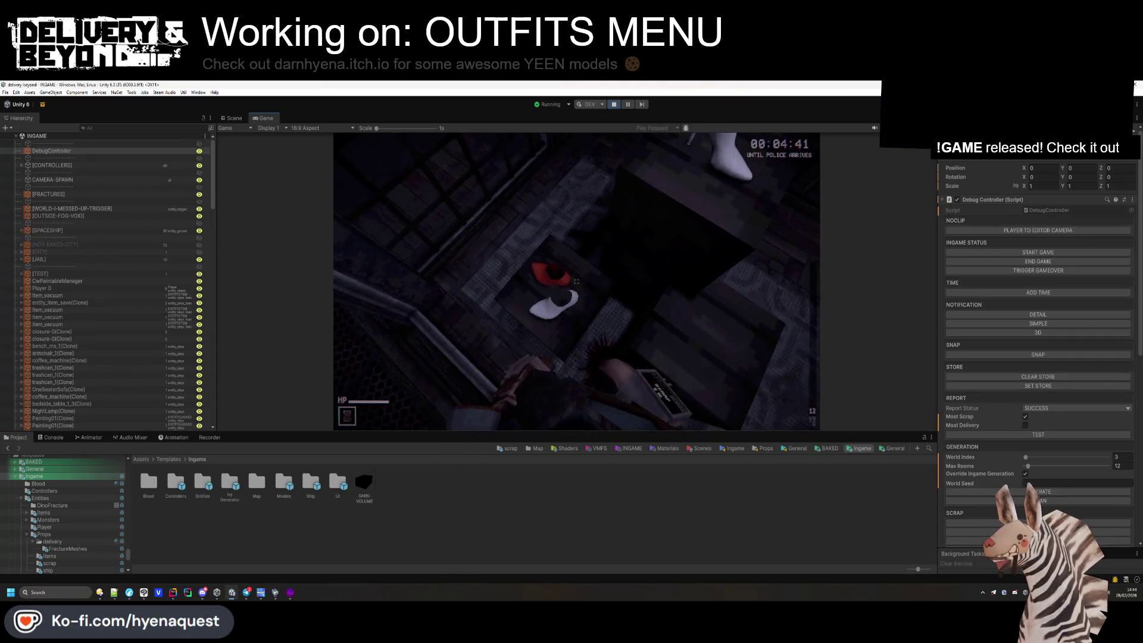
Switch out of the running game back to the editor with Alt+Tab.
key(alt+Tab)
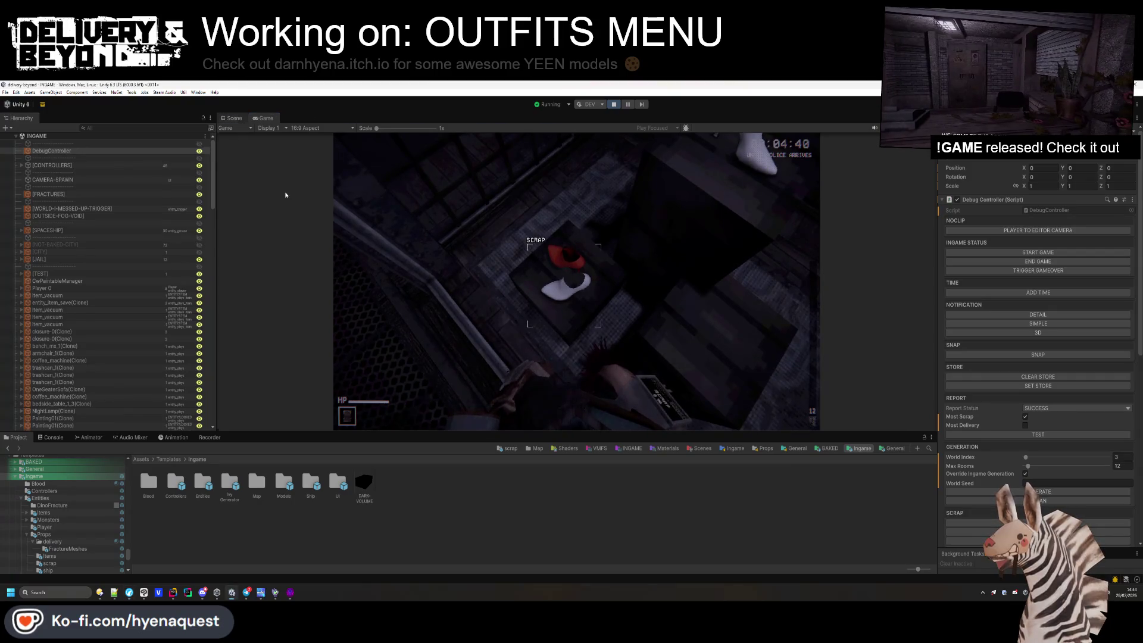
click(232, 118)
mouse_move(476, 268)
mouse_down()
mouse_move(700, 326)
mouse_move(705, 186)
mouse_move(670, 308)
mouse_up()
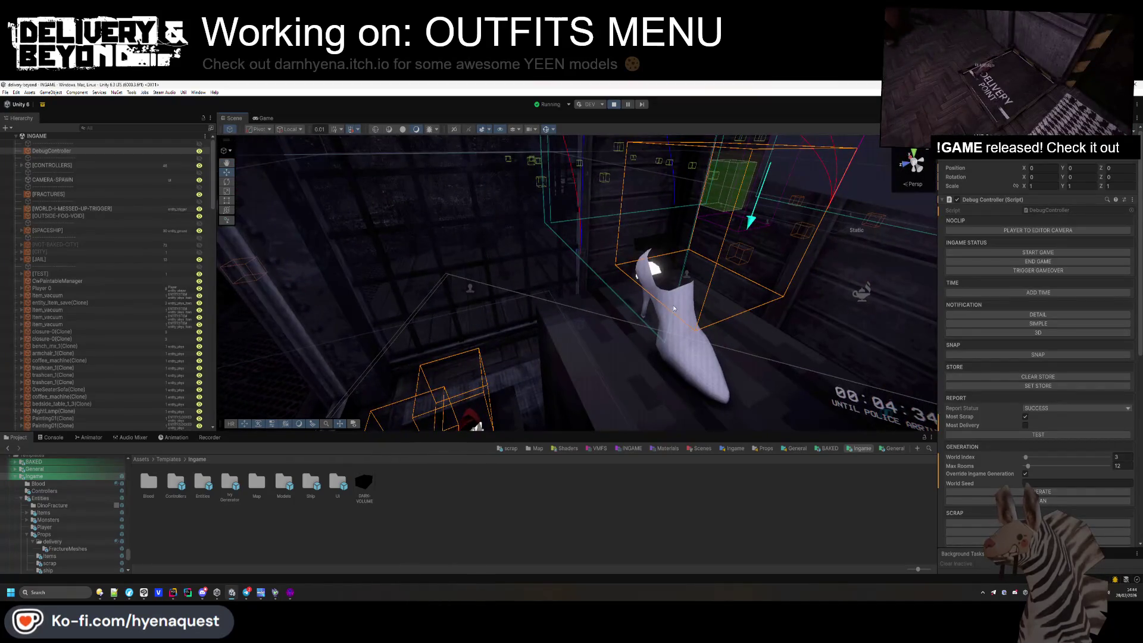
click(667, 373)
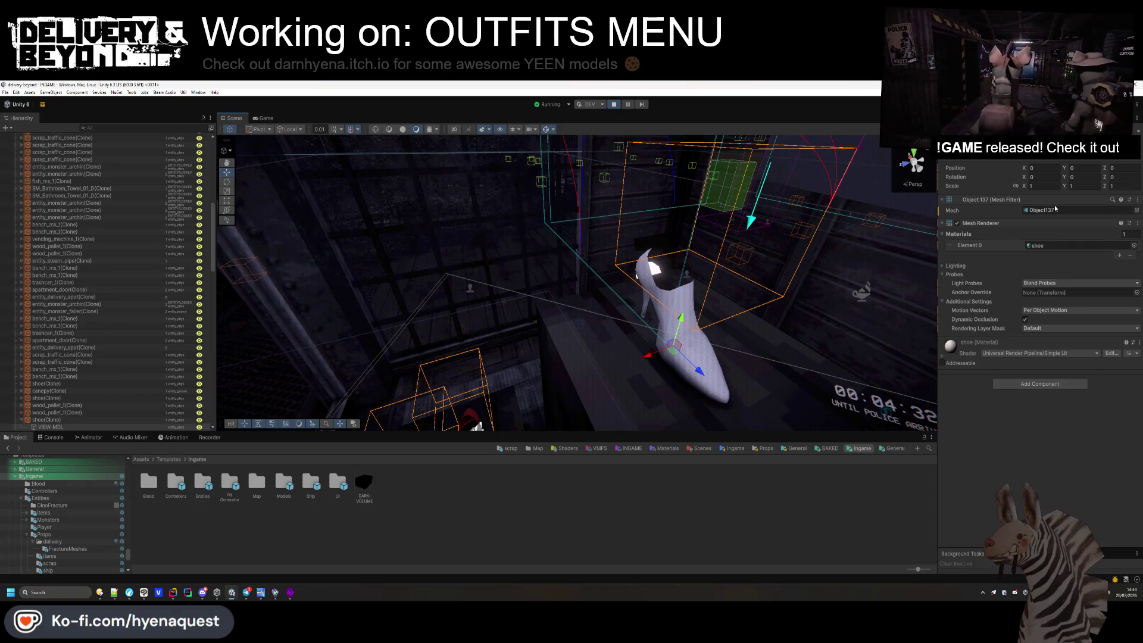
click(1042, 246)
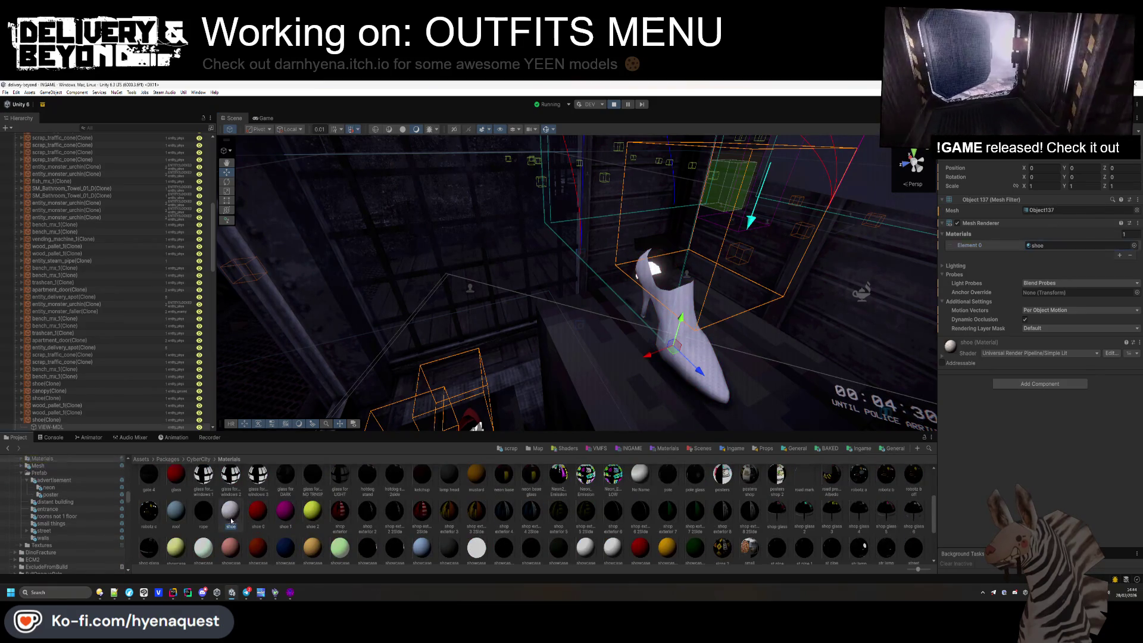
shift+click(305, 515)
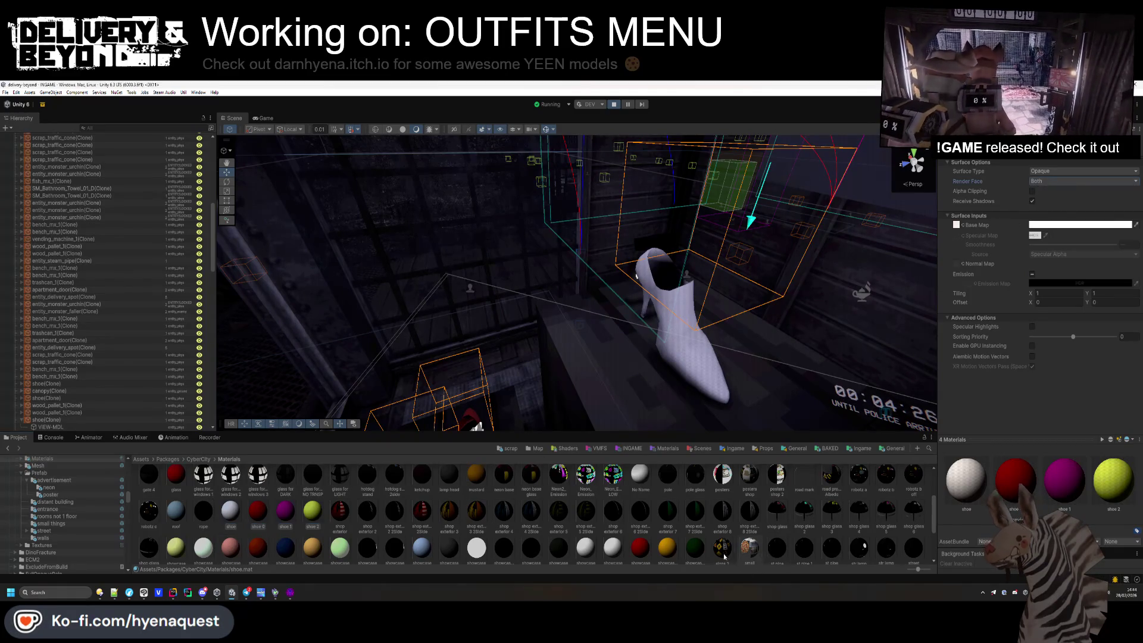
click(708, 538)
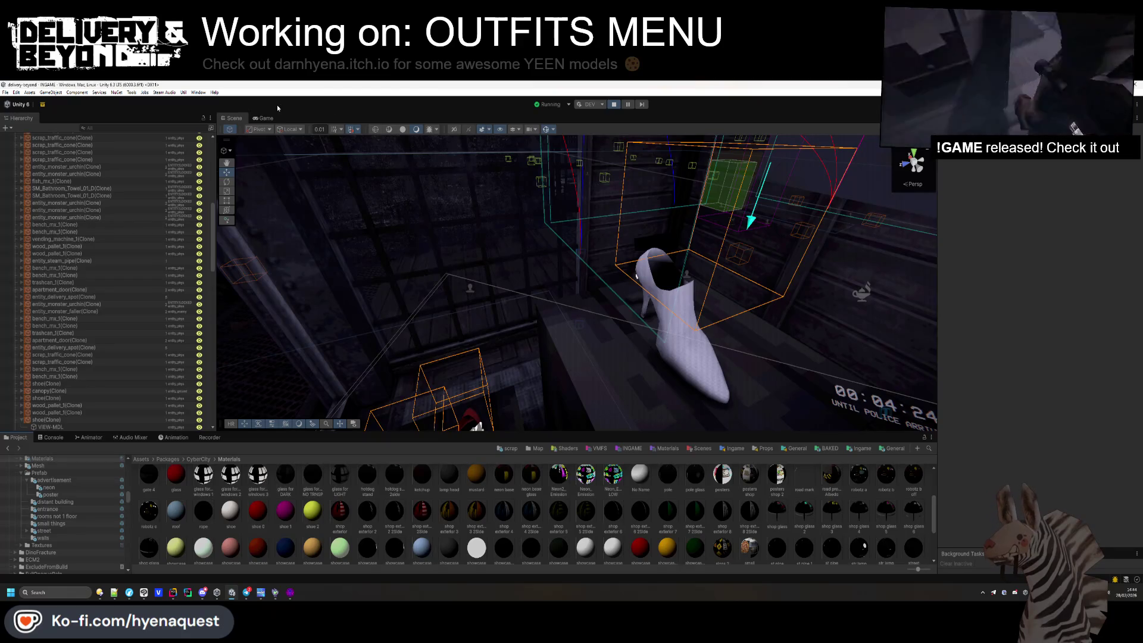
click(263, 118)
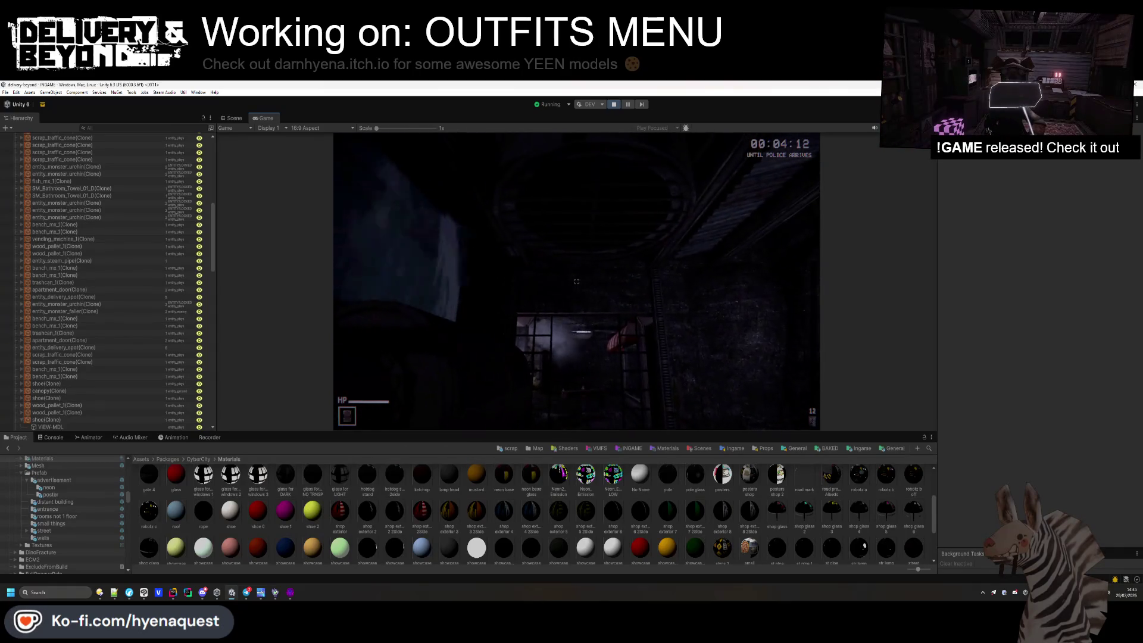
key(ctrl+1)
Move the scene camera into the corridor and select the UNI_Steam_Leak's audio source.
mouse_move(555, 345)
mouse_down()
mouse_move(446, 272)
mouse_move(524, 291)
mouse_move(598, 221)
mouse_up()
click(597, 220)
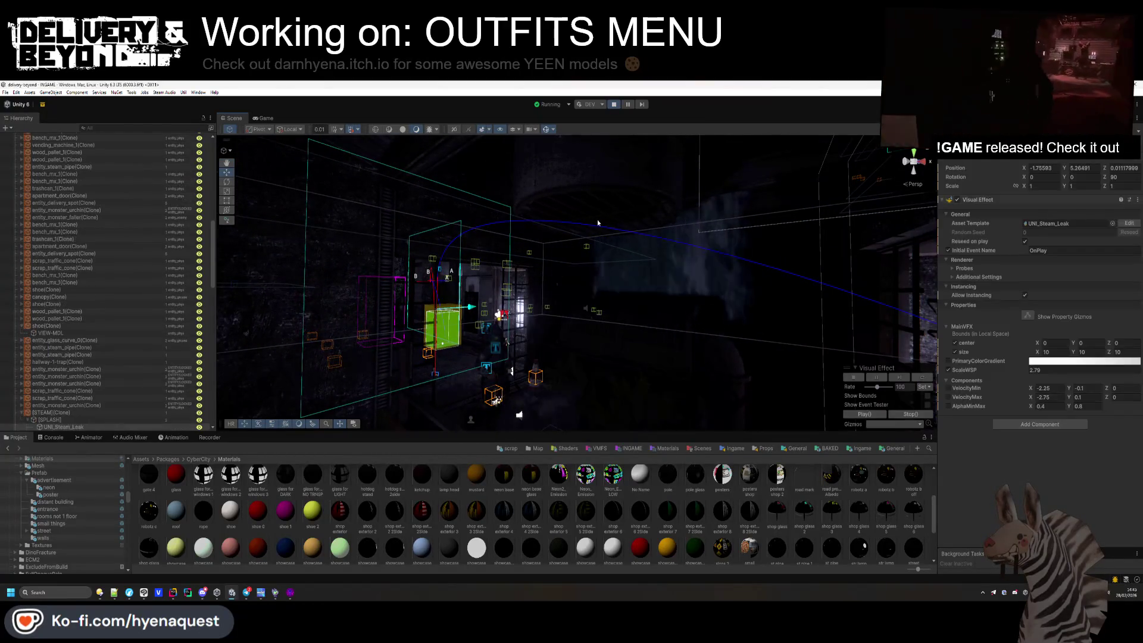
click(596, 221)
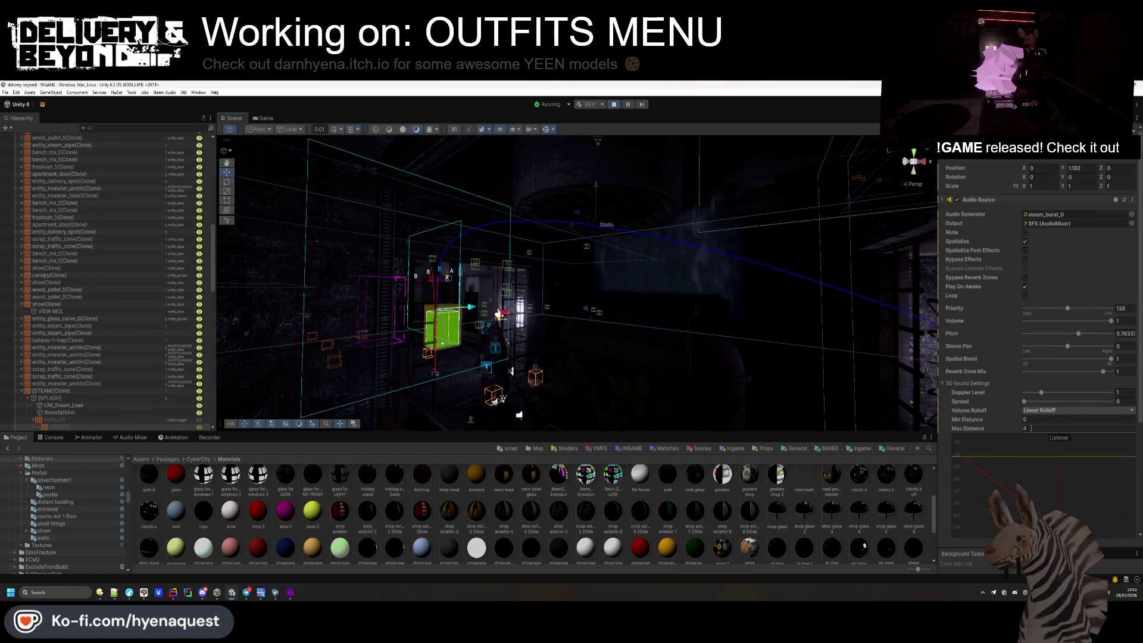
text(6)
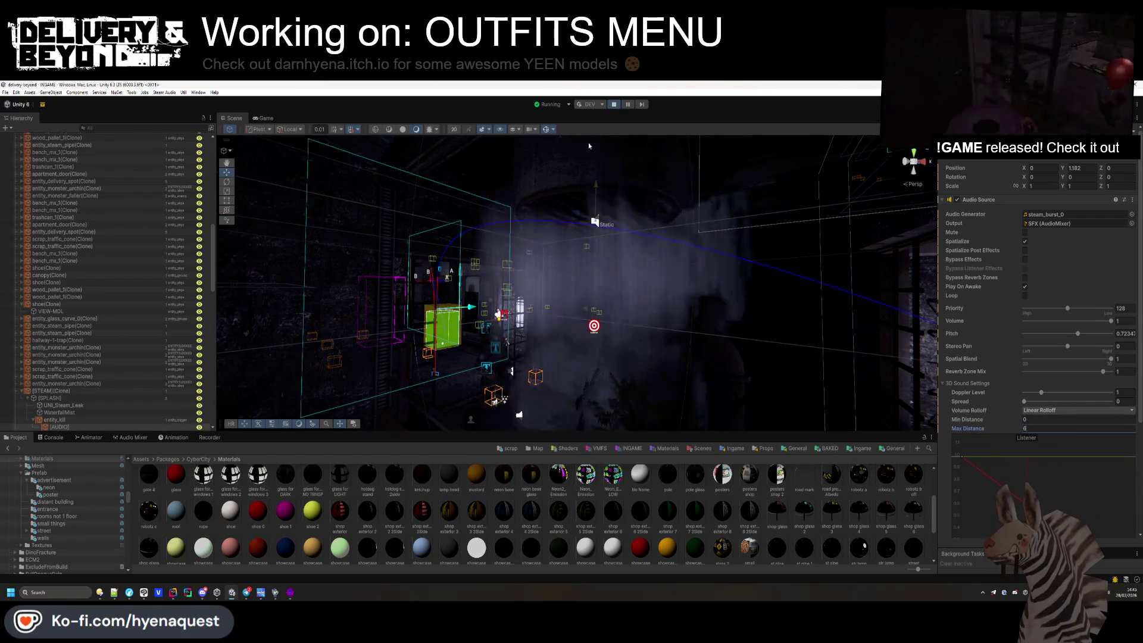
click(265, 118)
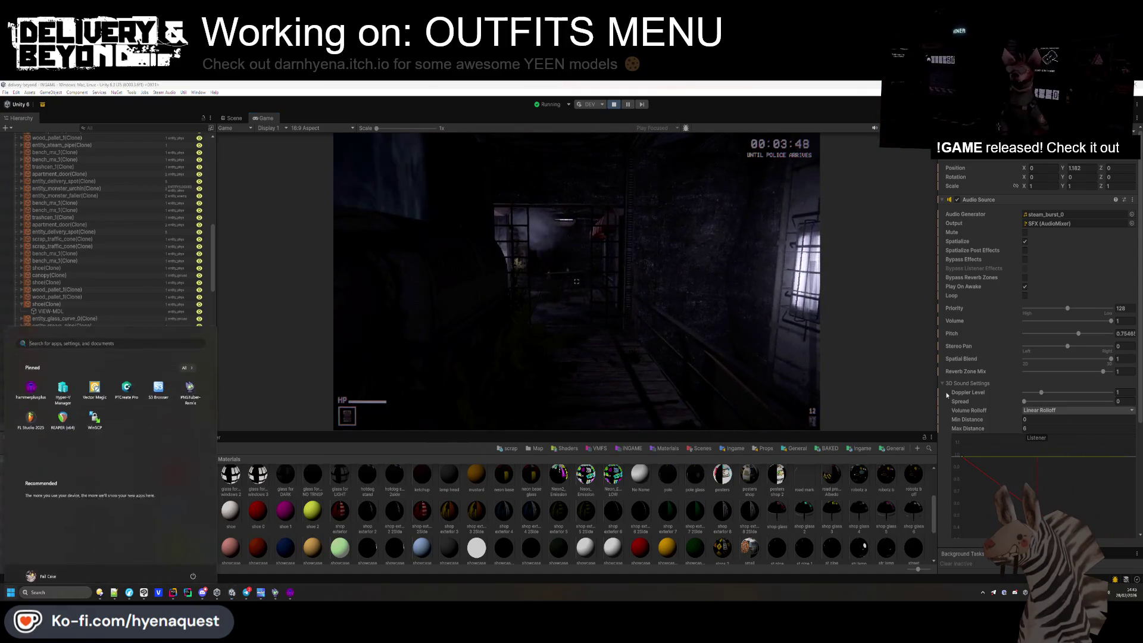
Set the audio source to logarithmic rolloff with minimum distance 1 and maximum distance 4.
click(1059, 412)
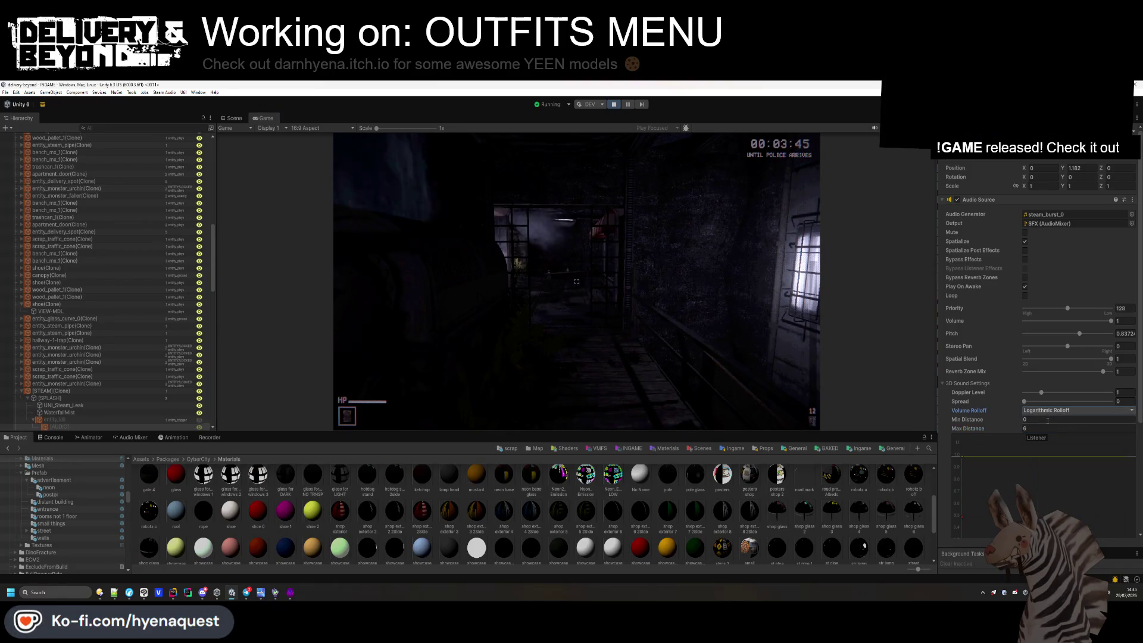
click(1048, 419)
text(1)
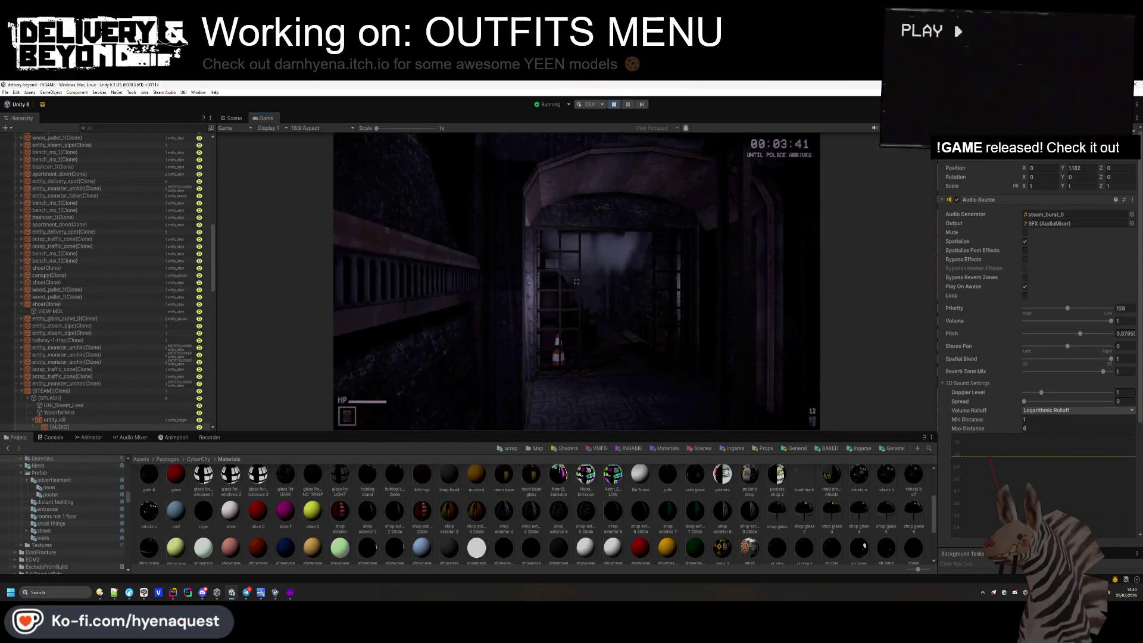
click(1048, 429)
text(4)
click(1036, 419)
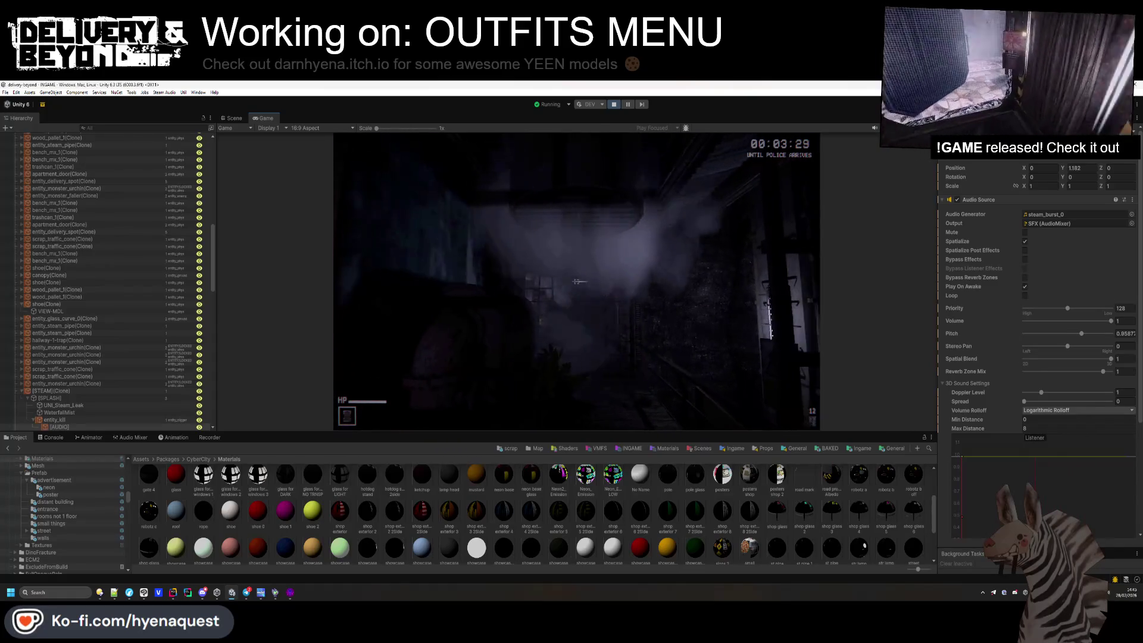
Switch the steam audio to a custom rolloff with maximum distance 8.
key(super)
scroll(997, 427, down, 3)
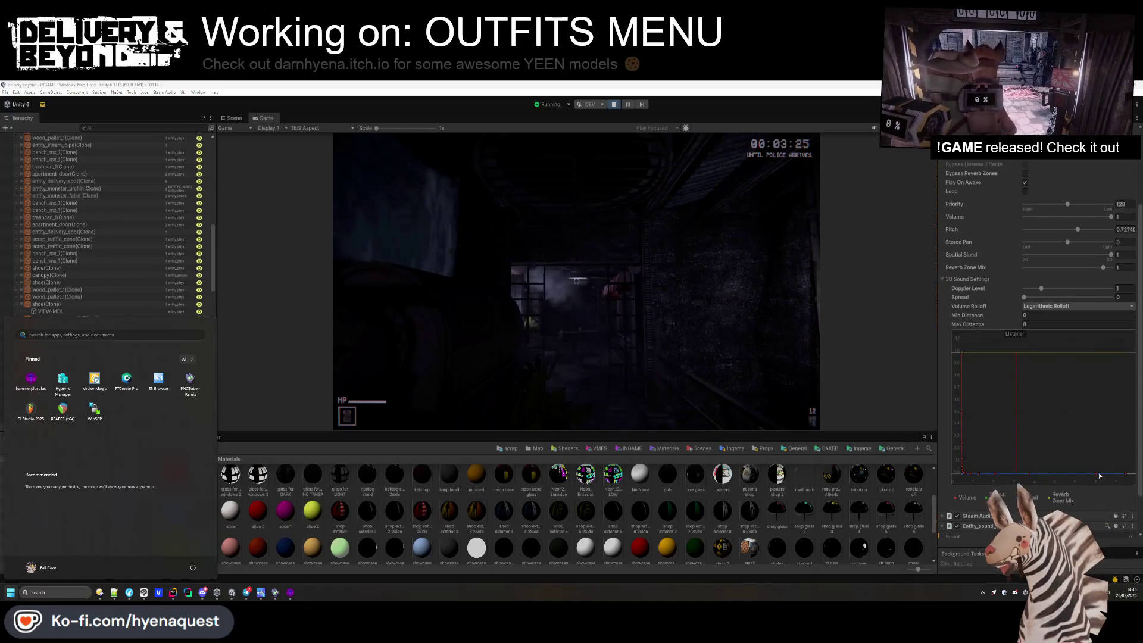
click(1066, 306)
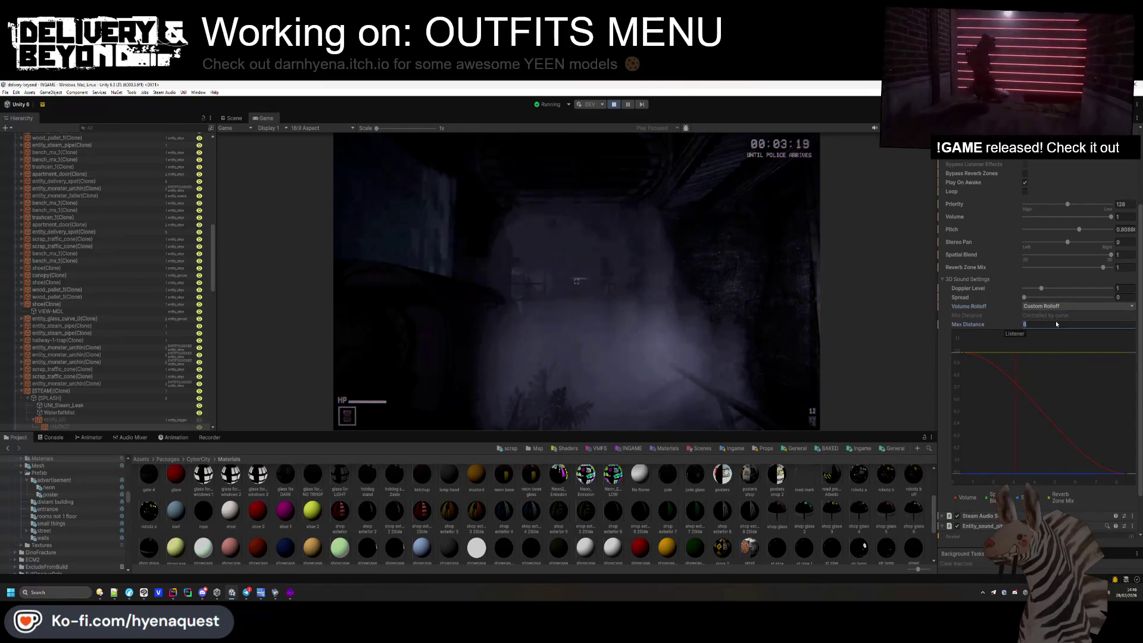
click(1052, 324)
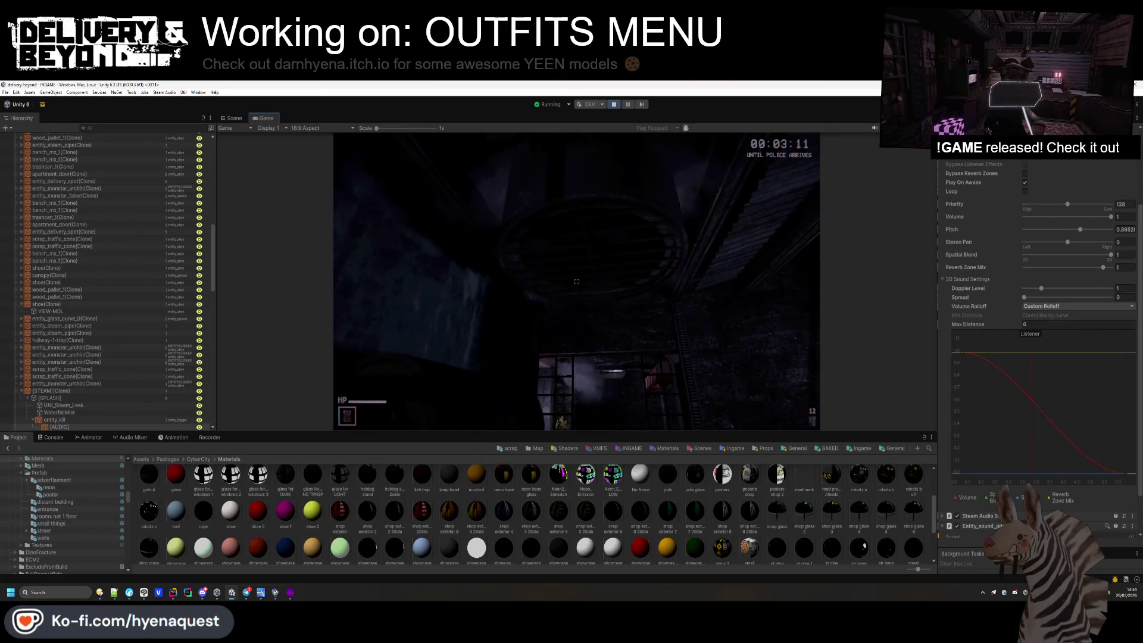
key(super)
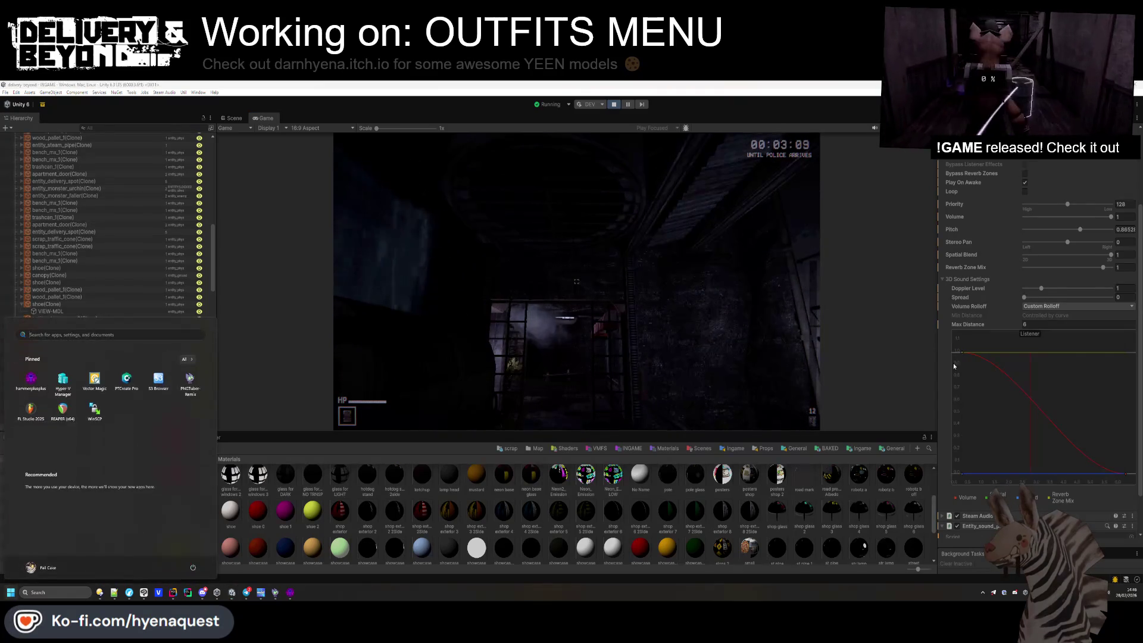
key(super)
Drag the falloff curve's keys down and set the volume to 0.3.
drag(961, 355, 961, 387)
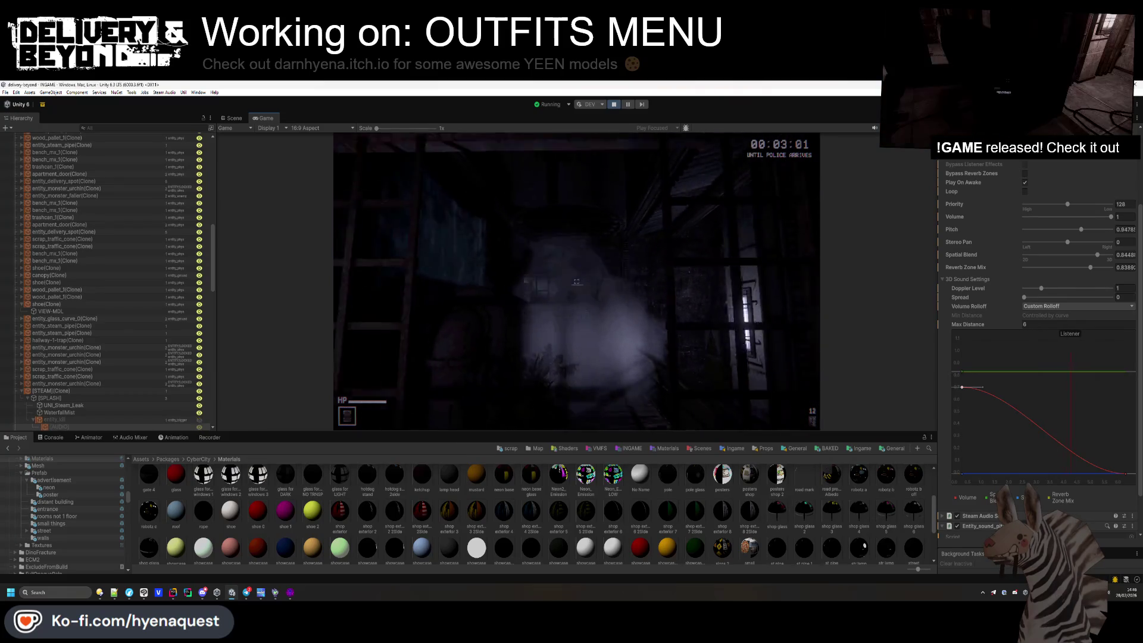
key(super)
drag(966, 390, 957, 420)
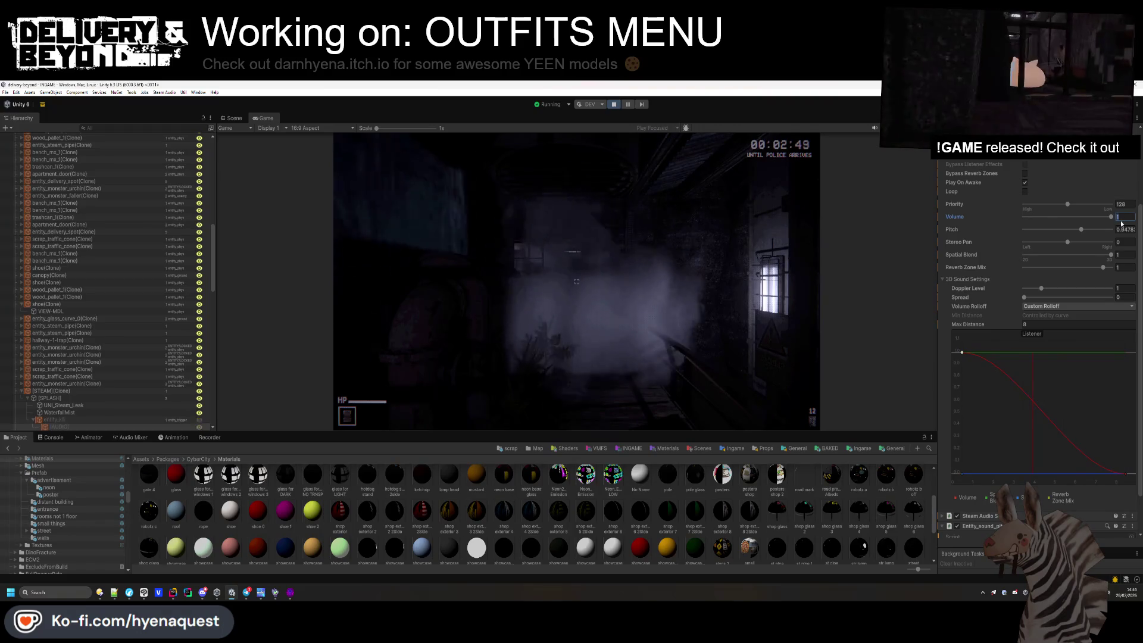
text(34)
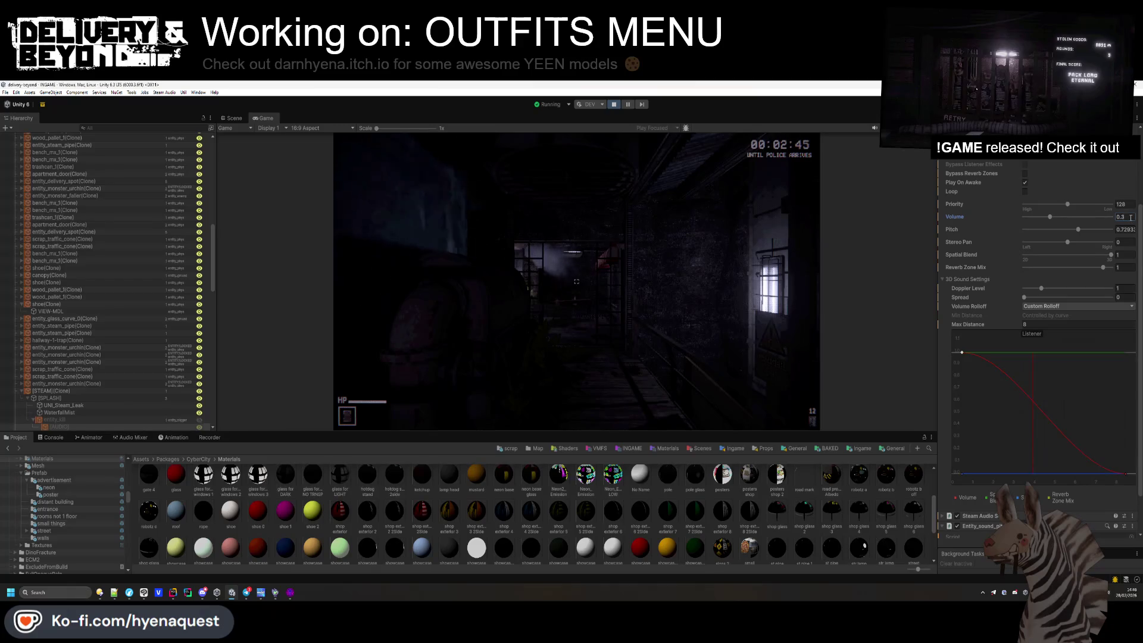
key(Return)
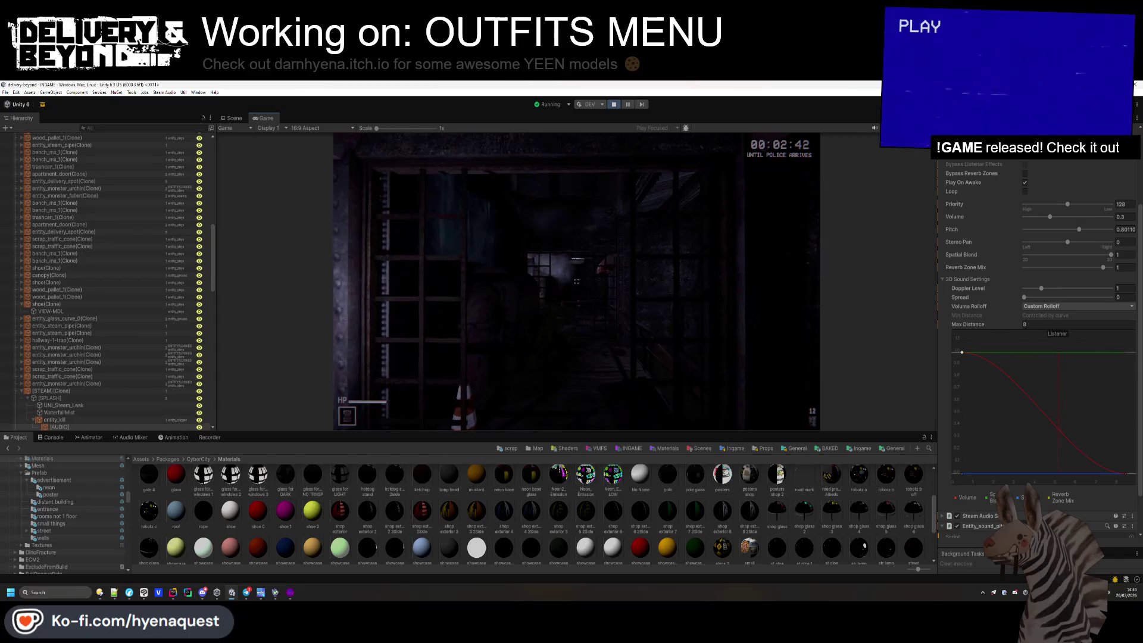
Copy the tuned Audio Source component and stop play mode.
key(super)
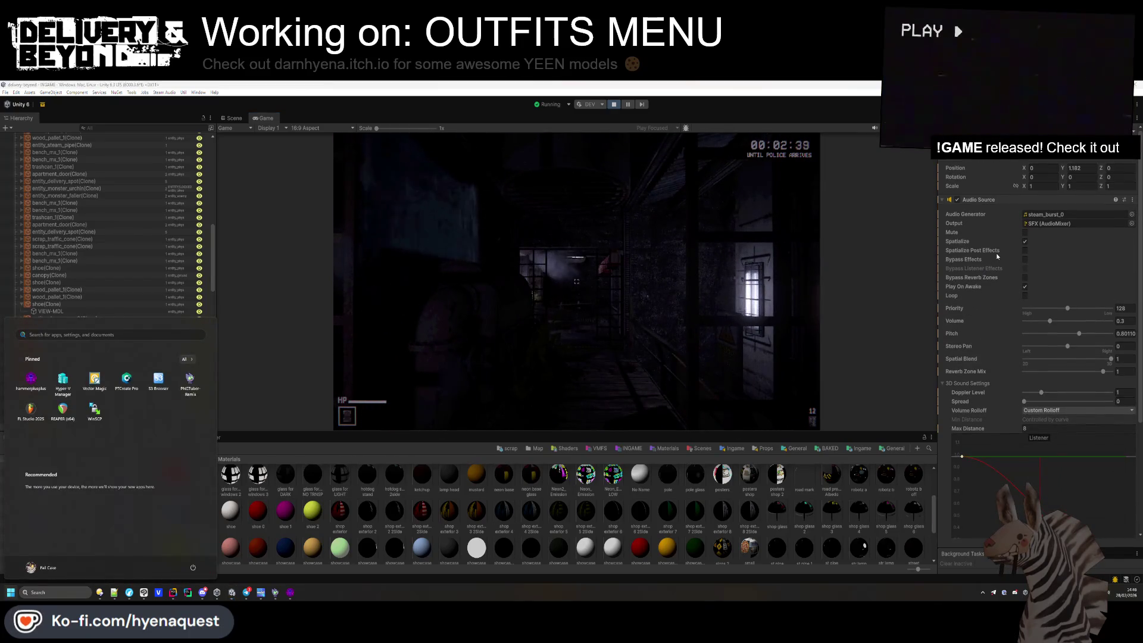
scroll(988, 317, down, 2)
scroll(987, 268, up, 5)
click(988, 202)
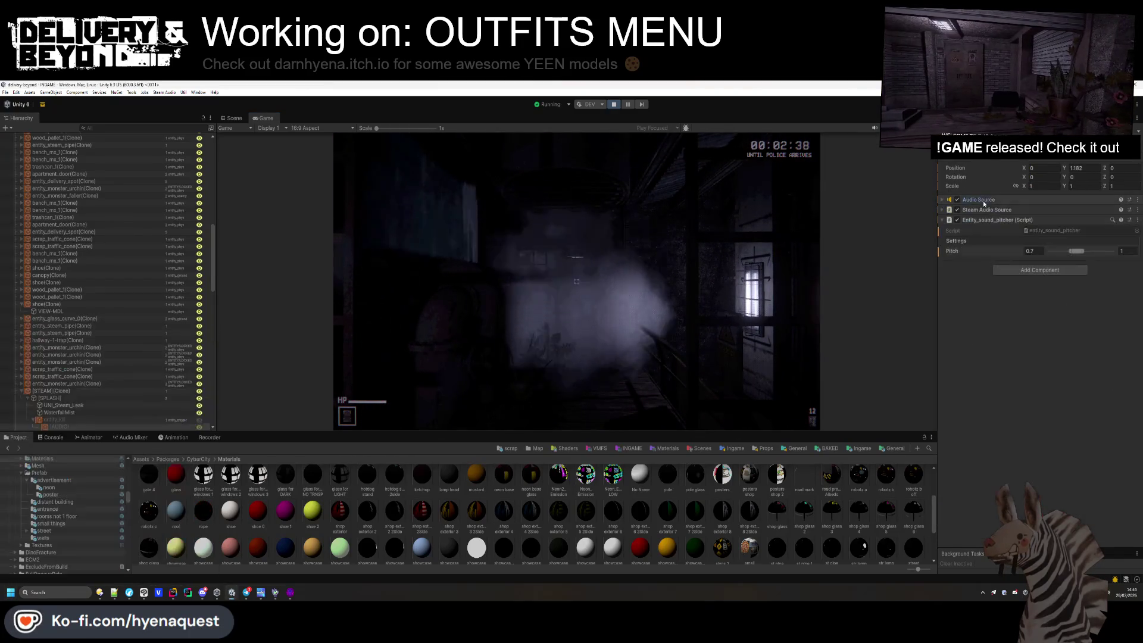
right_click(991, 203)
click(998, 257)
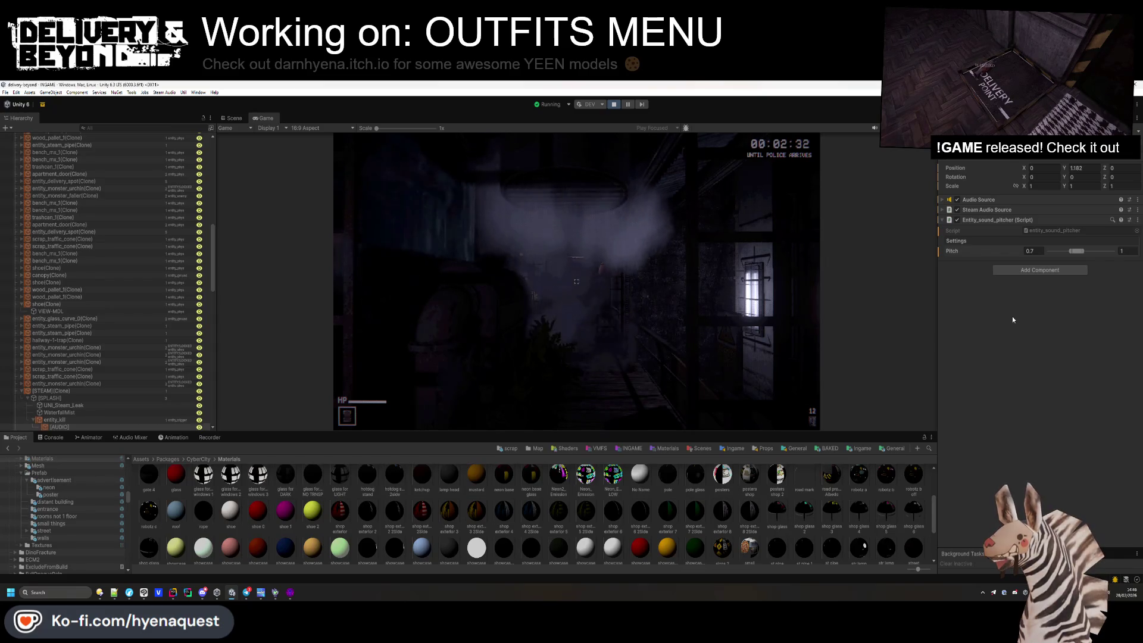
click(612, 106)
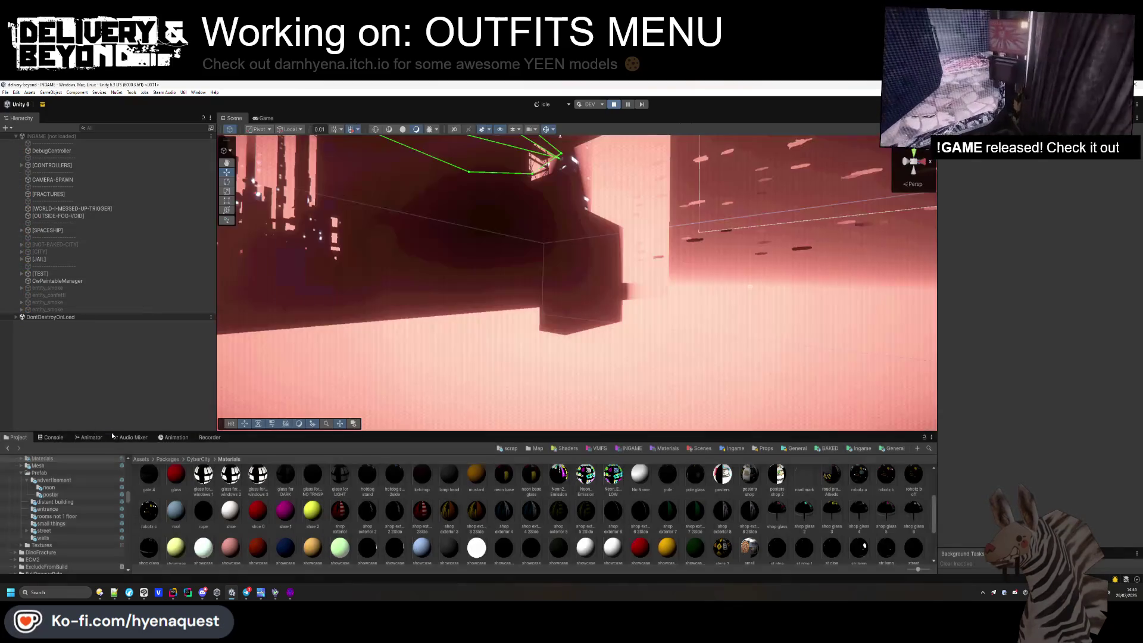
Open the hallway-2 prefab from the Ingame Map/Fracture templates folder.
click(858, 449)
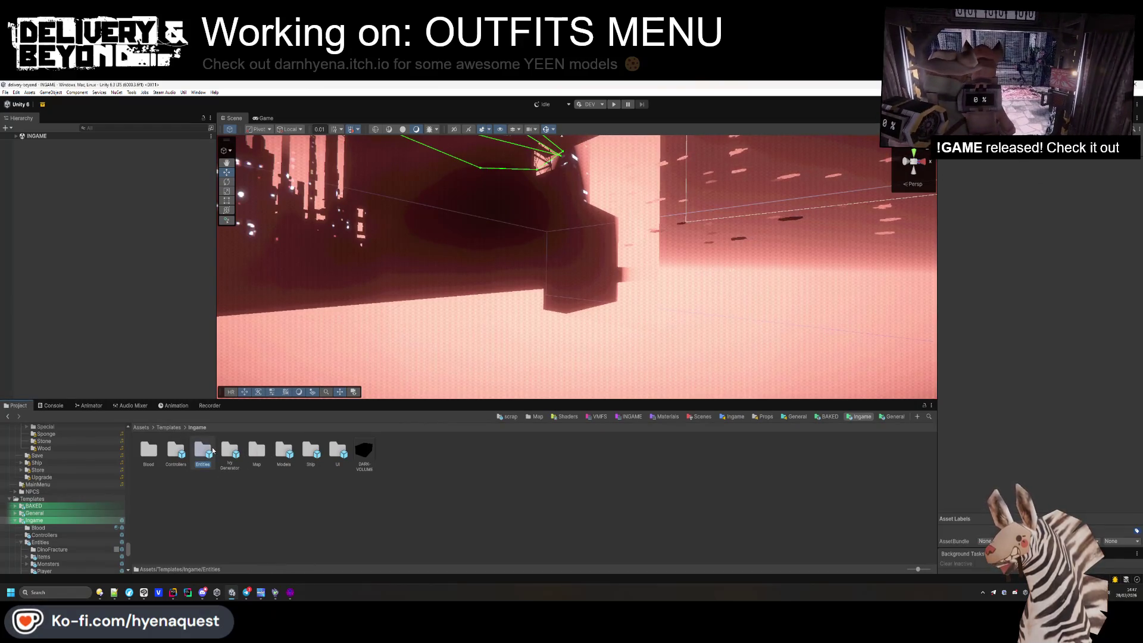
double_click(203, 451)
key(BackSpace)
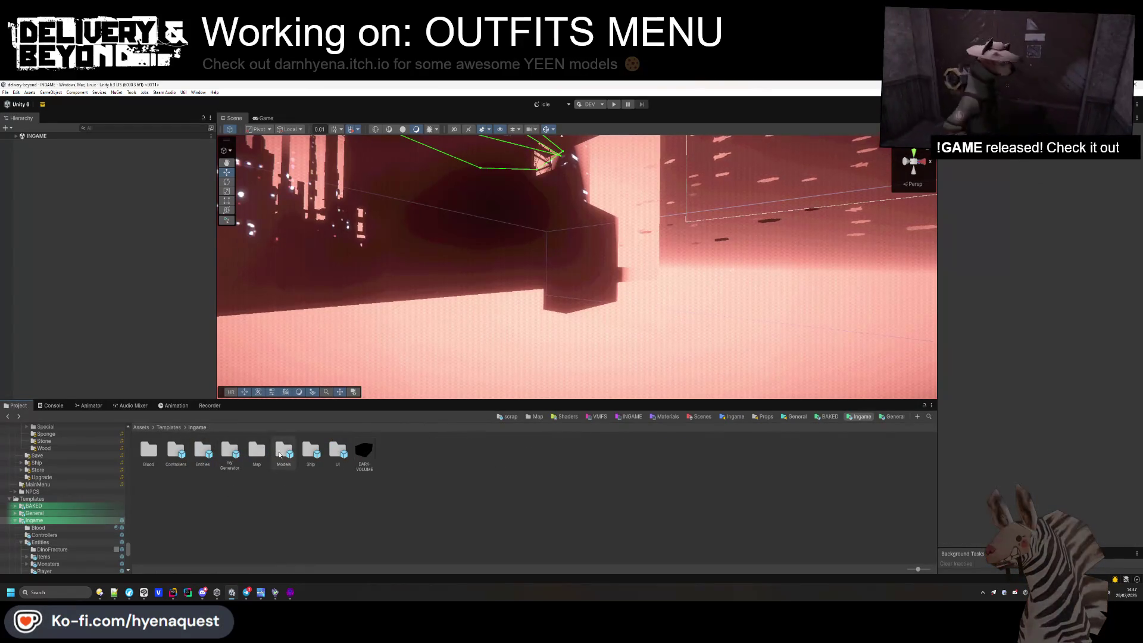
double_click(256, 452)
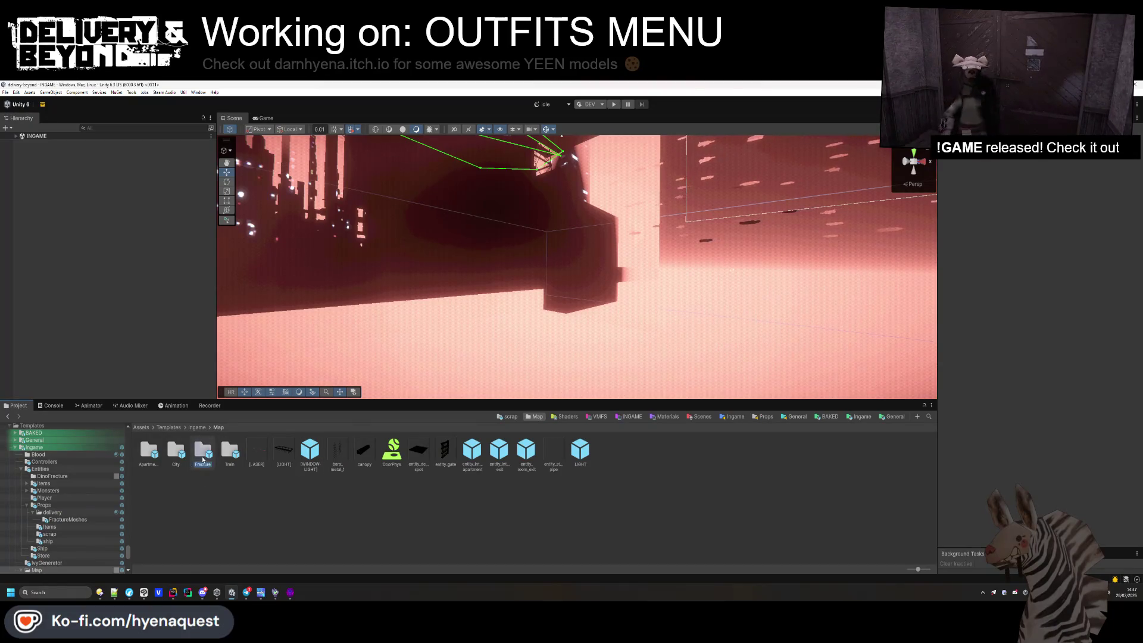
double_click(203, 450)
double_click(479, 449)
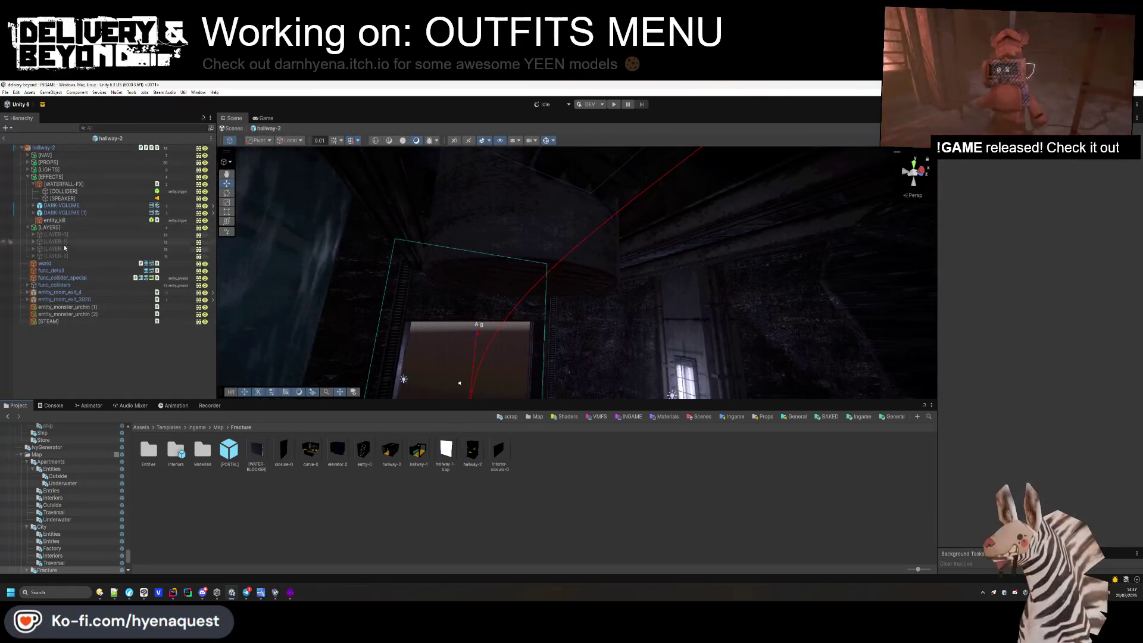
Paste the copied audio settings onto the [STEAM] prefab's [AUDIO] object, with pitch 1.
click(48, 321)
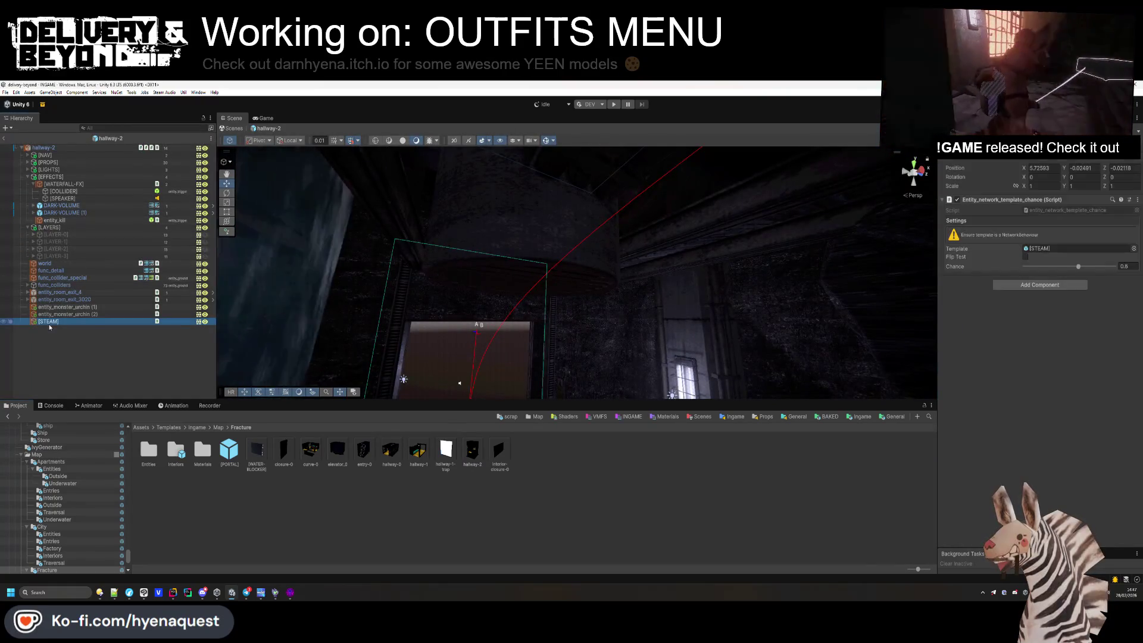
click(1066, 248)
double_click(175, 454)
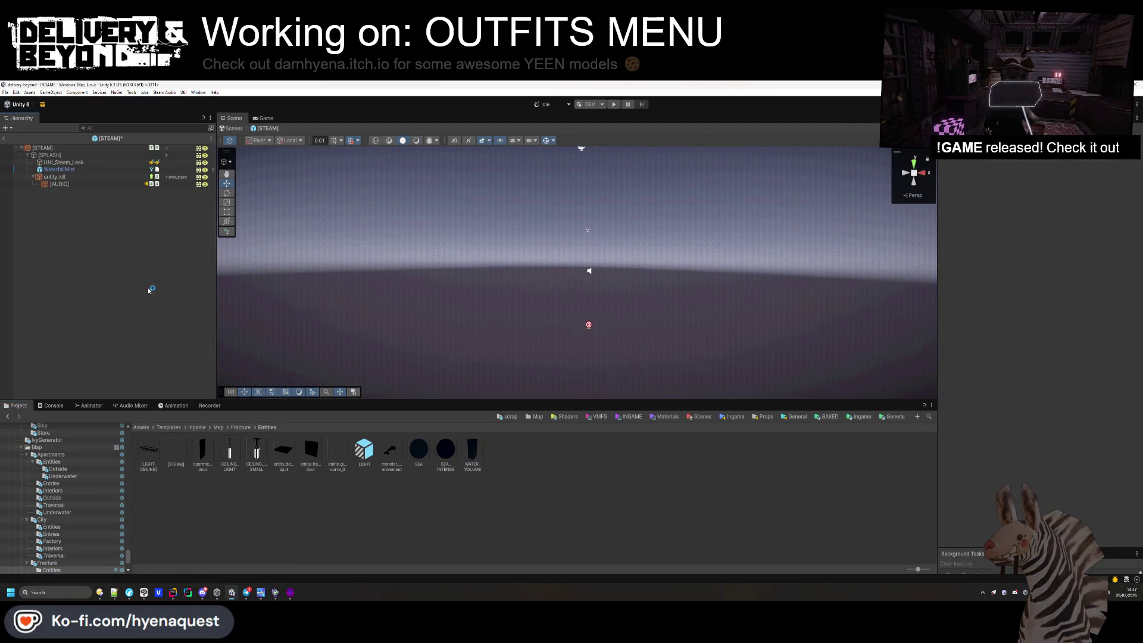
click(70, 185)
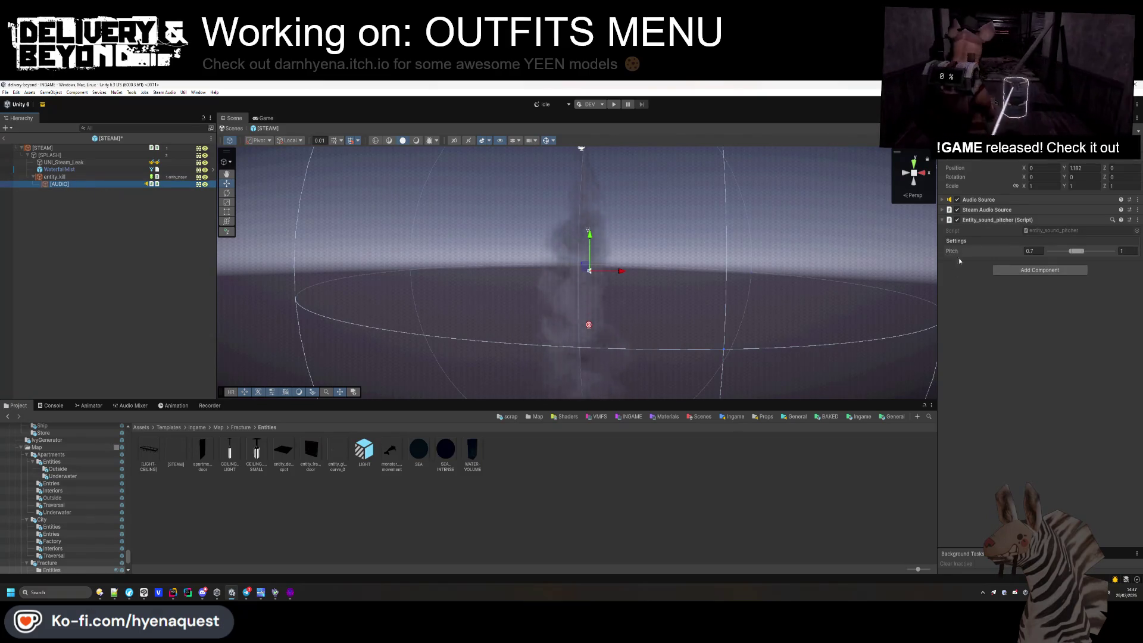
right_click(977, 200)
click(1013, 200)
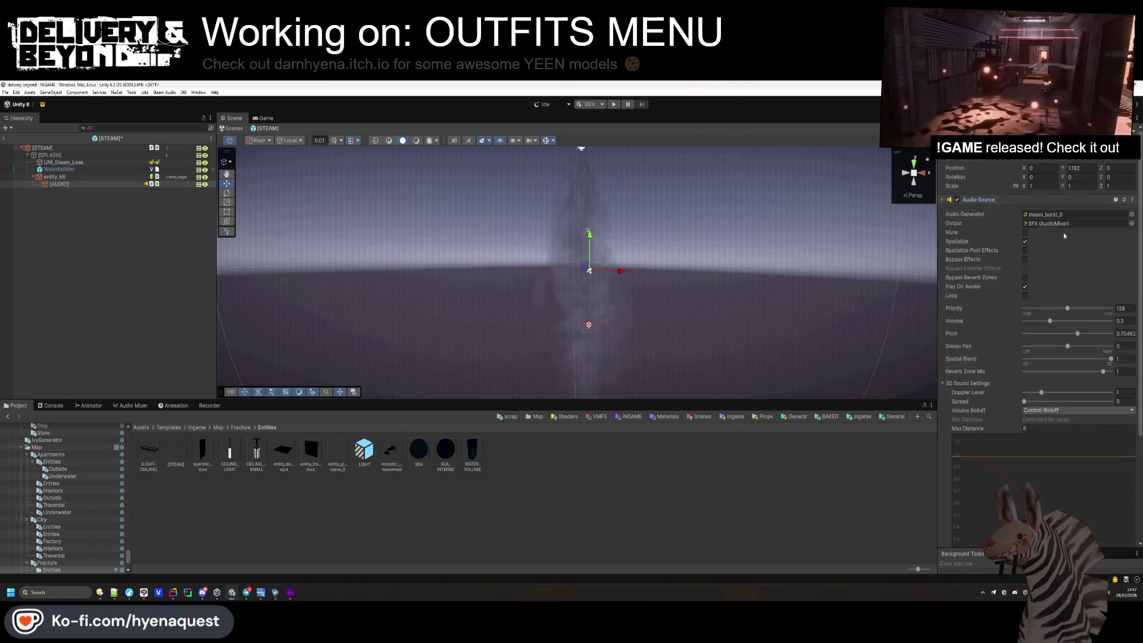
text(1)
key(shift+Tab)
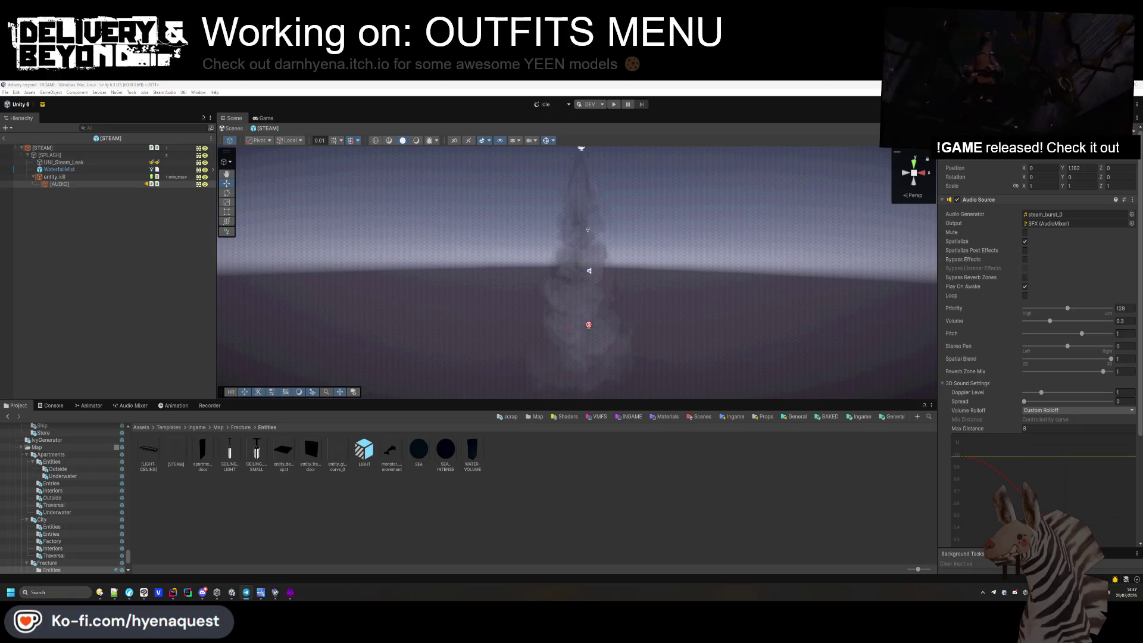
Leave the STEAM prefab for the INGAME scene and look around the city level.
click(231, 593)
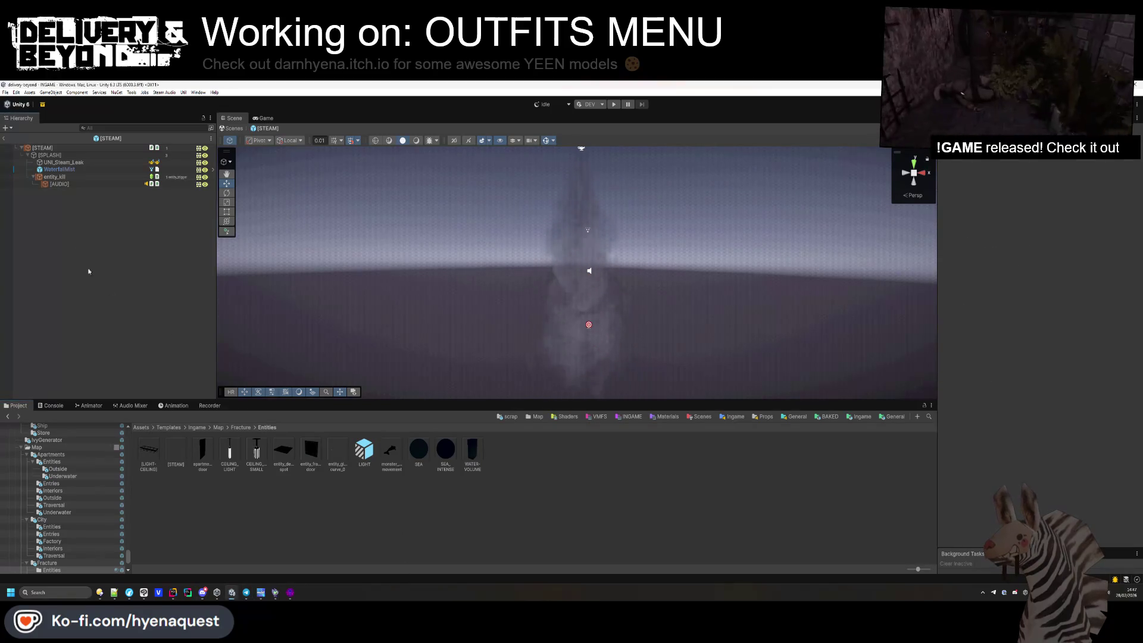
click(3, 138)
mouse_move(546, 361)
mouse_down()
mouse_move(575, 167)
mouse_move(484, 390)
mouse_move(499, 481)
mouse_up()
scroll(553, 223, down, 5)
Check package updates in the Package Manager, widen the scene view, and switch to OutfitController code.
click(19, 136)
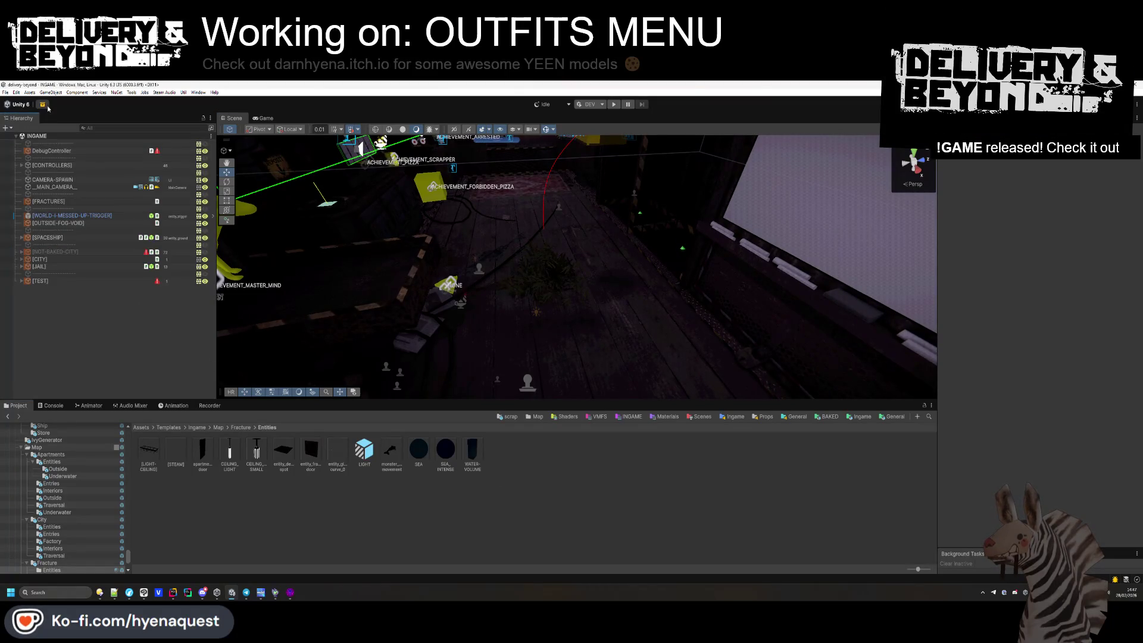
click(183, 251)
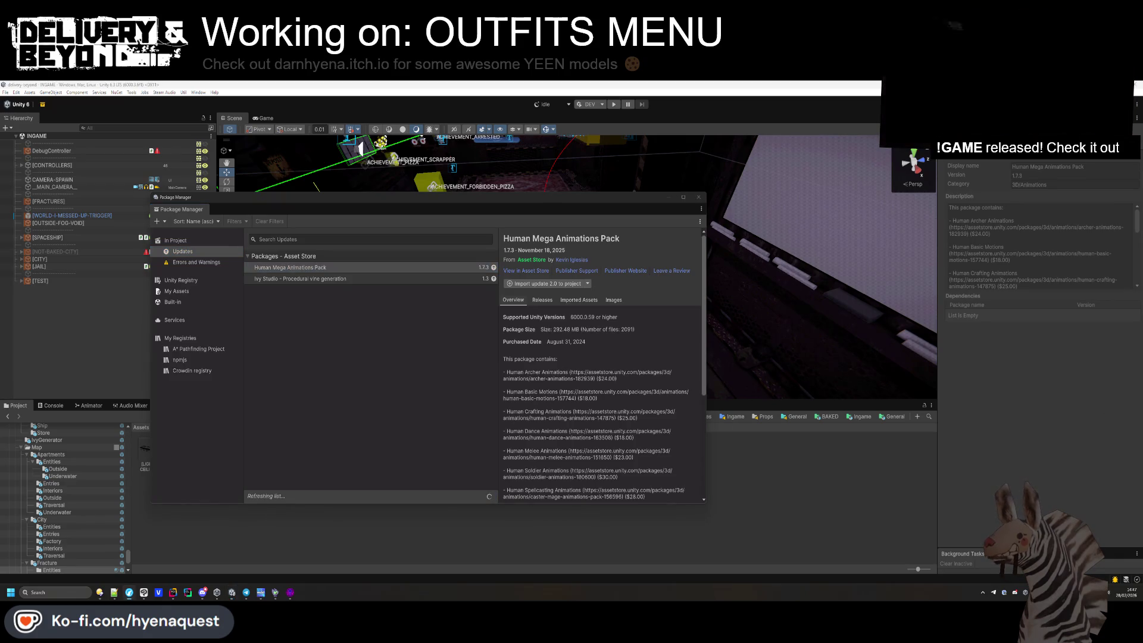
click(698, 197)
drag(212, 268, 171, 268)
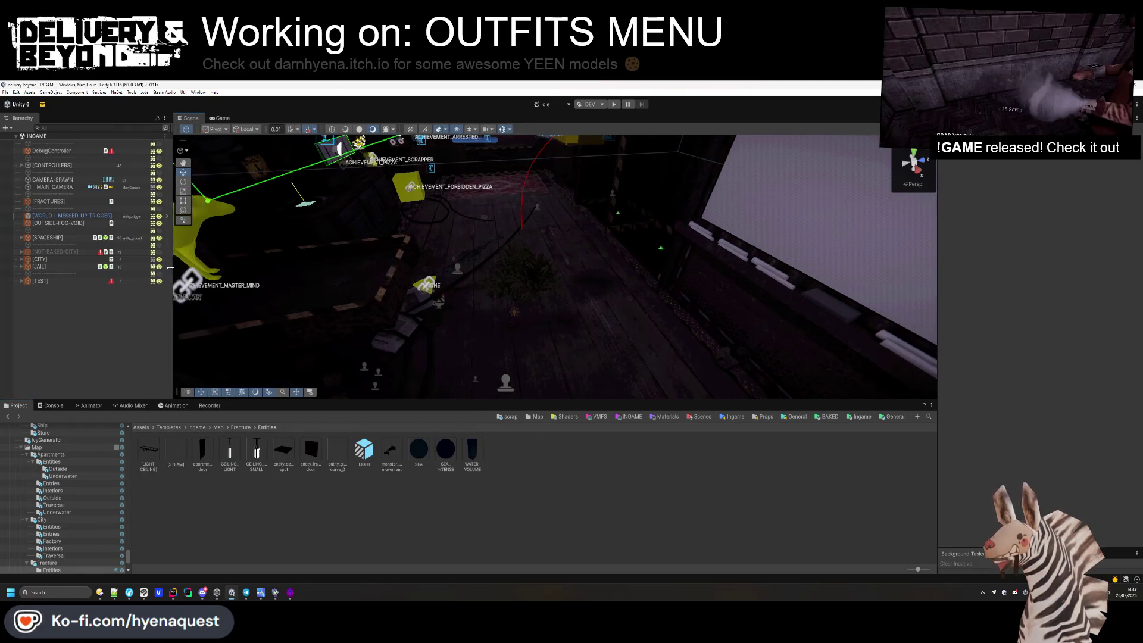
key(alt+Tab)
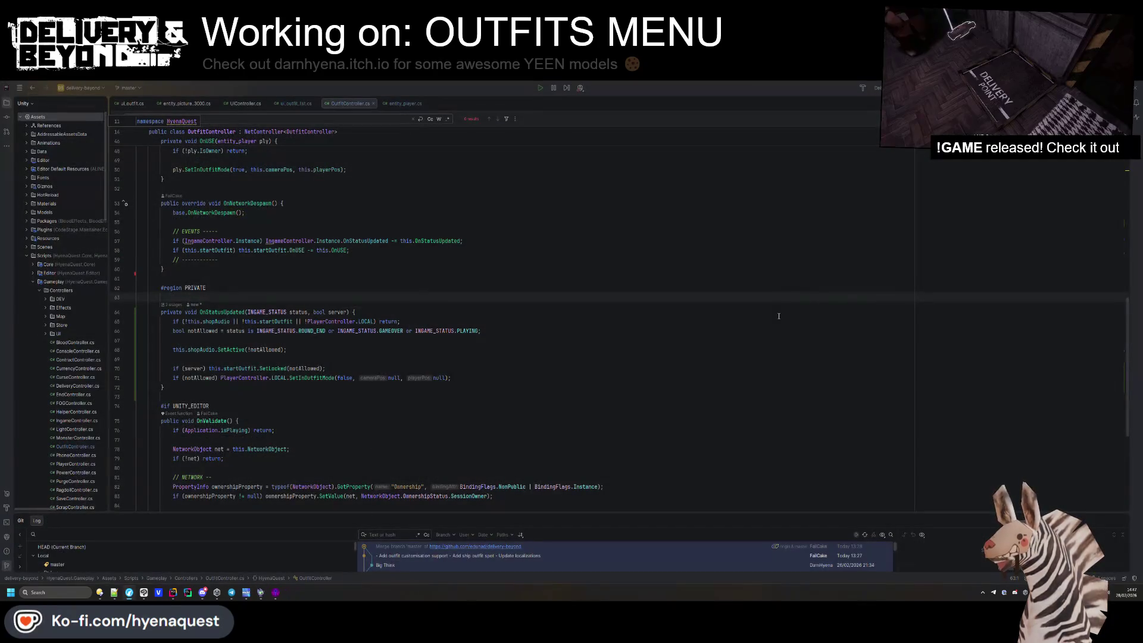
Start a Git Commit on the delivery-beyond project including the unversioned files.
click(100, 593)
scroll(659, 292, down, 3)
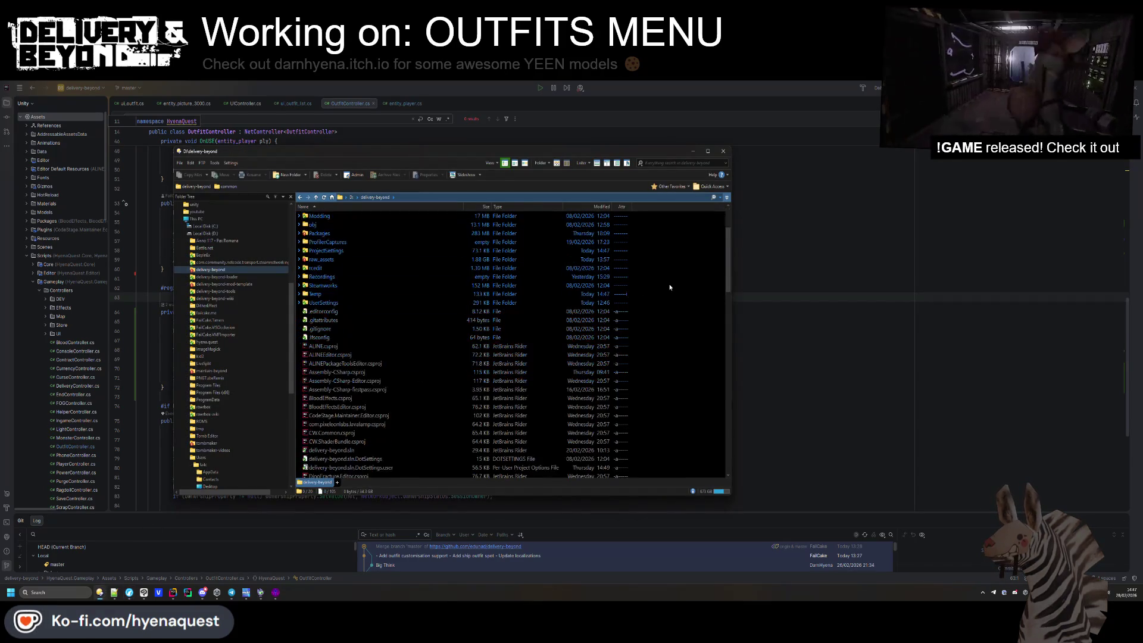
right_click(670, 286)
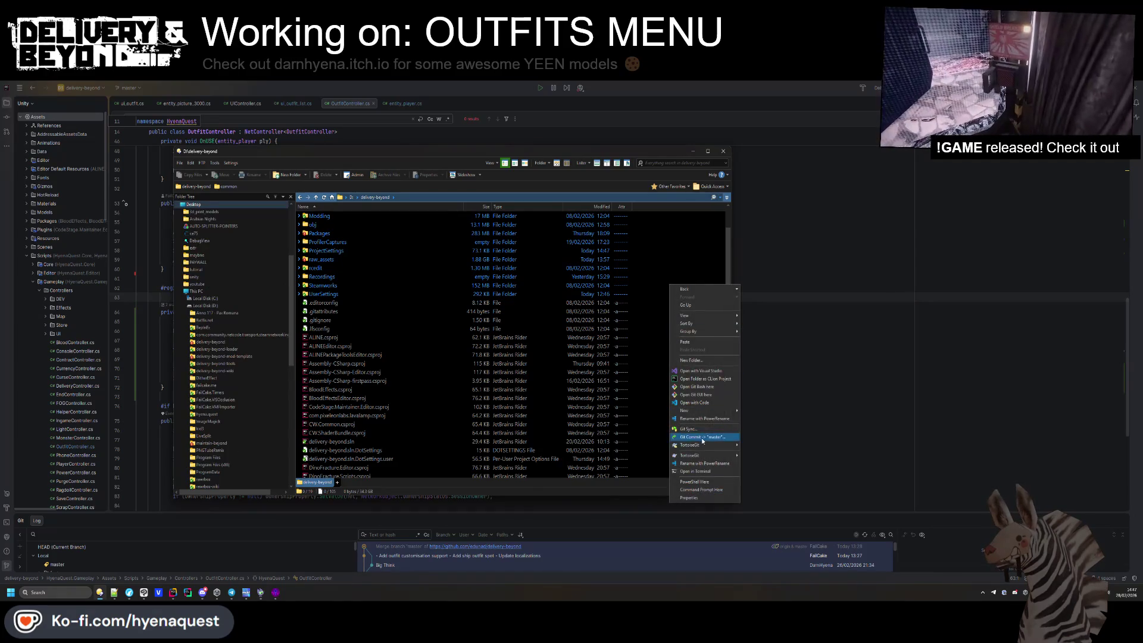
click(703, 438)
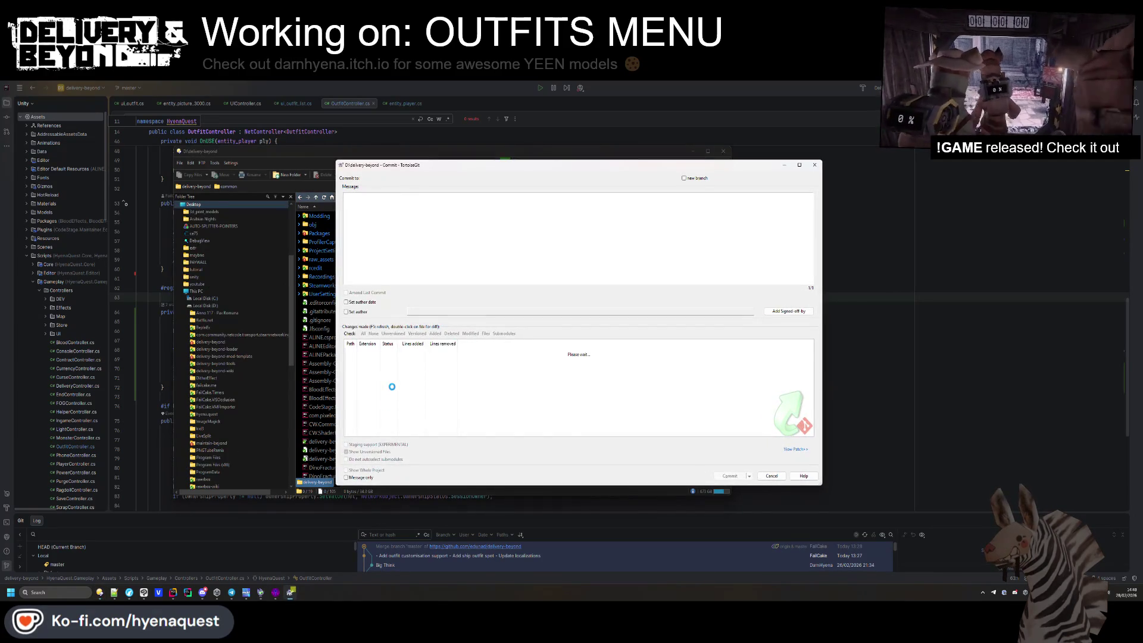
click(364, 334)
scroll(393, 378, down, 7)
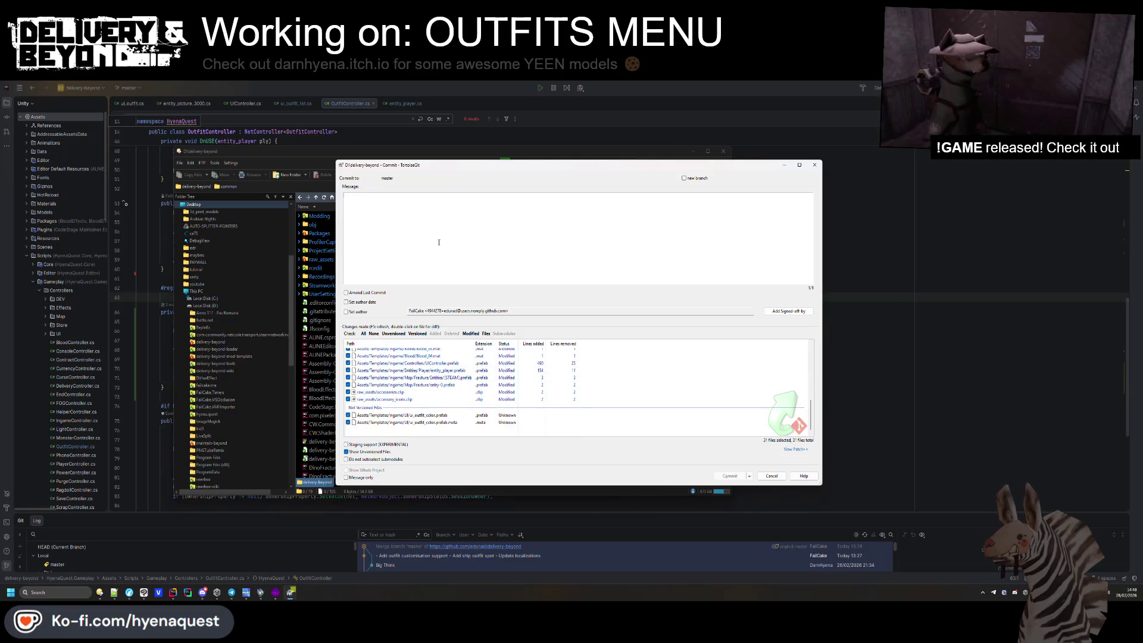
Write message lines about outfit colours, fracture steam audio, and the outfit store stopping sound when closed.
text(- Add outfit col)
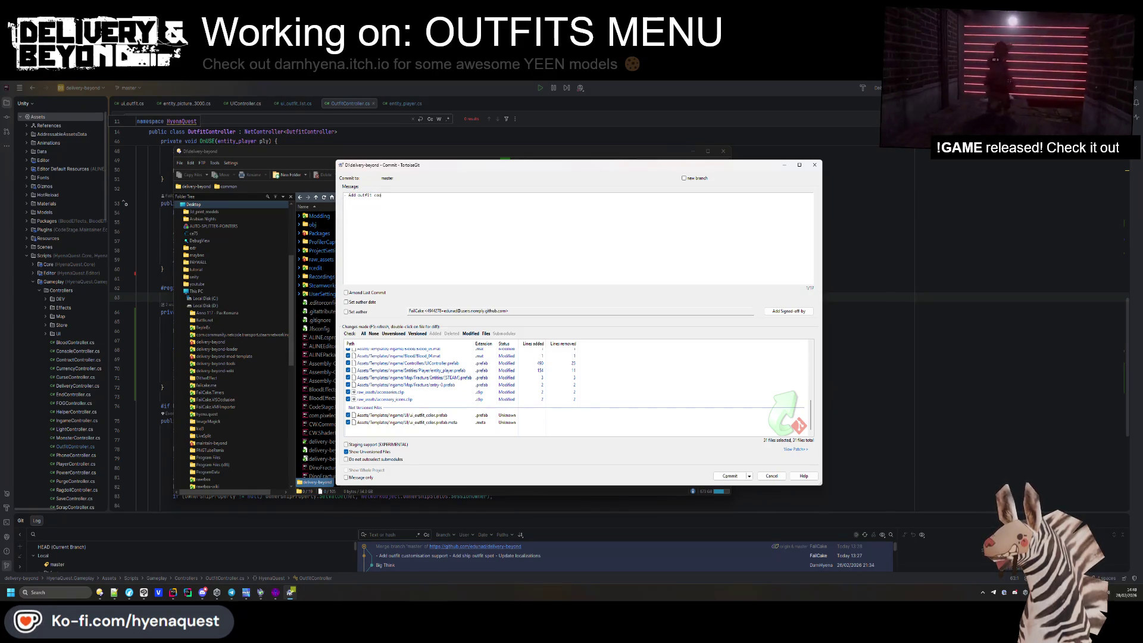
text(or)
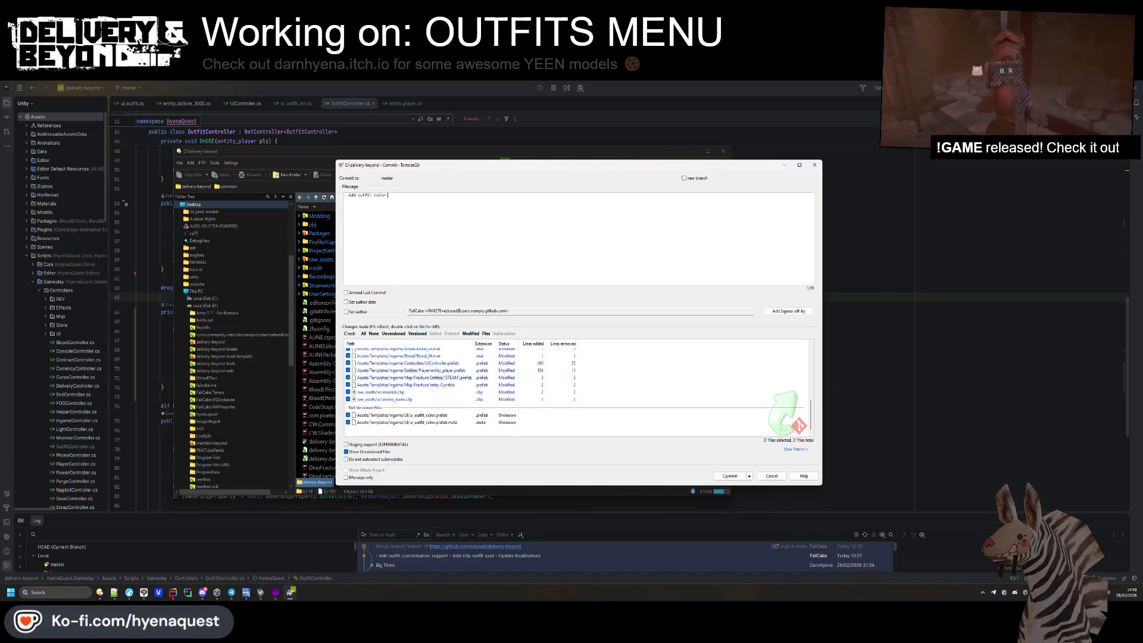
key(BackSpace)
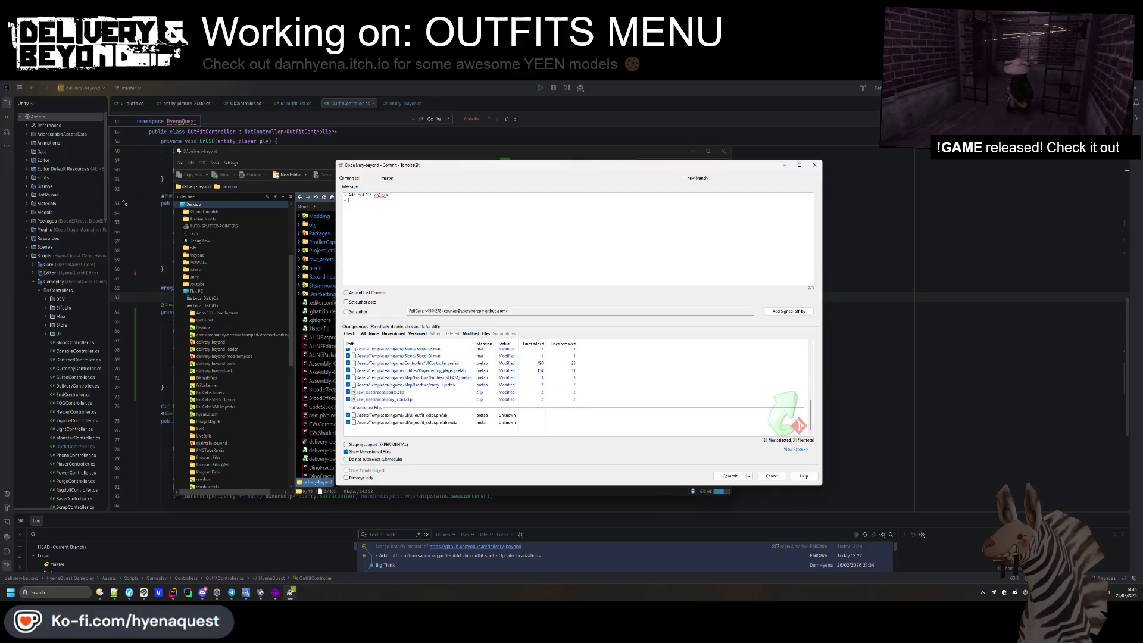
text(fix steam on )
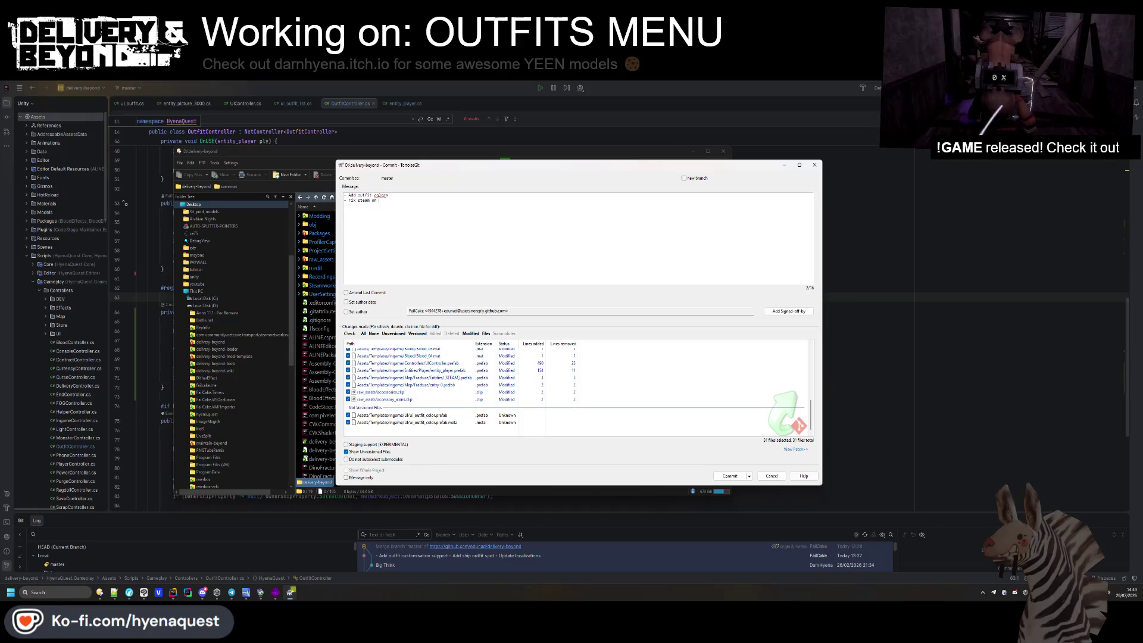
text(fracture m)
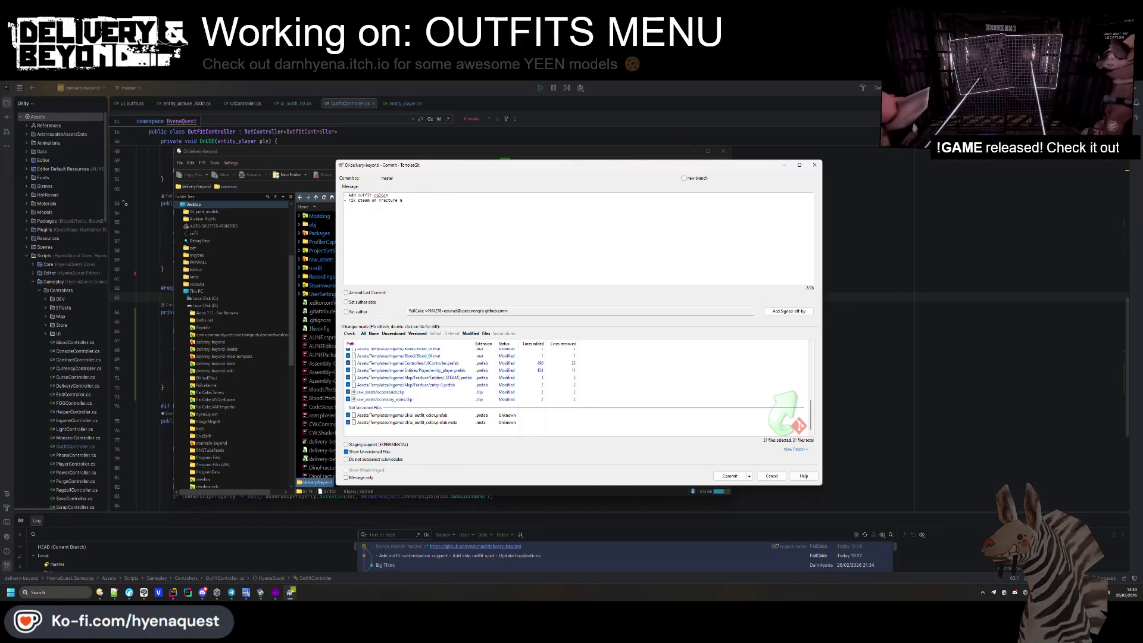
key(BackSpace)
key(BackSpace)
key(BackSpace)
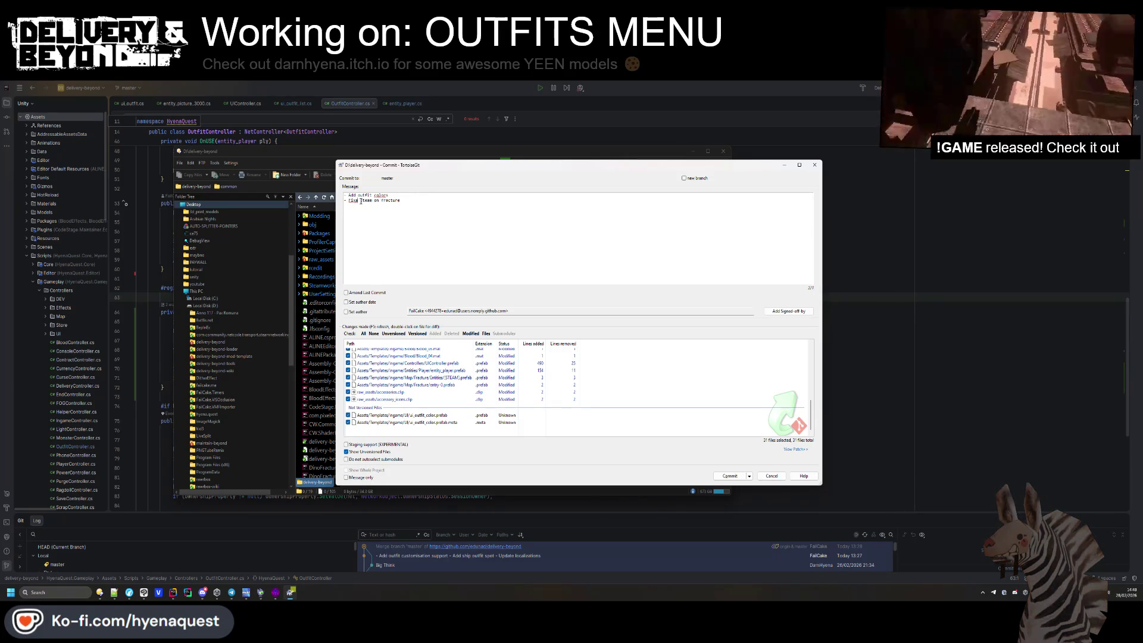
text(ed audio)
click(416, 200)
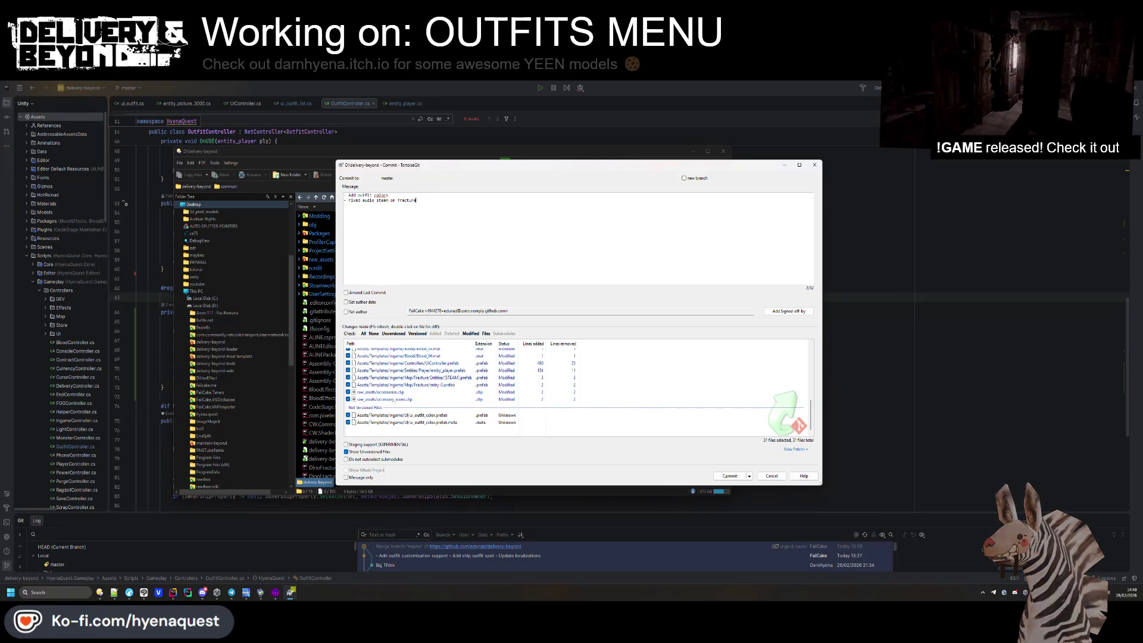
key(Return)
text(- S)
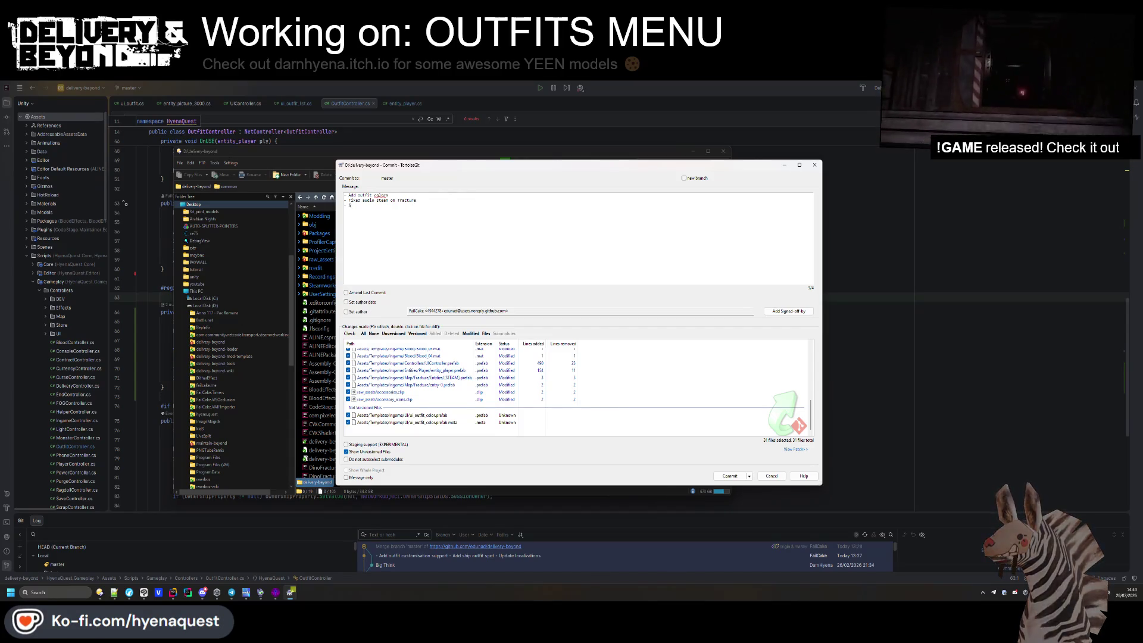
key(BackSpace)
text(Outfit store not)
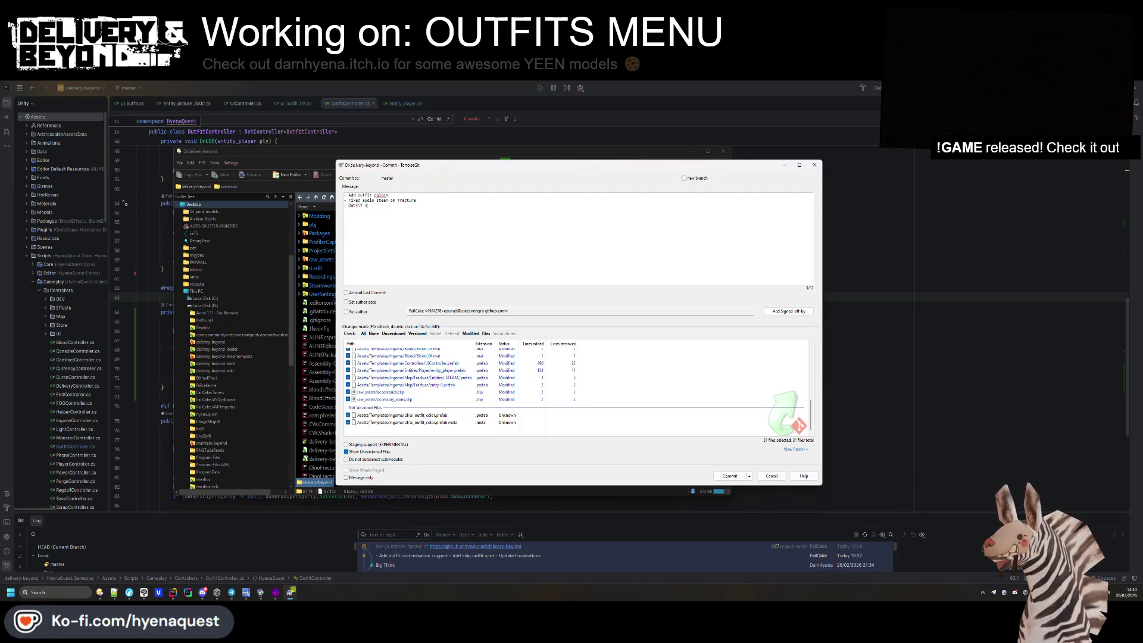
key(BackSpace)
key(BackSpace)
text(w sto)
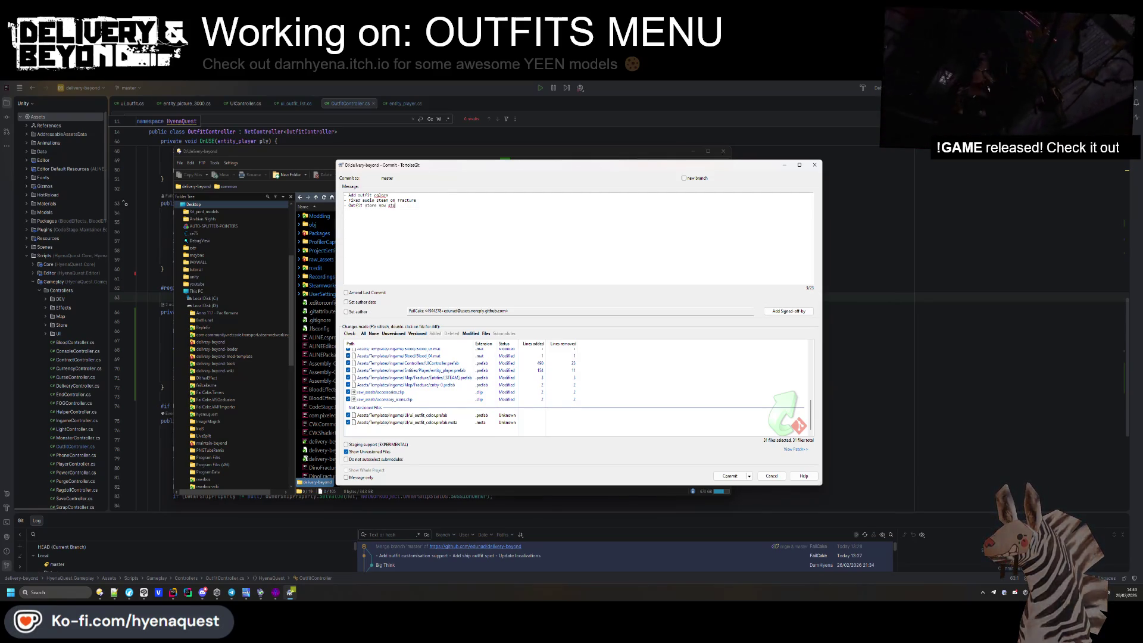
text(ps sound when )
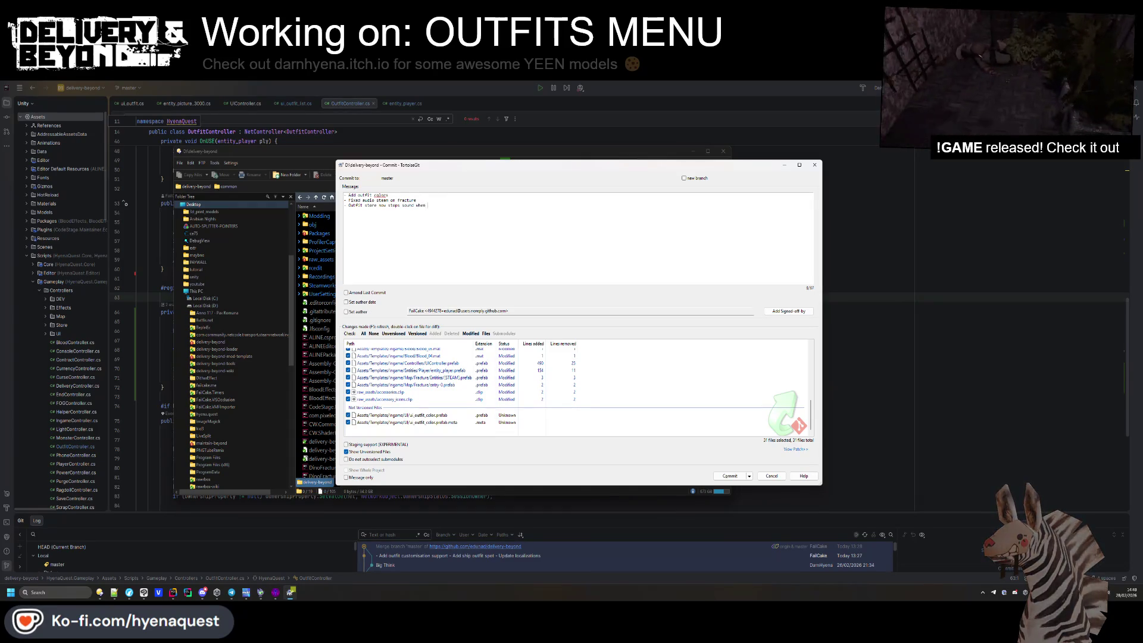
text(closed)
key(Return)
text(-)
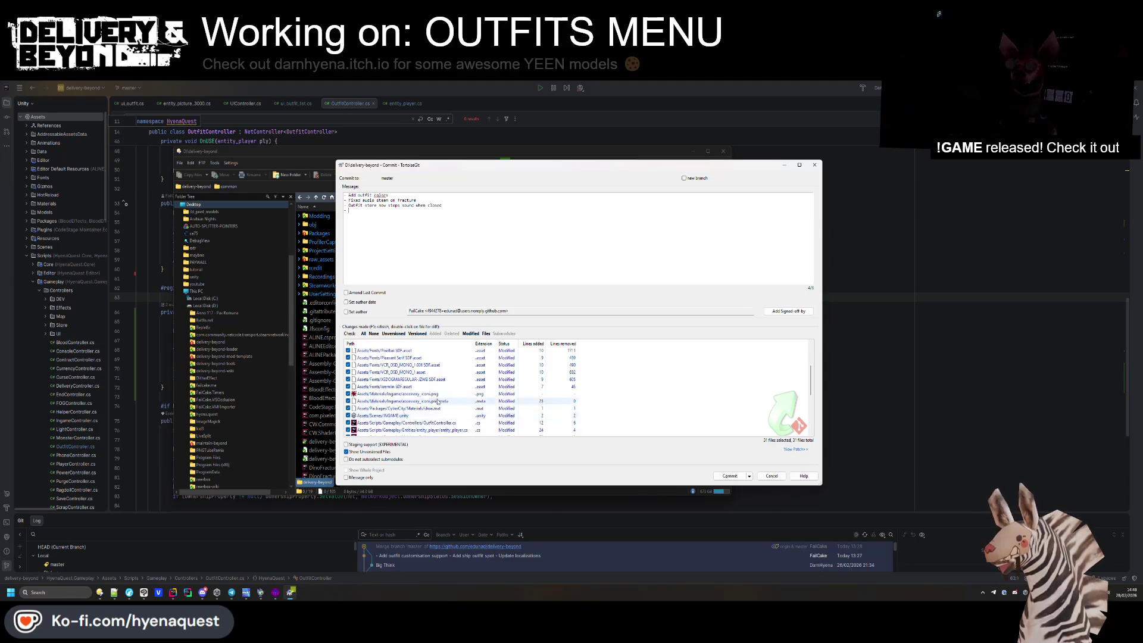
Add 'Outfitter now spins player around for the tail accessories' and commit and push.
scroll(437, 408, up, 3)
scroll(437, 408, up, 1)
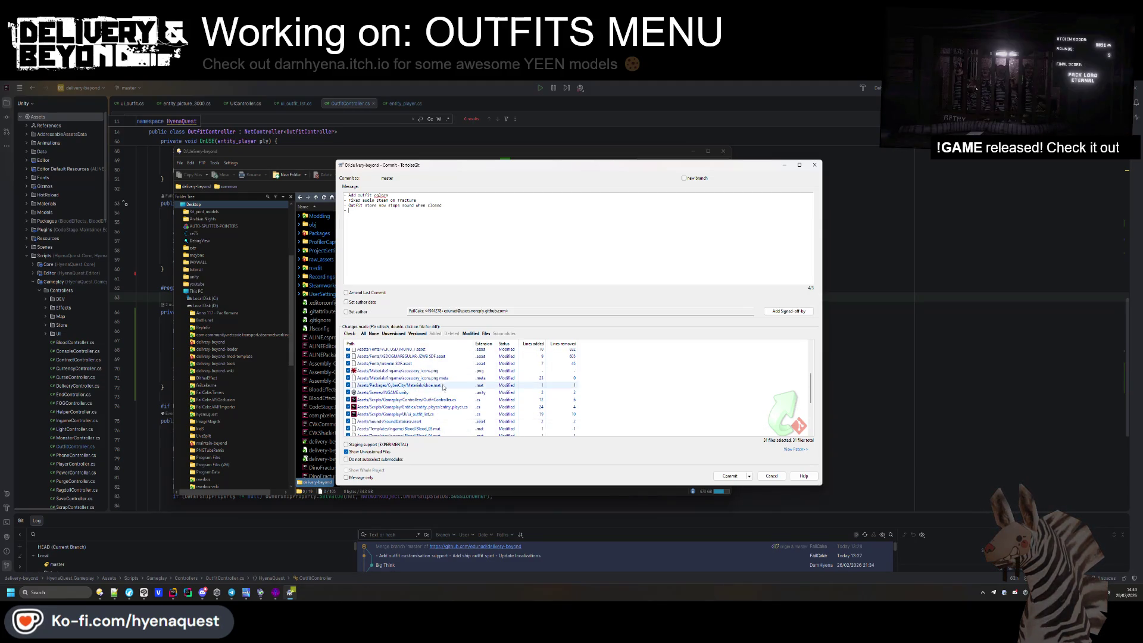
key(BackSpace)
key(BackSpace)
scroll(436, 399, down, 1)
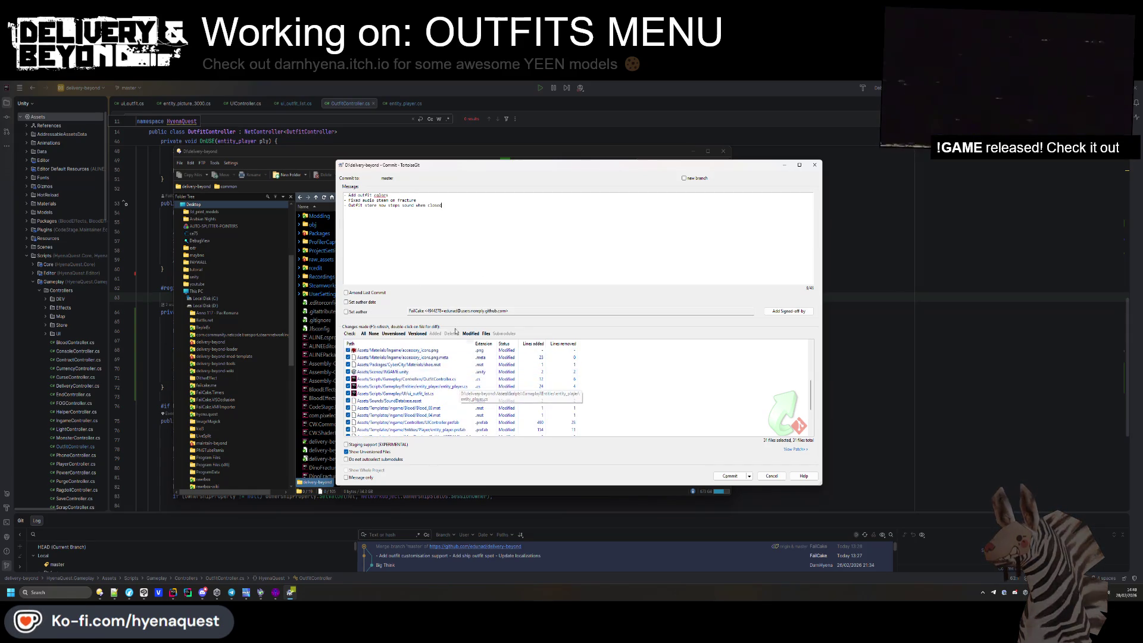
text(- Outfits)
key(BackSpace)
text(ter now )
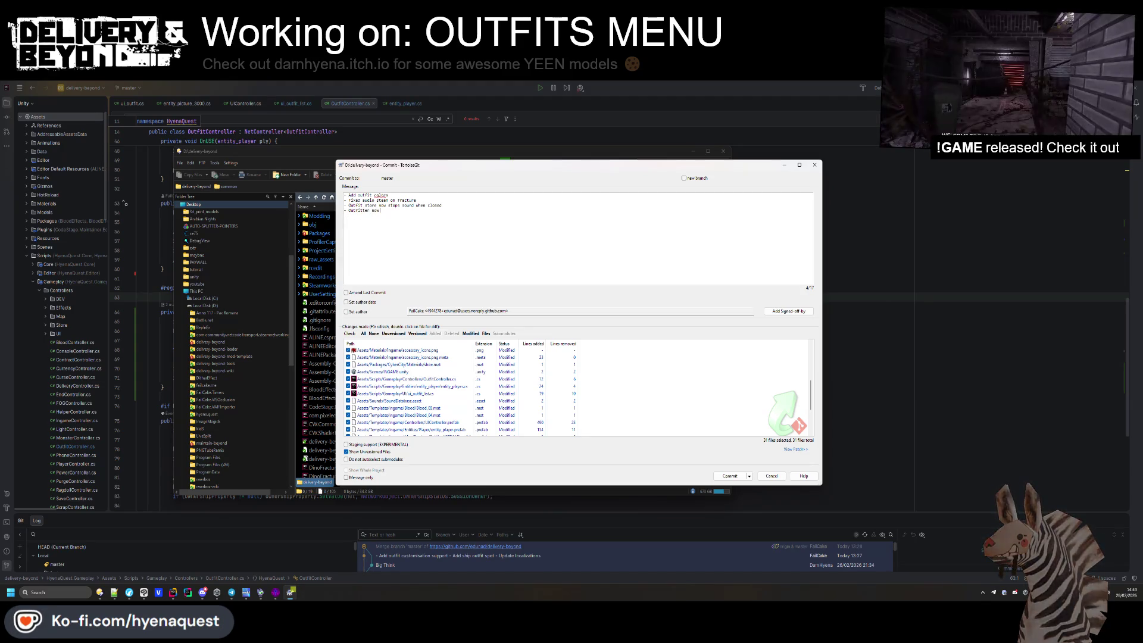
text(spins player )
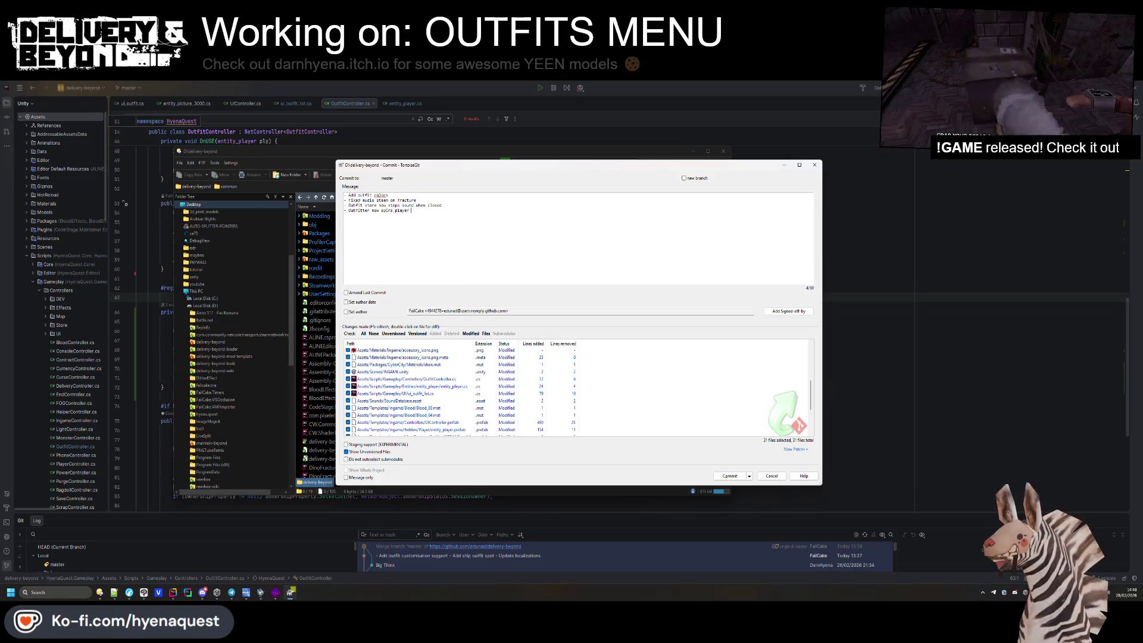
text(around for the tail)
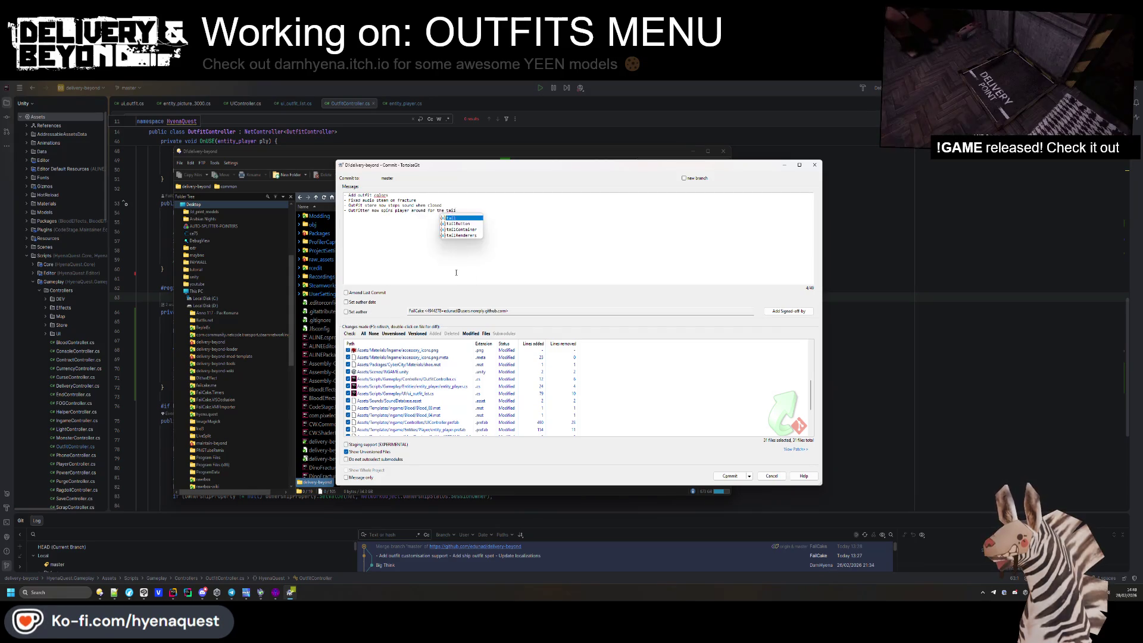
text( accessories)
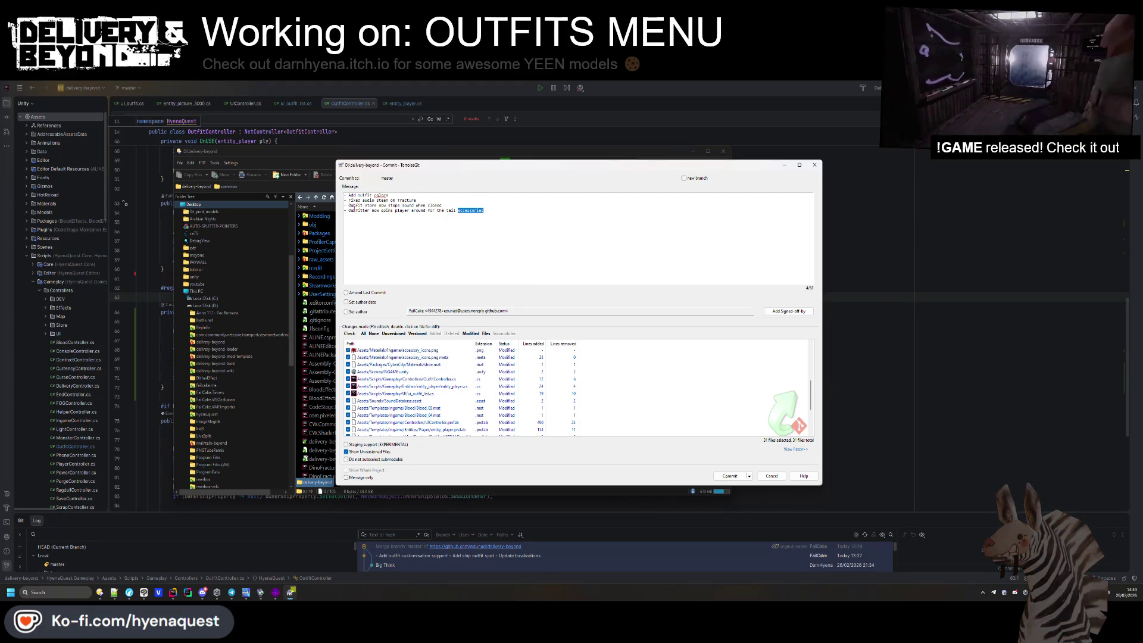
key(ctrl+Return)
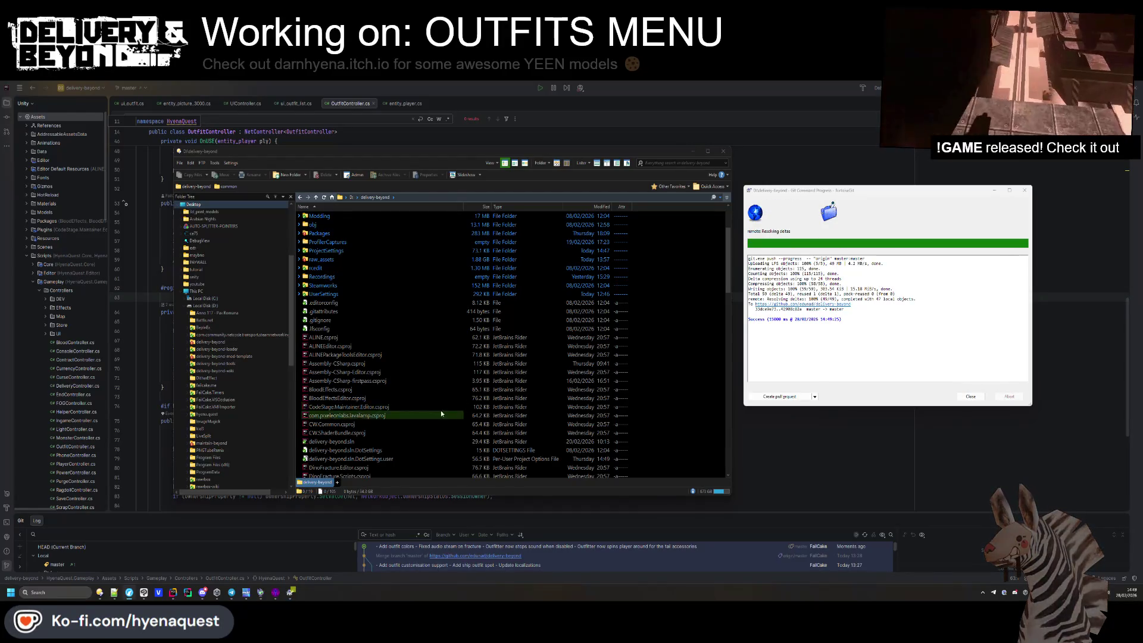
Close the TortoiseGit push report and scroll through the OutfitController code in Rider.
click(971, 397)
click(771, 422)
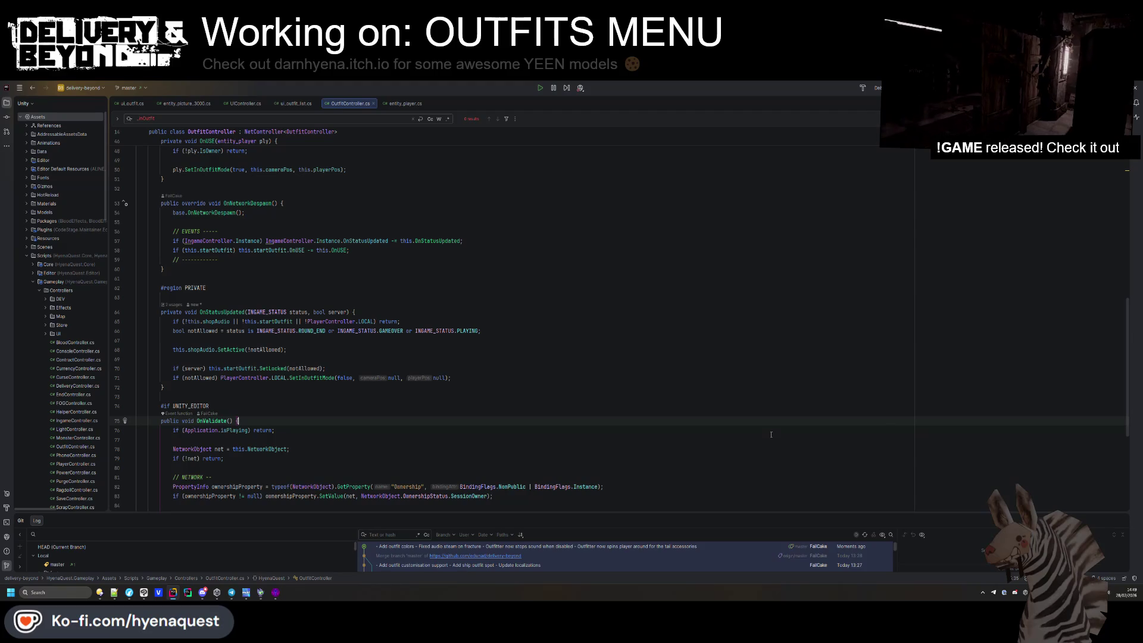
scroll(486, 366, down, 5)
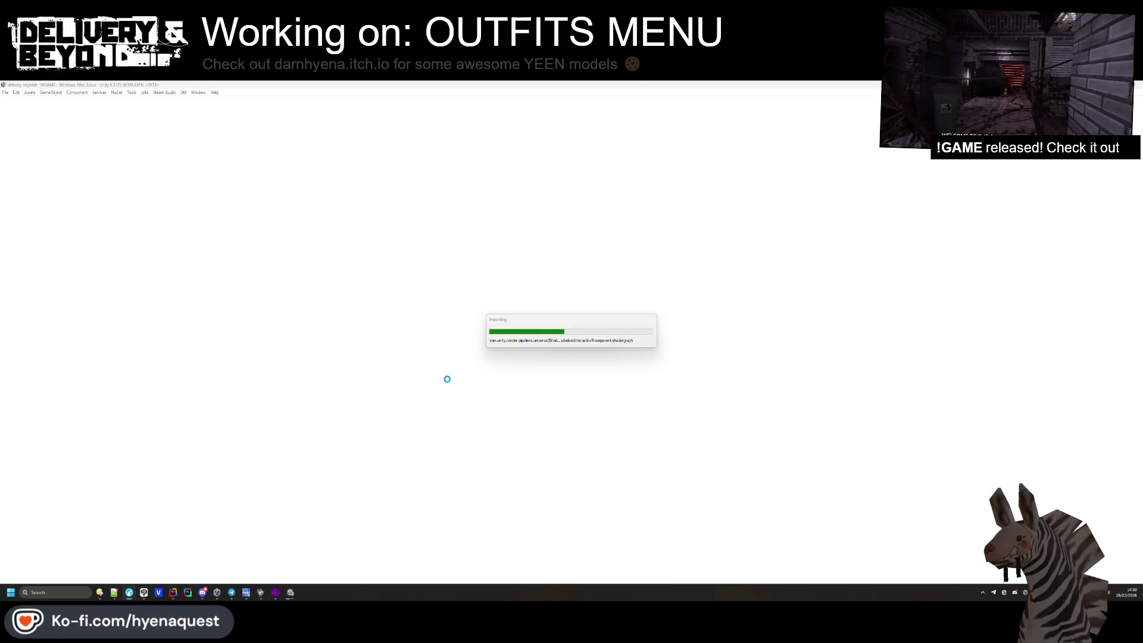
Close spaceship.vmf and open apartments-0.vmf from Models/VMFS/generation/fracture.
key(alt+Tab)
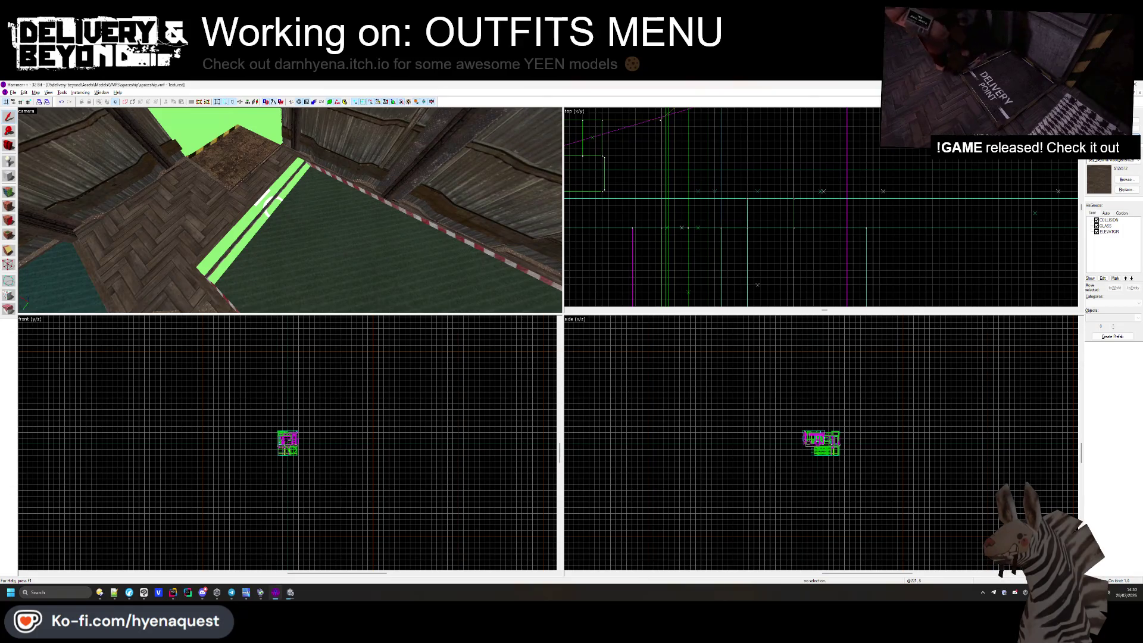
click(1139, 94)
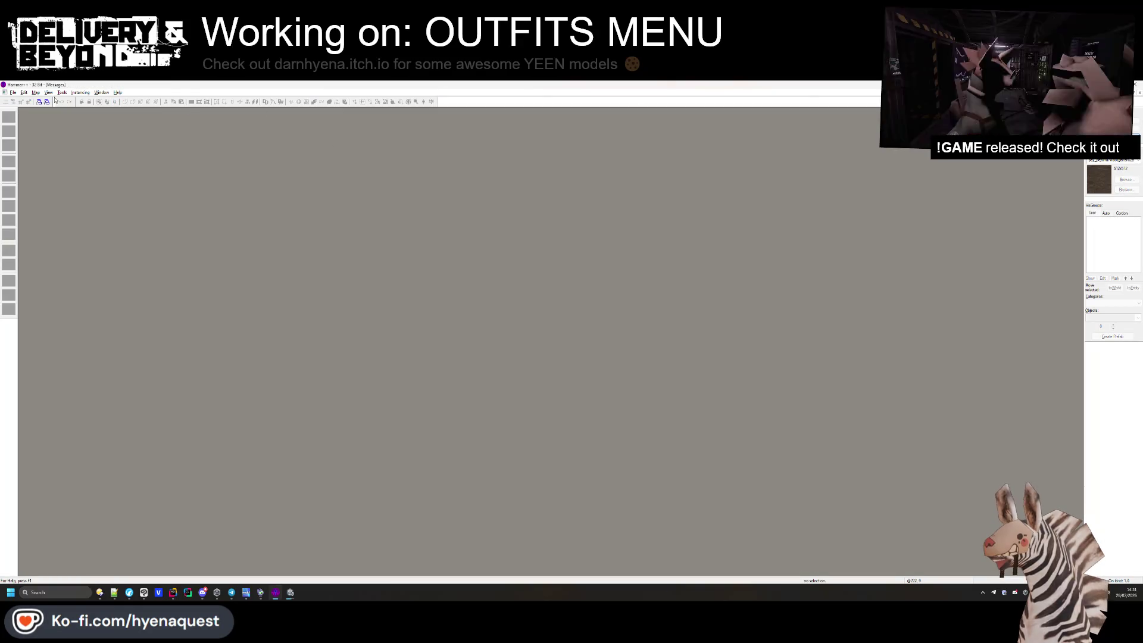
click(13, 93)
click(27, 112)
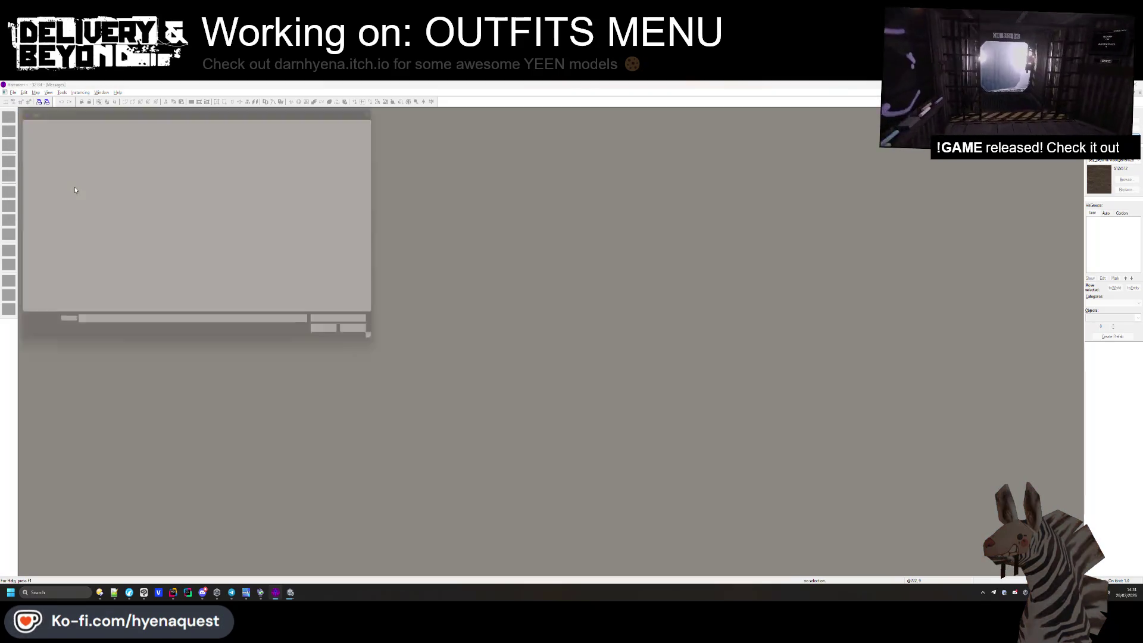
key(alt+Up)
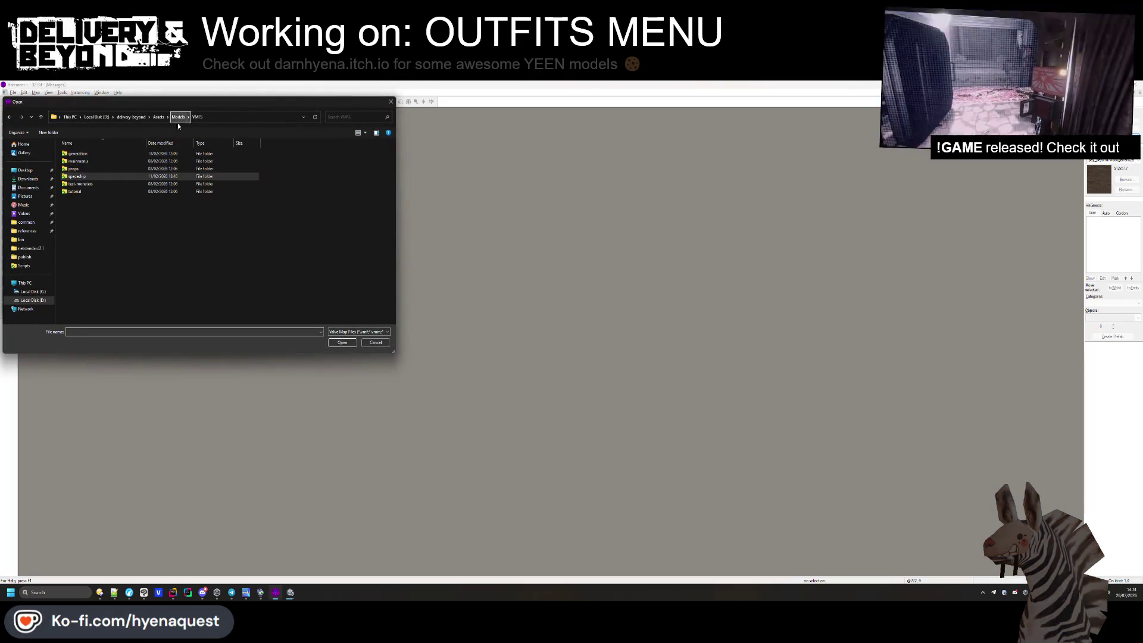
double_click(89, 154)
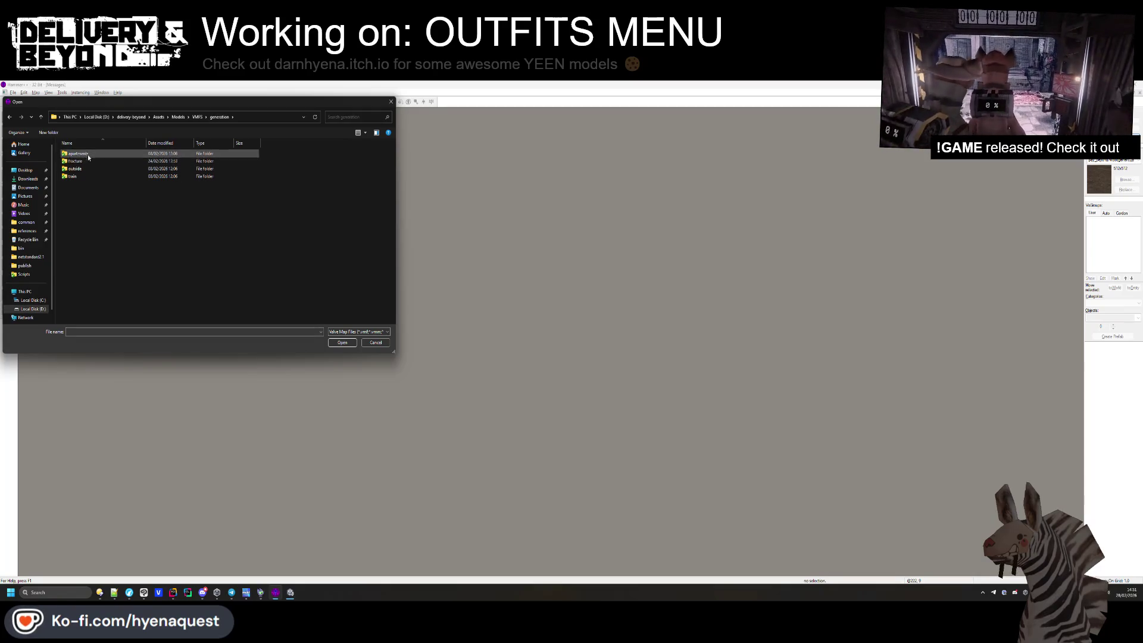
double_click(89, 154)
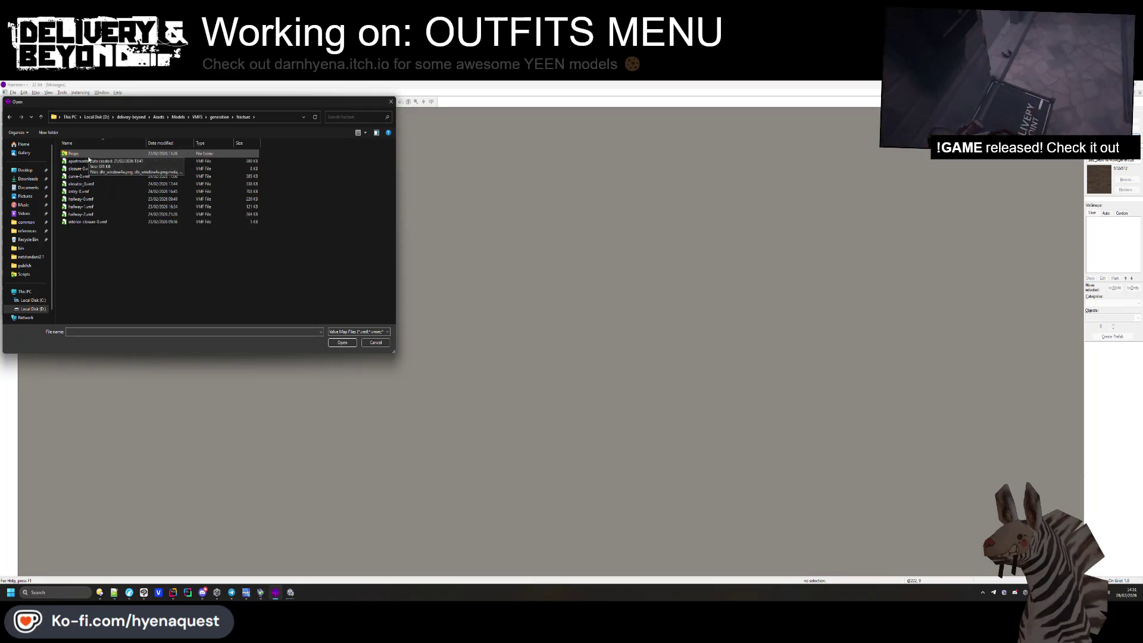
double_click(84, 161)
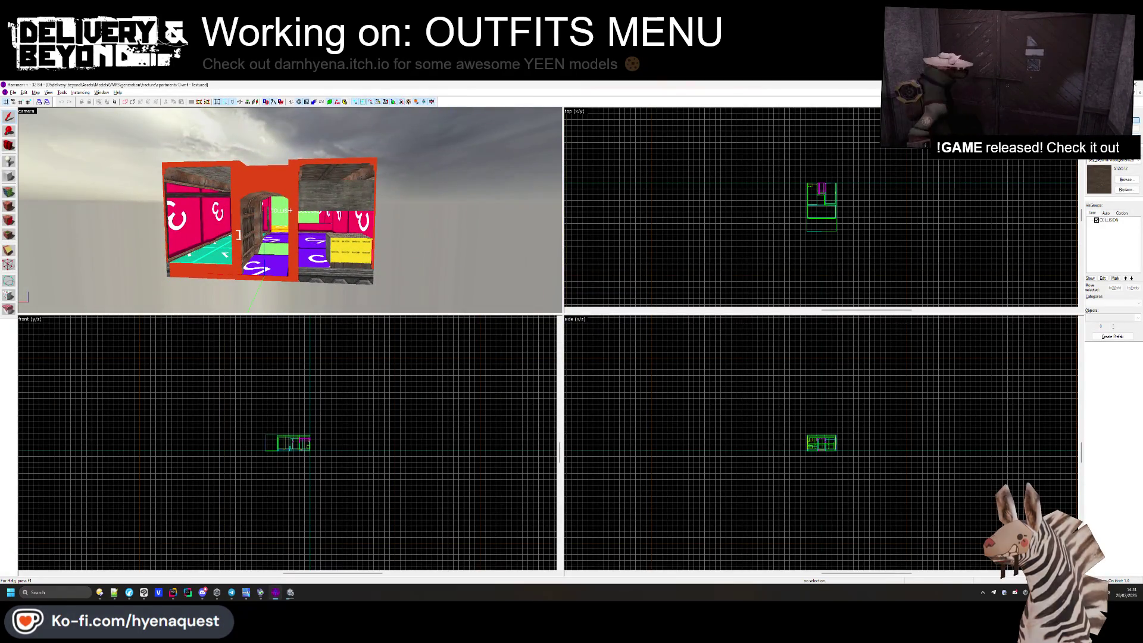
Fly to the wardrobe and replace its yellow face's texture with wood in face edit mode.
key(w)
key(w)
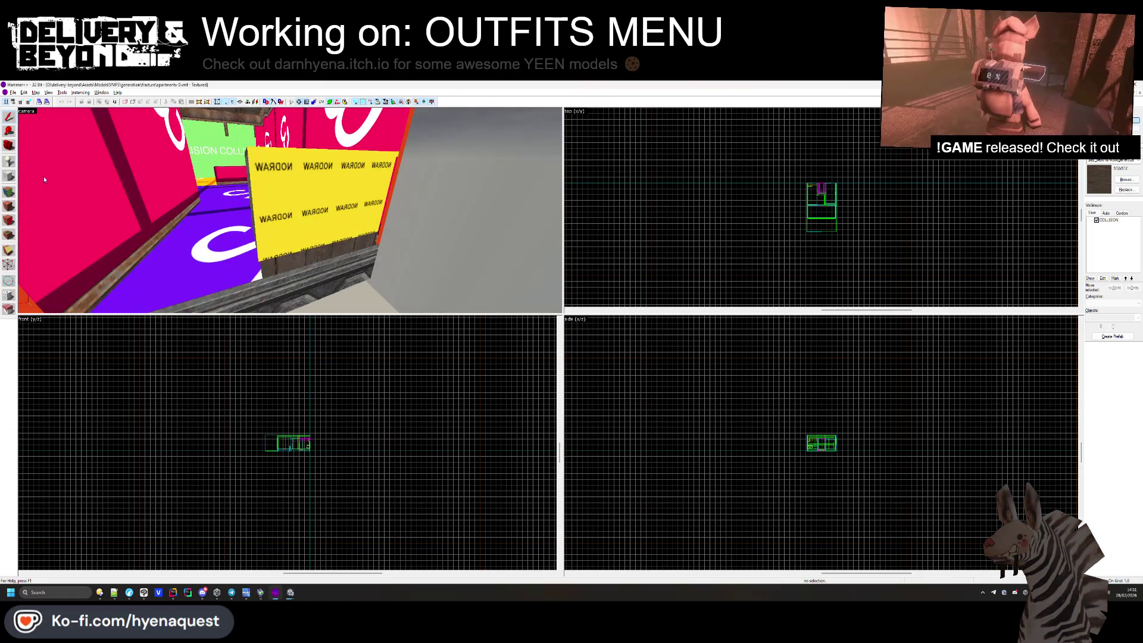
click(8, 205)
key(w)
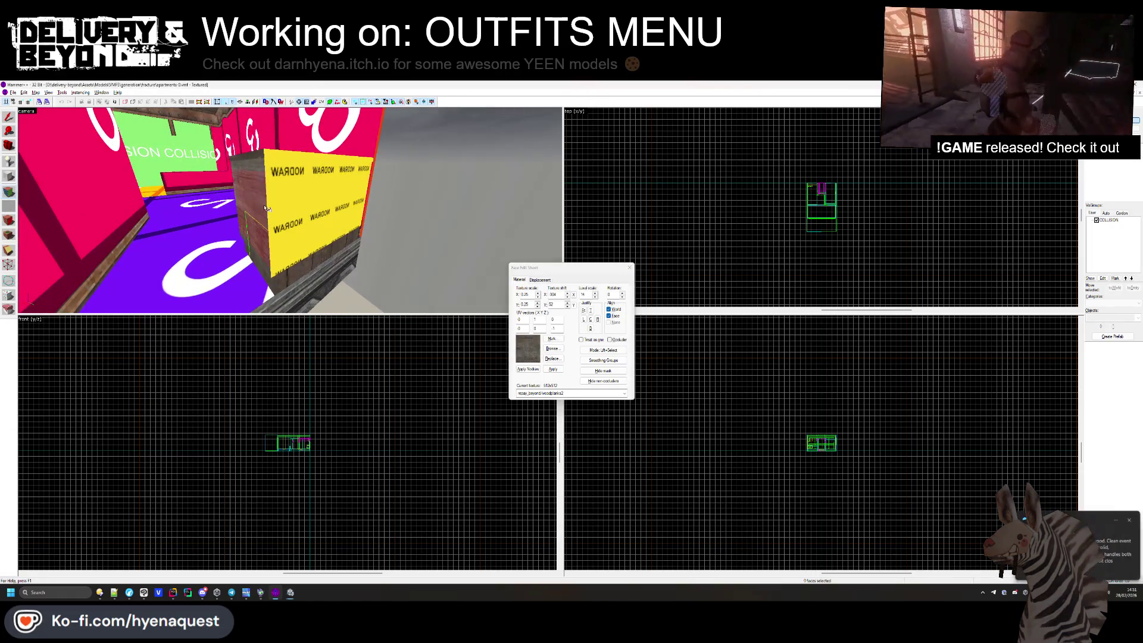
click(268, 189)
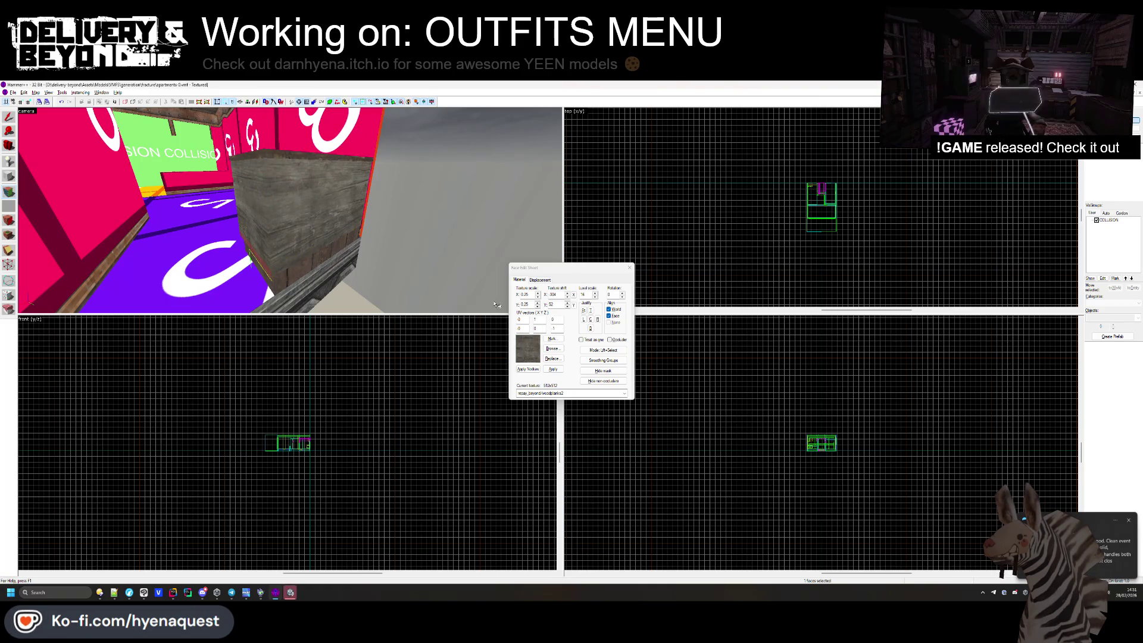
click(1129, 519)
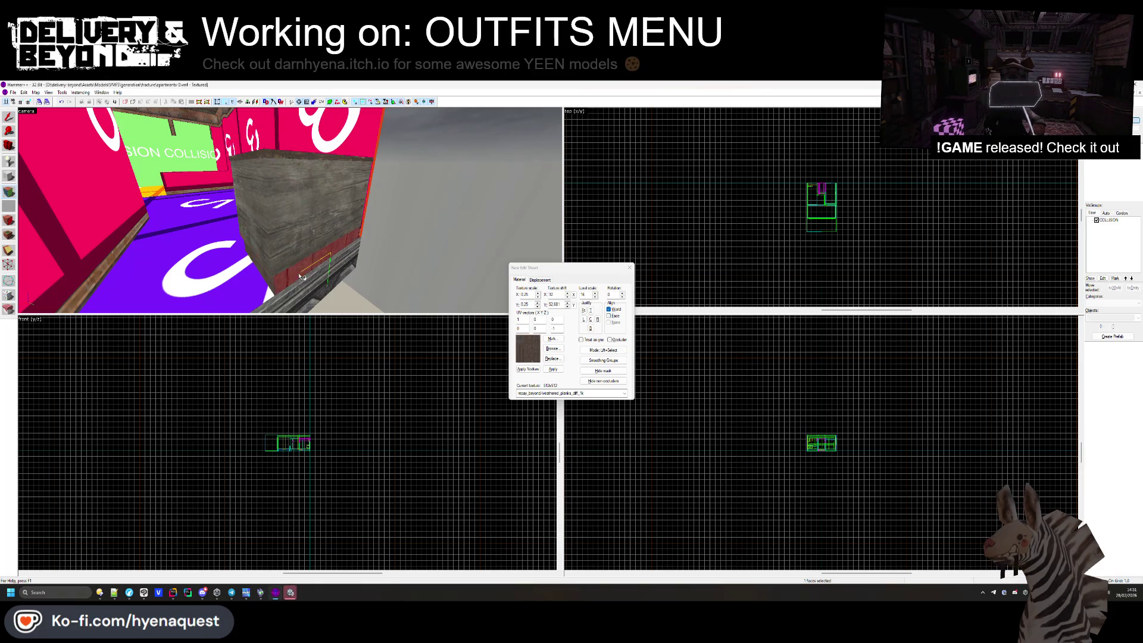
key(w)
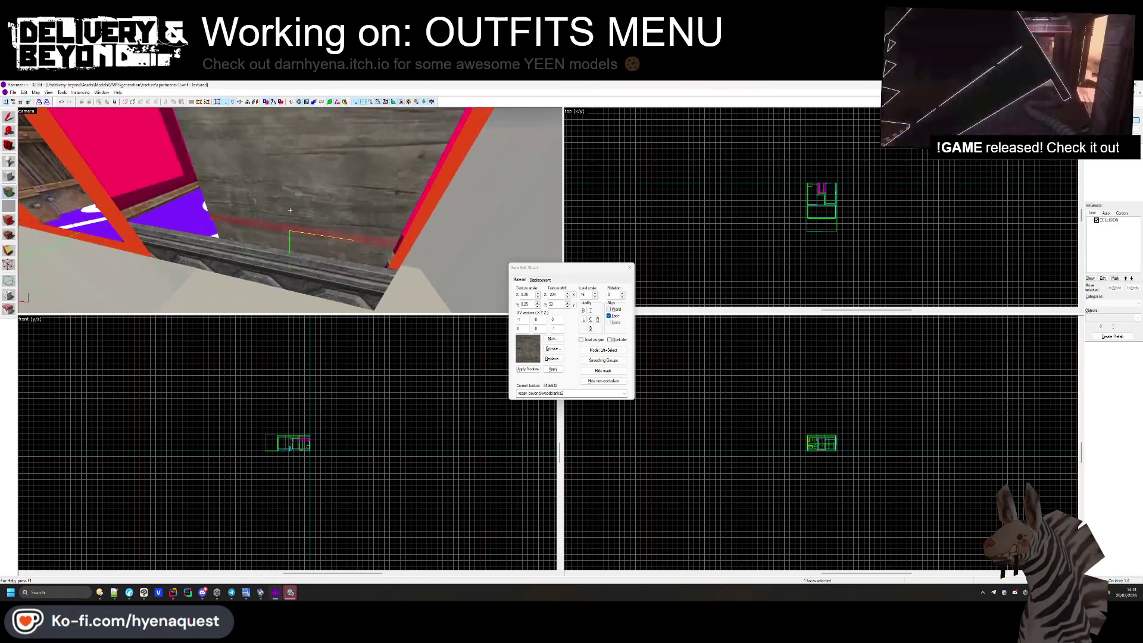
key(s)
key(z)
click(633, 269)
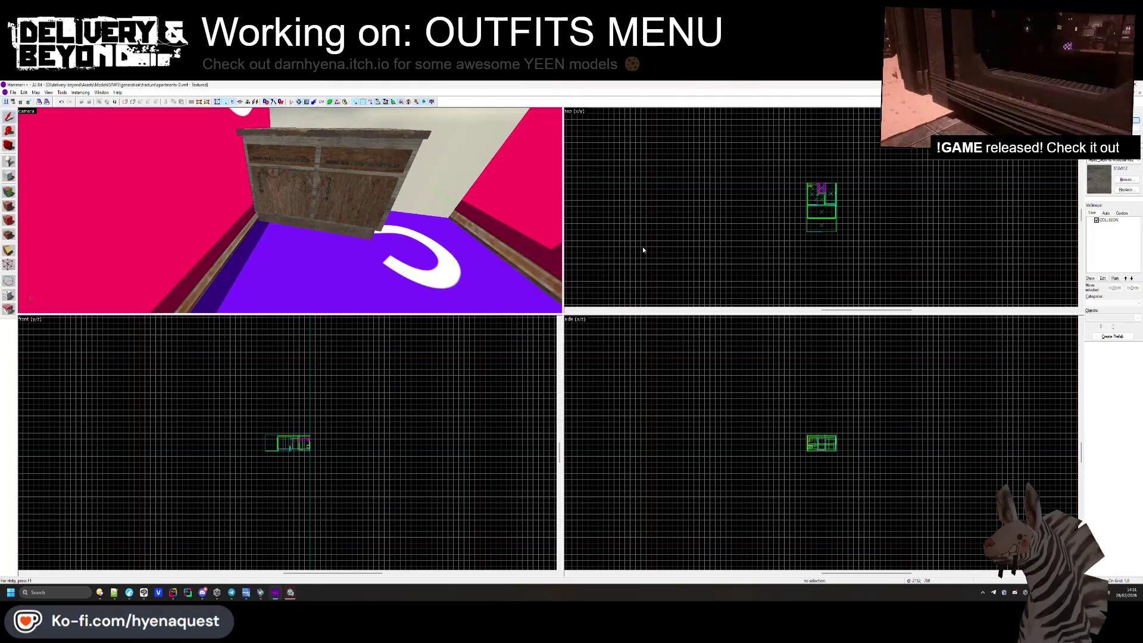
Fly under the cabinet and over the COLLISION-textured rooftops to inspect the rooms.
key(z)
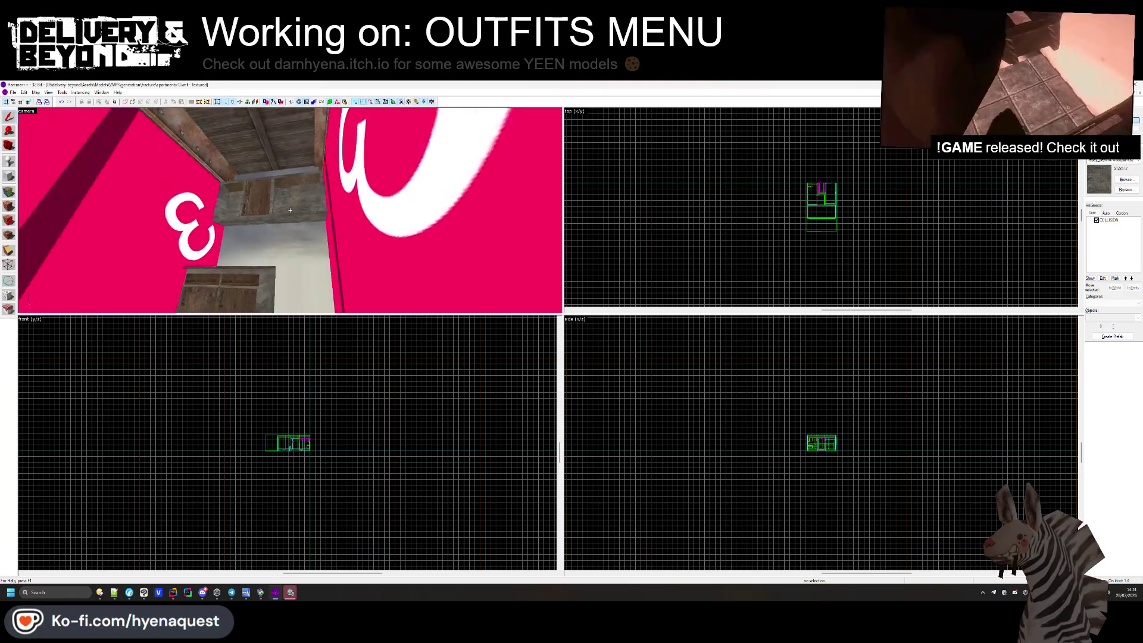
key(w)
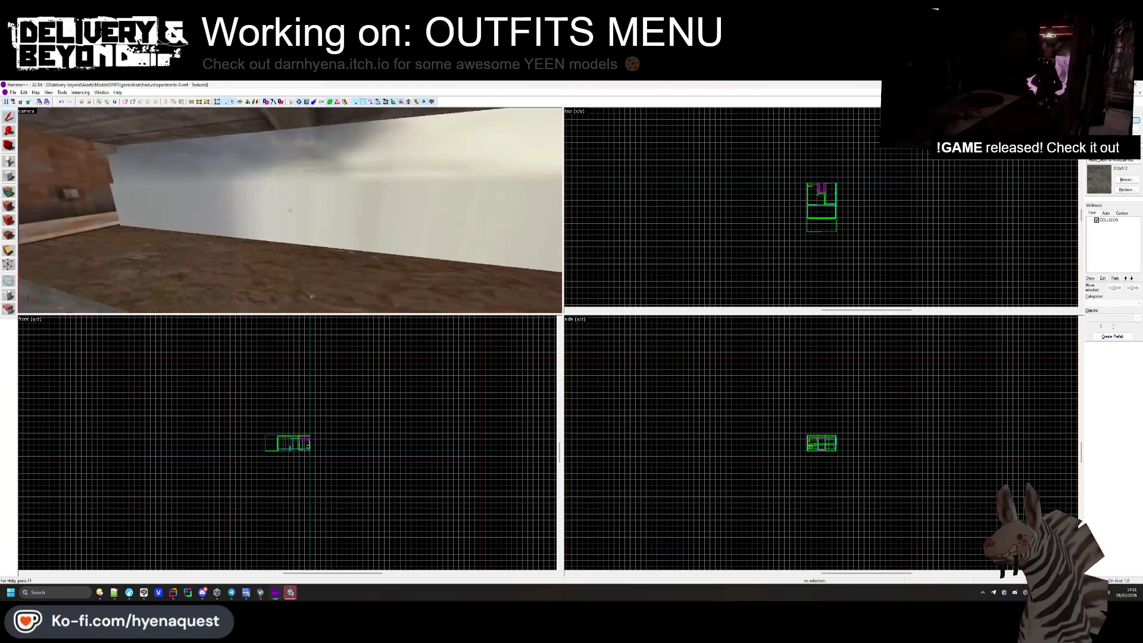
key(w)
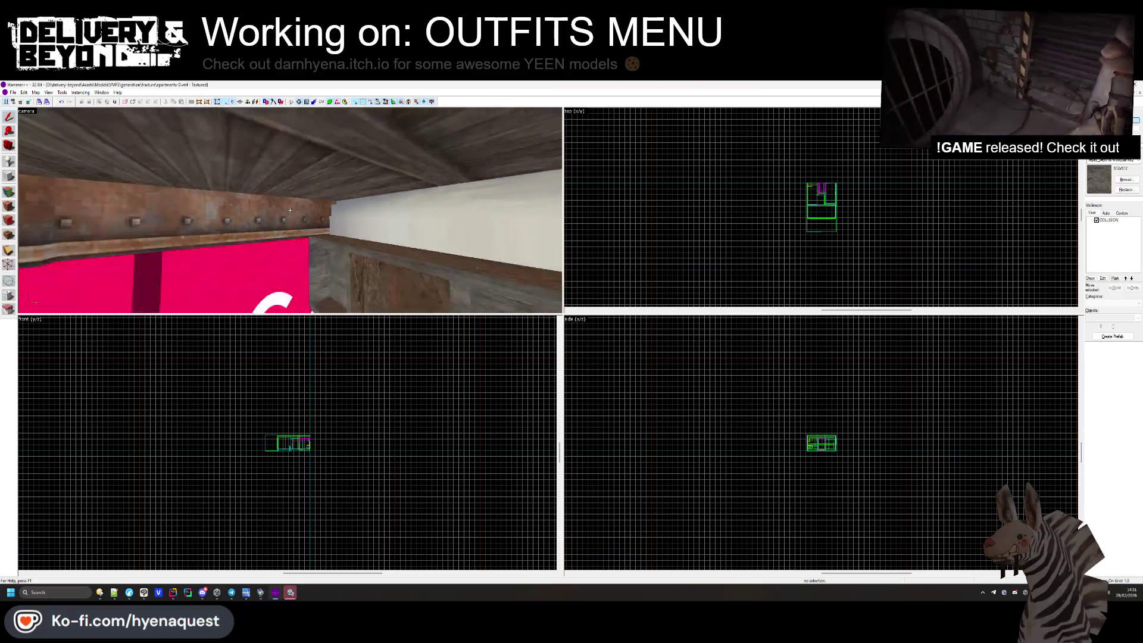
key(z)
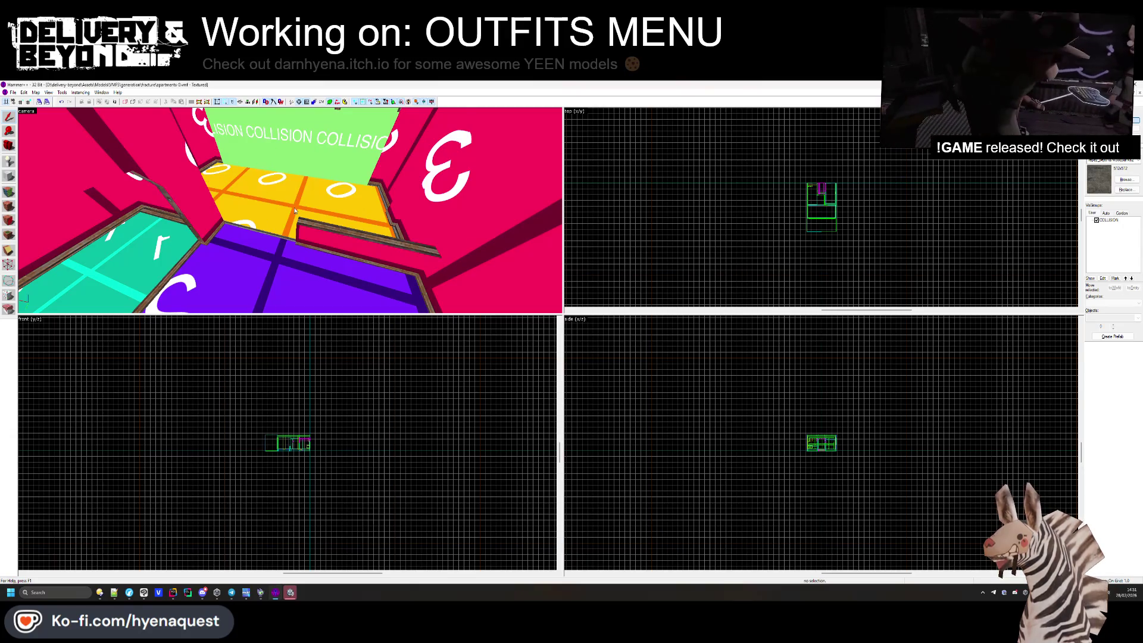
key(z)
key(z)
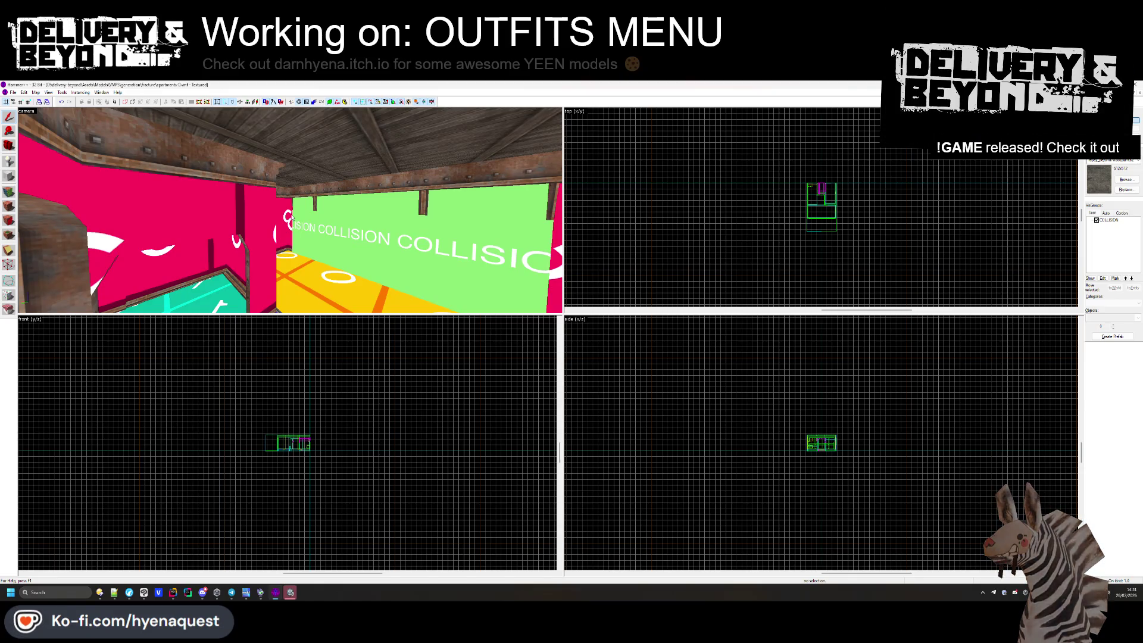
click(12, 92)
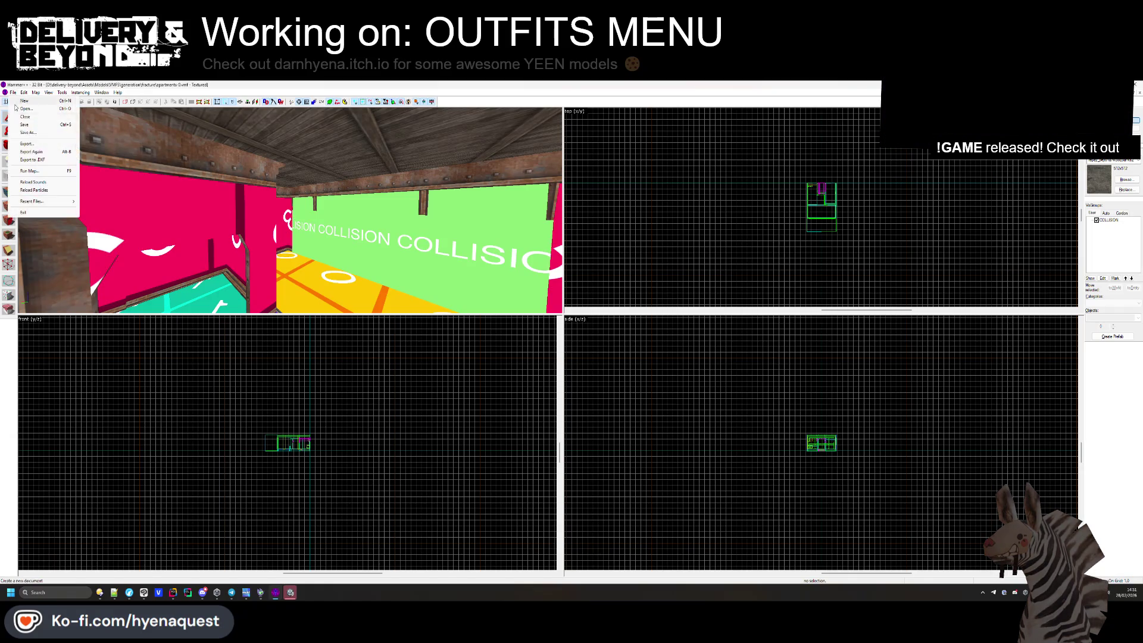
click(31, 135)
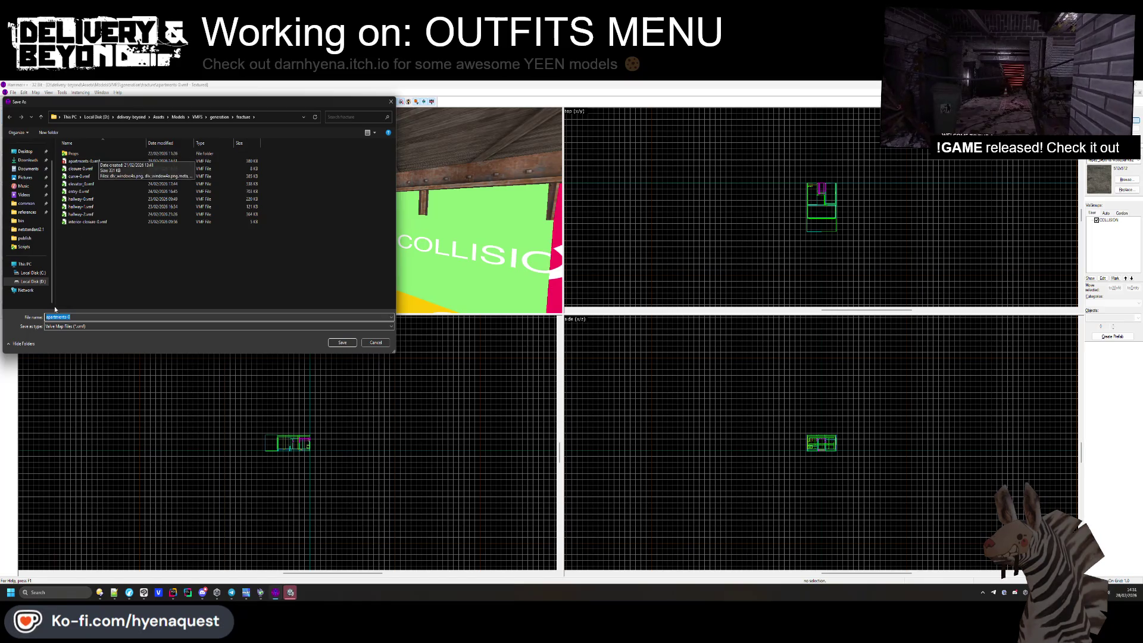
key(End)
key(BackSpace)
text(1)
key(Return)
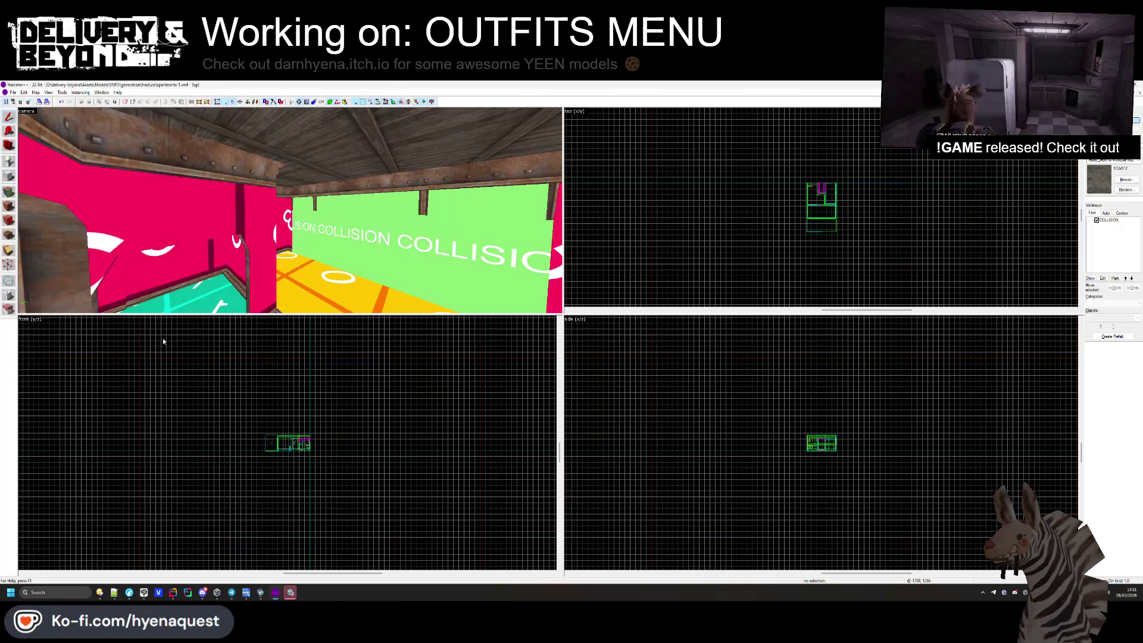
key(z)
key(w)
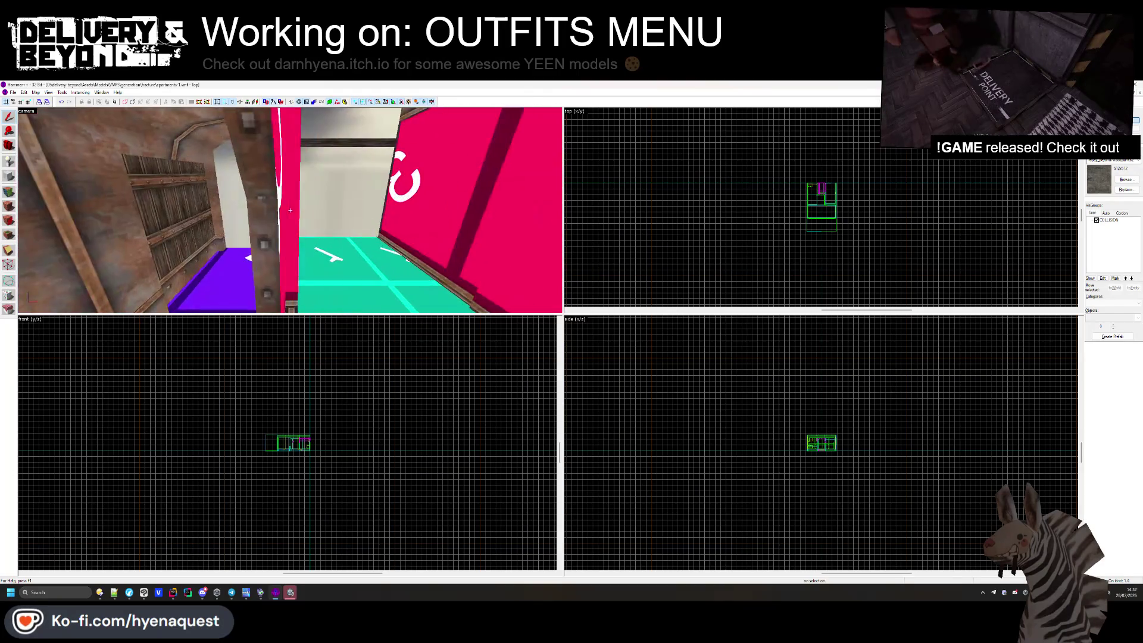
key(w)
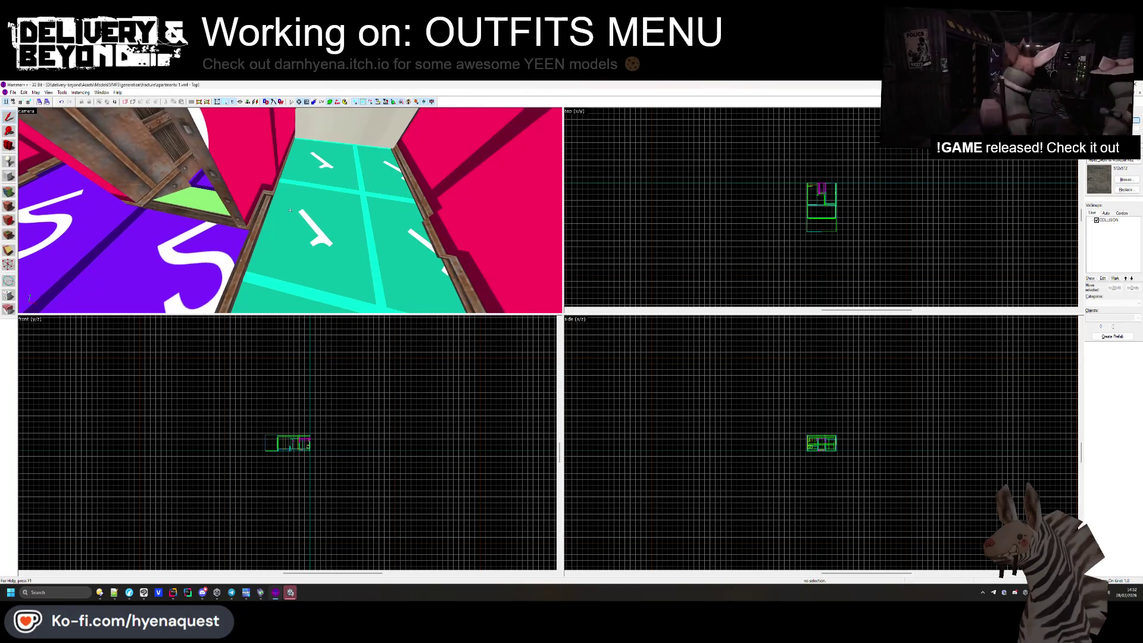
key(w)
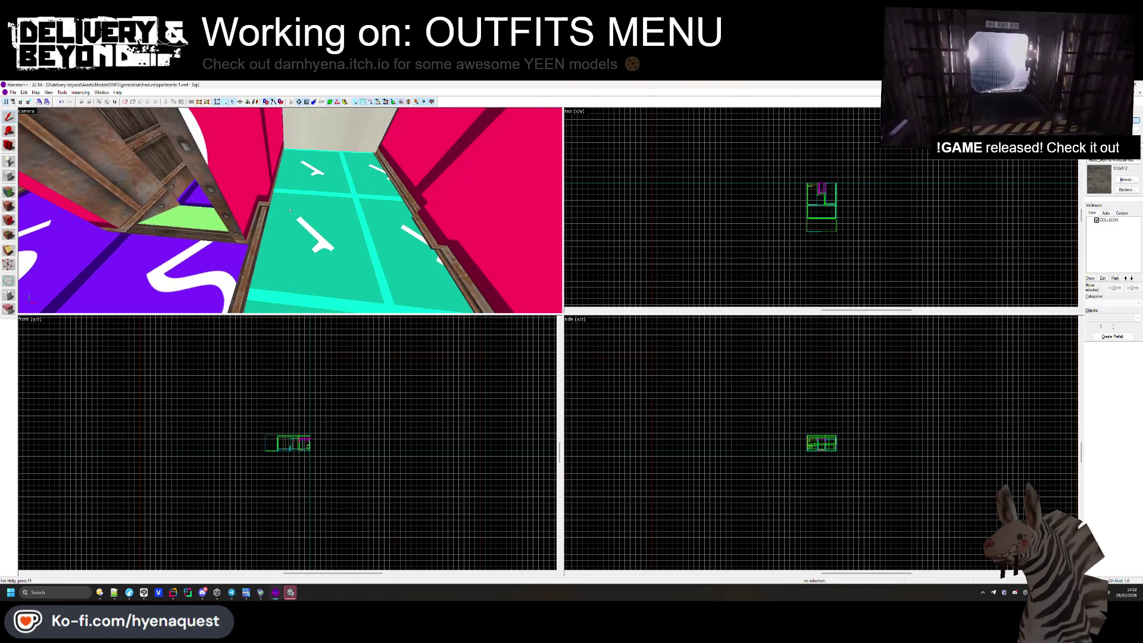
key(w)
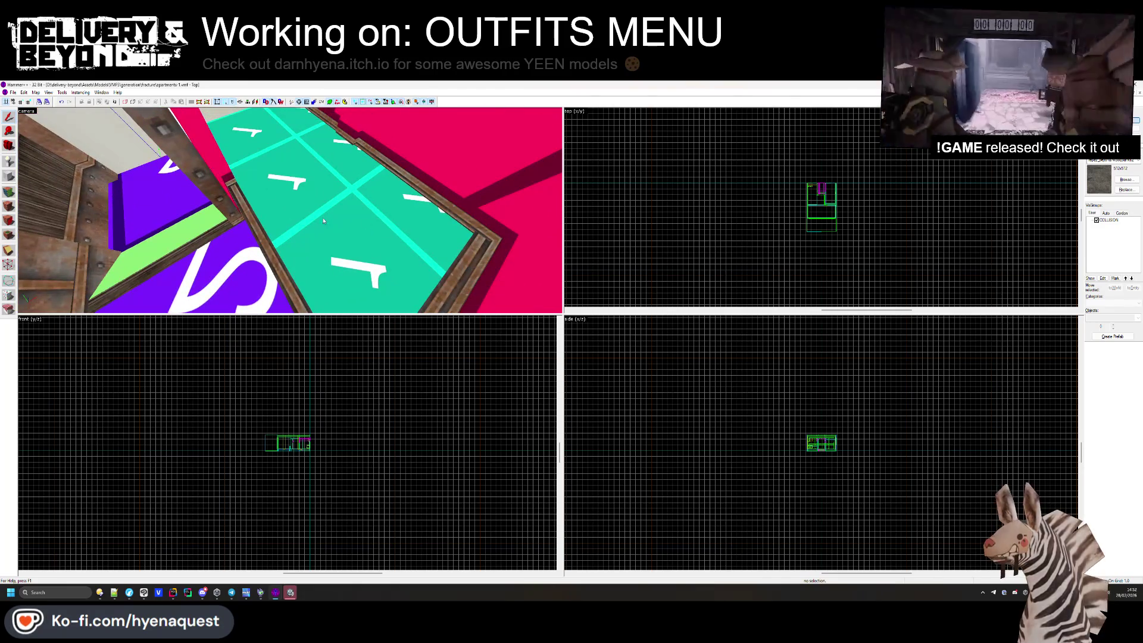
key(w)
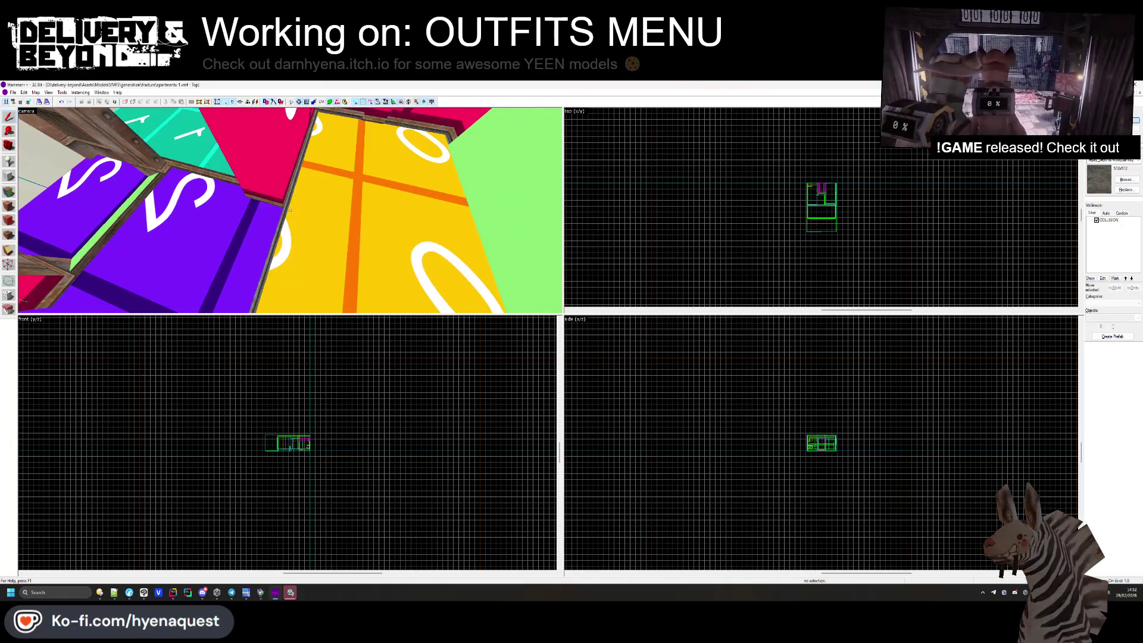
key(w)
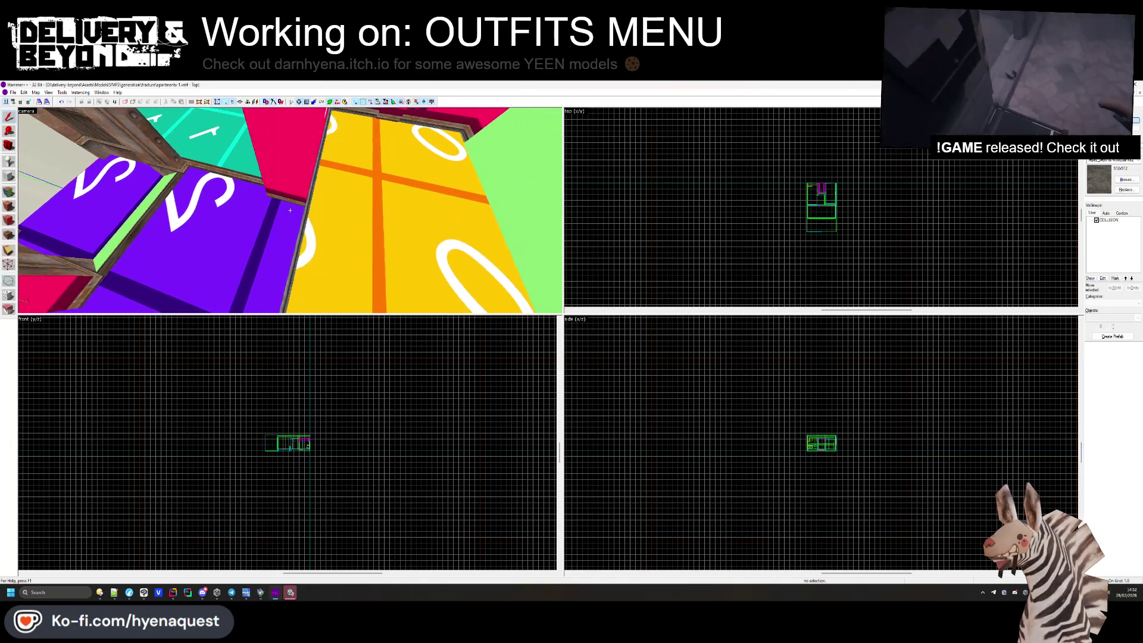
key(w)
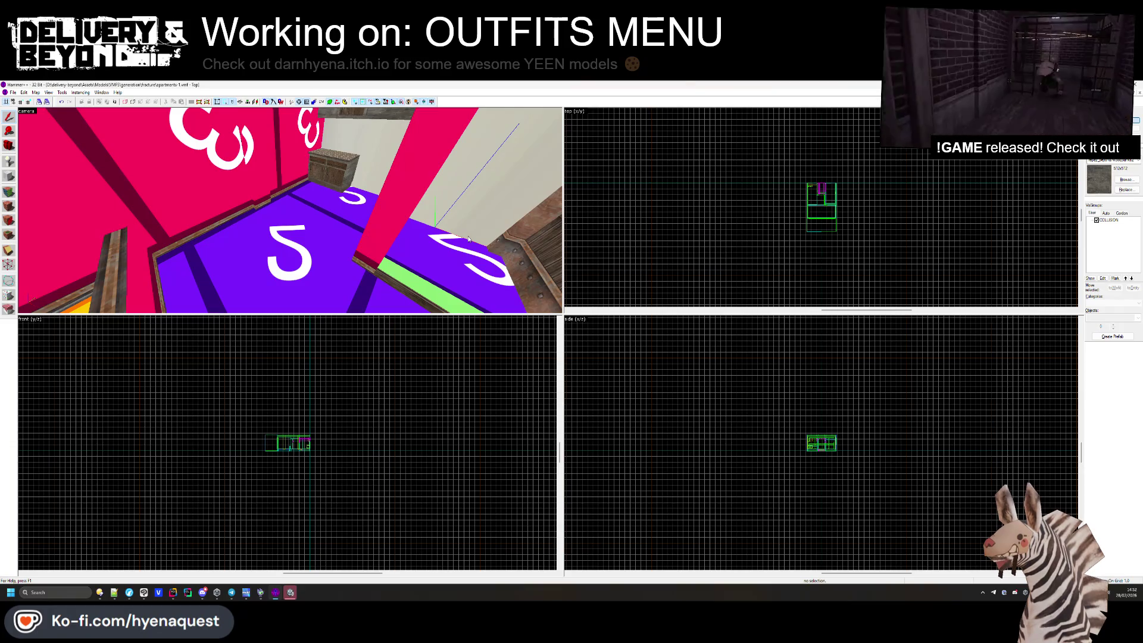
key(z)
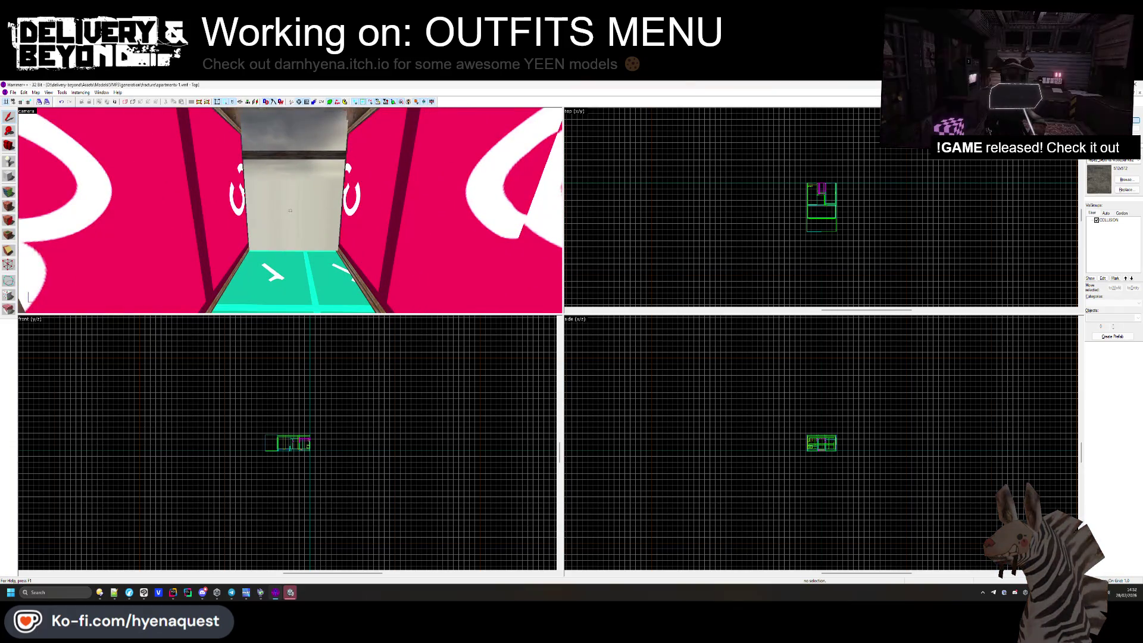
click(290, 210)
key(z)
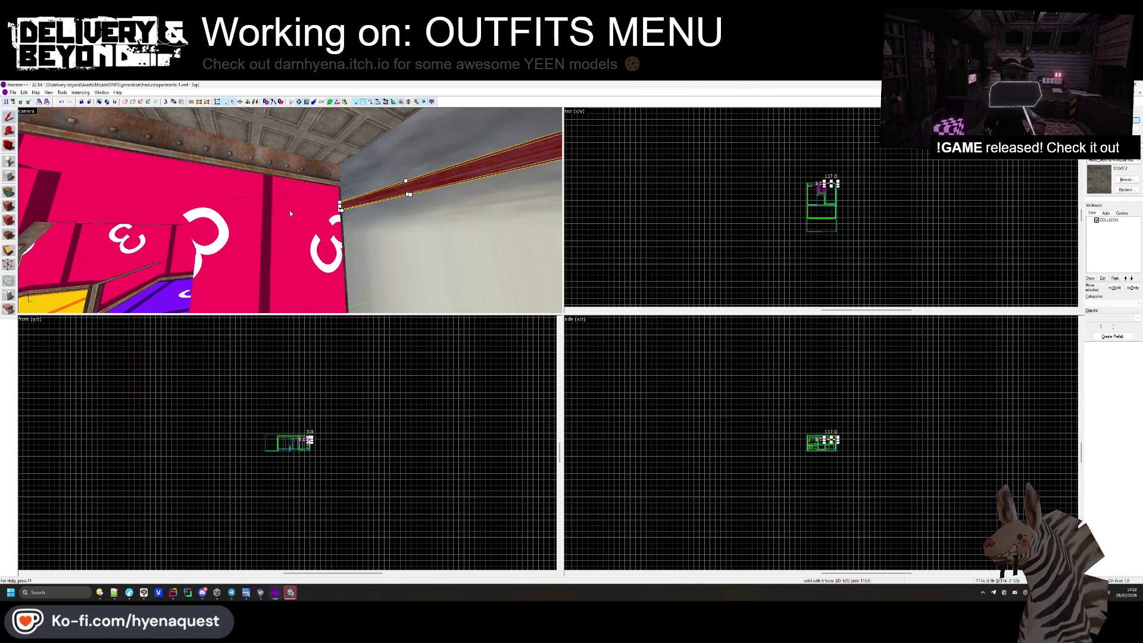
Delete a six-face solid in the pink corner and check the func_collider_special object.
key(Escape)
key(z)
key(z)
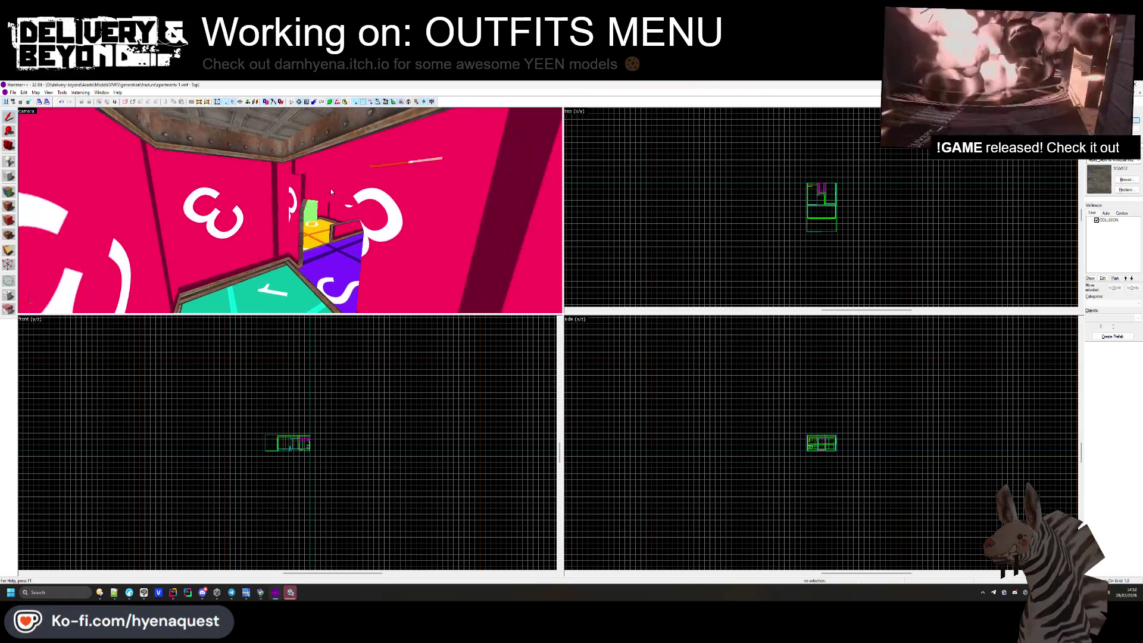
key(Delete)
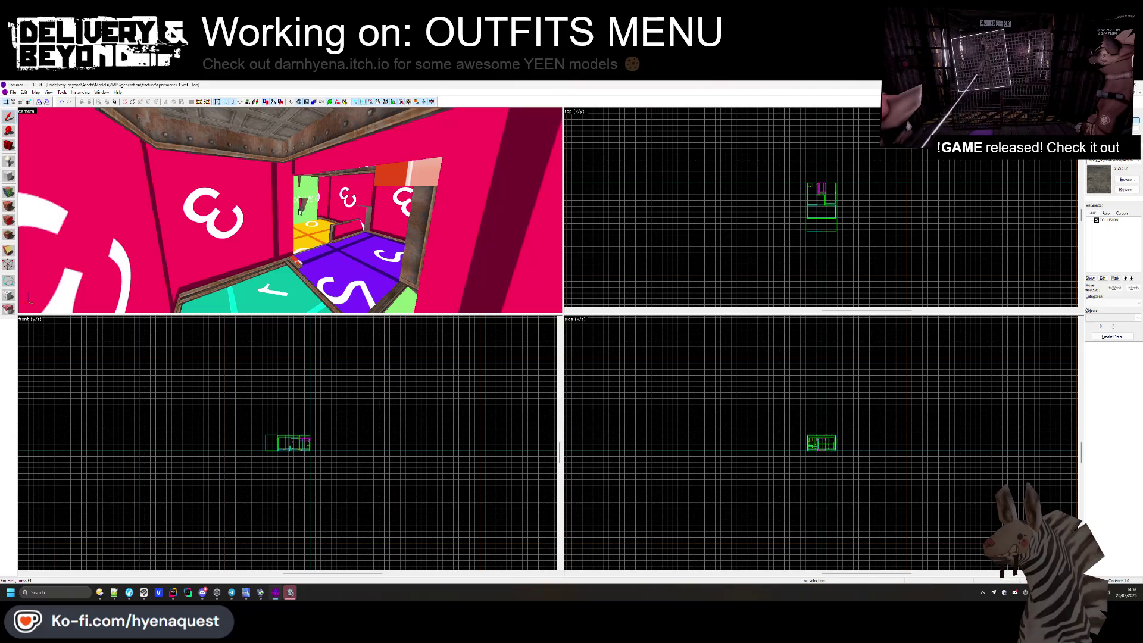
click(300, 210)
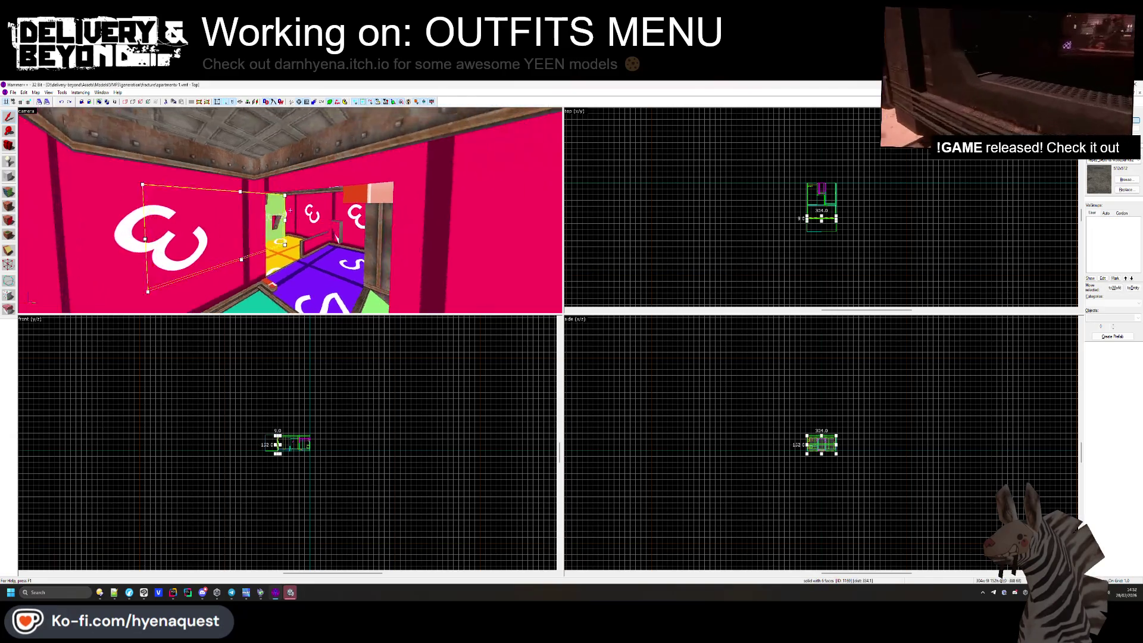
key(Escape)
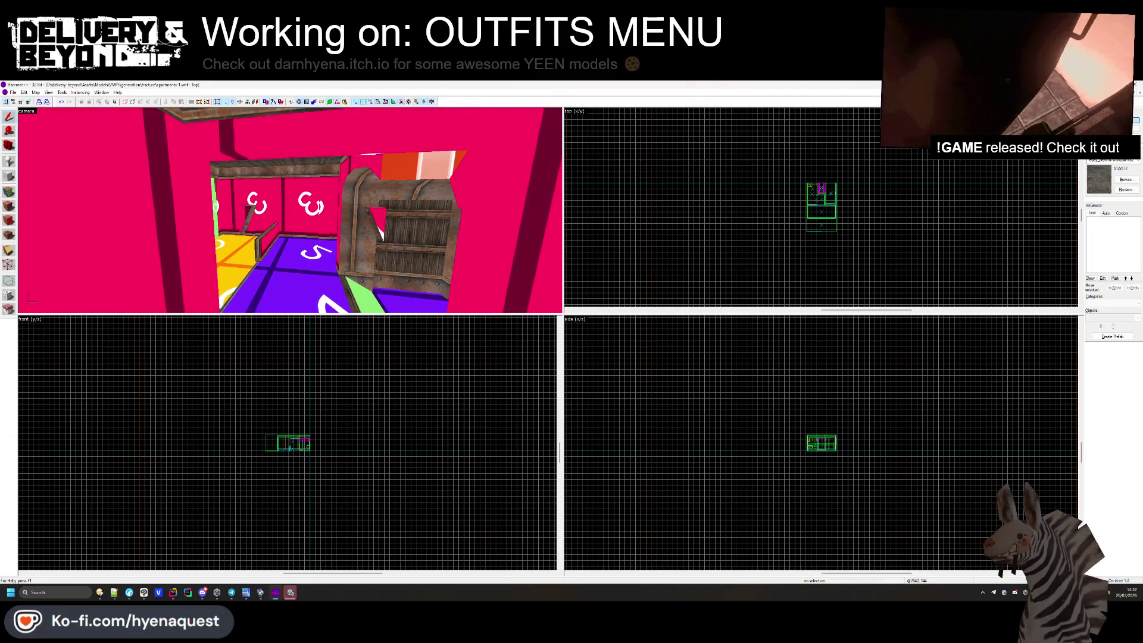
Delete the pink wall solid and the checkered dark column, undoing one extra deletion.
click(433, 235)
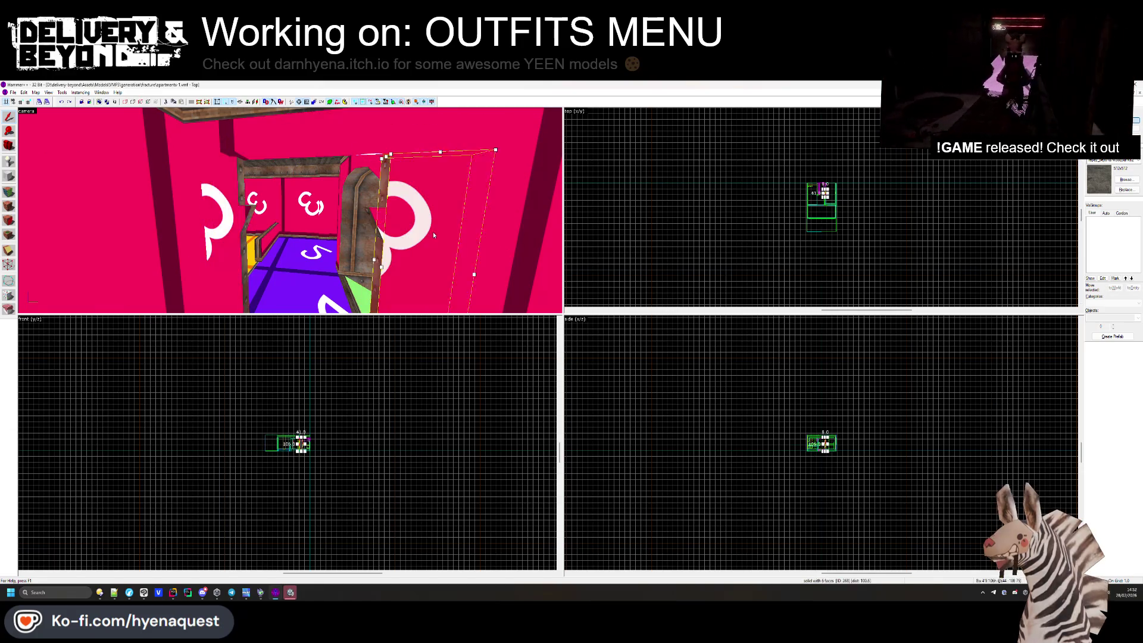
click(244, 216)
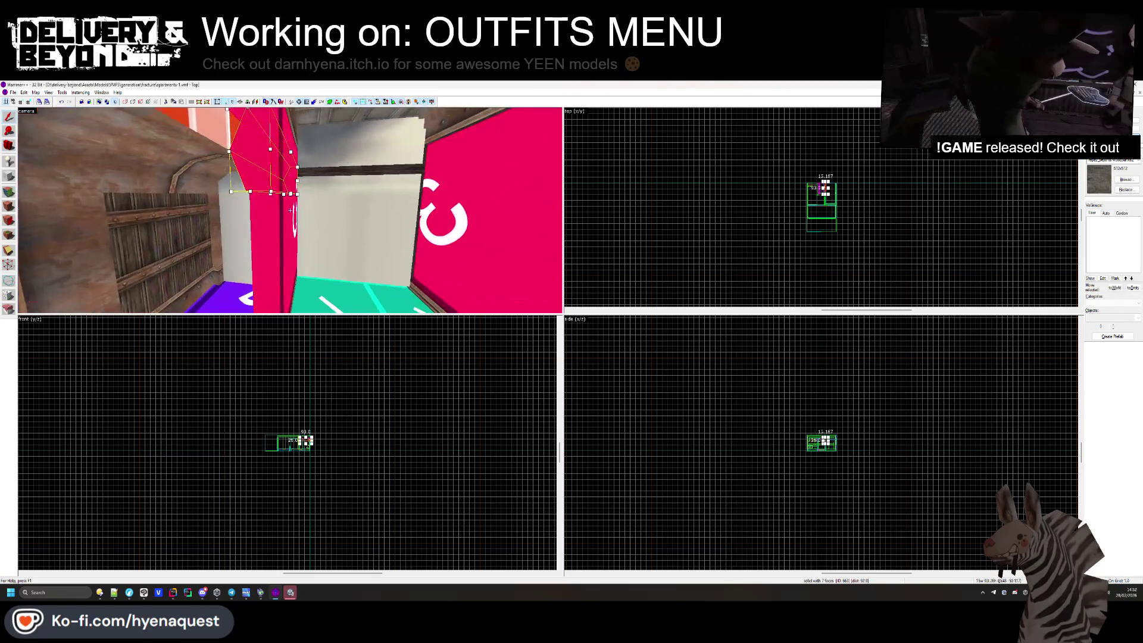
click(290, 210)
click(312, 180)
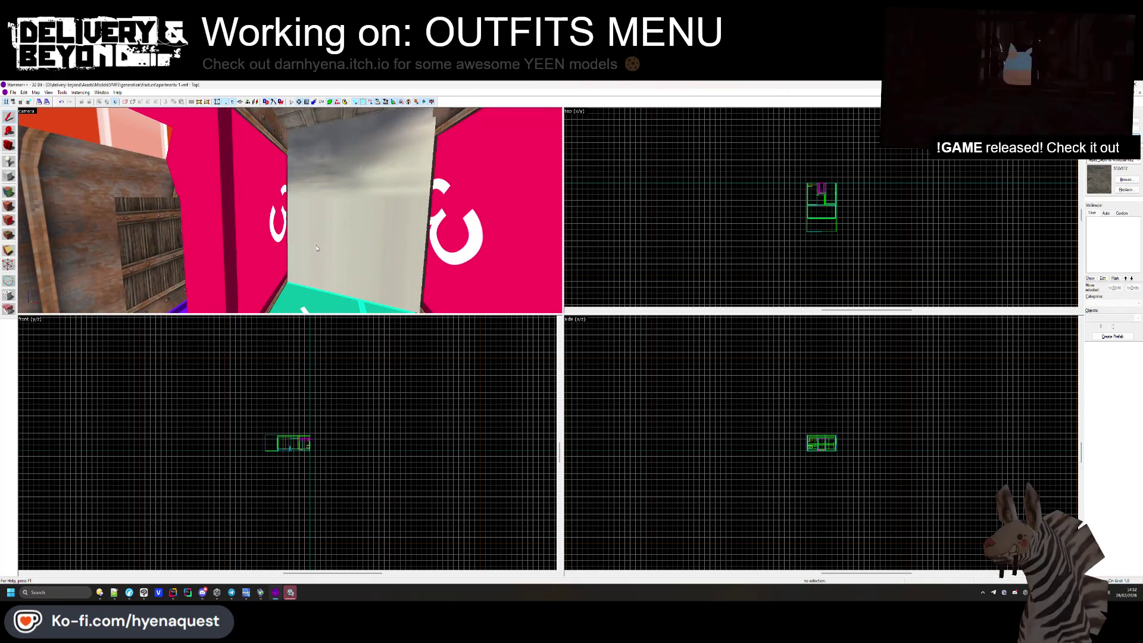
click(409, 262)
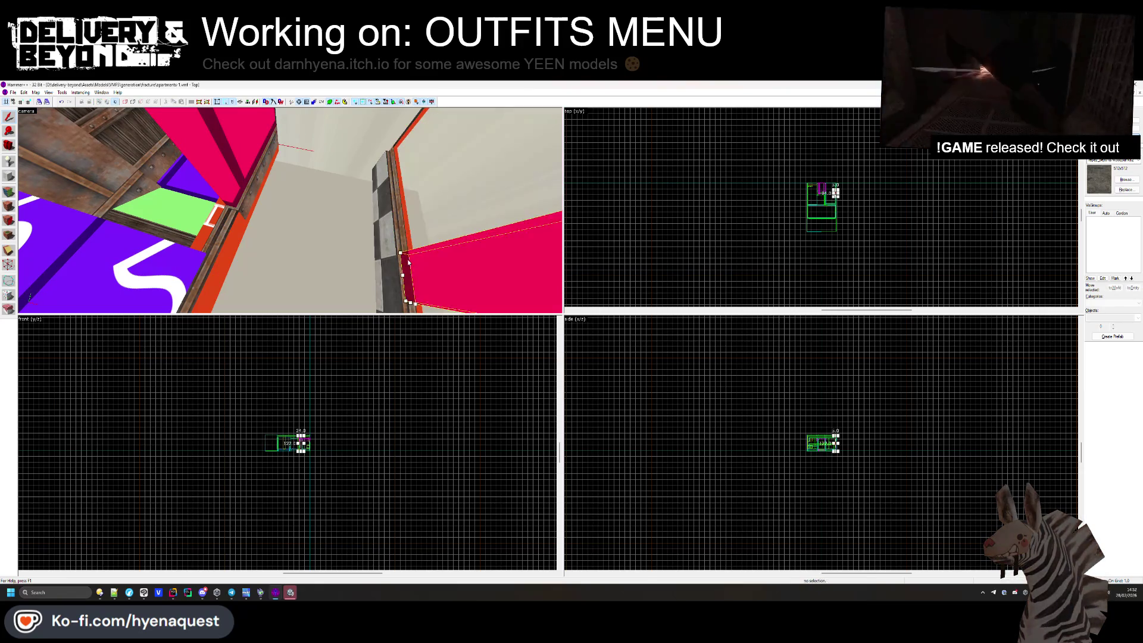
key(Delete)
click(390, 263)
key(Delete)
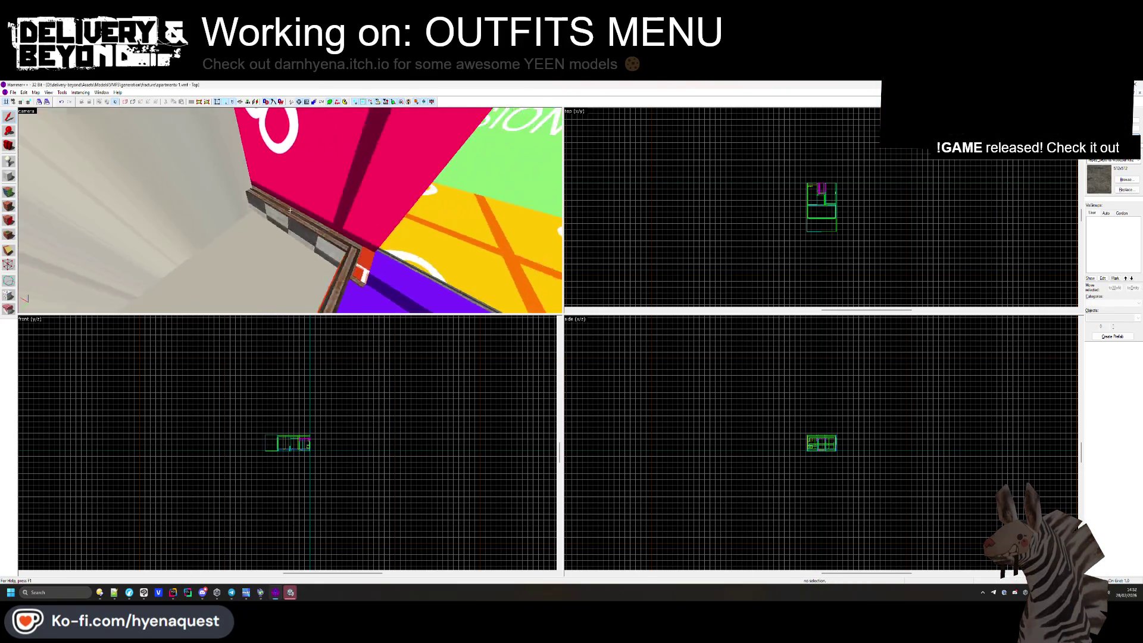
click(291, 214)
key(Delete)
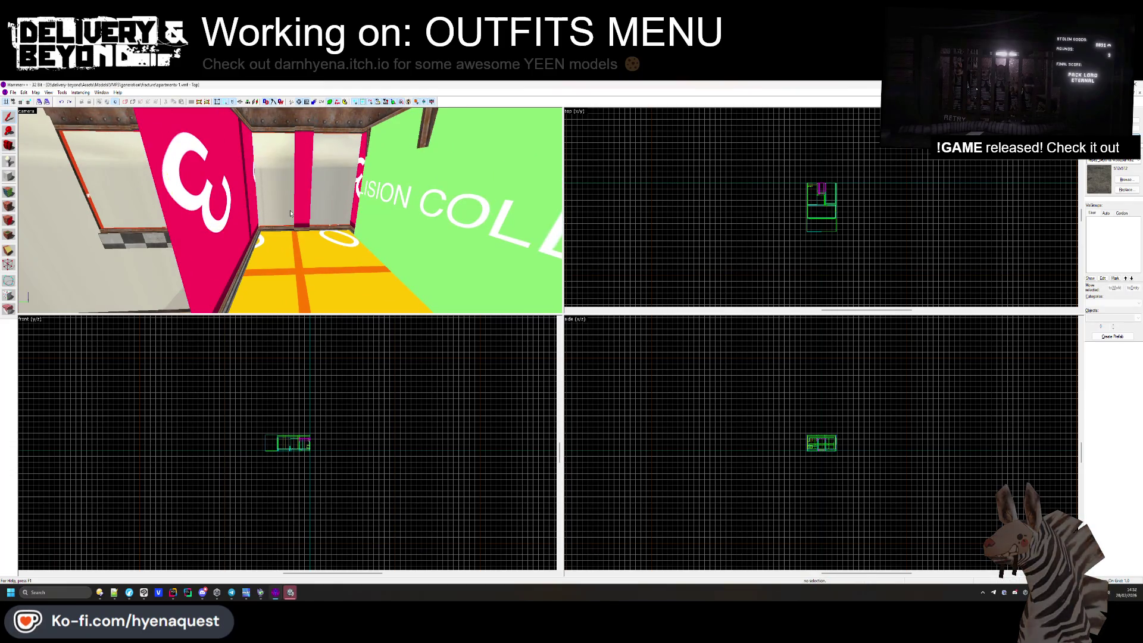
key(ctrl+z)
Select the pink C3 wall panel together with its trim strips.
click(147, 248)
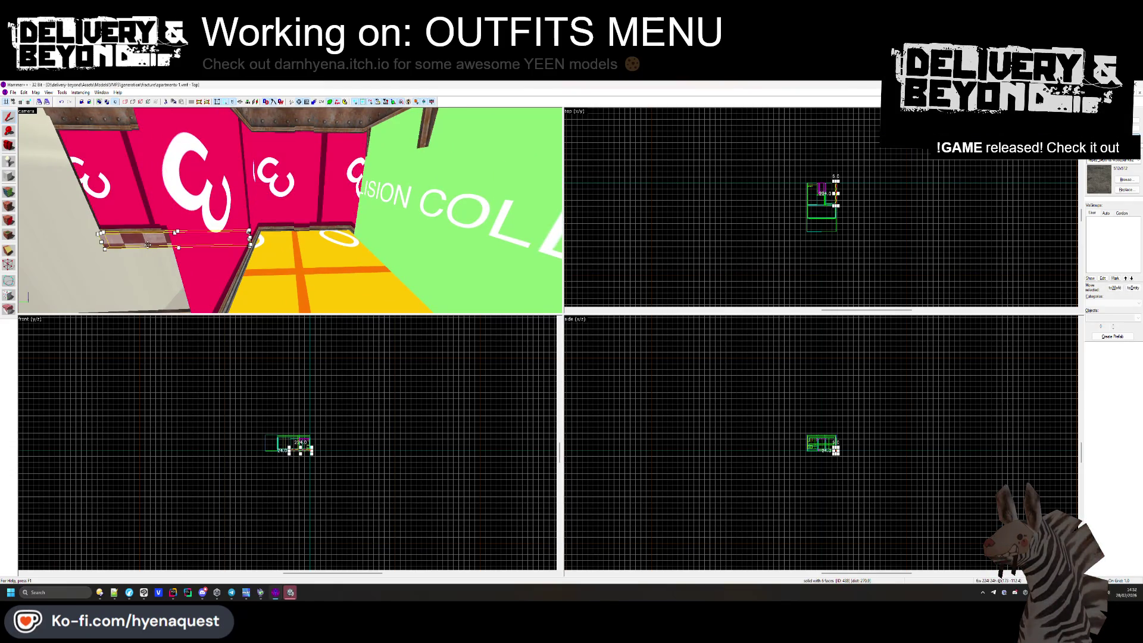
drag(150, 246, 276, 205)
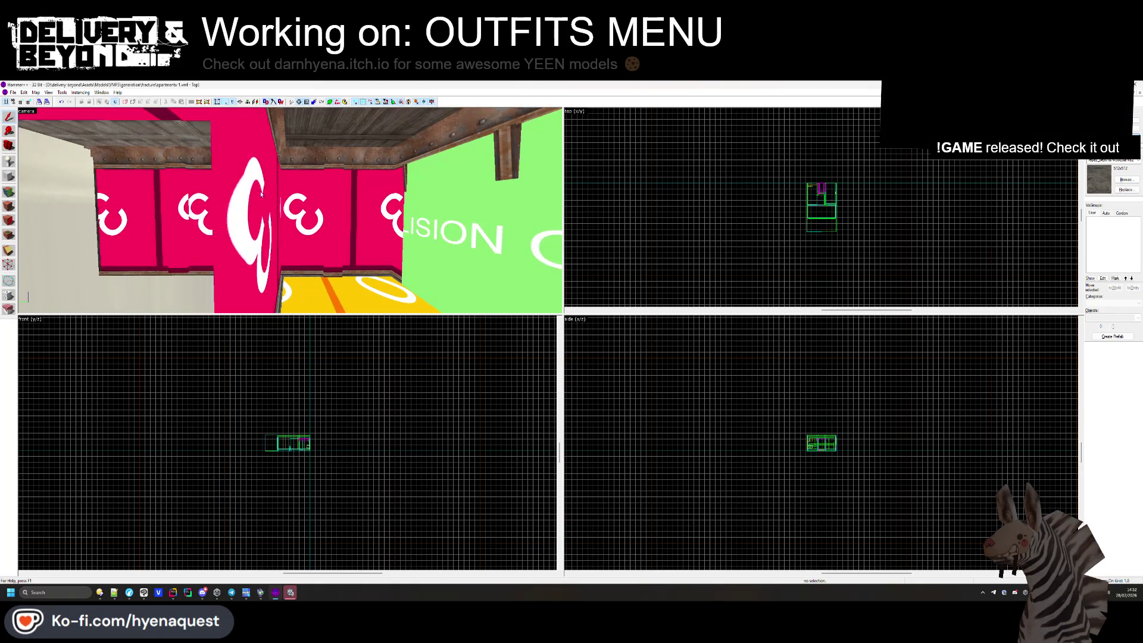
click(182, 168)
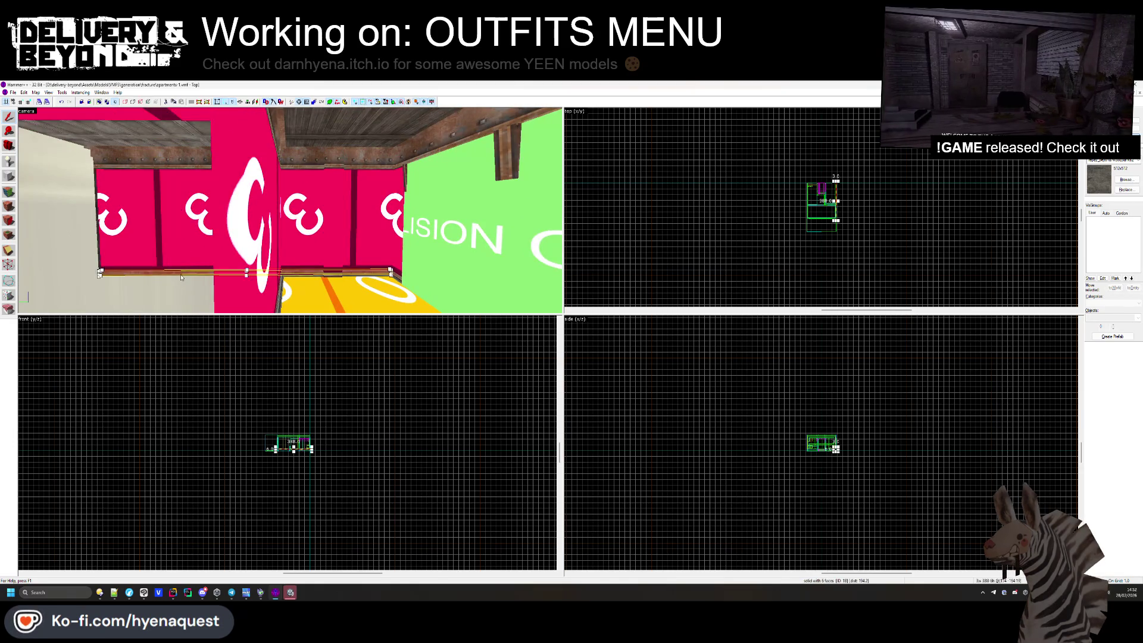
click(186, 153)
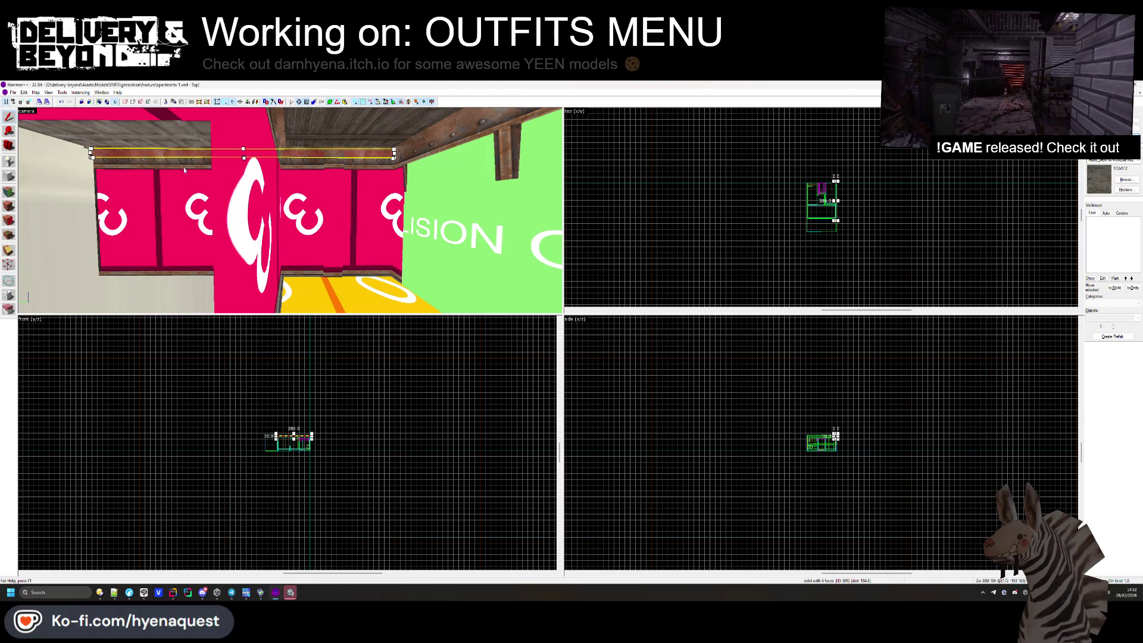
ctrl+click(172, 277)
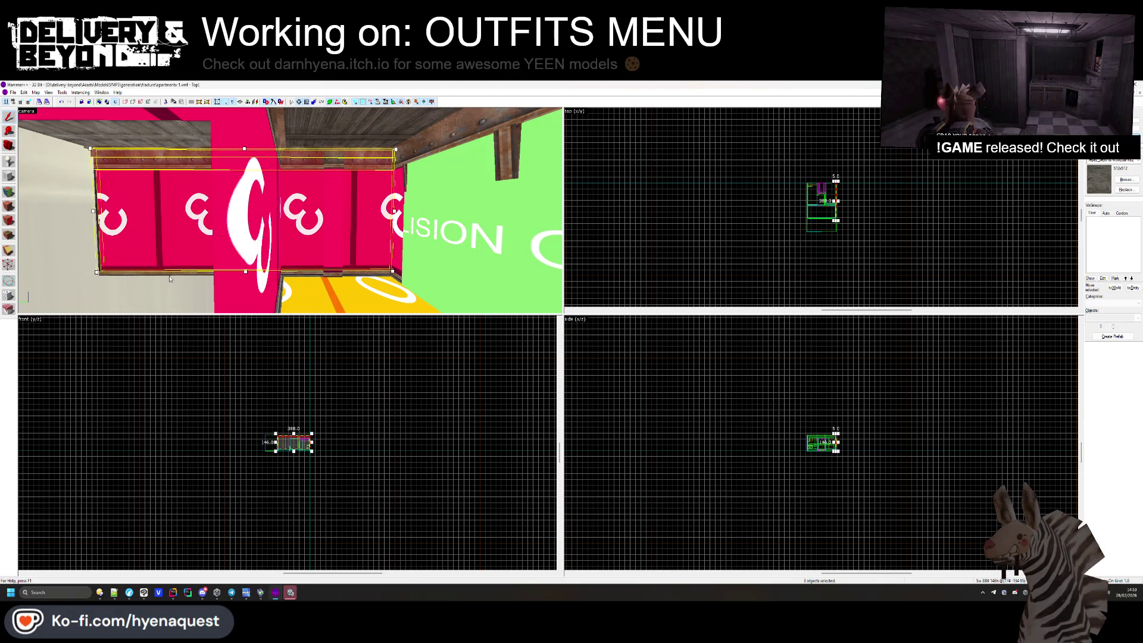
key(Escape)
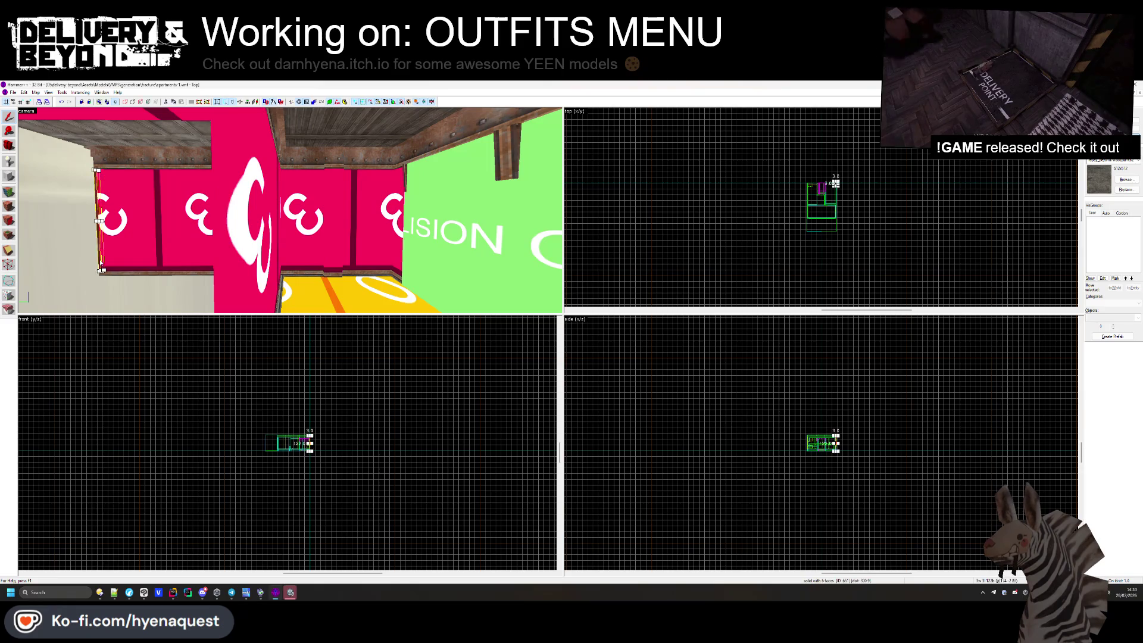
ctrl+click(138, 260)
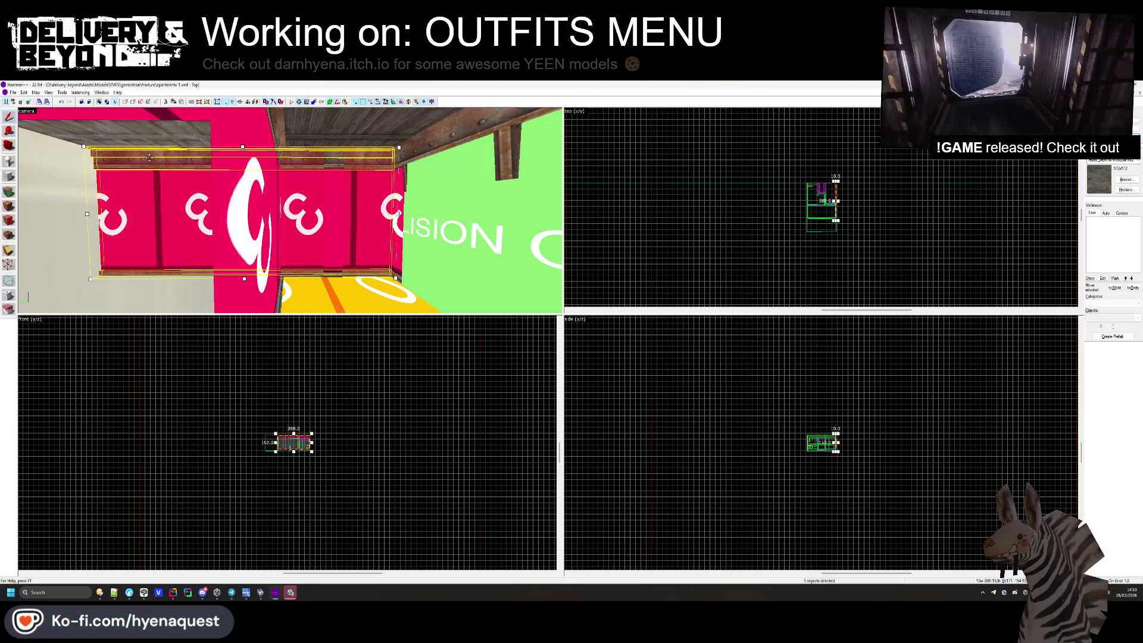
Clip the selected pink wall pieces with a flat cut line along their top edge.
scroll(813, 199, up, 6)
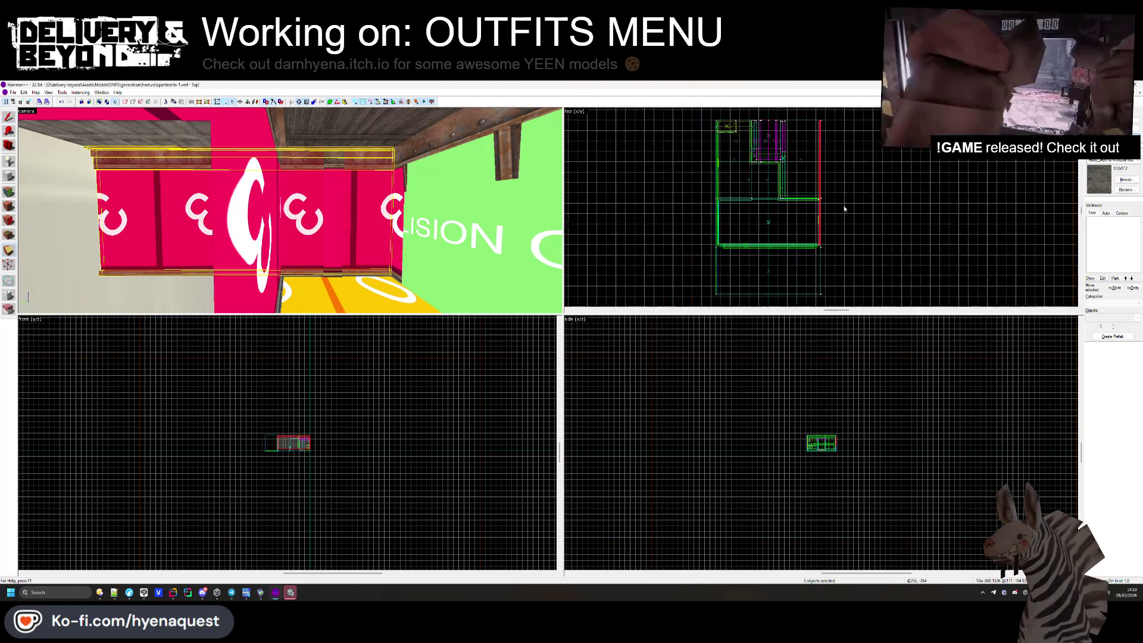
drag(763, 159, 780, 187)
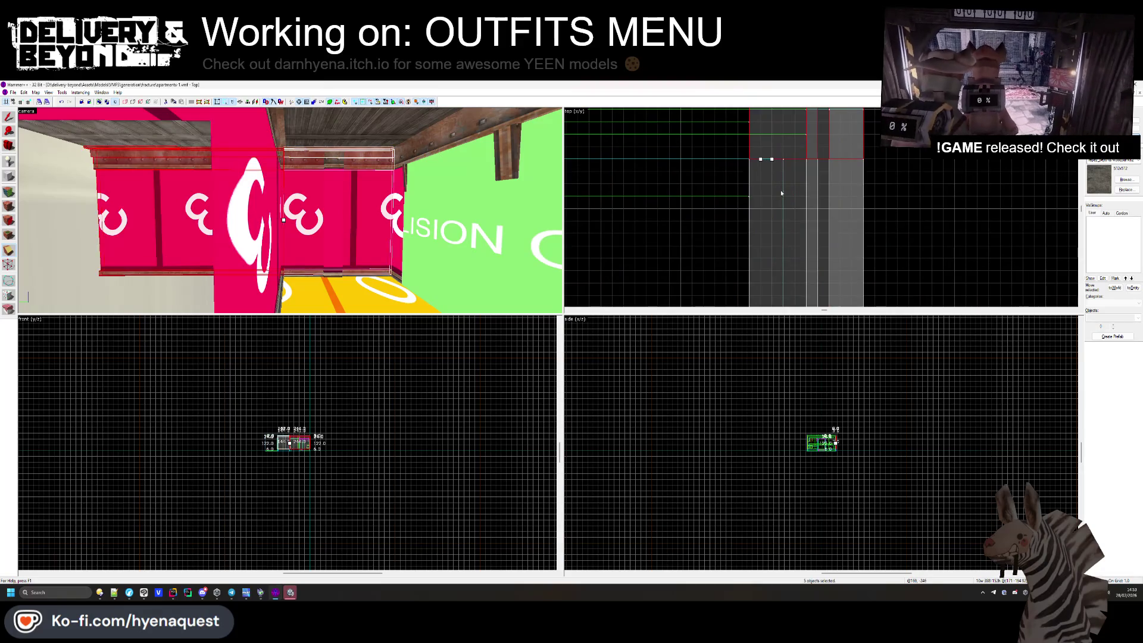
key(w)
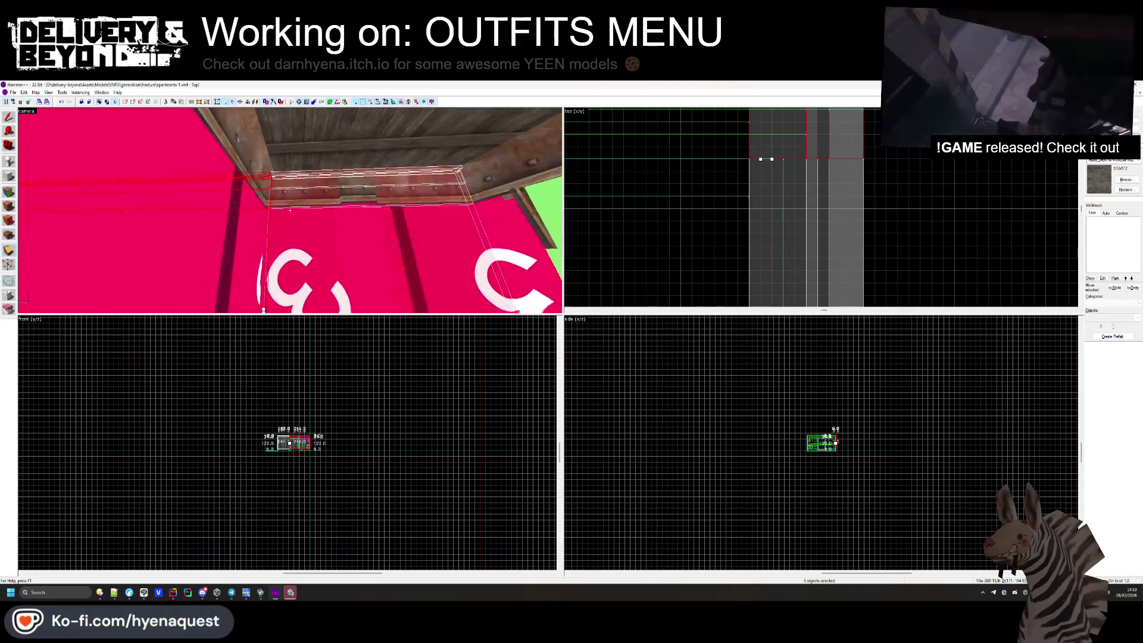
scroll(787, 212, up, 2)
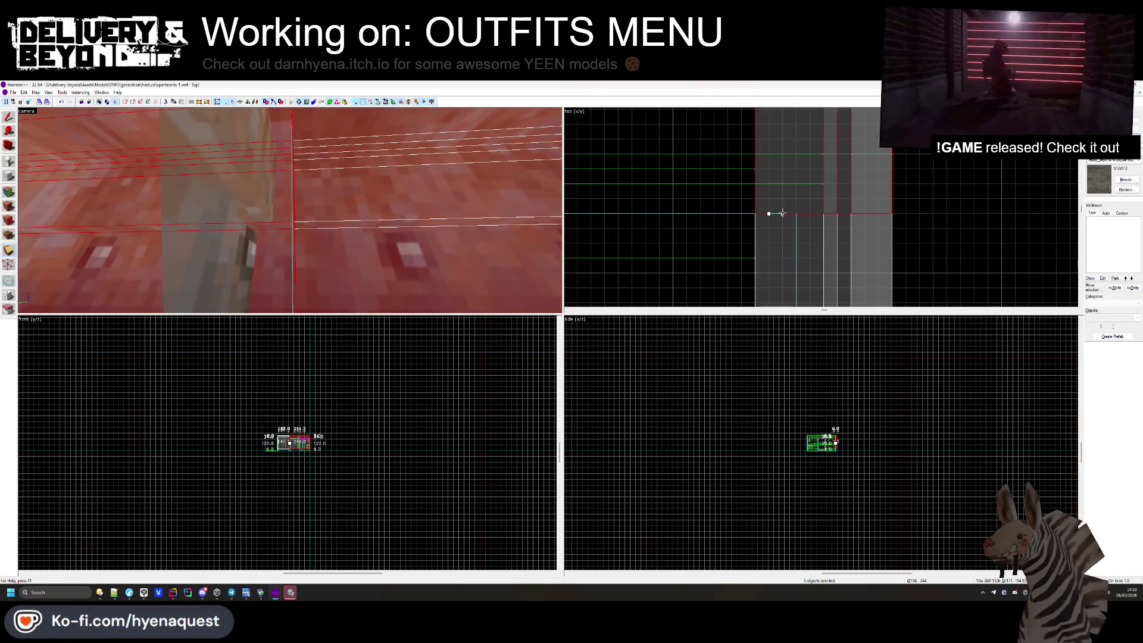
drag(782, 213, 811, 161)
drag(770, 213, 765, 155)
key(Return)
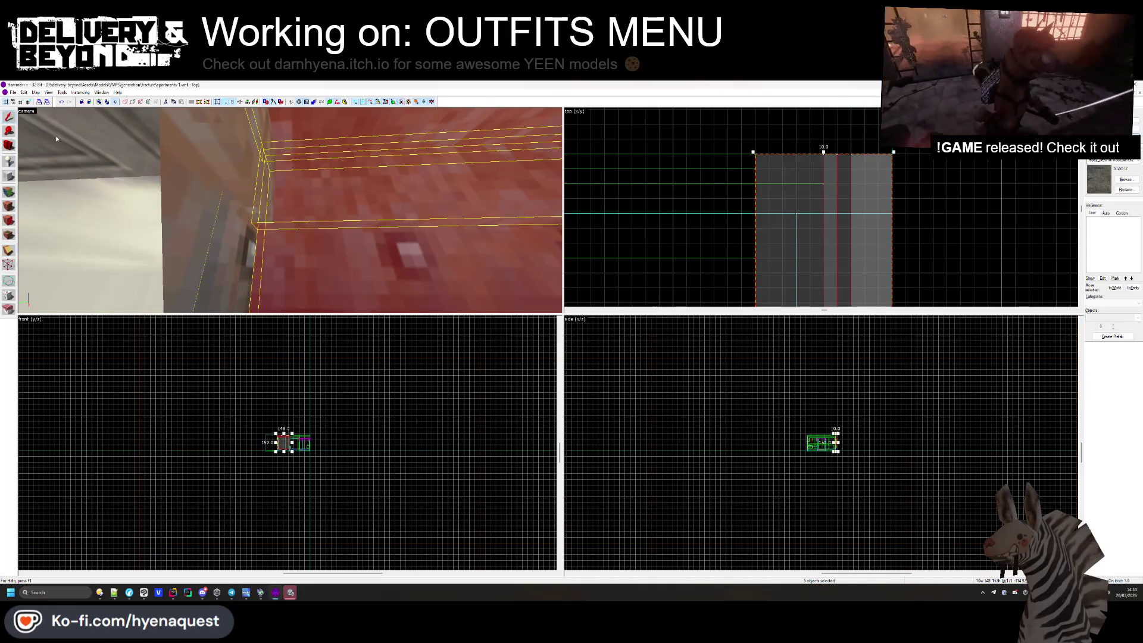
key(Escape)
Inspect the small red block on the ledge and the brown trim strip.
key(z)
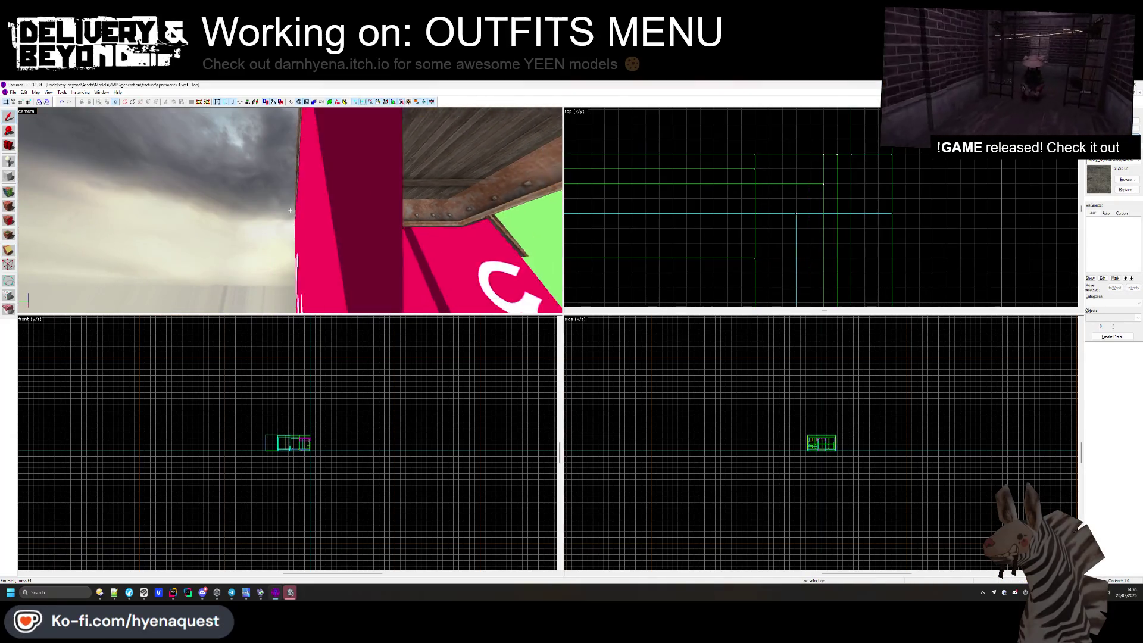
key(w)
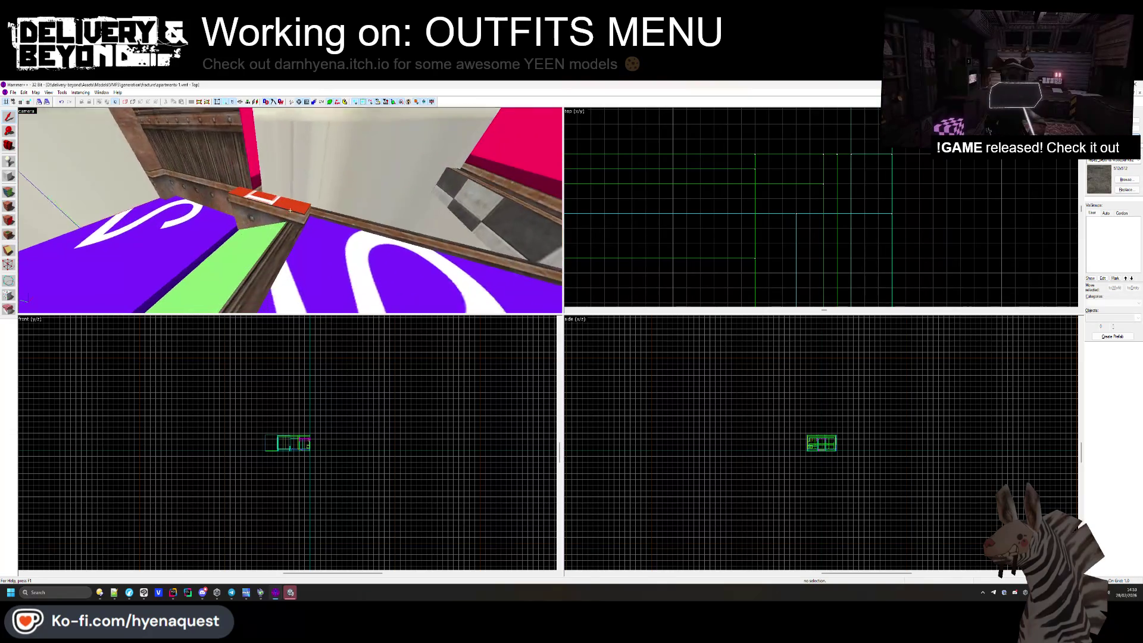
click(319, 210)
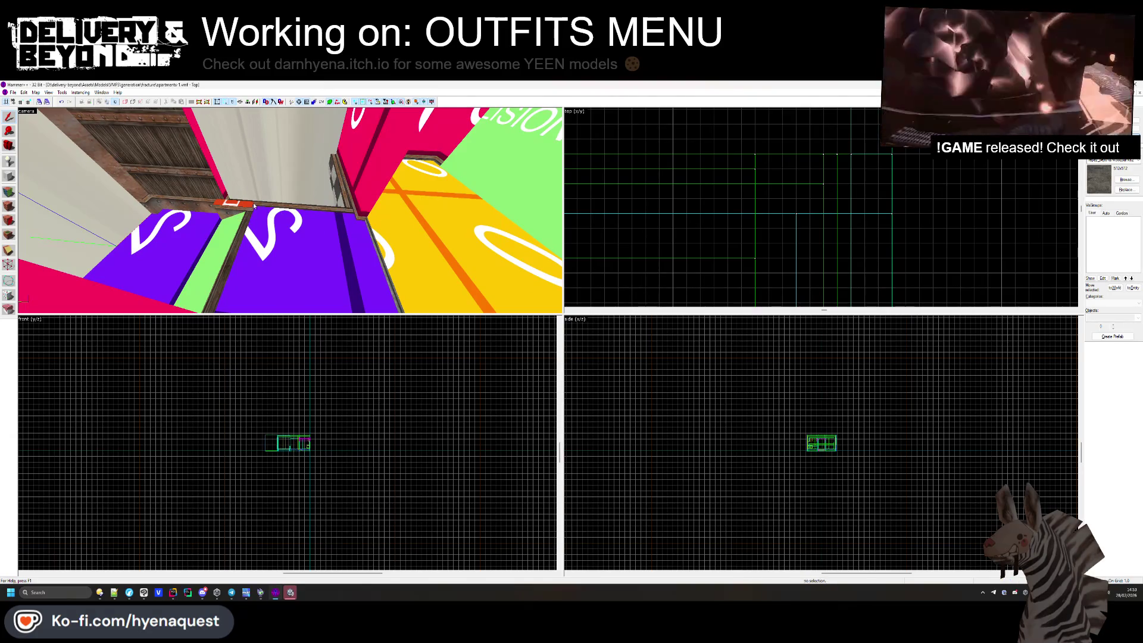
scroll(695, 134, up, 5)
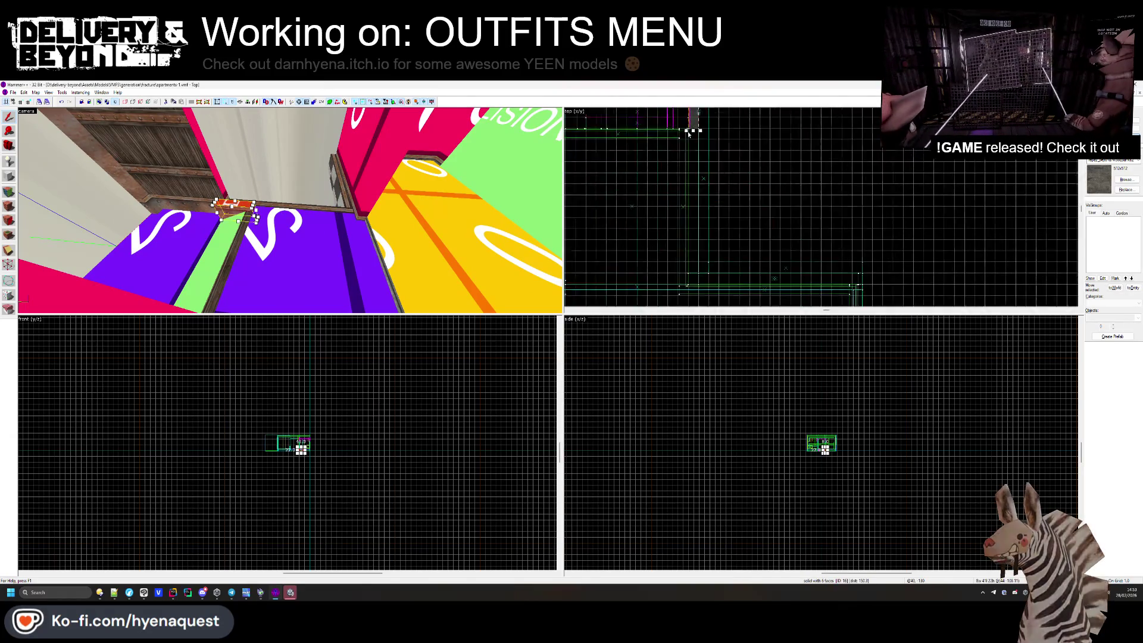
click(695, 129)
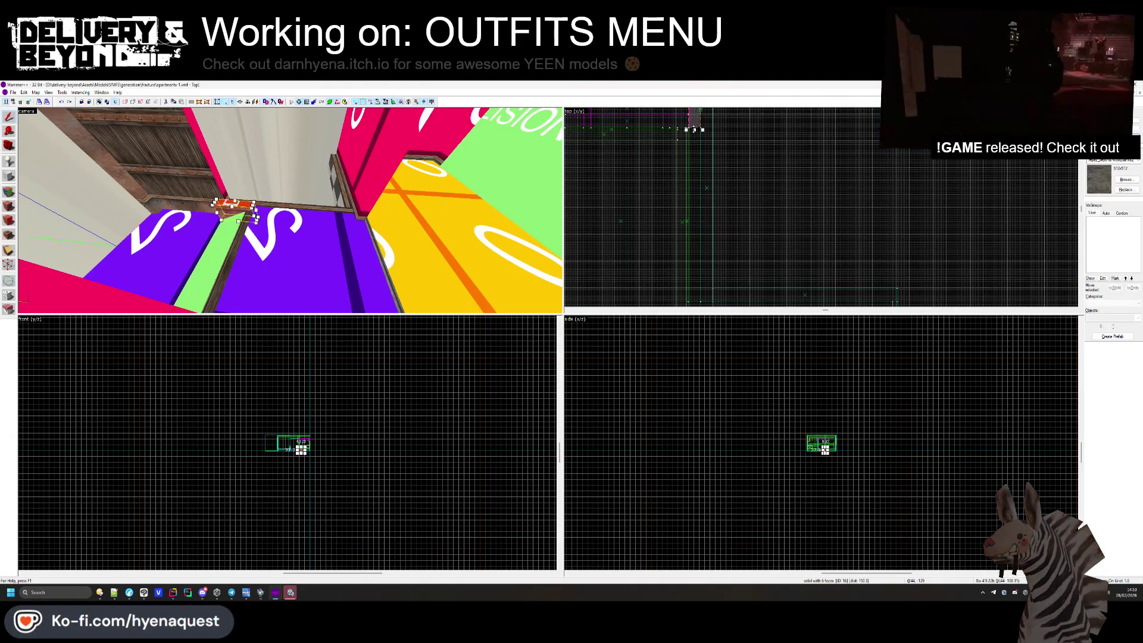
scroll(702, 307, down, 4)
click(719, 266)
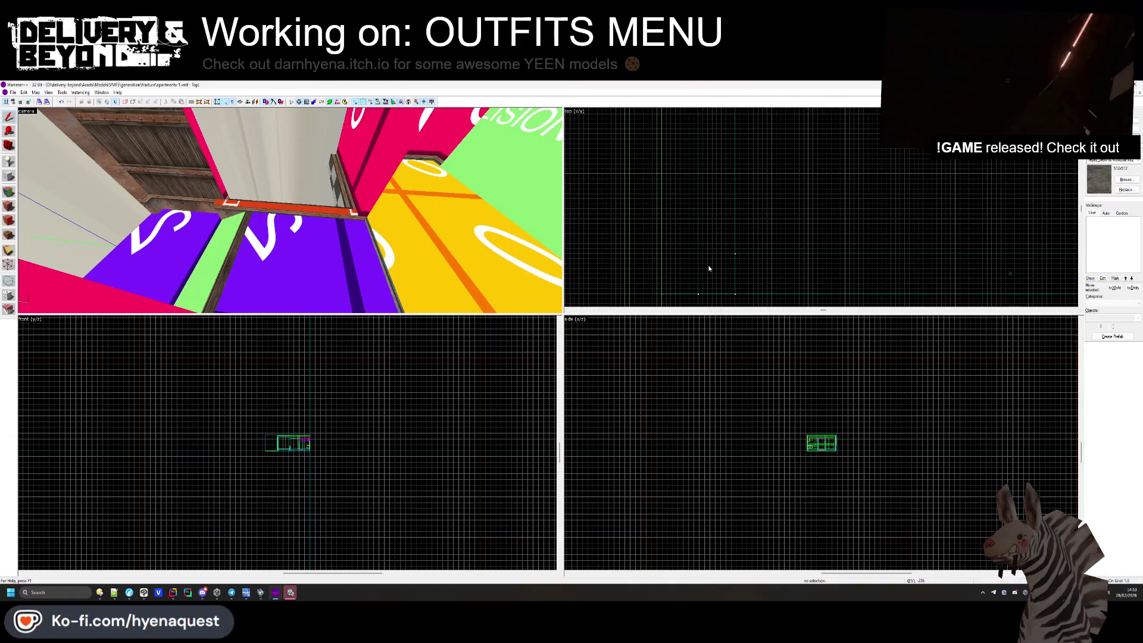
click(285, 226)
key(Escape)
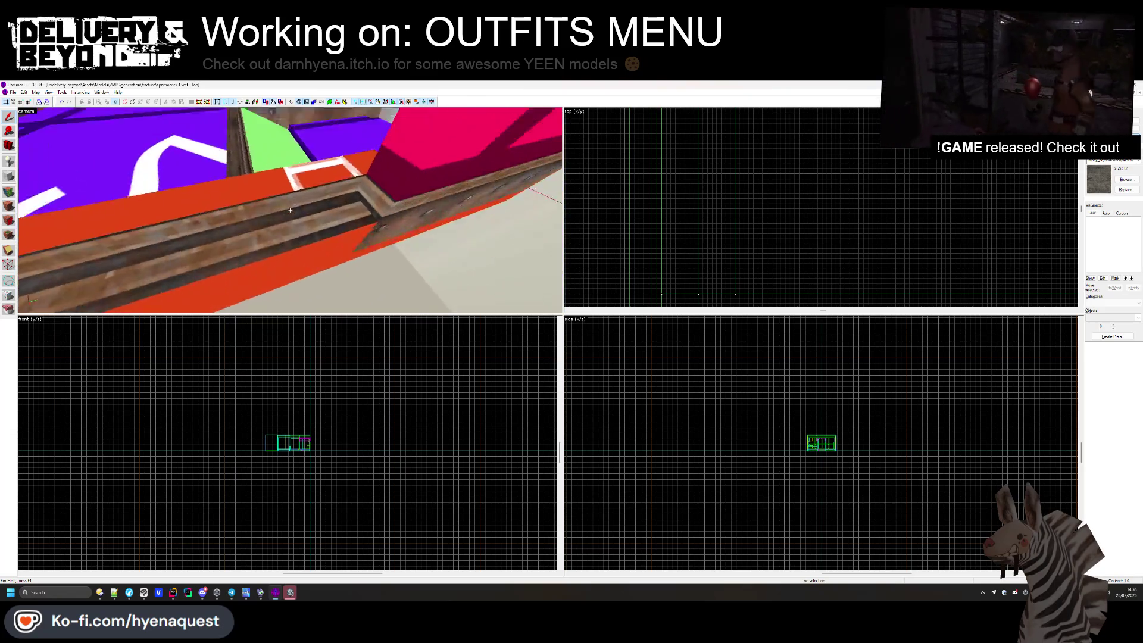
Stretch the shorter rusty trim strip from 93 to 238 units long.
key(z)
click(339, 284)
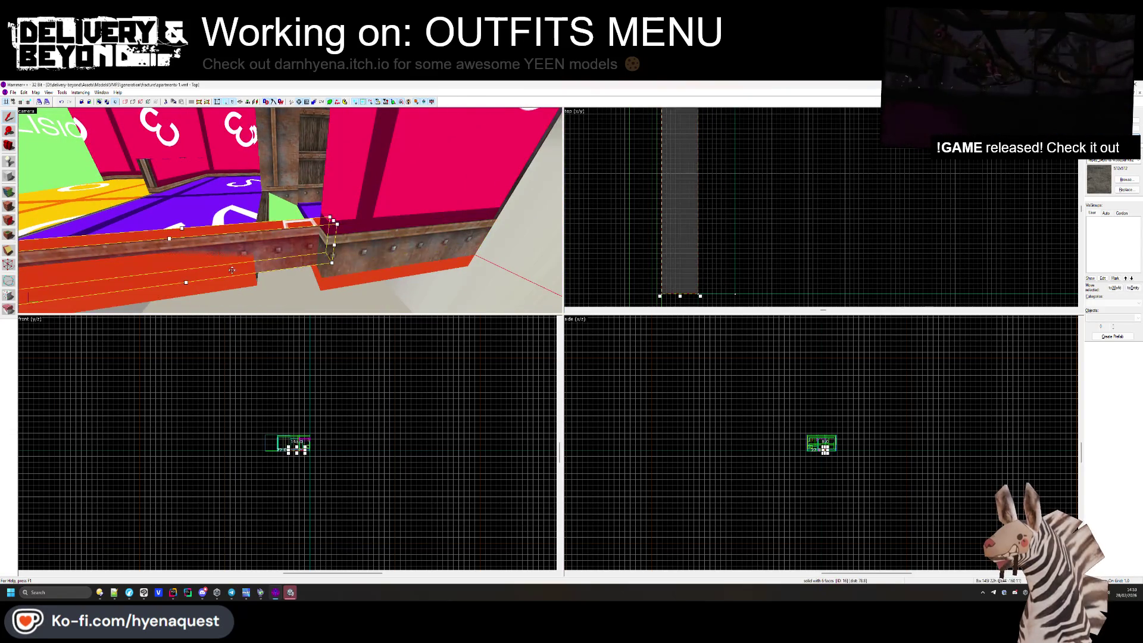
click(243, 283)
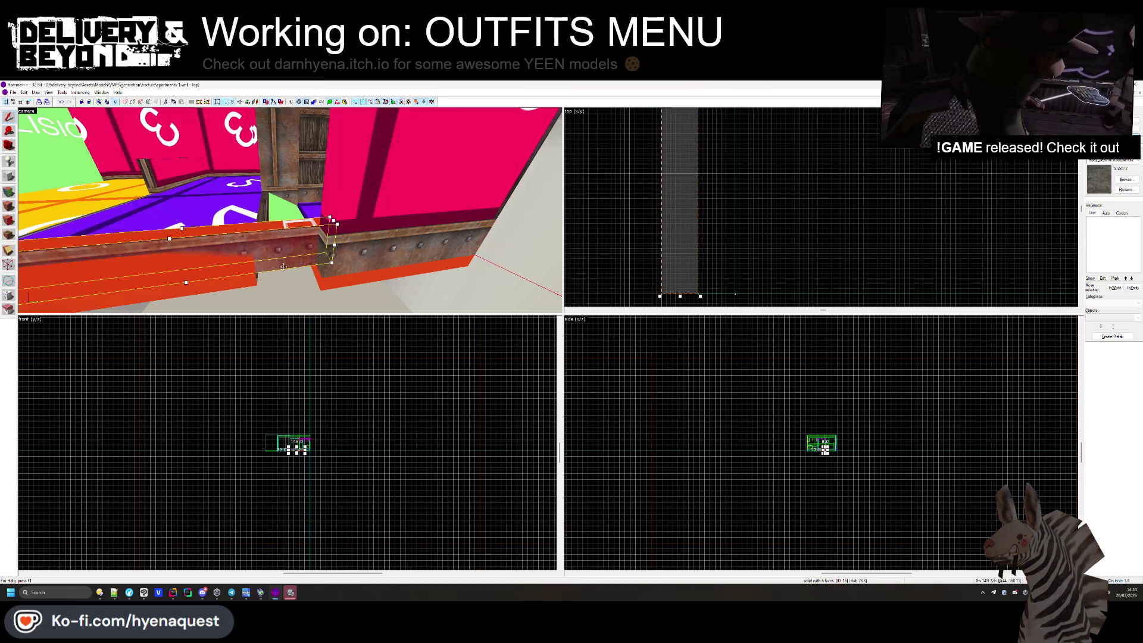
click(393, 250)
key(z)
click(398, 257)
scroll(830, 191, up, 5)
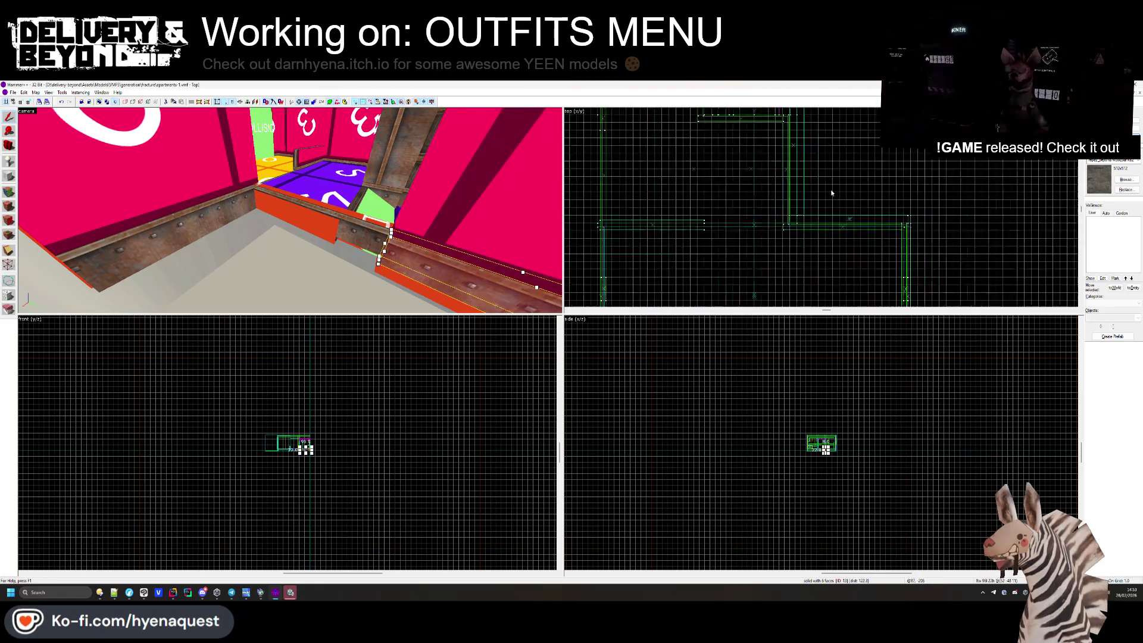
click(322, 217)
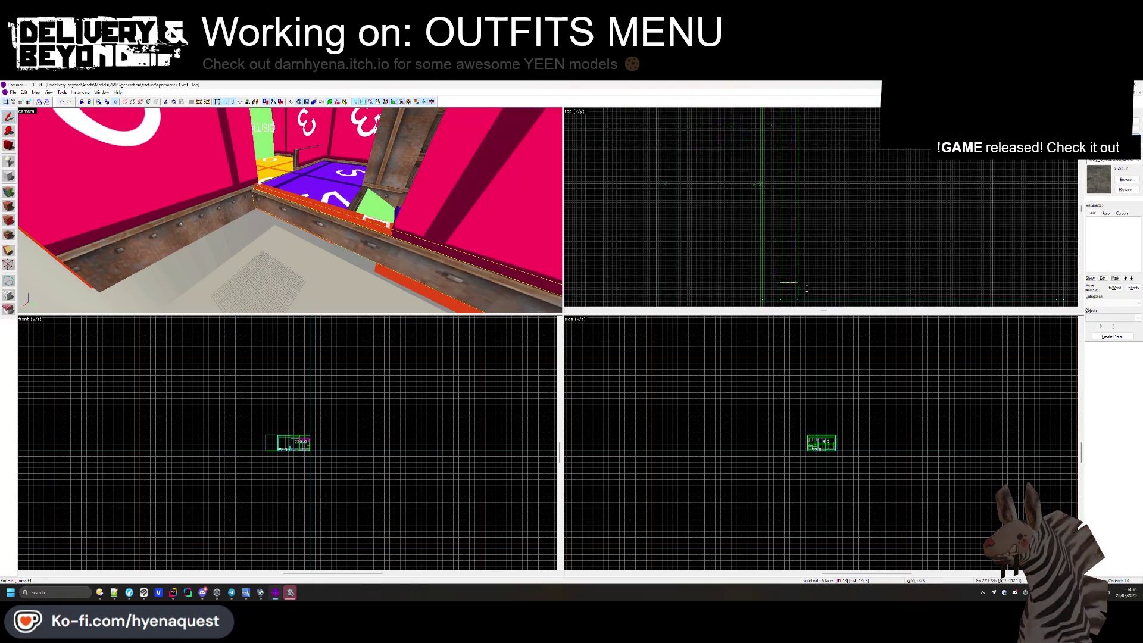
scroll(830, 191, up, 2)
click(798, 305)
scroll(796, 250, down, 4)
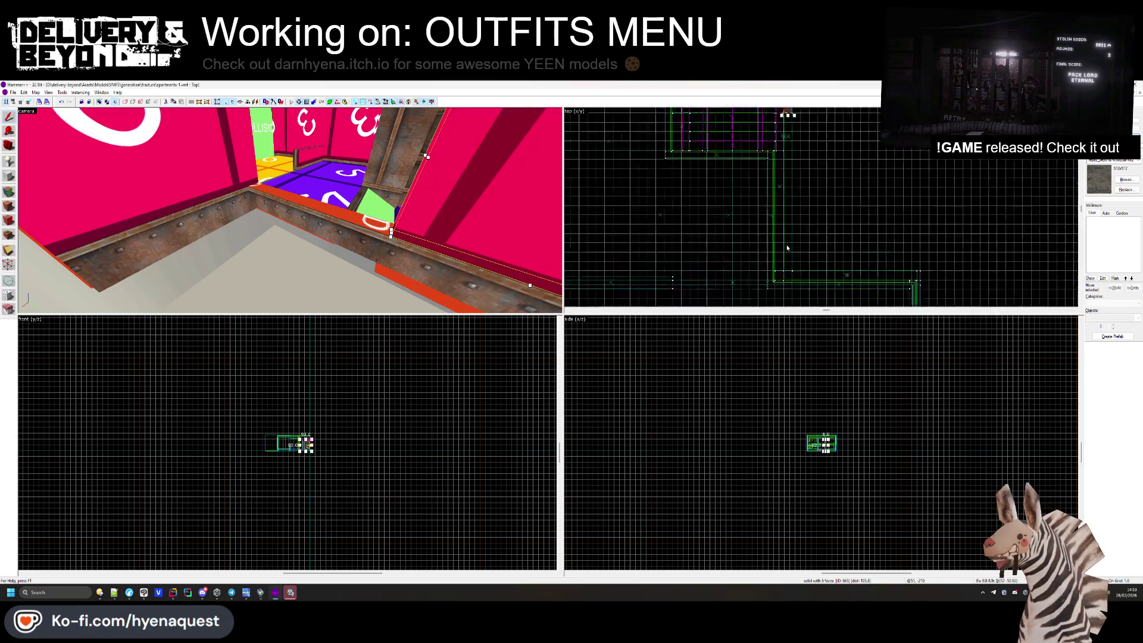
scroll(797, 250, up, 3)
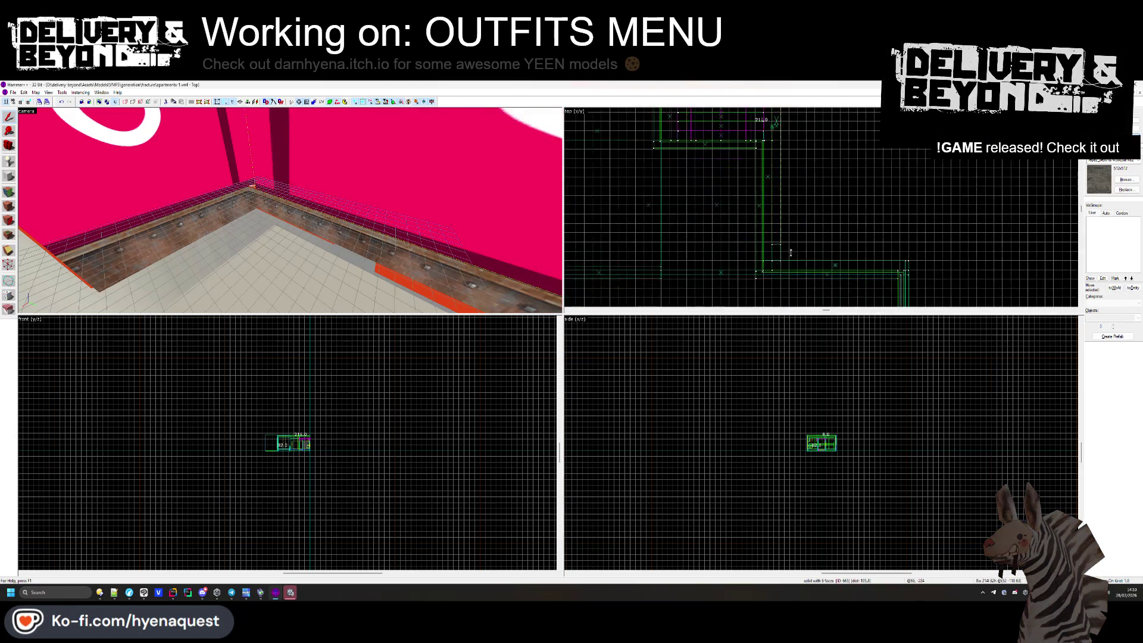
drag(777, 214, 777, 263)
key(Escape)
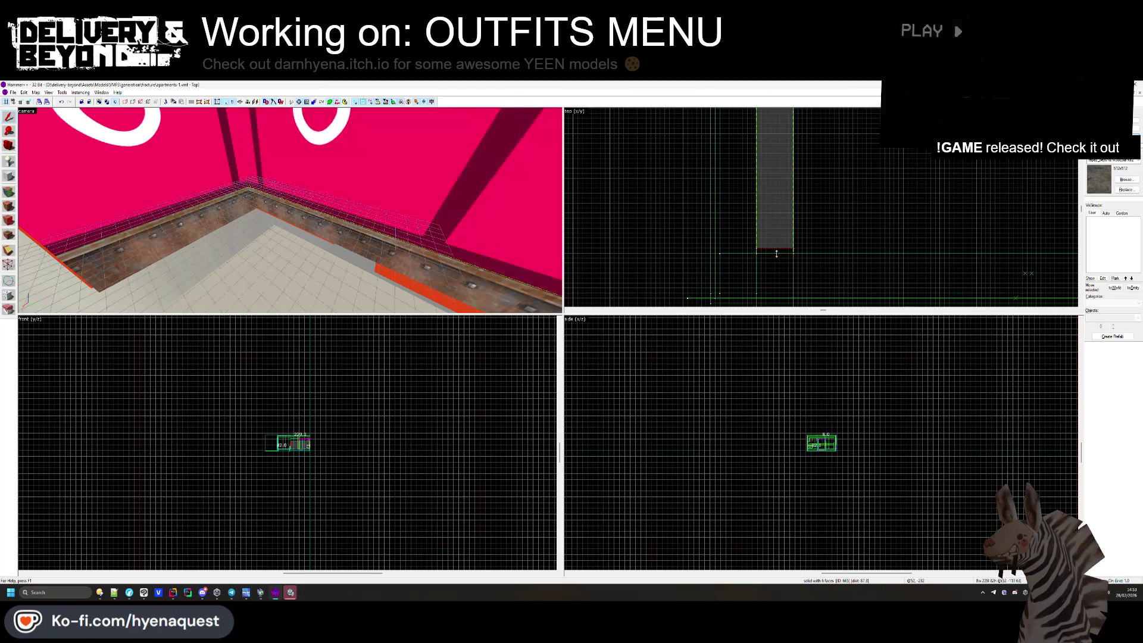
Choose the OUTSIDE texture and paint it onto the outer wall face.
click(1120, 181)
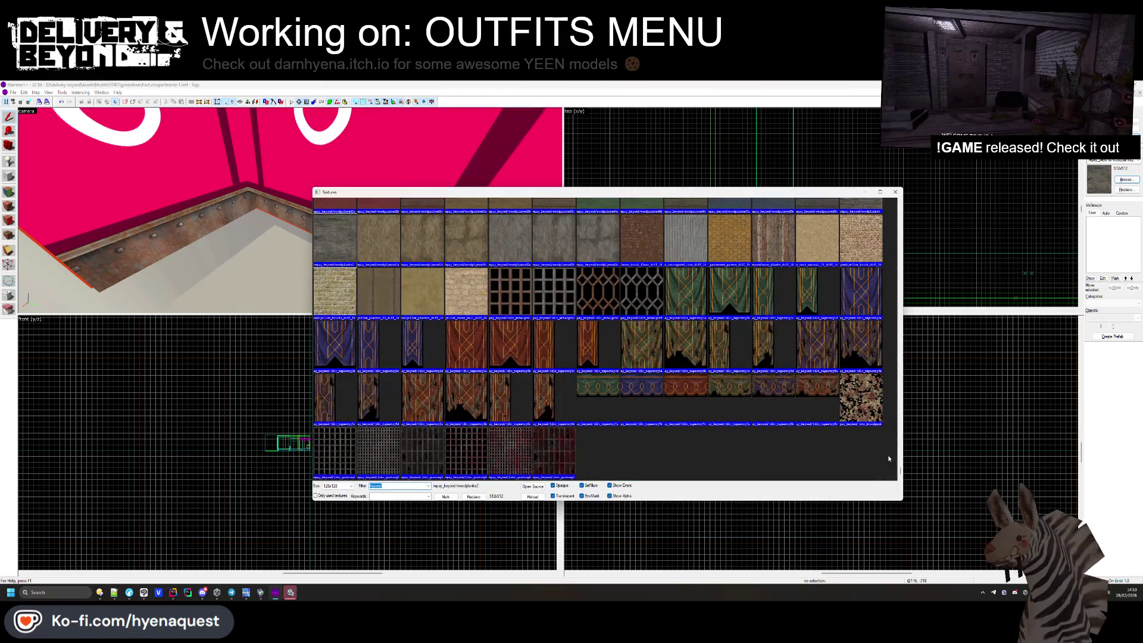
drag(899, 472, 900, 204)
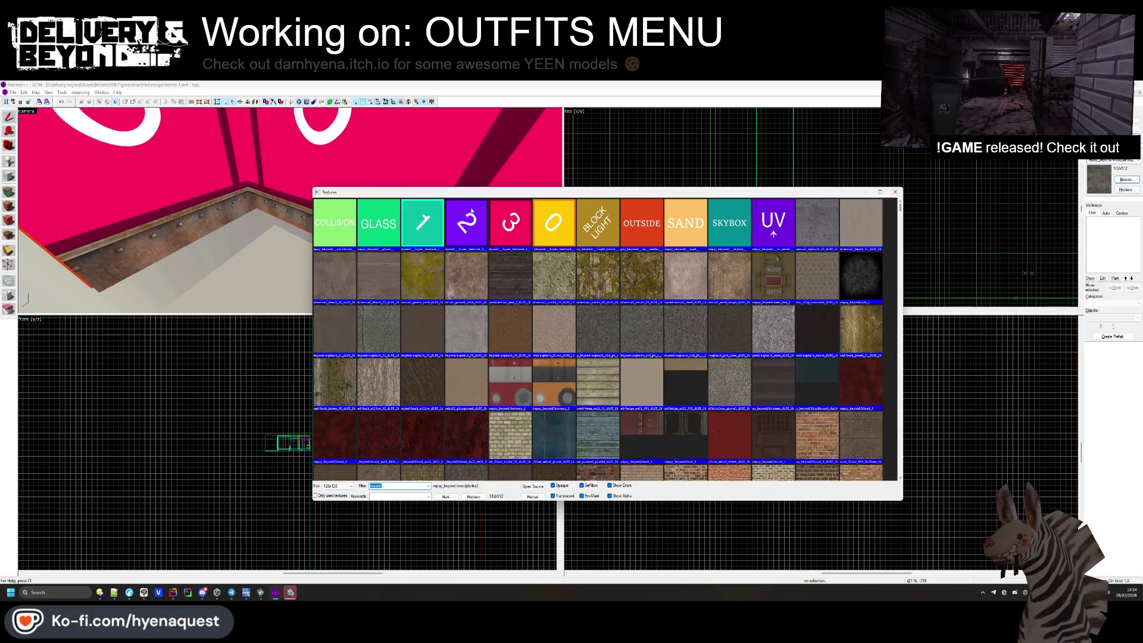
double_click(641, 222)
key(shift+a)
right_click(153, 239)
mouse_move(153, 238)
mouse_down()
mouse_move(351, 197)
mouse_move(343, 181)
mouse_move(290, 210)
mouse_move(326, 230)
mouse_up()
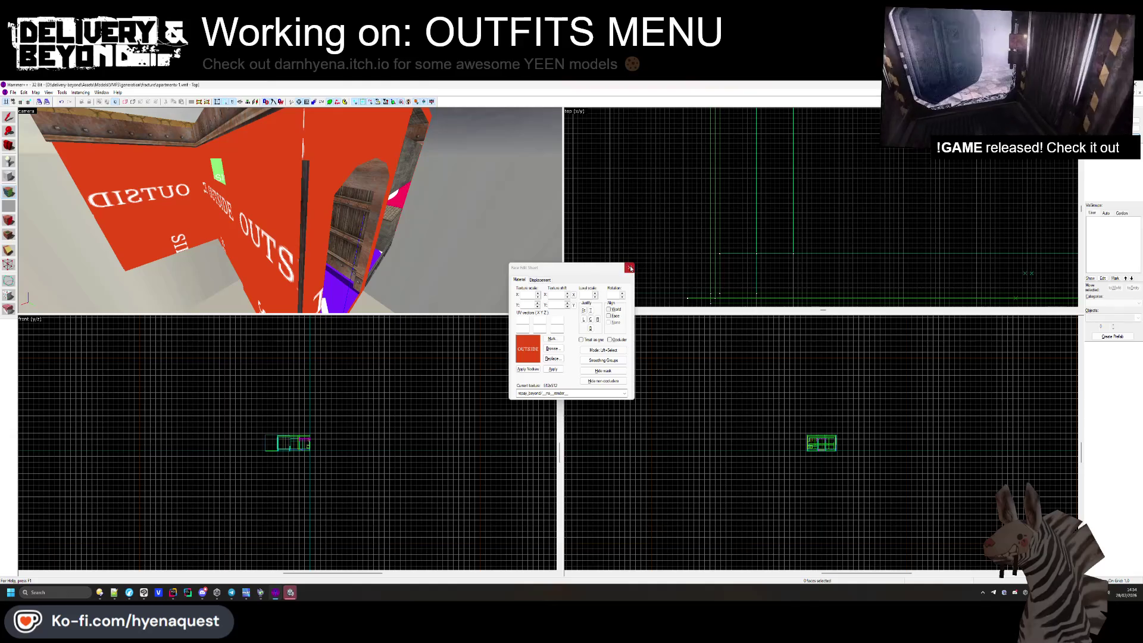
key(shift+s)
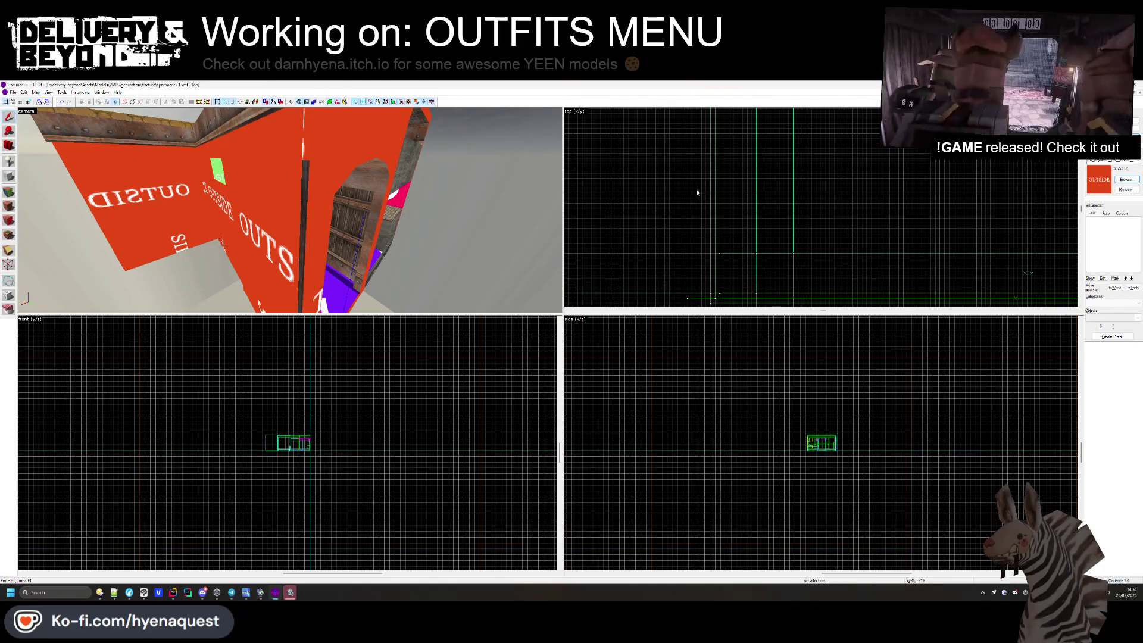
Check the OUTSIDE-textured wall faces from the doorway corridor in face editing.
key(shift+a)
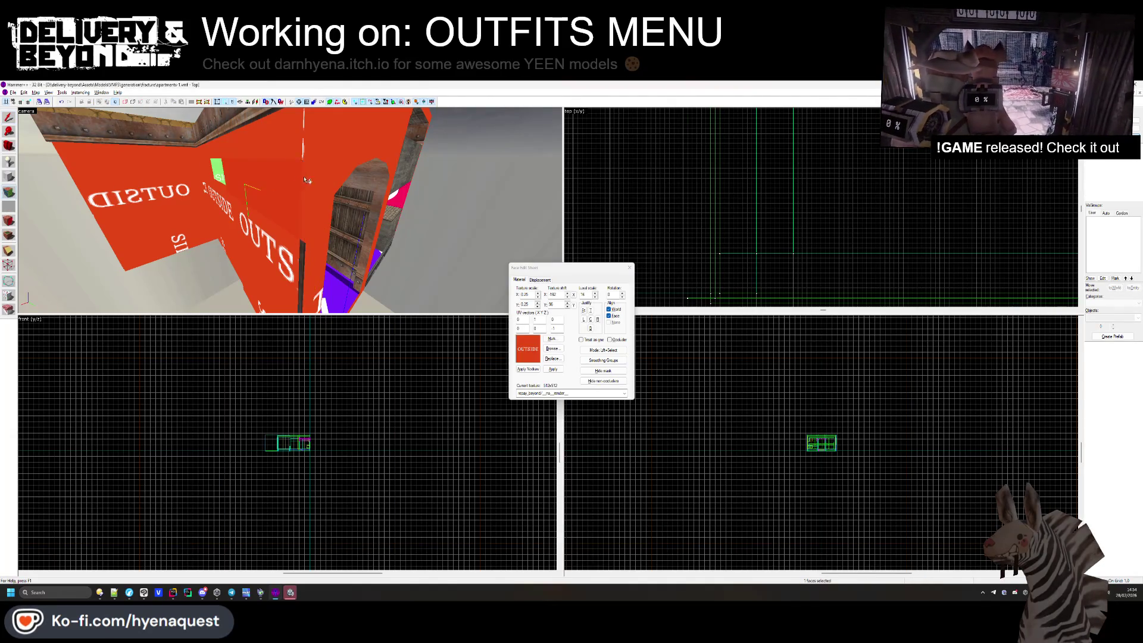
drag(304, 272, 290, 211)
click(630, 268)
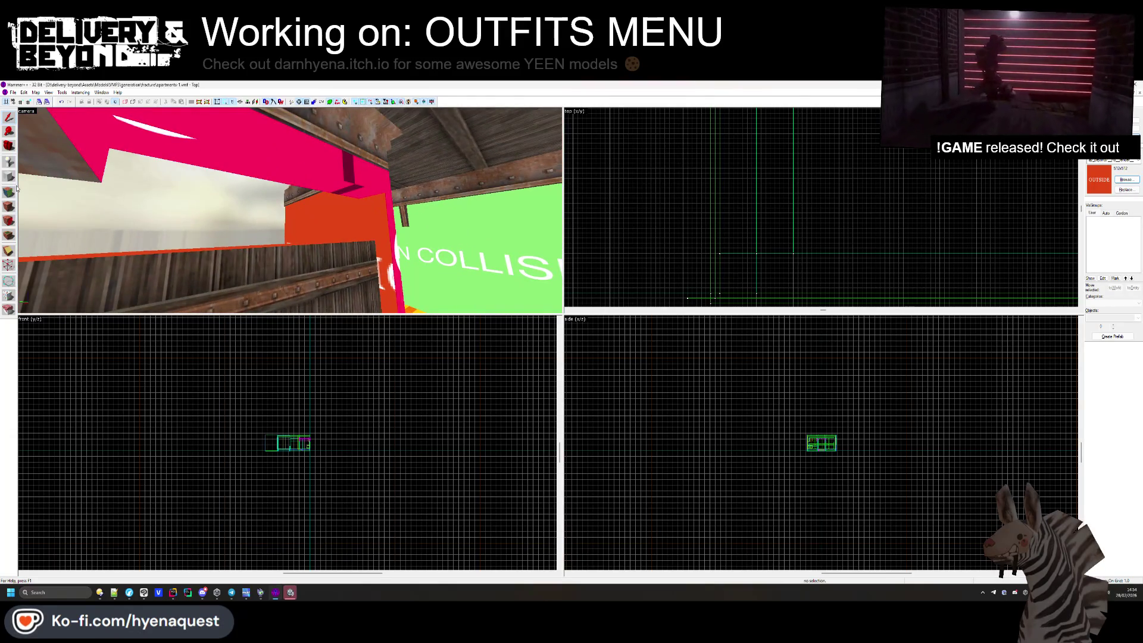
key(shift+a)
drag(372, 210, 290, 210)
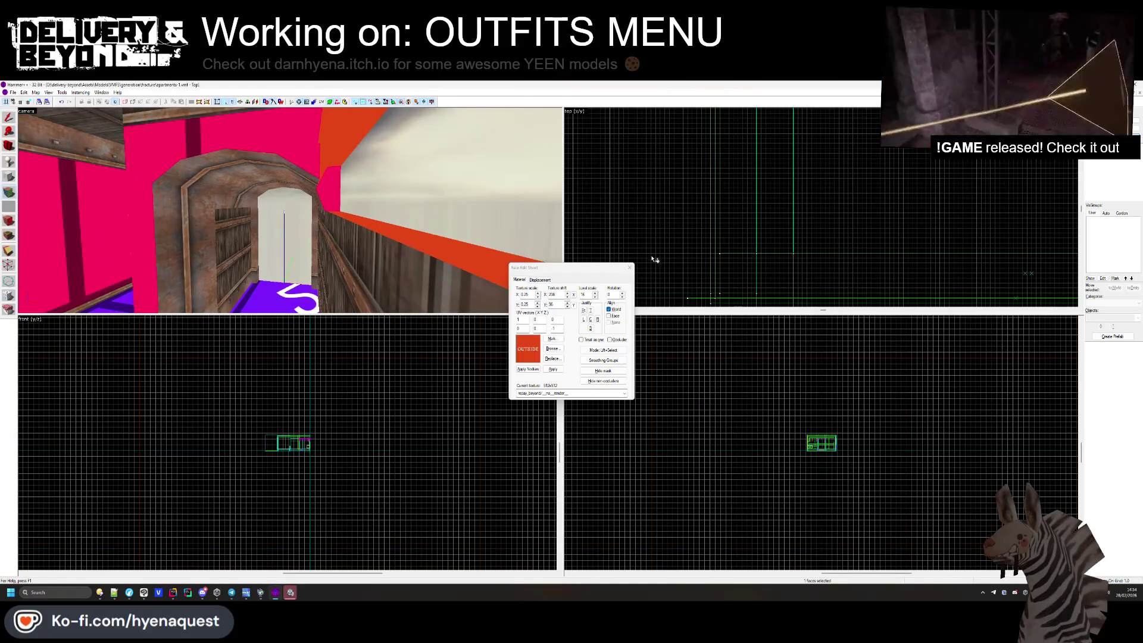
click(630, 268)
drag(352, 221, 291, 212)
click(291, 212)
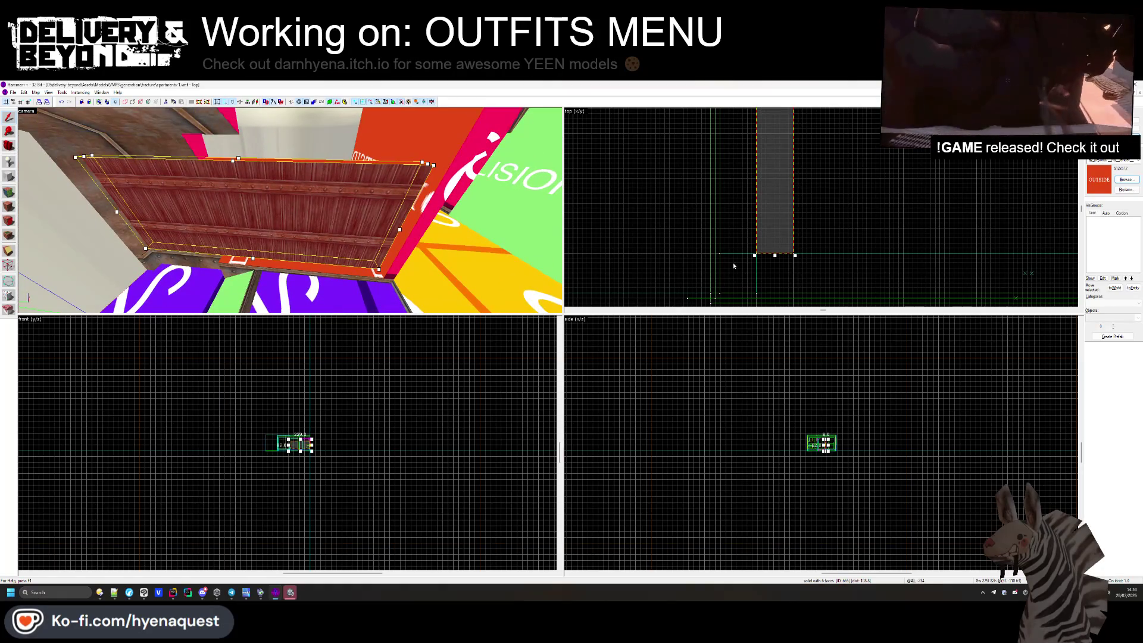
Shorten the wooden ceiling brush by dragging its edge in the Top view.
scroll(697, 270, down, 5)
scroll(842, 209, down, 3)
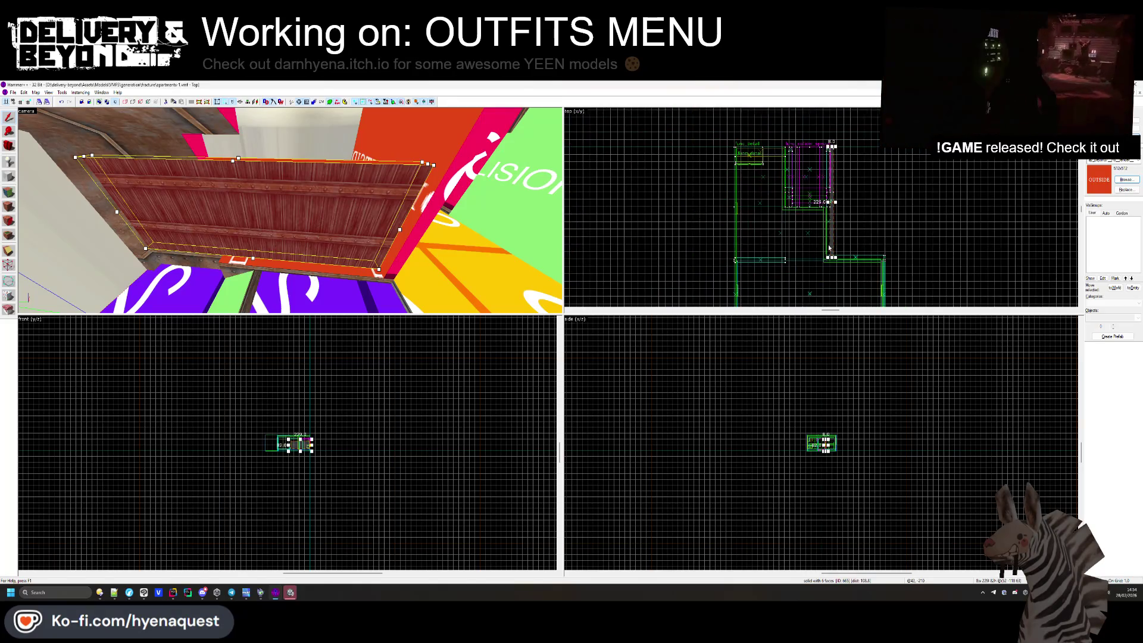
drag(824, 249, 825, 200)
scroll(835, 137, up, 3)
click(834, 136)
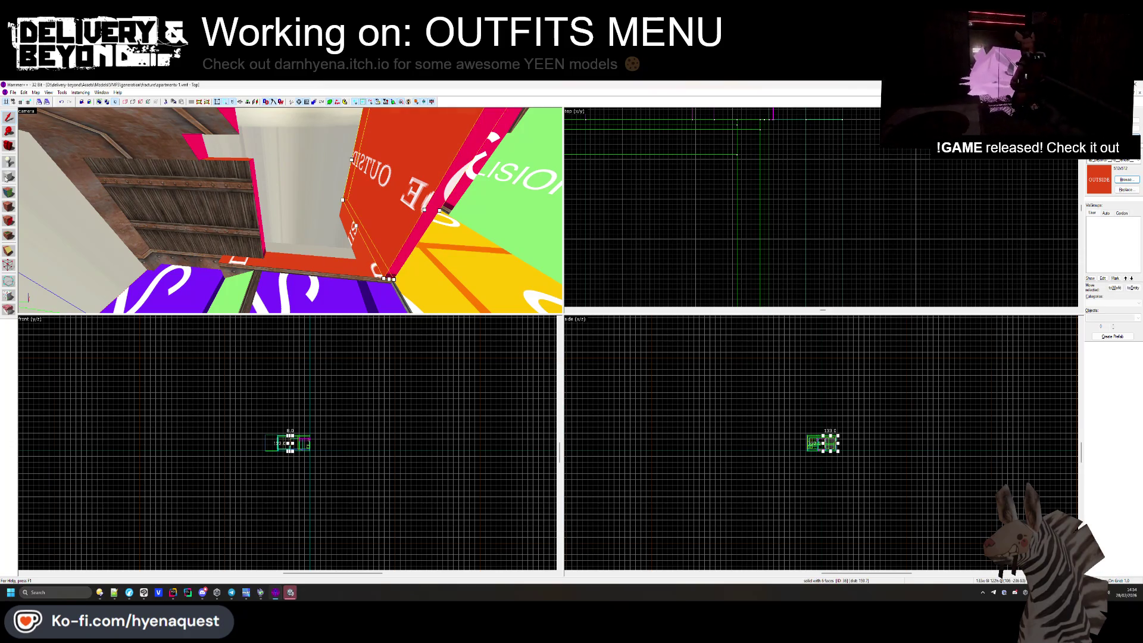
scroll(899, 234, down, 2)
scroll(805, 145, up, 2)
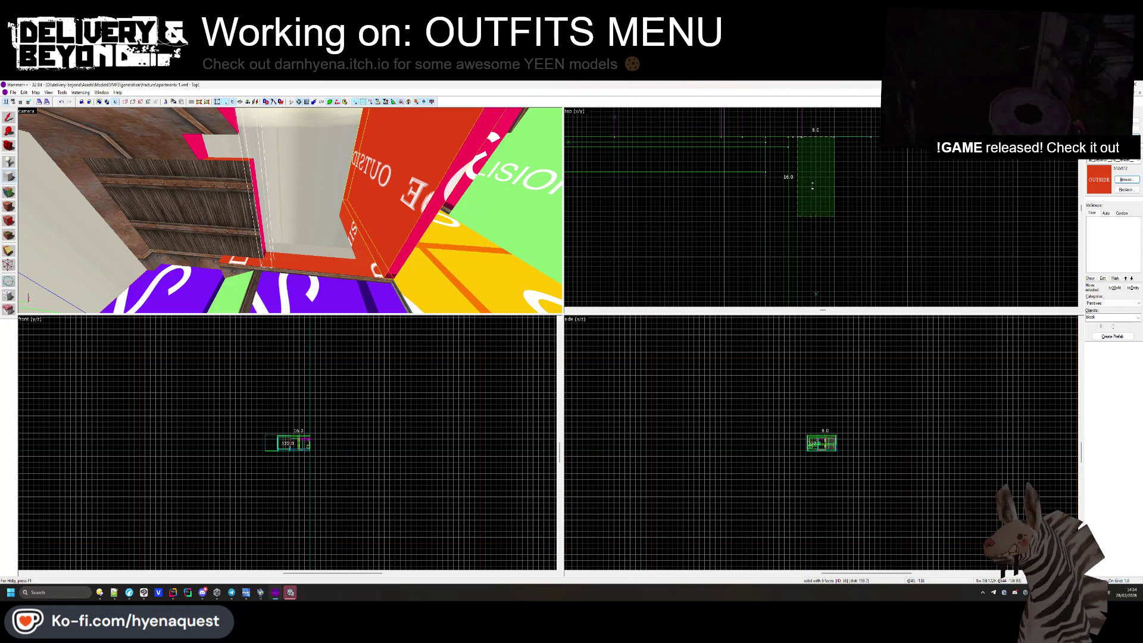
scroll(815, 203, up, 3)
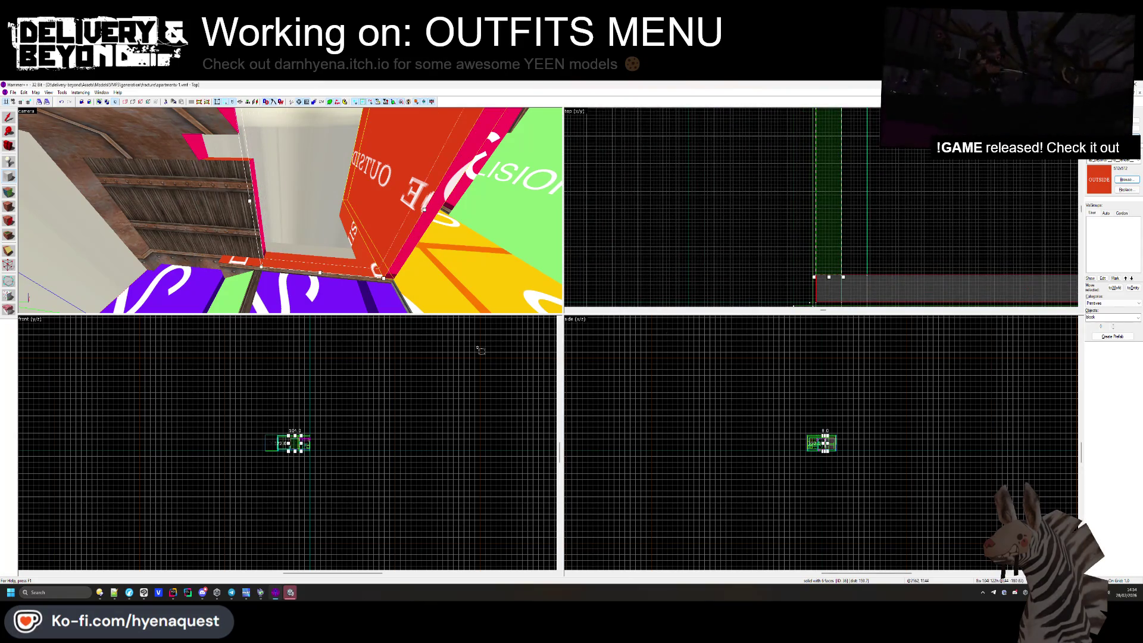
Lower the top edge of the red OUTSIDE block in the Front view.
click(386, 367)
key(ctrl+shift+e)
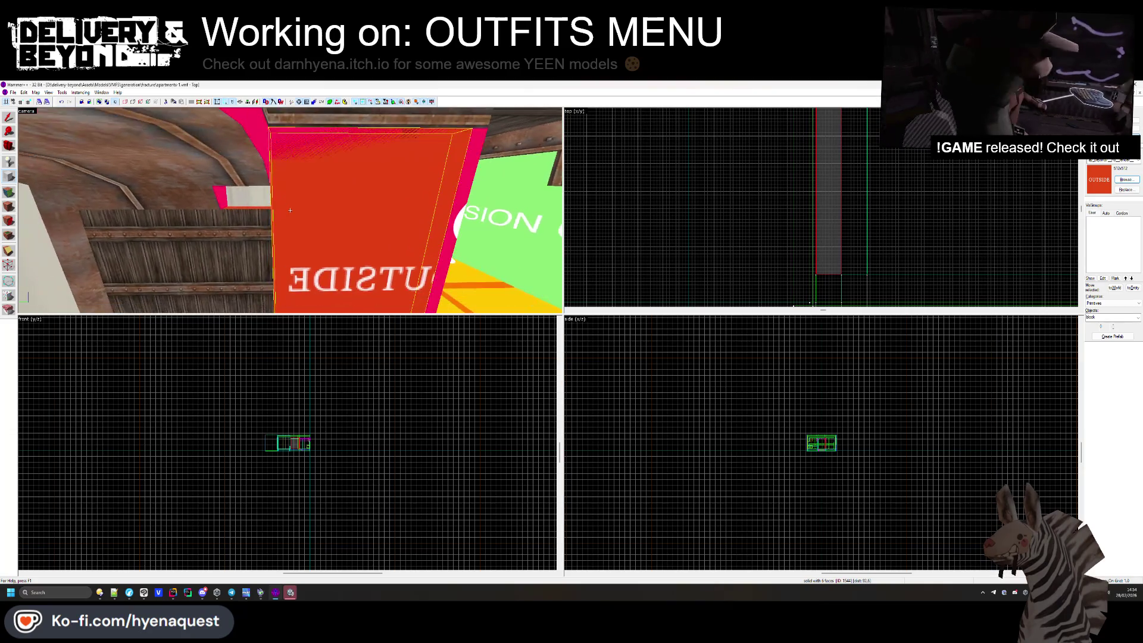
scroll(276, 470, up, 5)
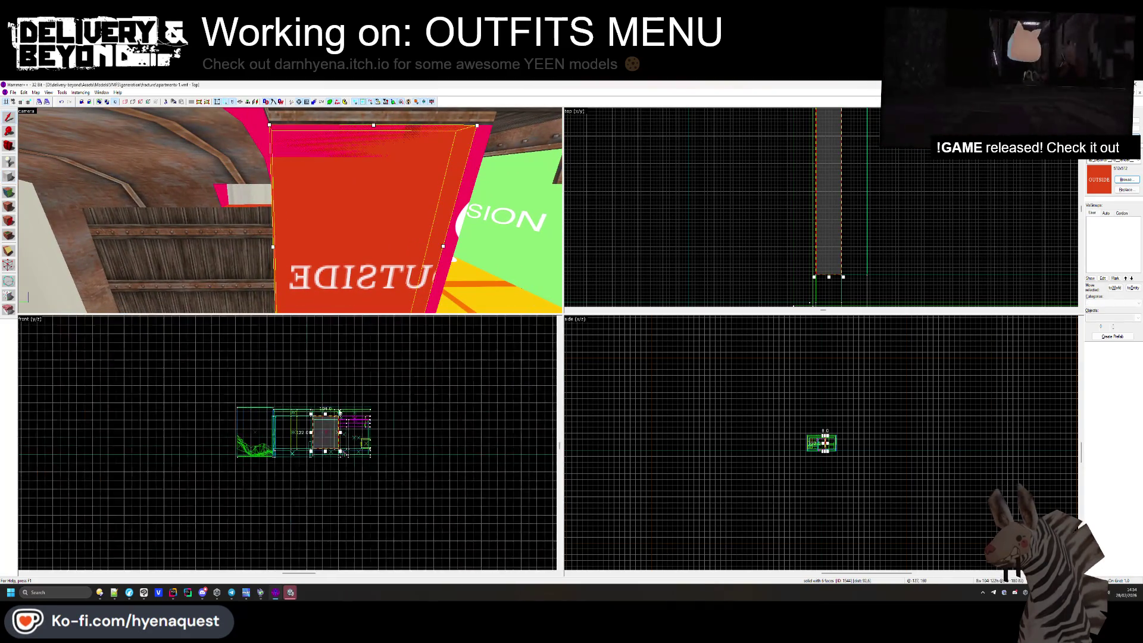
drag(268, 420, 268, 487)
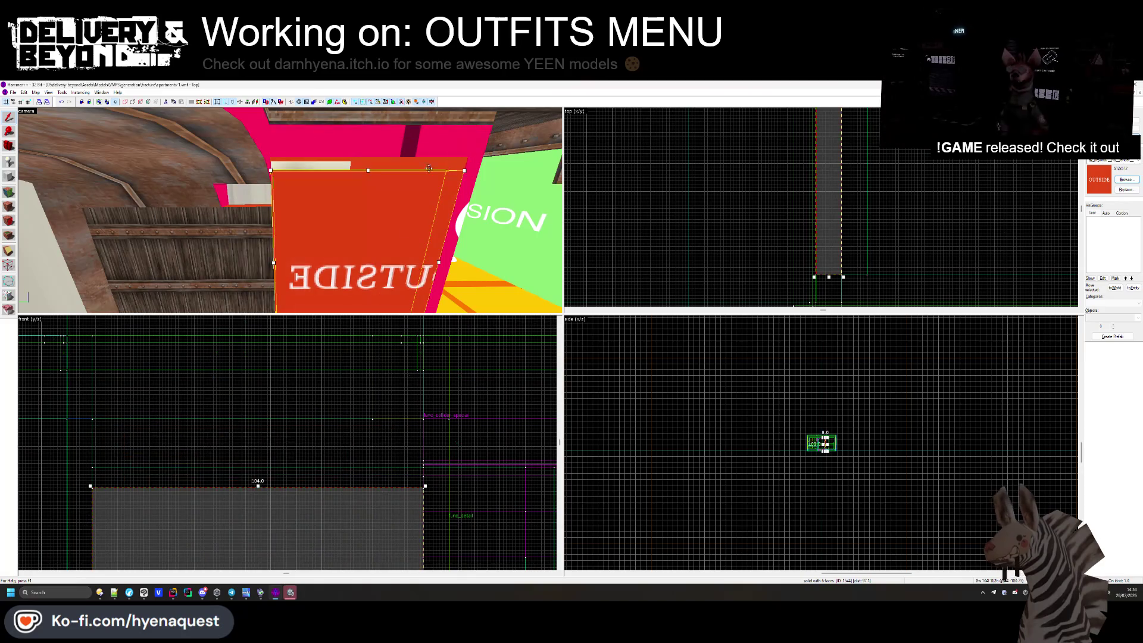
click(397, 154)
scroll(840, 278, down, 3)
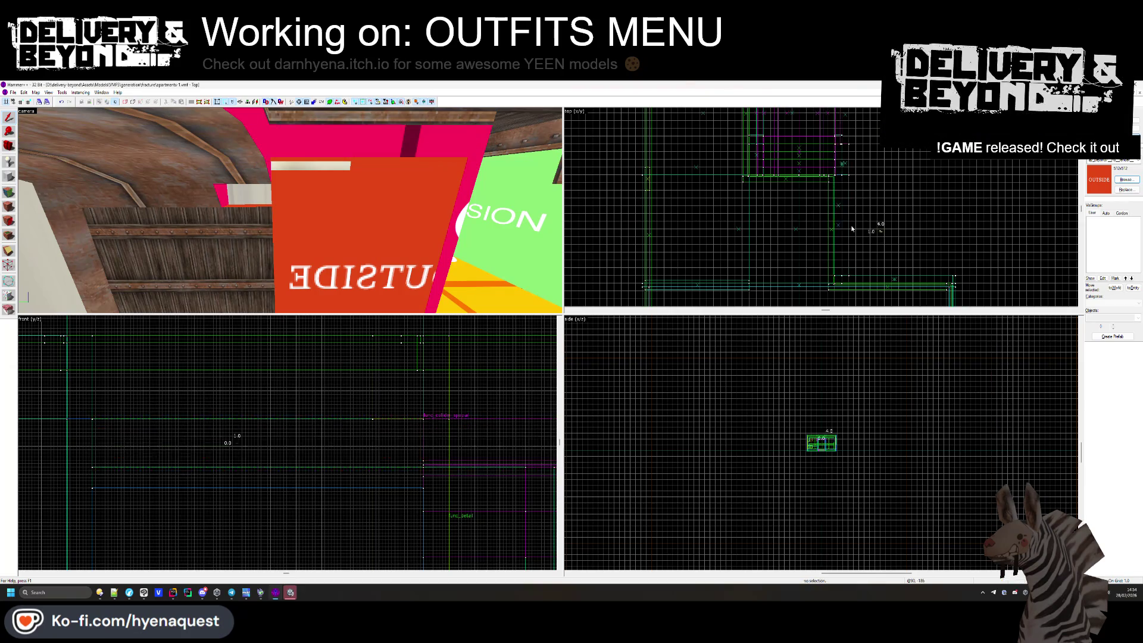
click(351, 209)
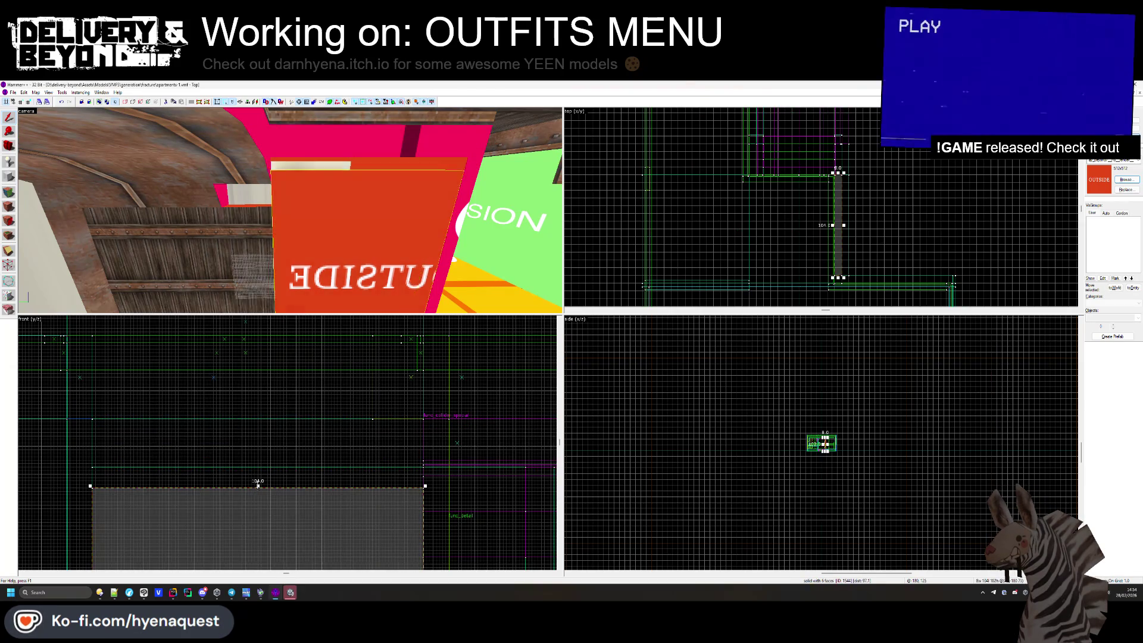
key(Escape)
click(9, 191)
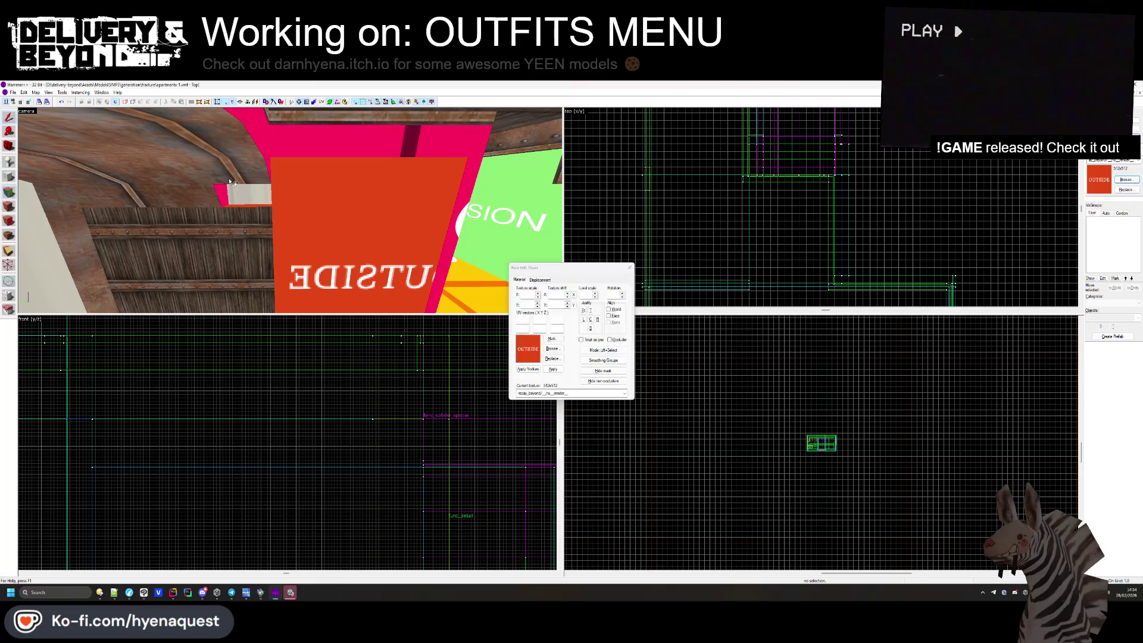
Lengthen the red block from 104 to 137 units.
click(630, 268)
drag(839, 174, 839, 139)
scroll(840, 141, up, 2)
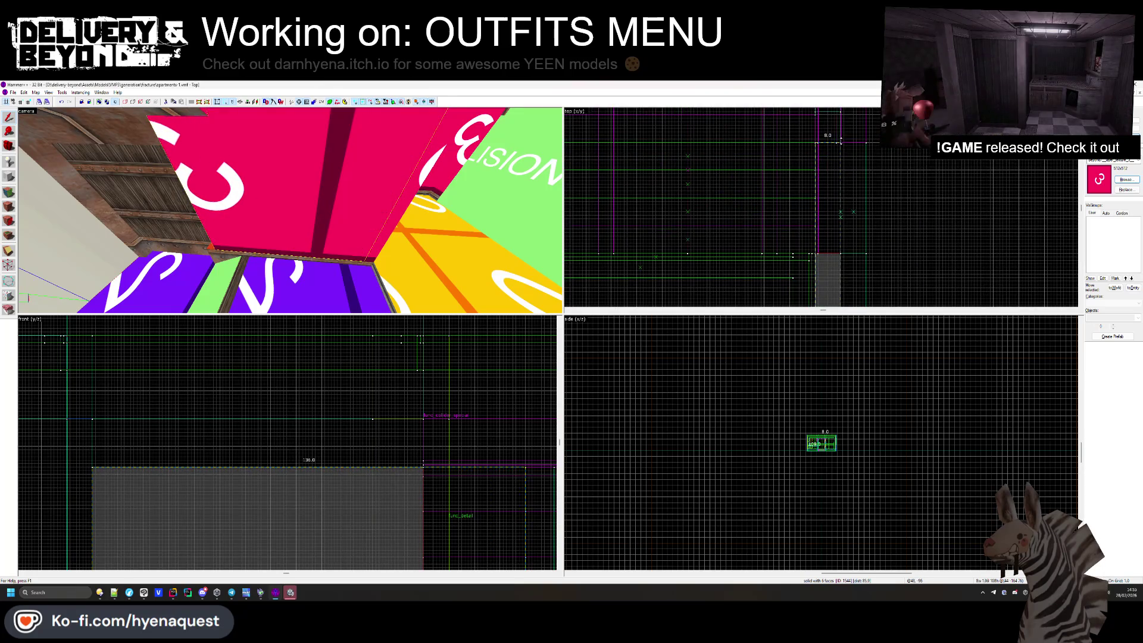
click(856, 148)
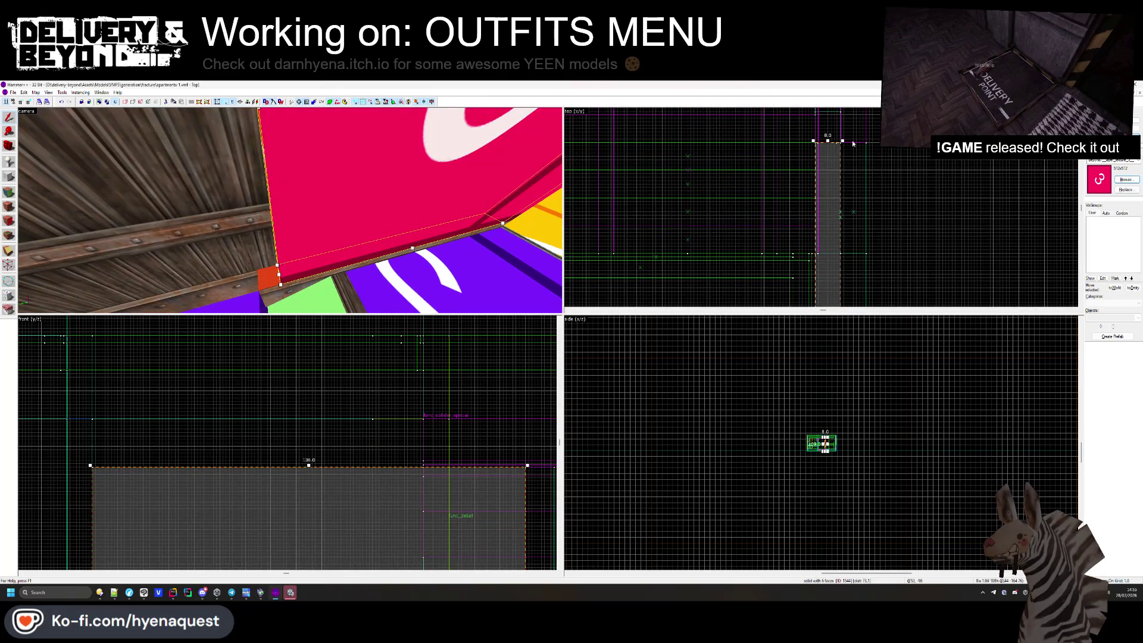
key(Escape)
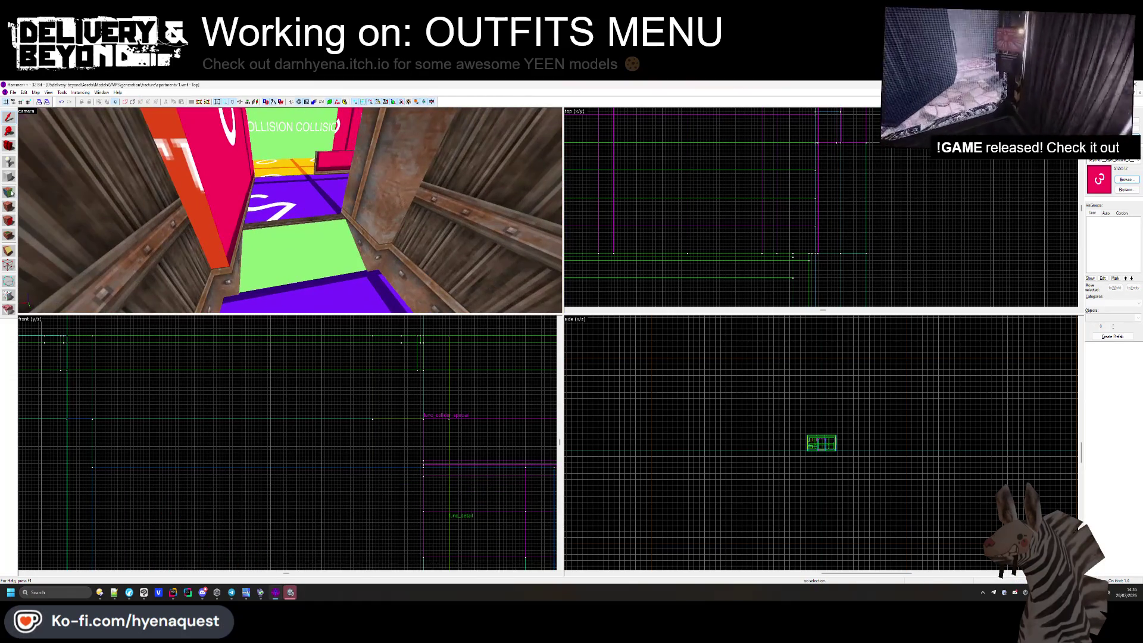
Inspect the textures and shifts of the wooden wall, column and pink wall faces.
key(shift+a)
drag(213, 227, 288, 215)
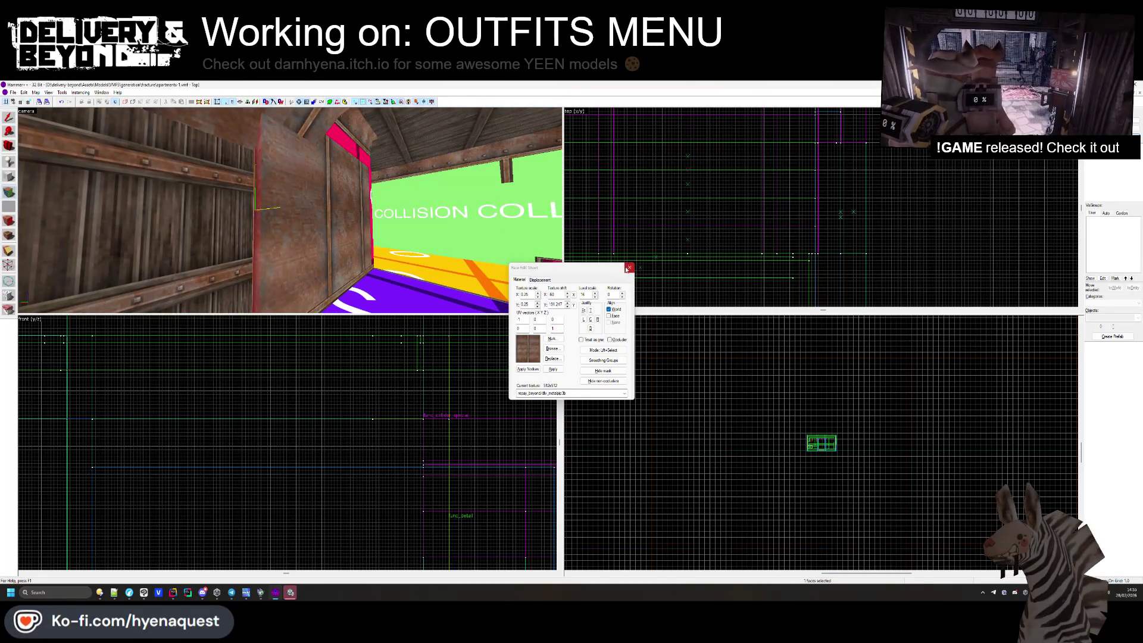
click(629, 267)
click(327, 227)
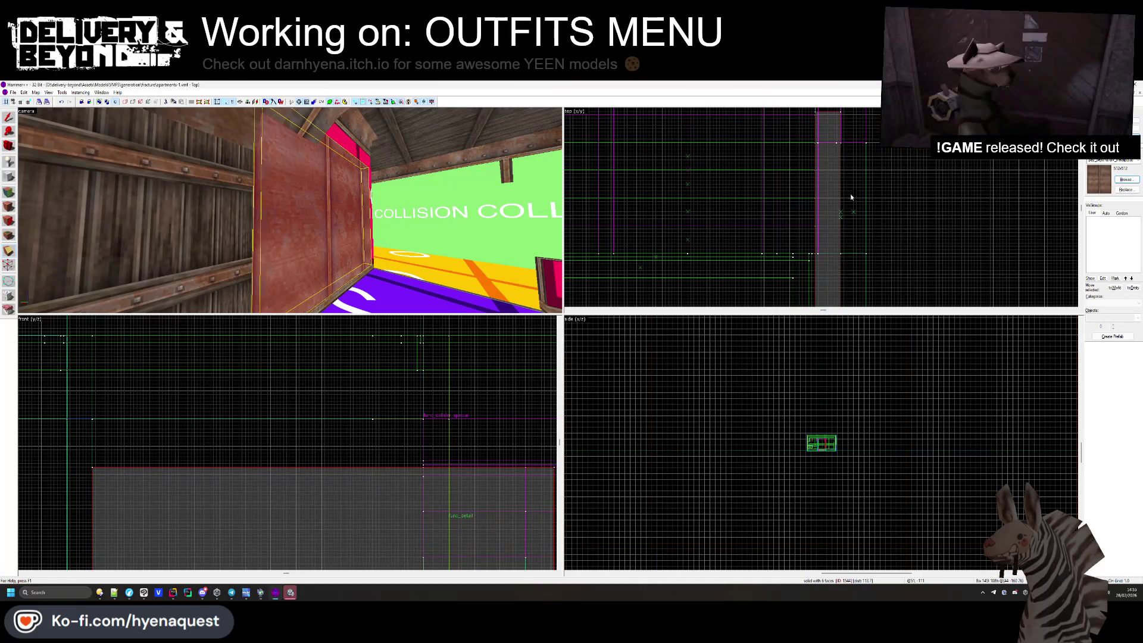
scroll(822, 249, up, 1)
click(827, 257)
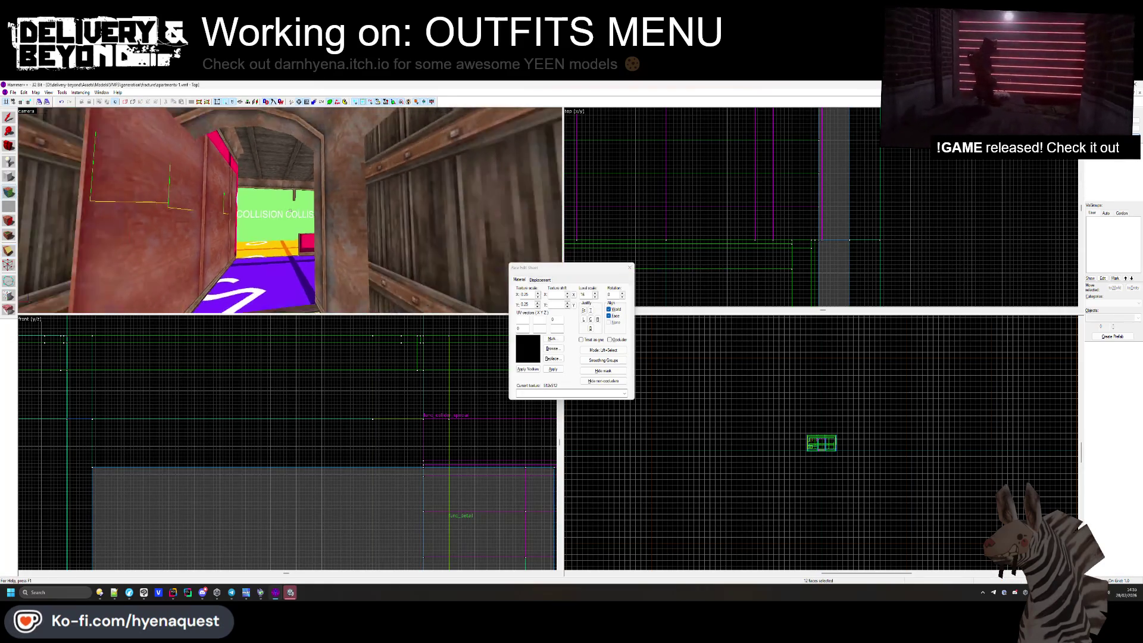
click(300, 189)
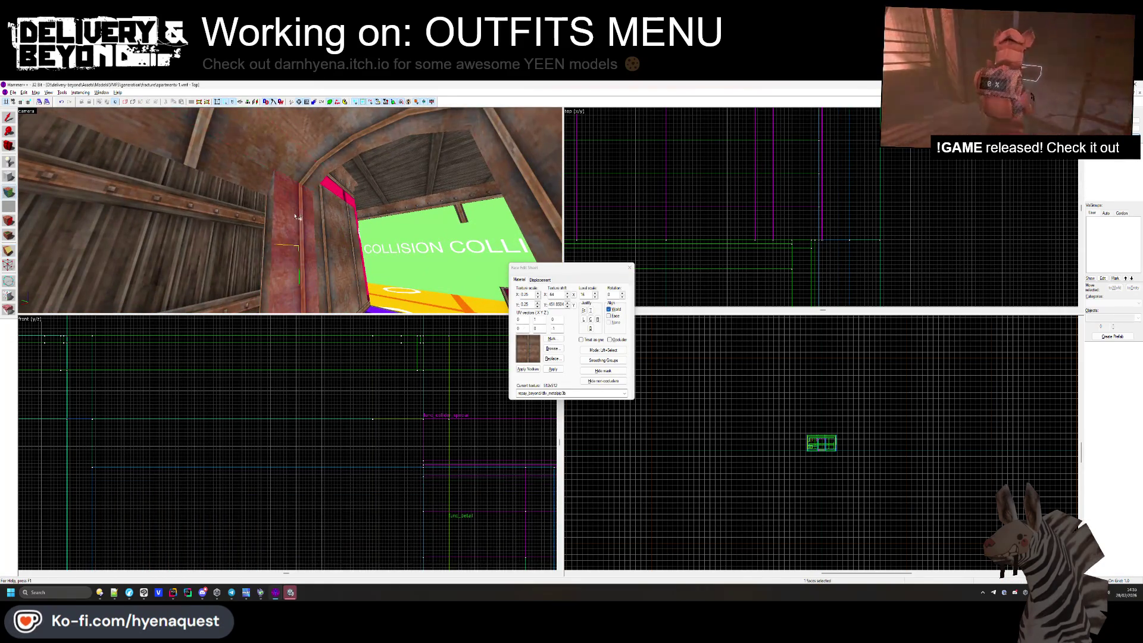
click(293, 213)
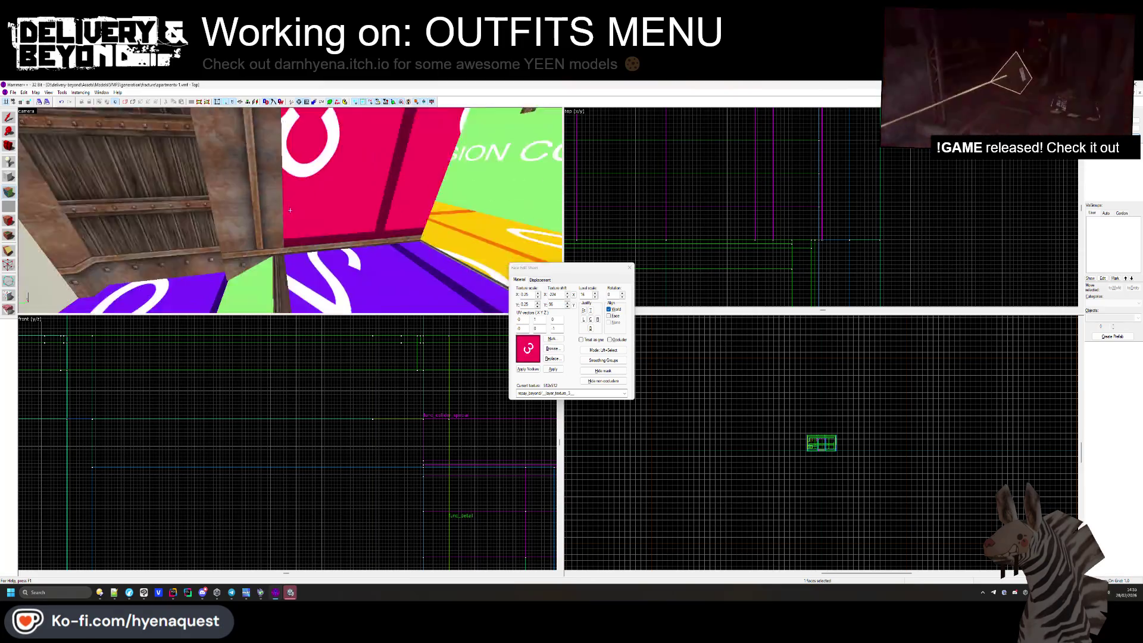
key(shift+a)
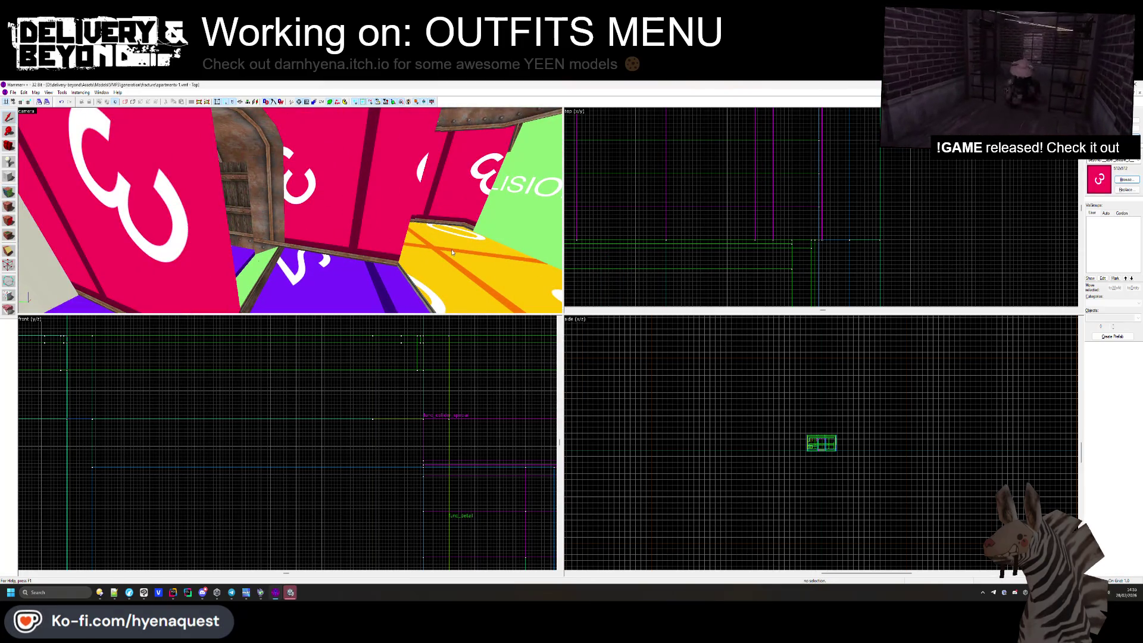
Delete the upright red wall brush standing on the purple and yellow floor.
drag(516, 235, 284, 194)
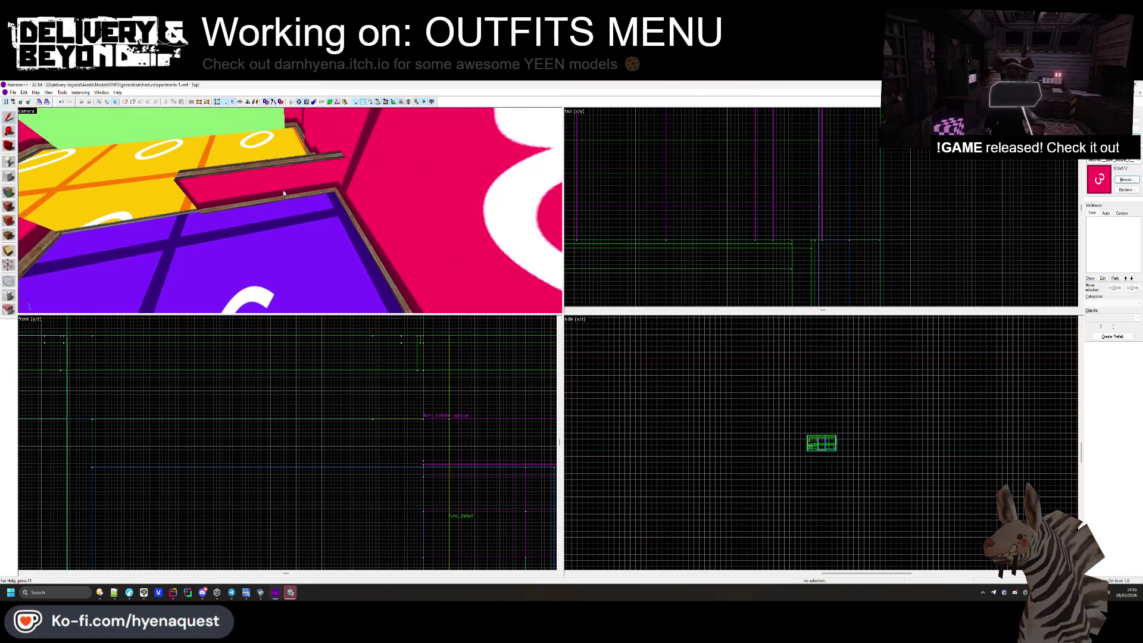
key(Delete)
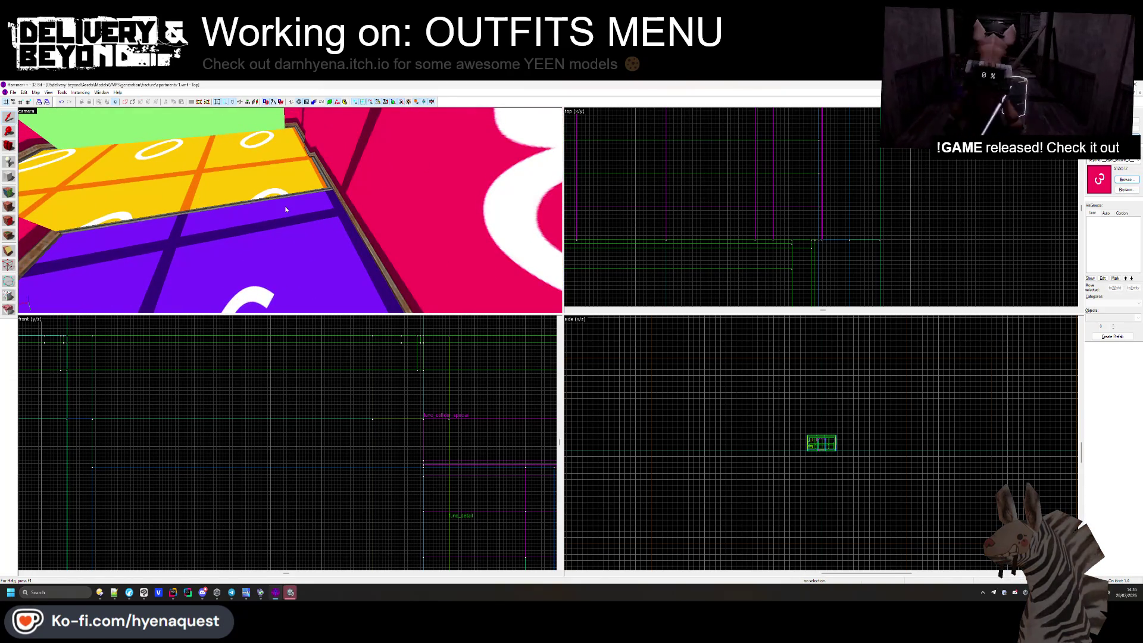
key(z)
key(w)
key(w)
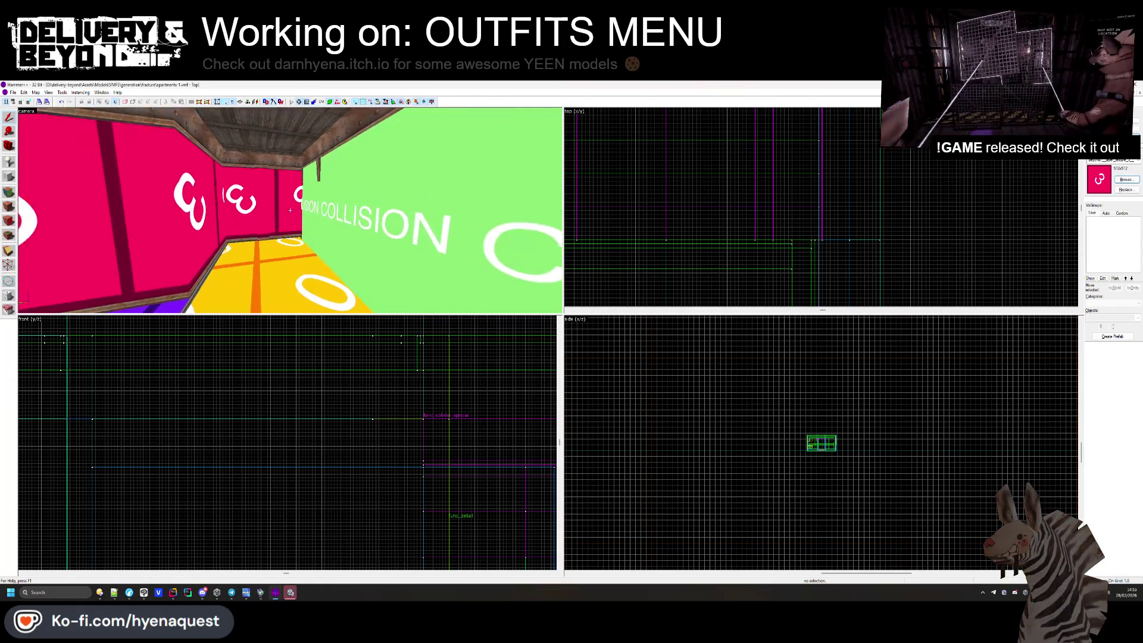
Shrink the yellow floor brush from 338 to 215 units wide.
key(w)
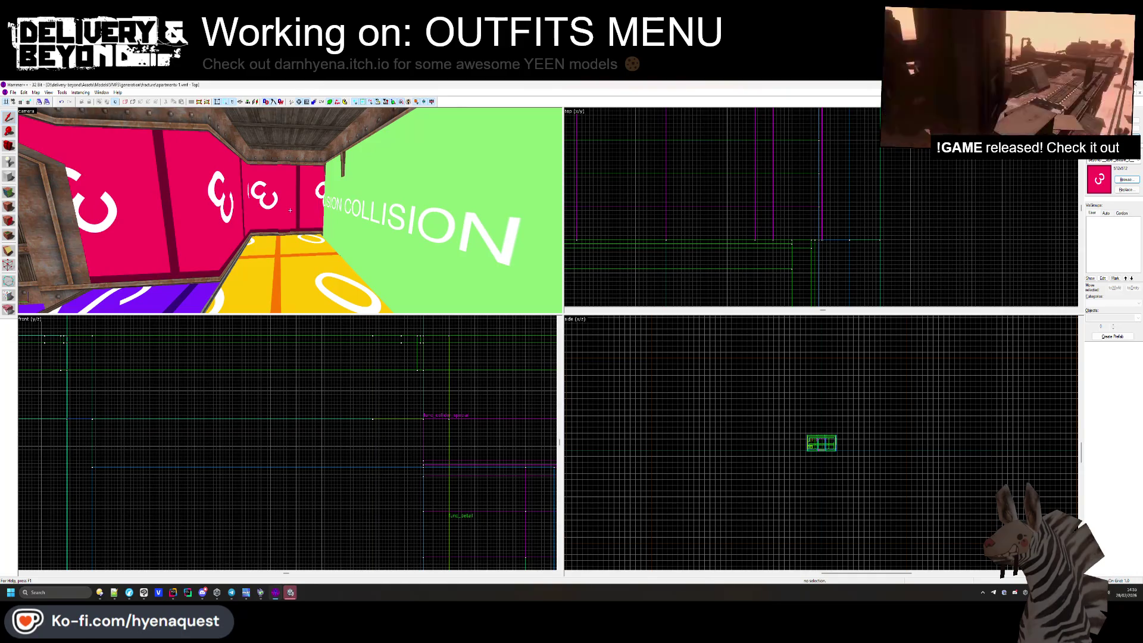
key(w)
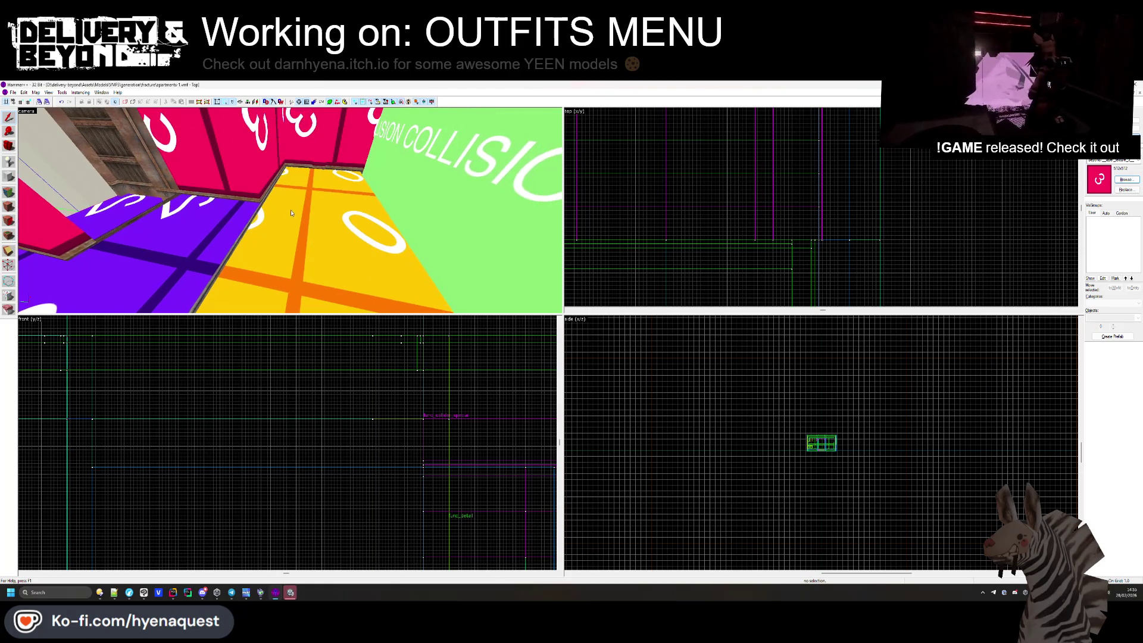
key(z)
click(287, 207)
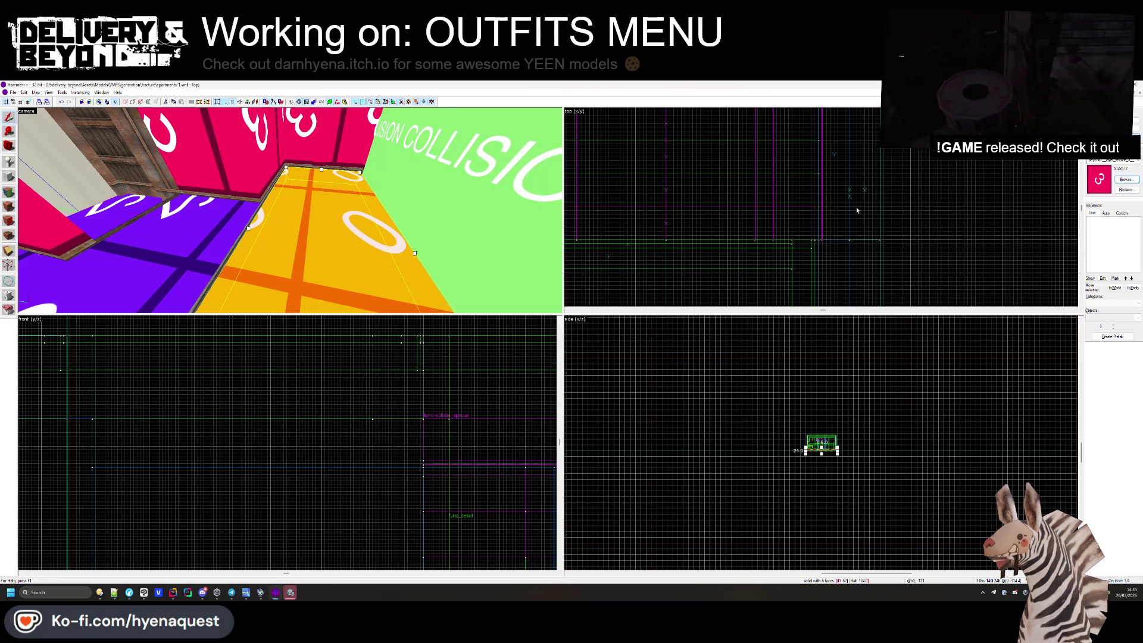
key(ctrl+e)
scroll(843, 196, up, 5)
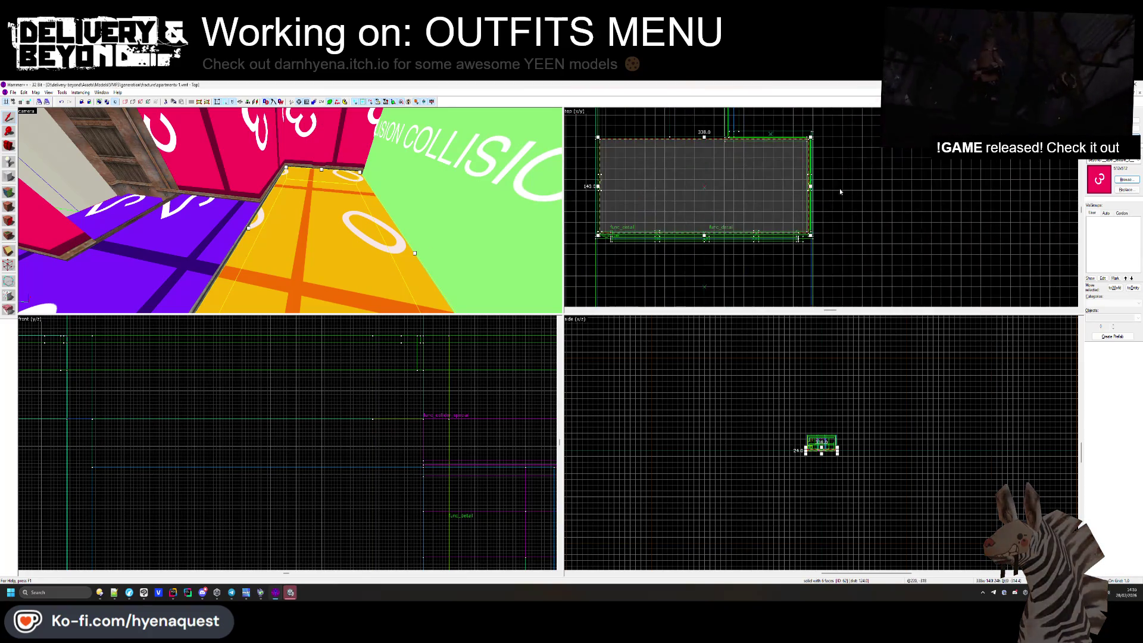
drag(813, 186, 771, 158)
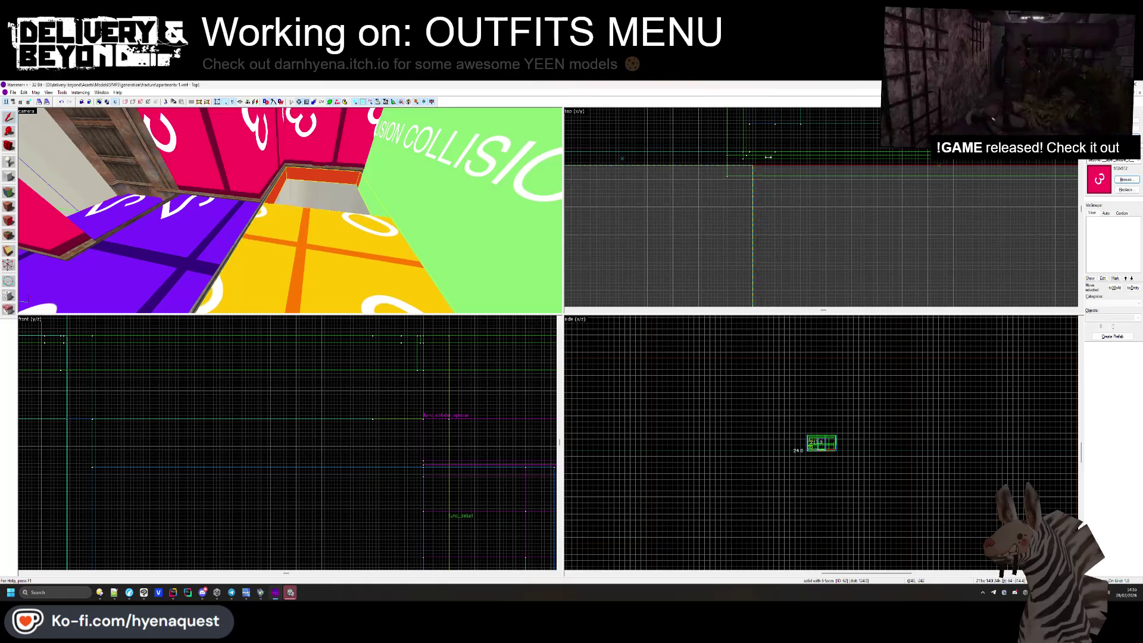
key(Escape)
Shorten the floor-edge trim brush to match the resized floor.
key(z)
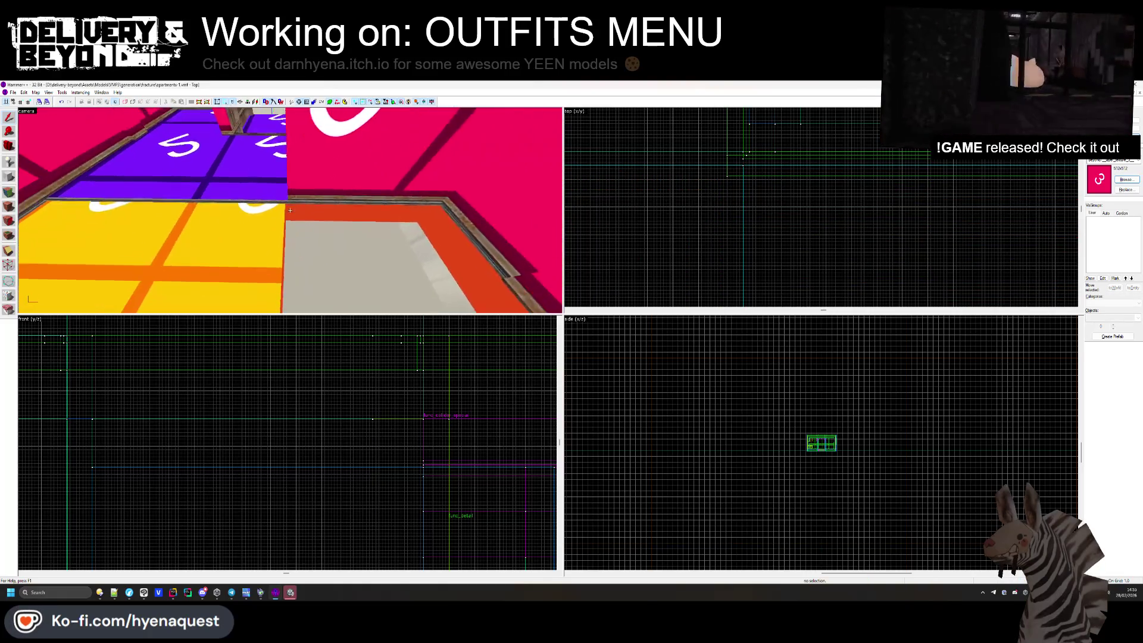
click(290, 210)
key(ctrl+e)
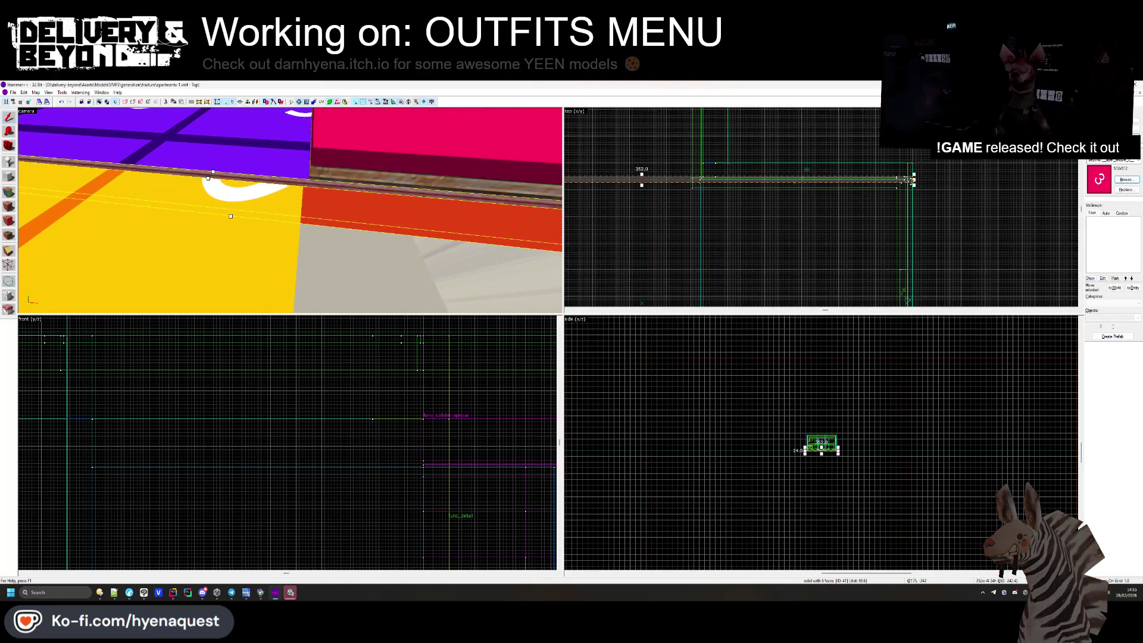
drag(909, 178, 840, 179)
scroll(683, 170, up, 3)
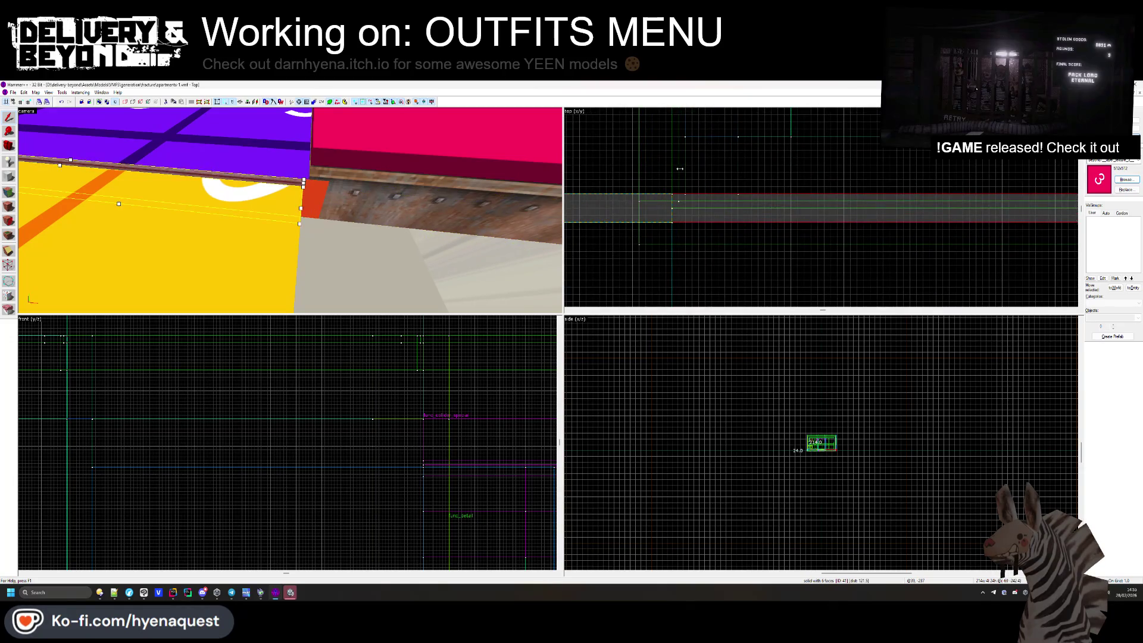
key(Escape)
ctrl+click(298, 194)
key(Escape)
Delete the pink COLLISION wall brush.
key(z)
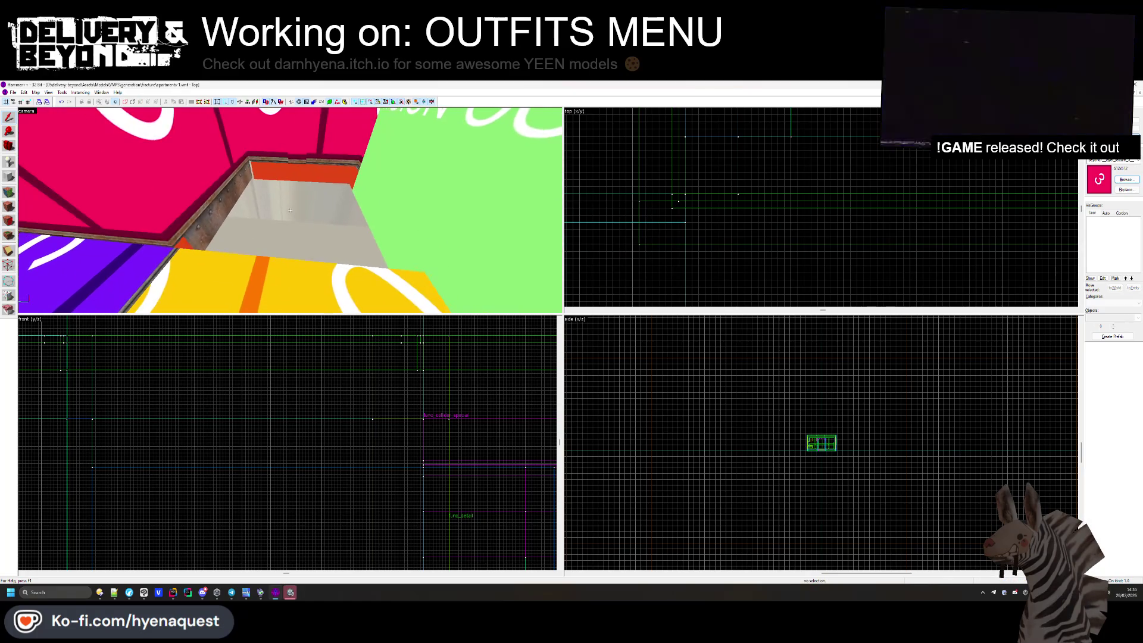
key(z)
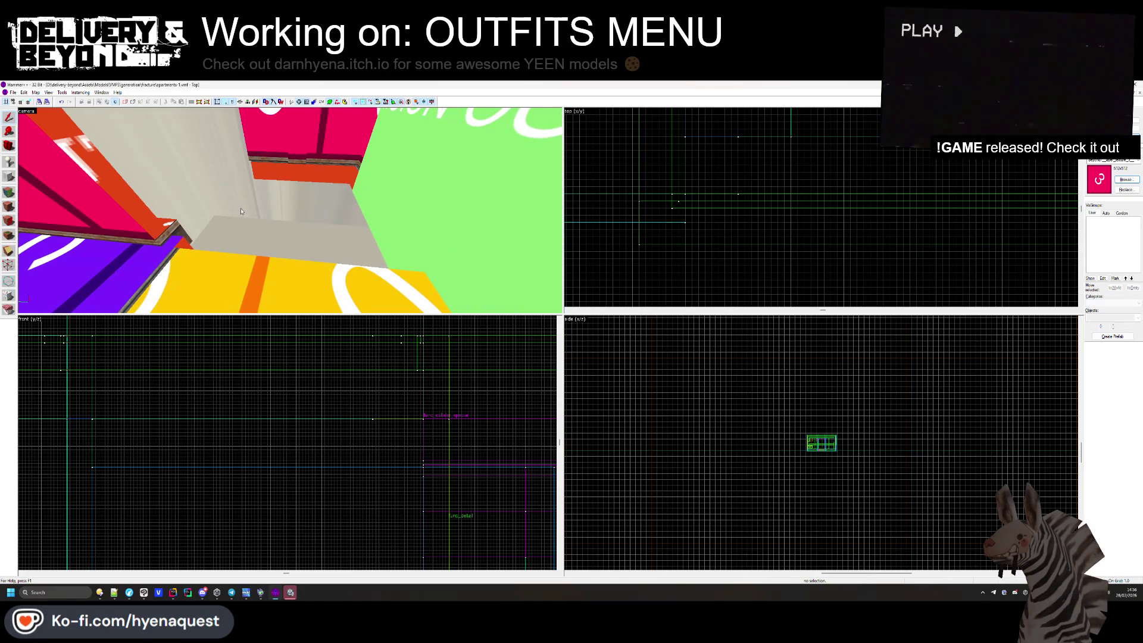
click(289, 213)
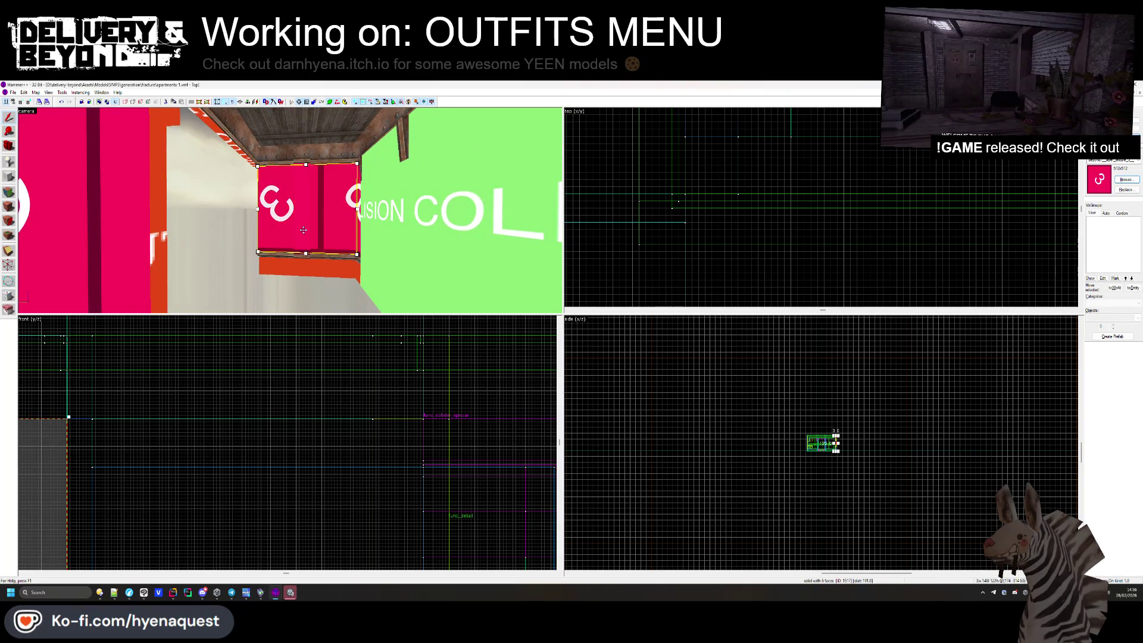
key(Delete)
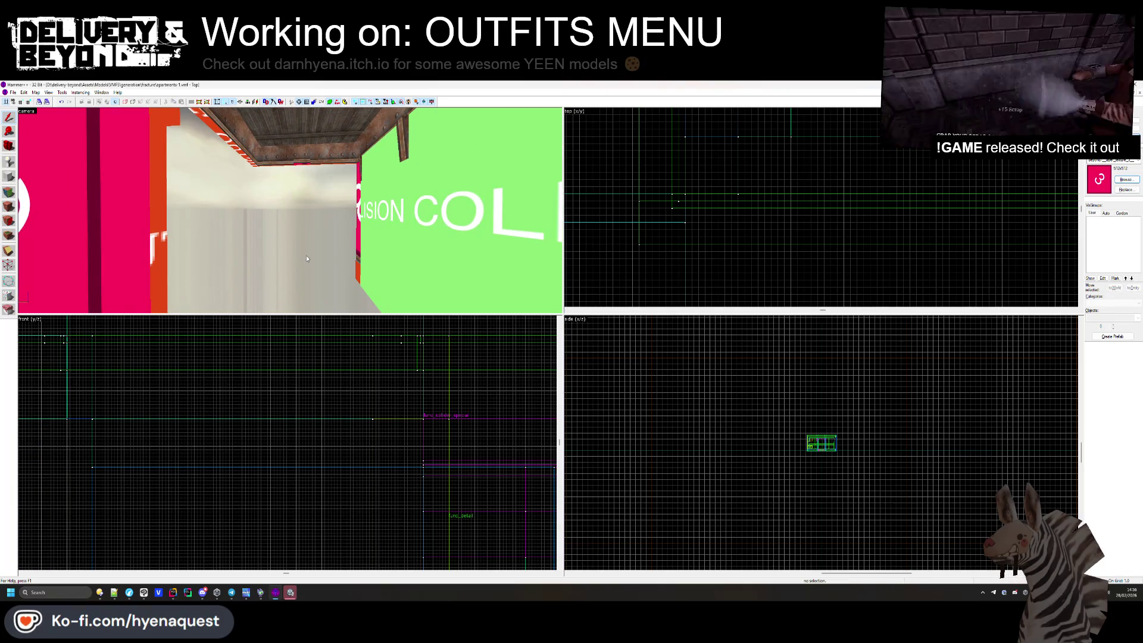
key(z)
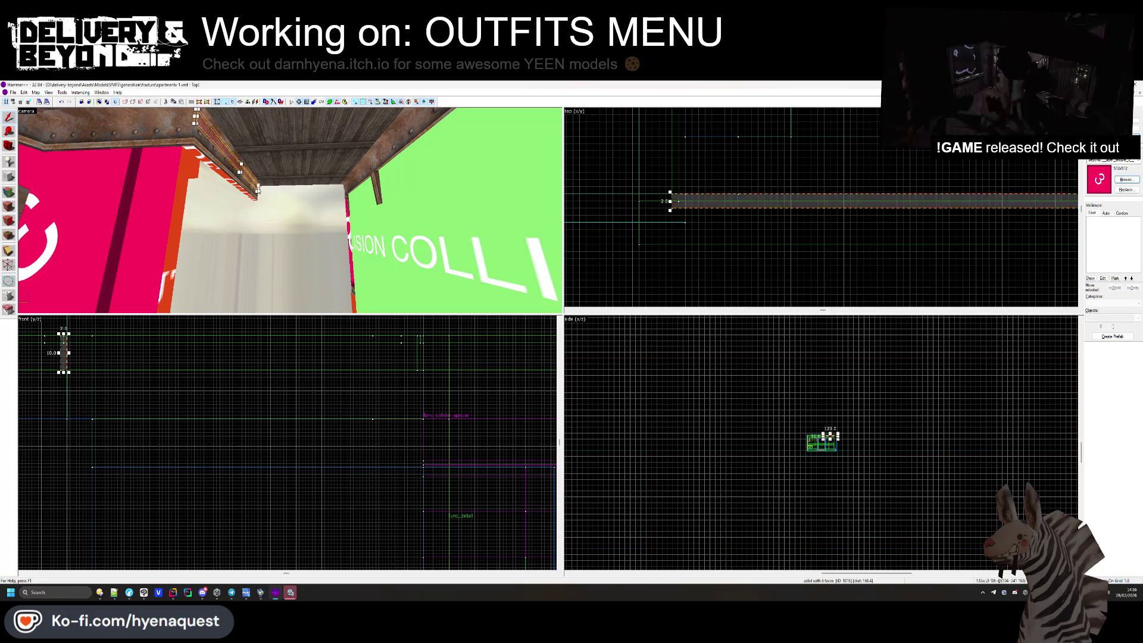
Shrink the wooden ceiling brush from 352 to 216 units wide.
click(245, 165)
key(Escape)
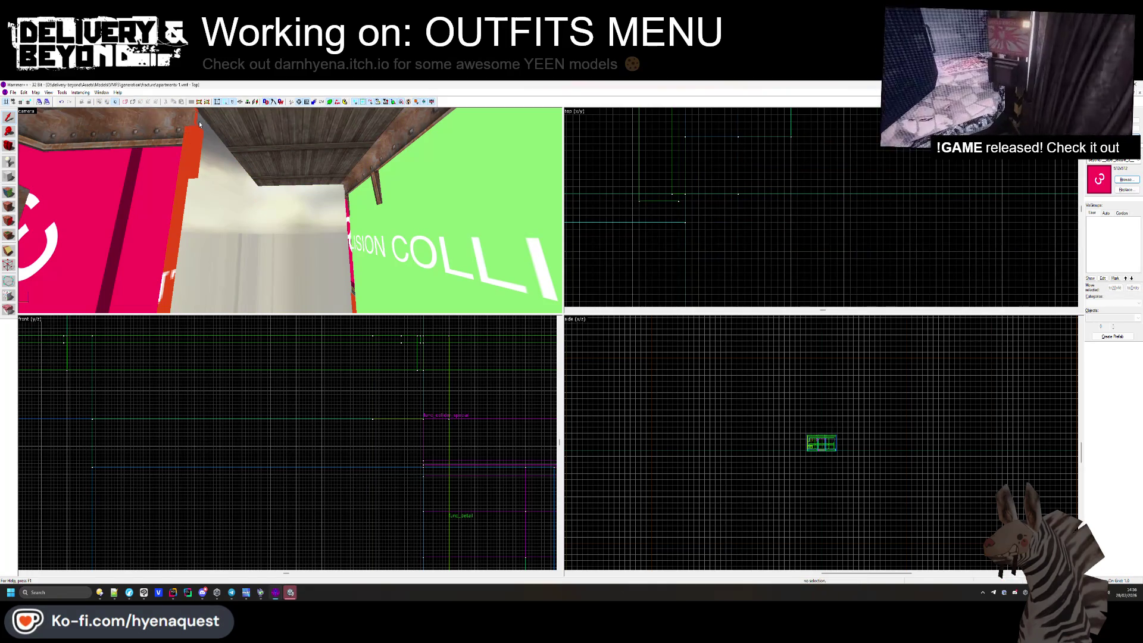
click(352, 174)
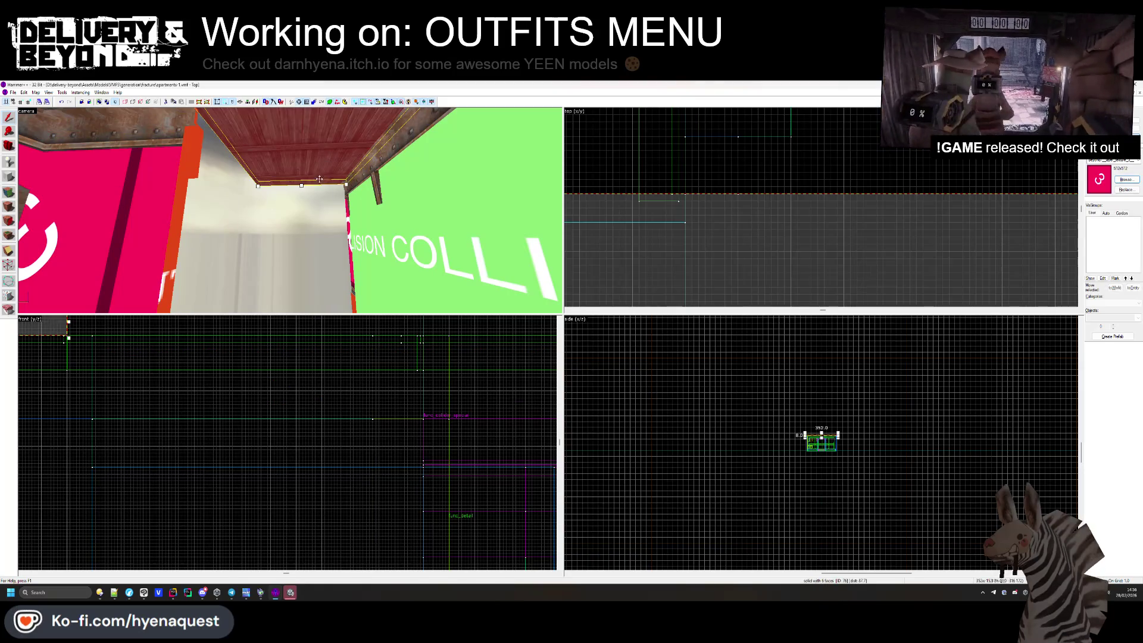
scroll(841, 262, up, 3)
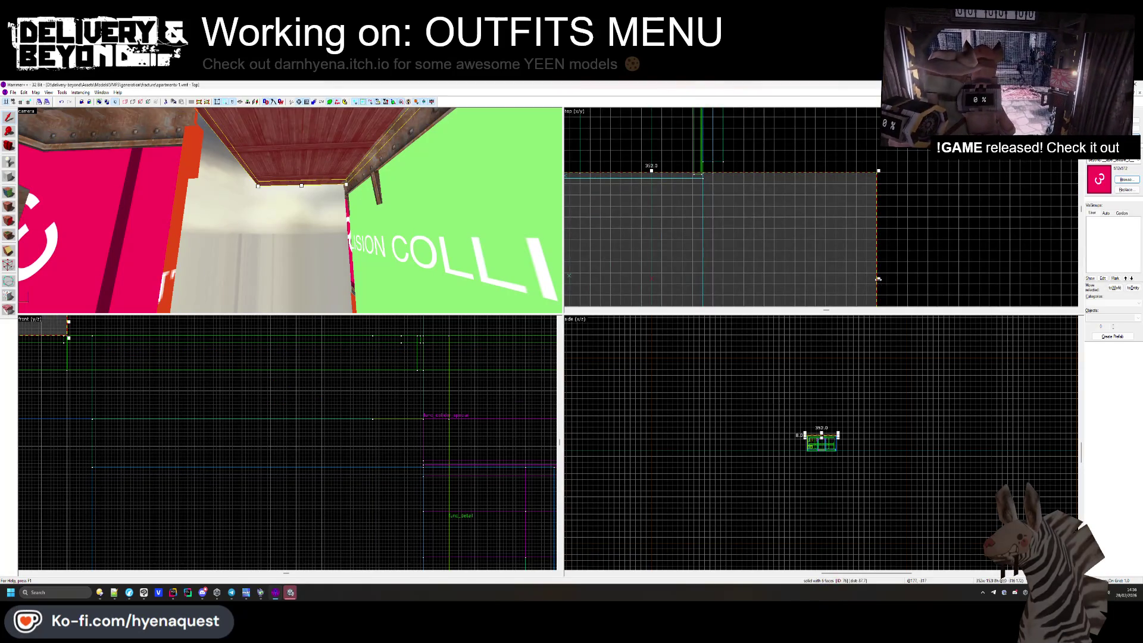
drag(878, 279, 790, 279)
key(Escape)
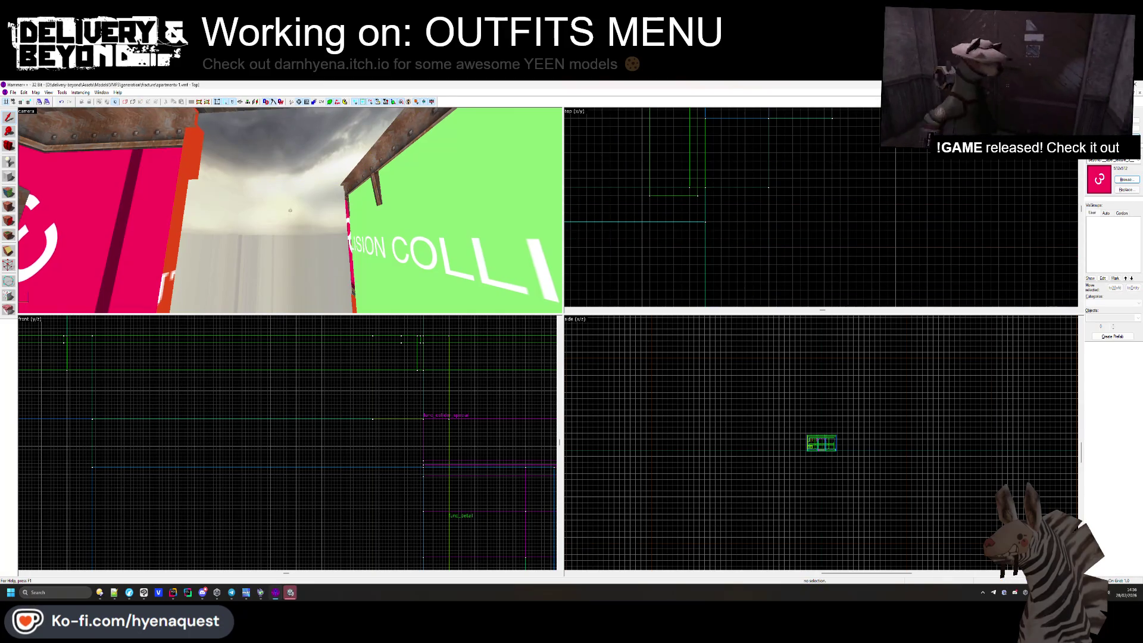
key(z)
click(368, 247)
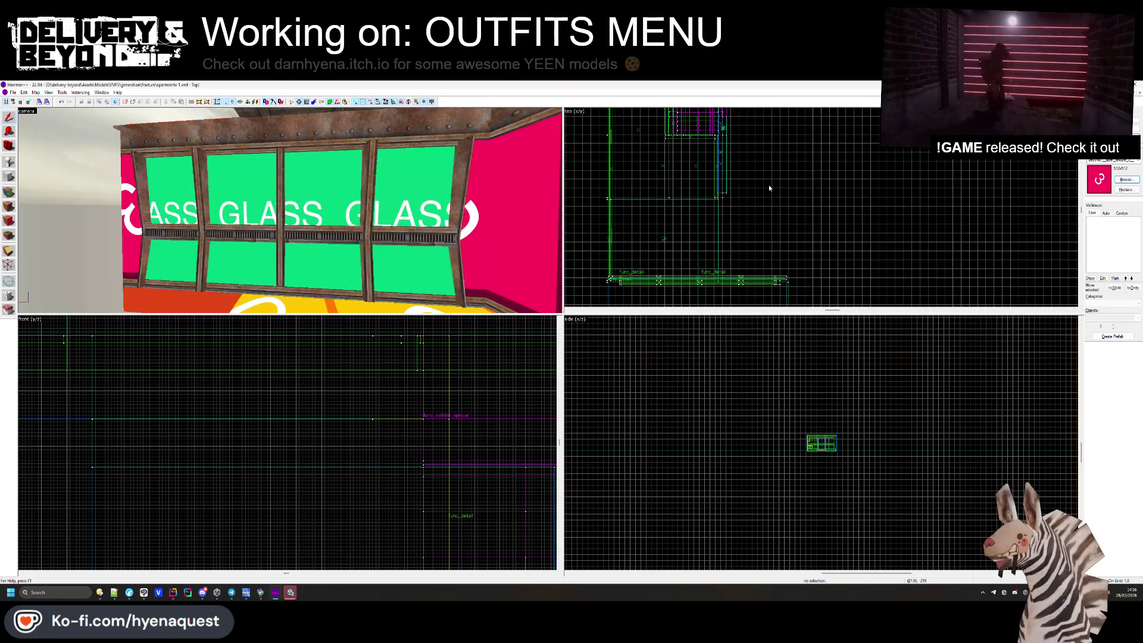
Delete the COLLISION brush to reveal the windows and bring the camera up to the roof beams.
key(Delete)
key(z)
key(w)
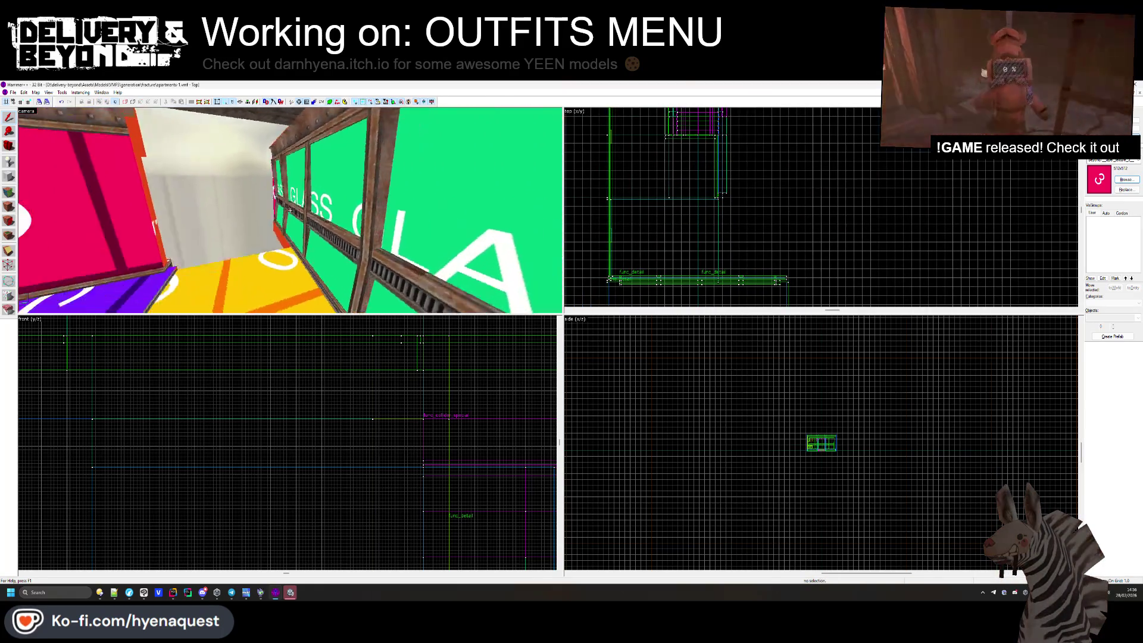
key(s)
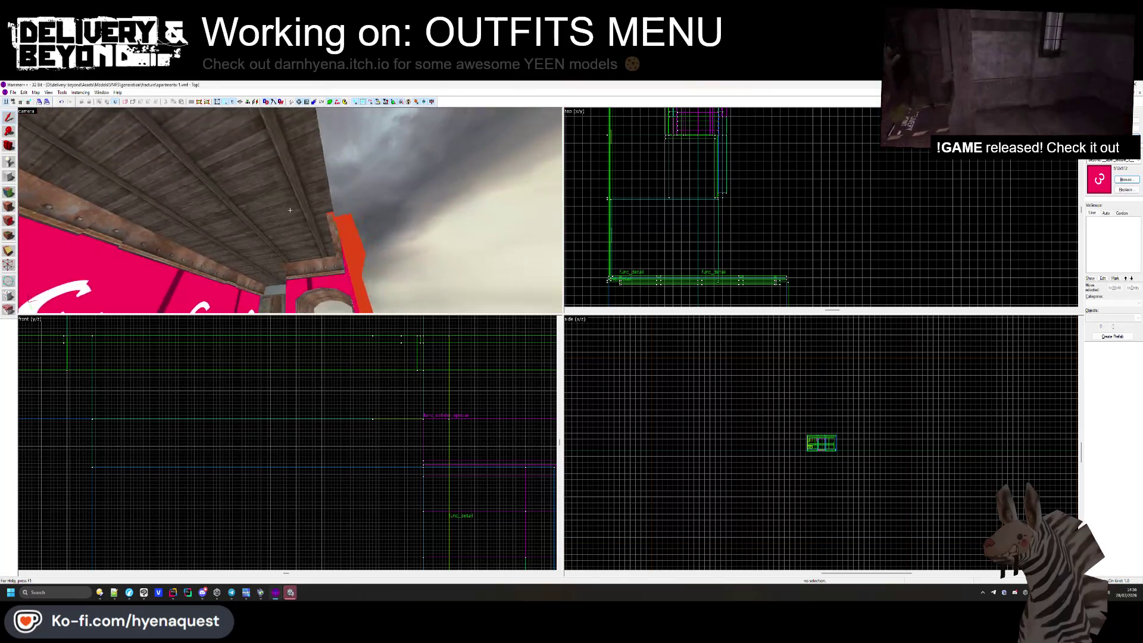
key(w)
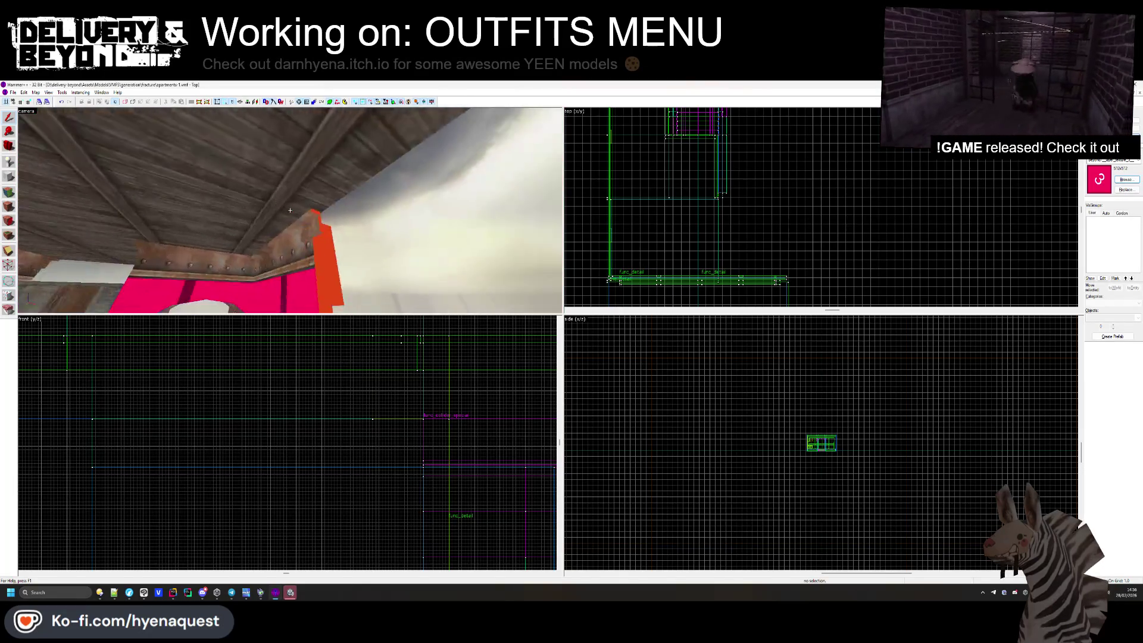
Stretch the ceiling beam brush down in the top view so it meets the wall.
click(290, 210)
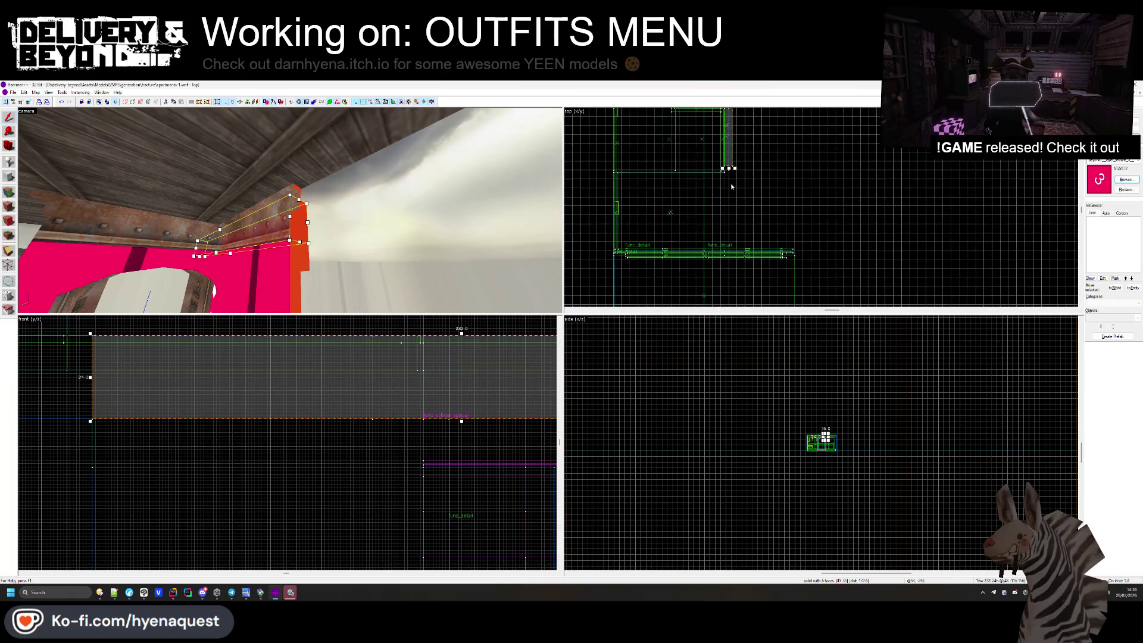
click(290, 210)
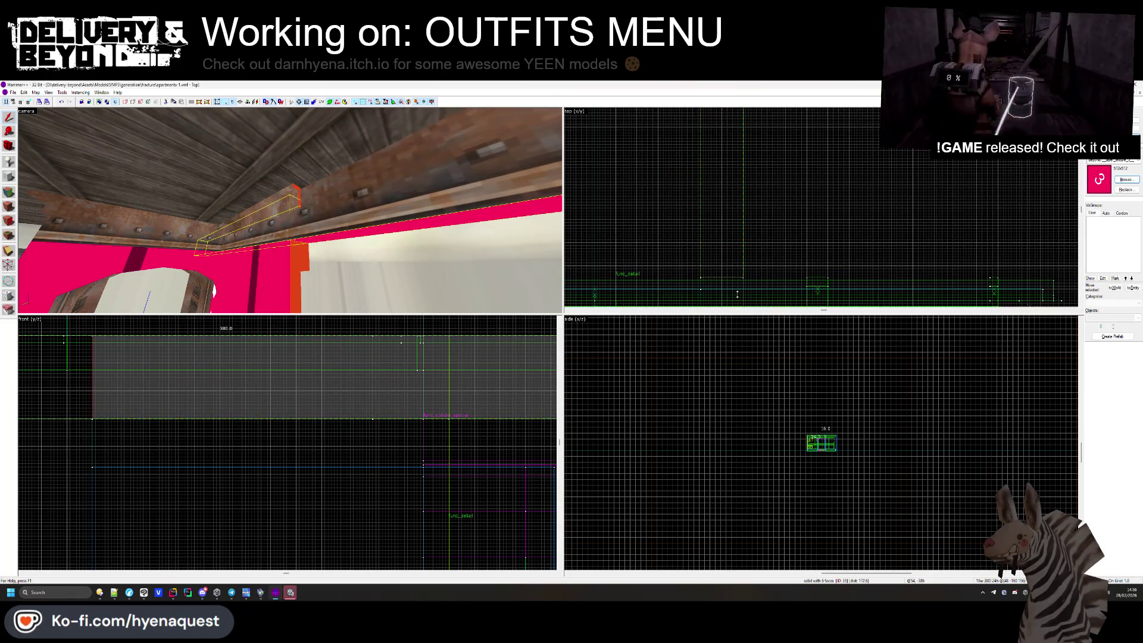
key(Escape)
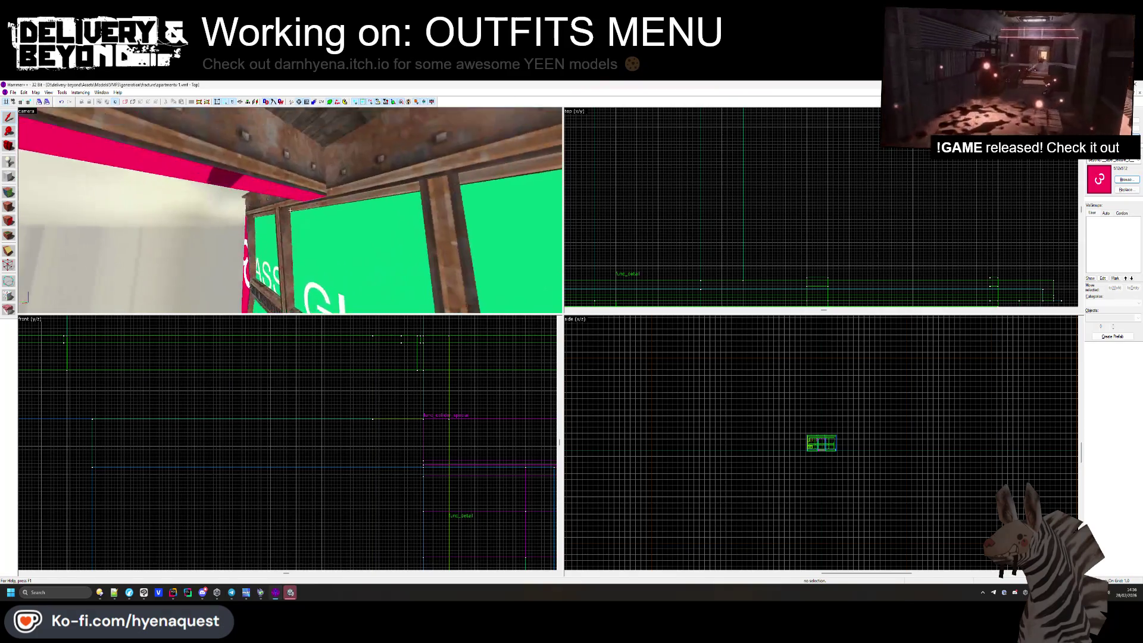
click(737, 250)
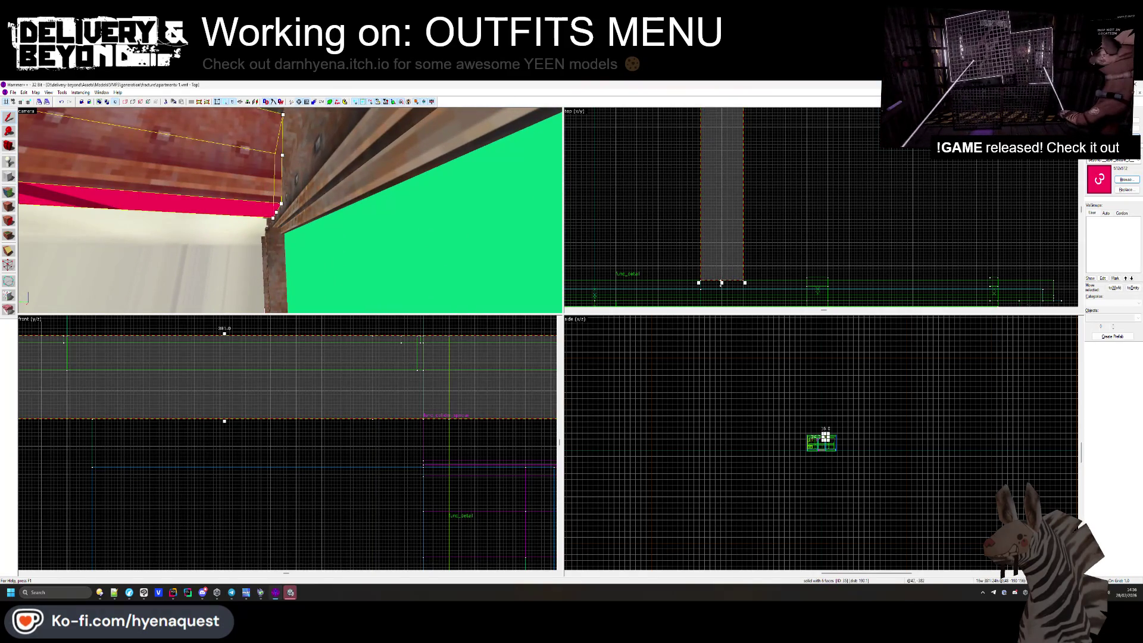
key(Escape)
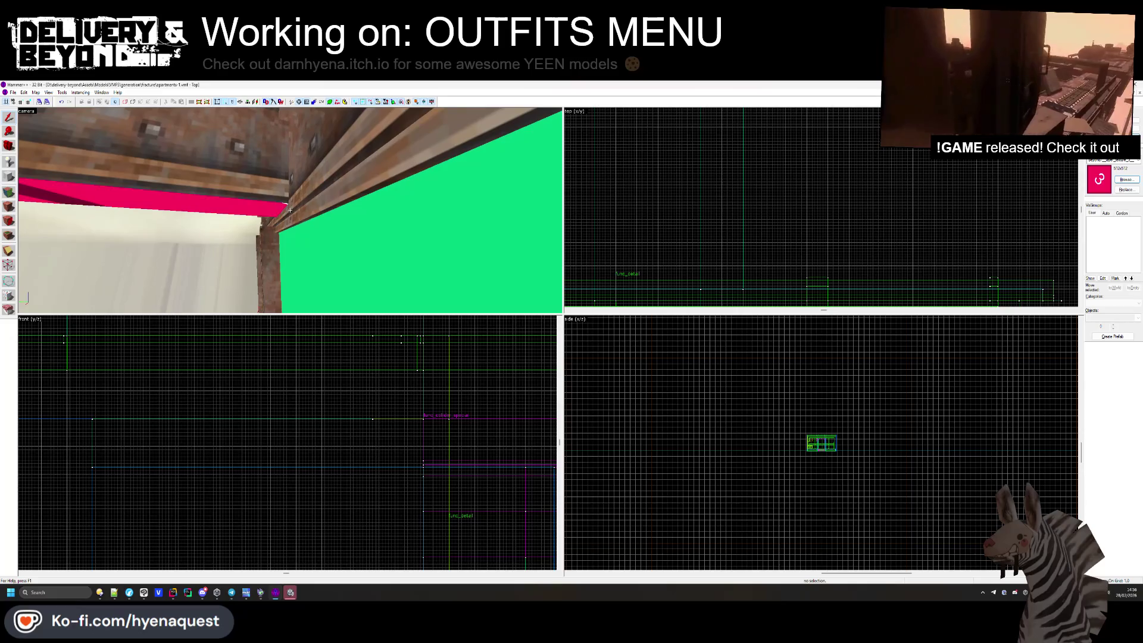
click(290, 211)
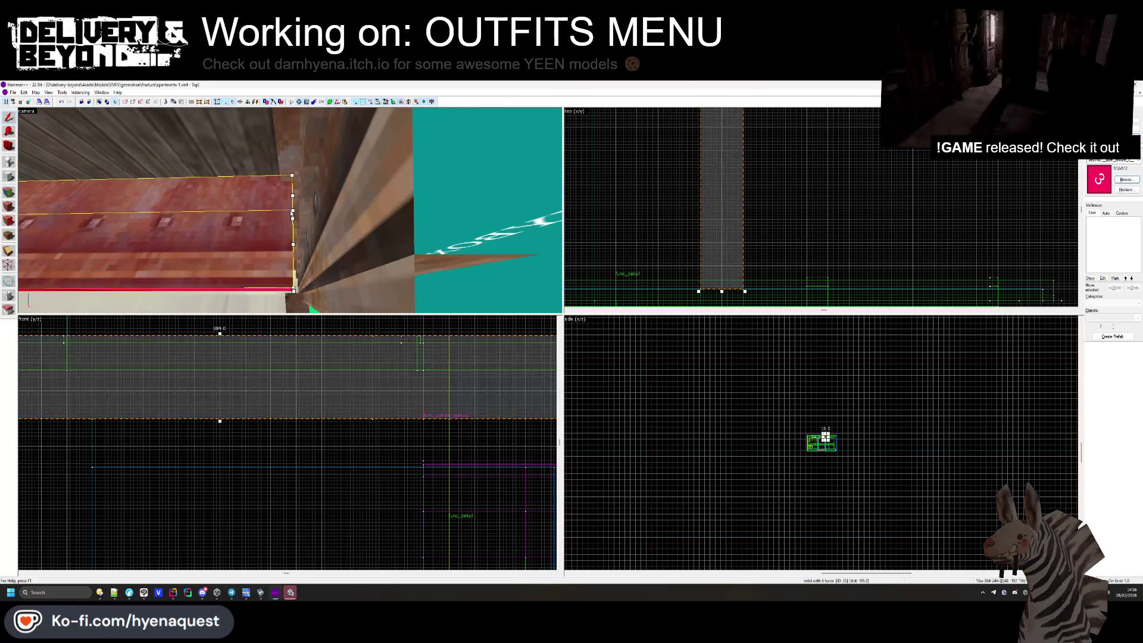
scroll(723, 254, up, 2)
scroll(723, 254, up, 1)
drag(727, 251, 725, 291)
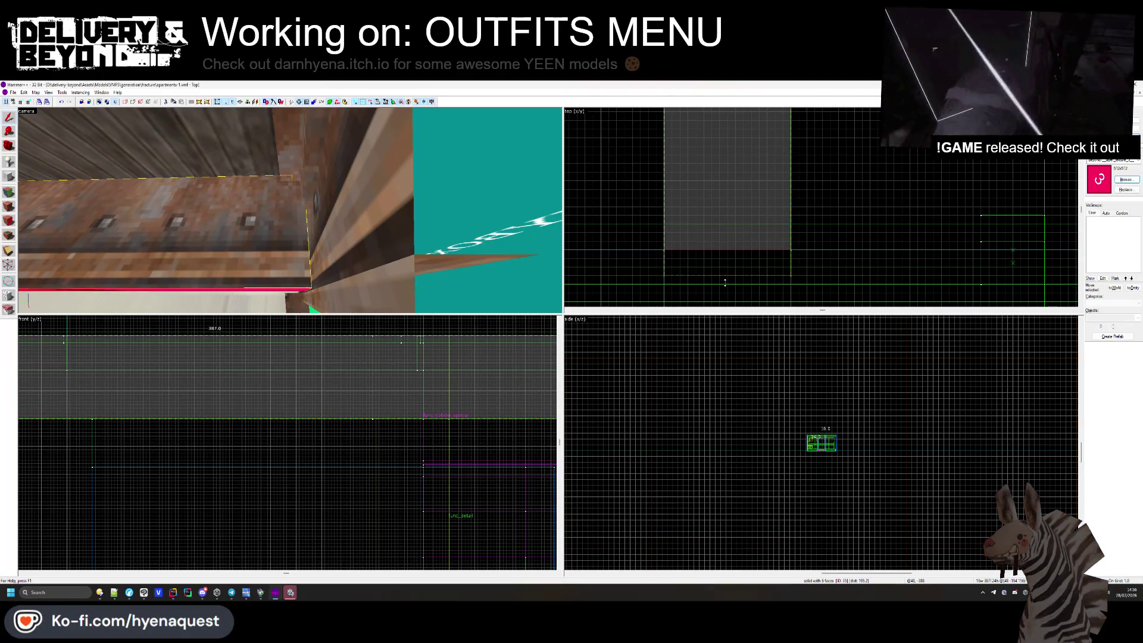
Clip the rusty beam above the green windows with a vertical cut, keeping only the left part.
key(z)
key(Escape)
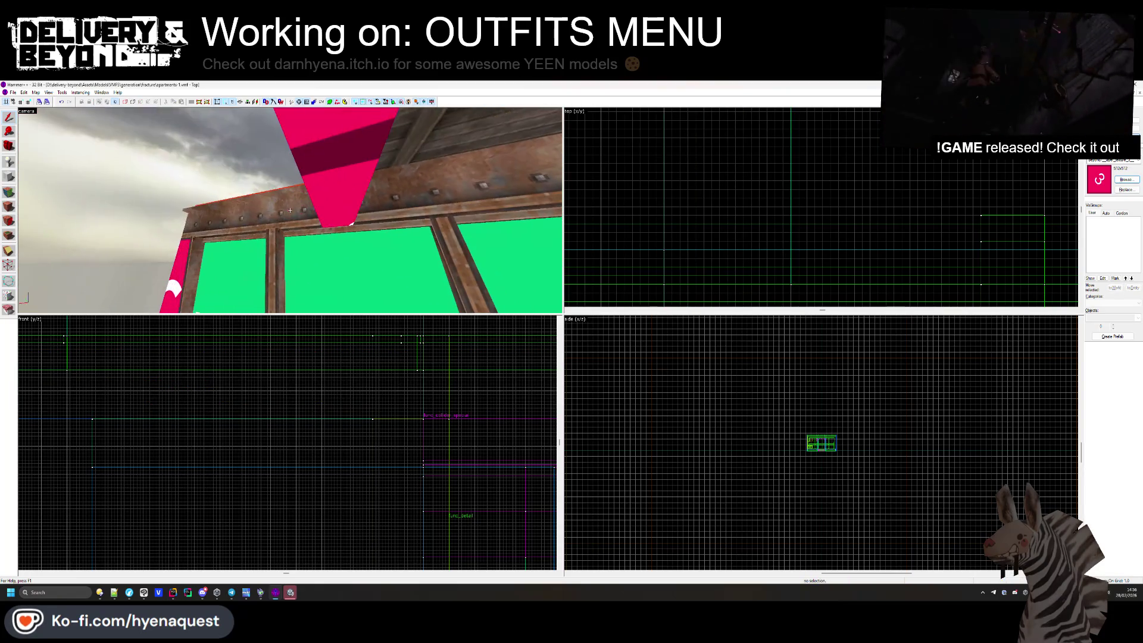
click(292, 202)
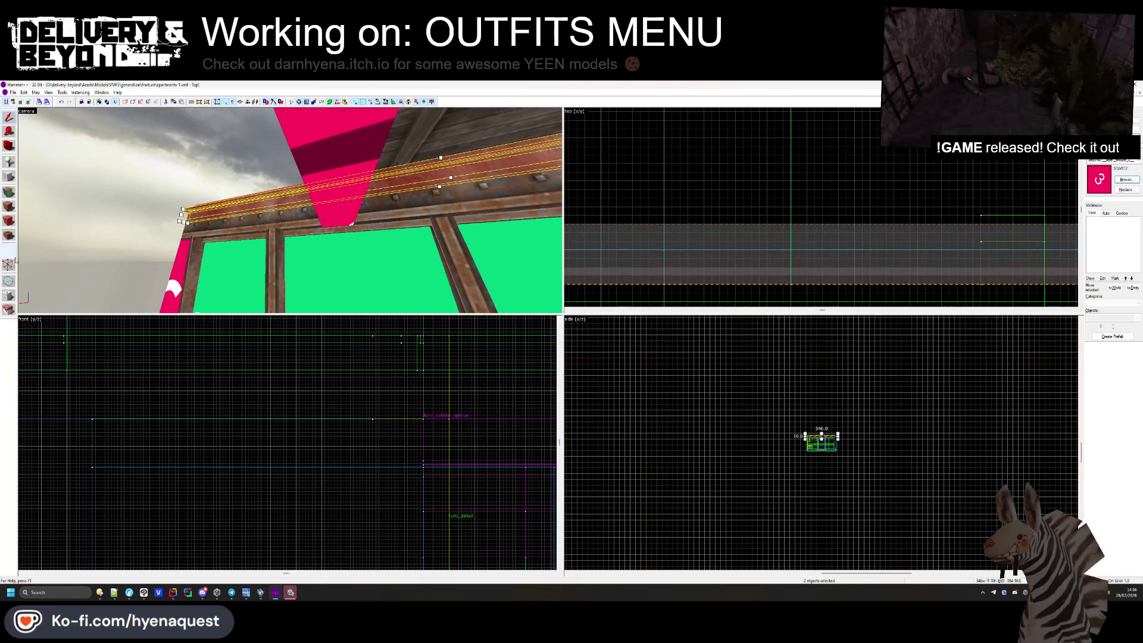
click(9, 251)
scroll(773, 201, down, 3)
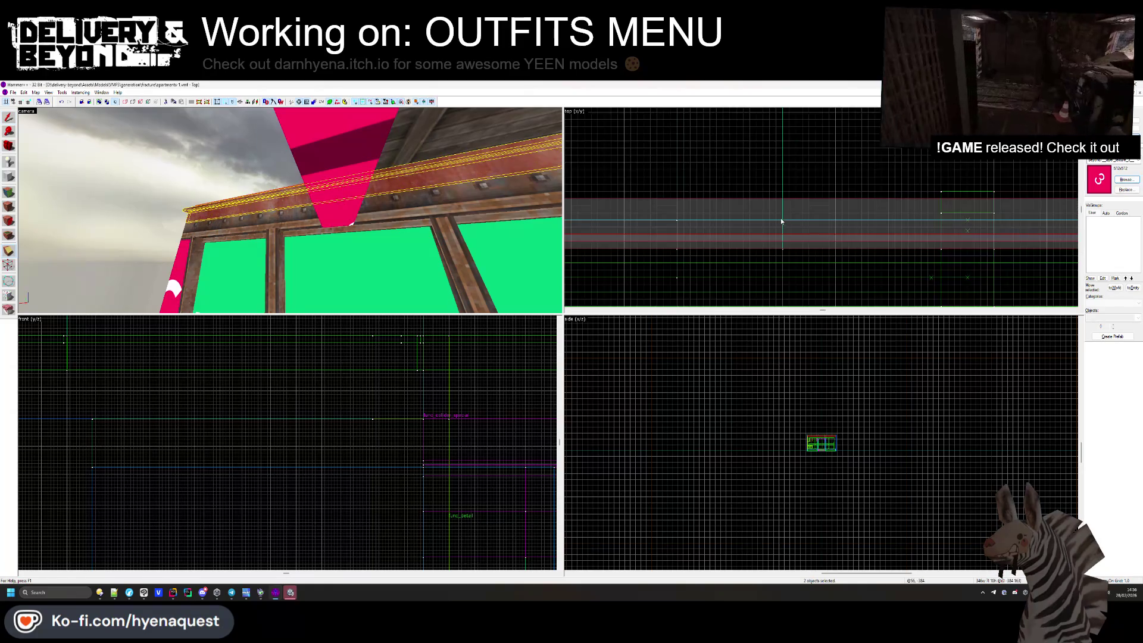
drag(783, 249, 782, 214)
key(Return)
drag(341, 236, 280, 191)
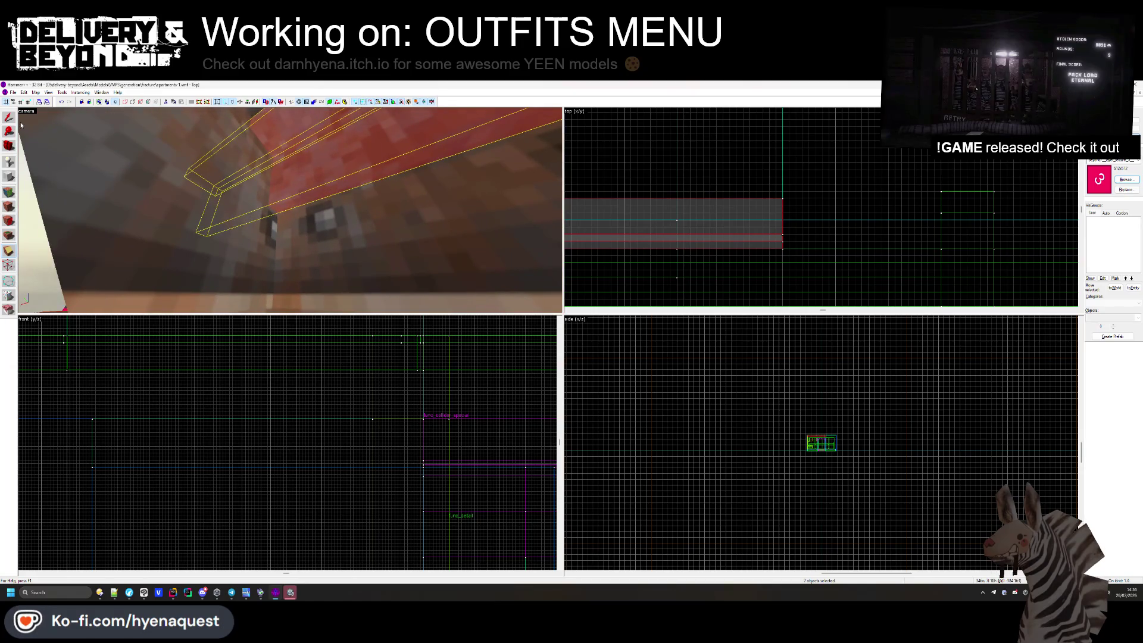
Check the trimmed beams and pick out the narrower 214-wide beam brush.
key(z)
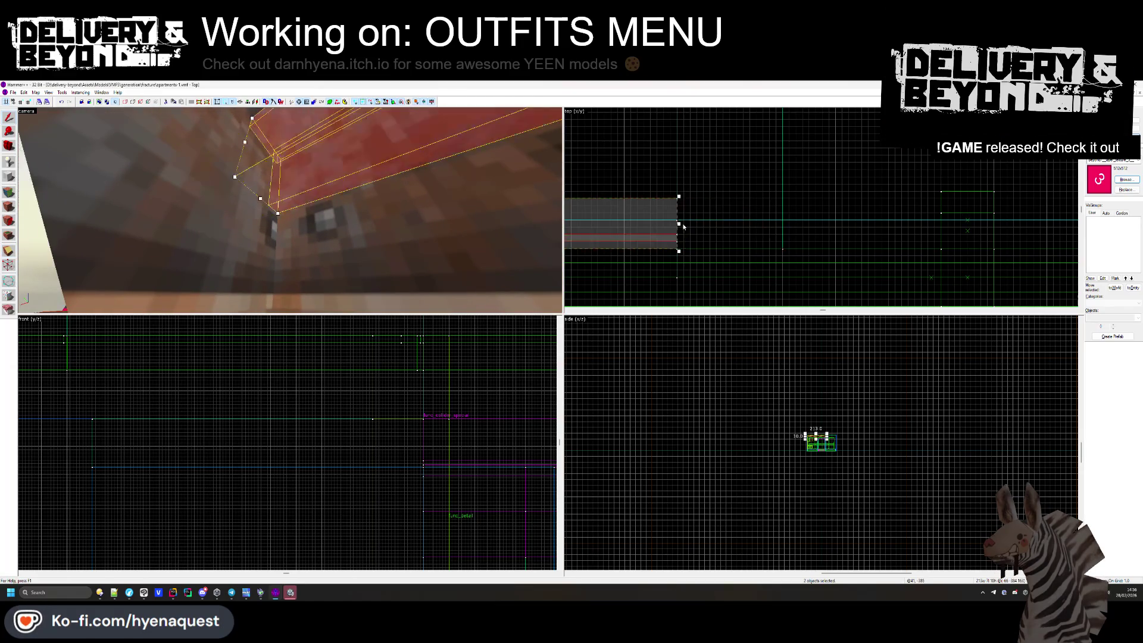
key(Escape)
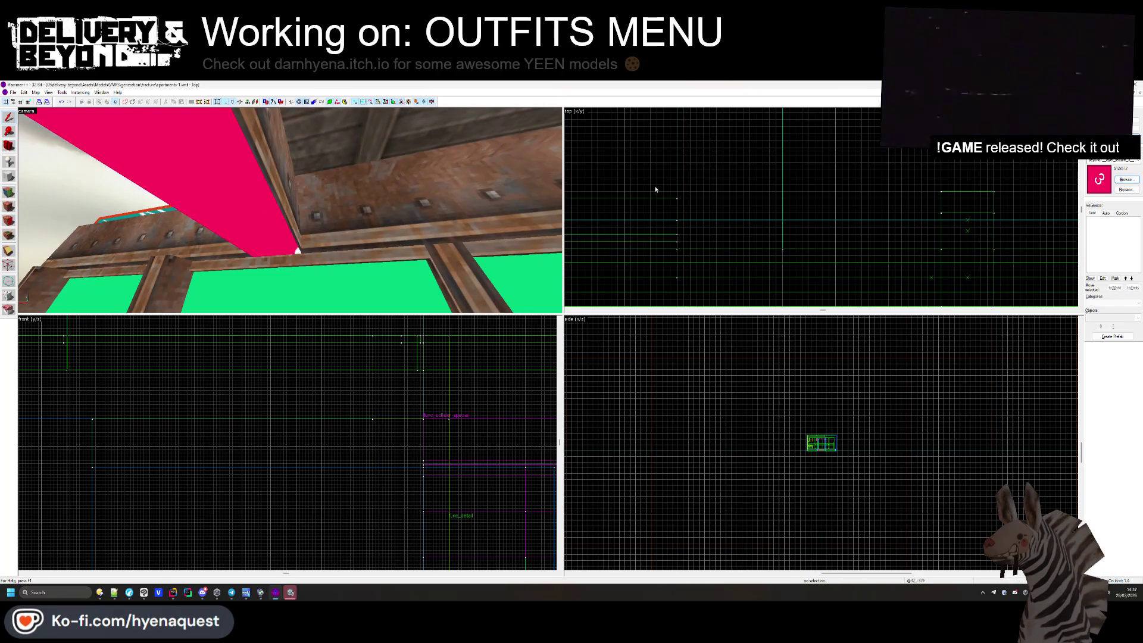
key(z)
click(239, 200)
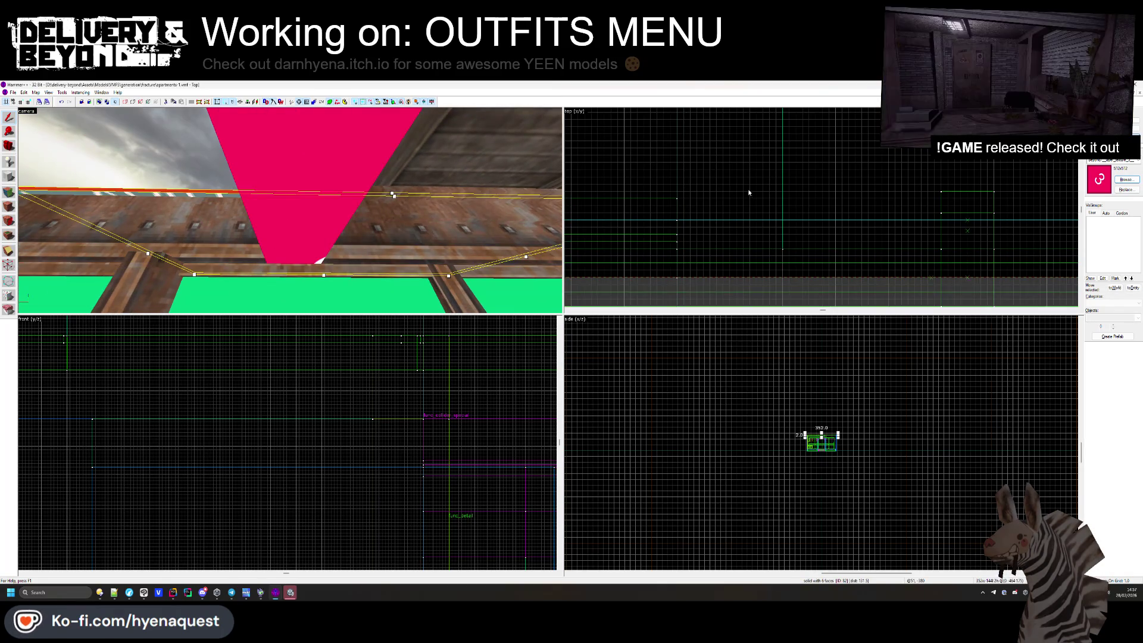
key(ctrl+shift+e)
scroll(849, 258, up, 3)
click(690, 161)
key(Escape)
key(z)
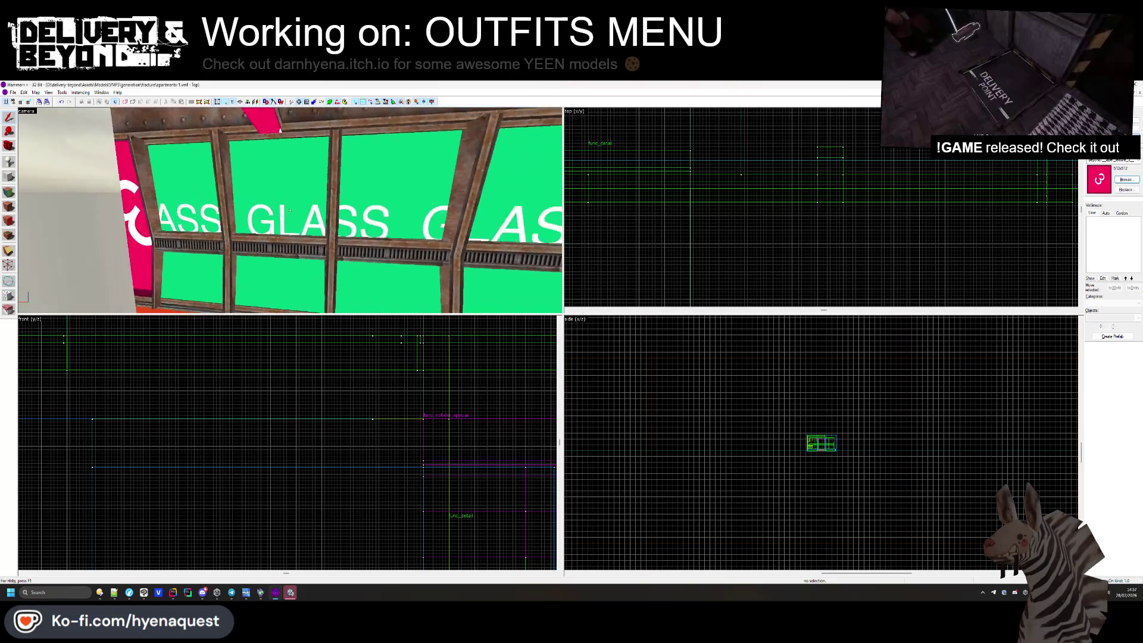
Delete the thin strip above the lower window beam.
key(z)
click(284, 231)
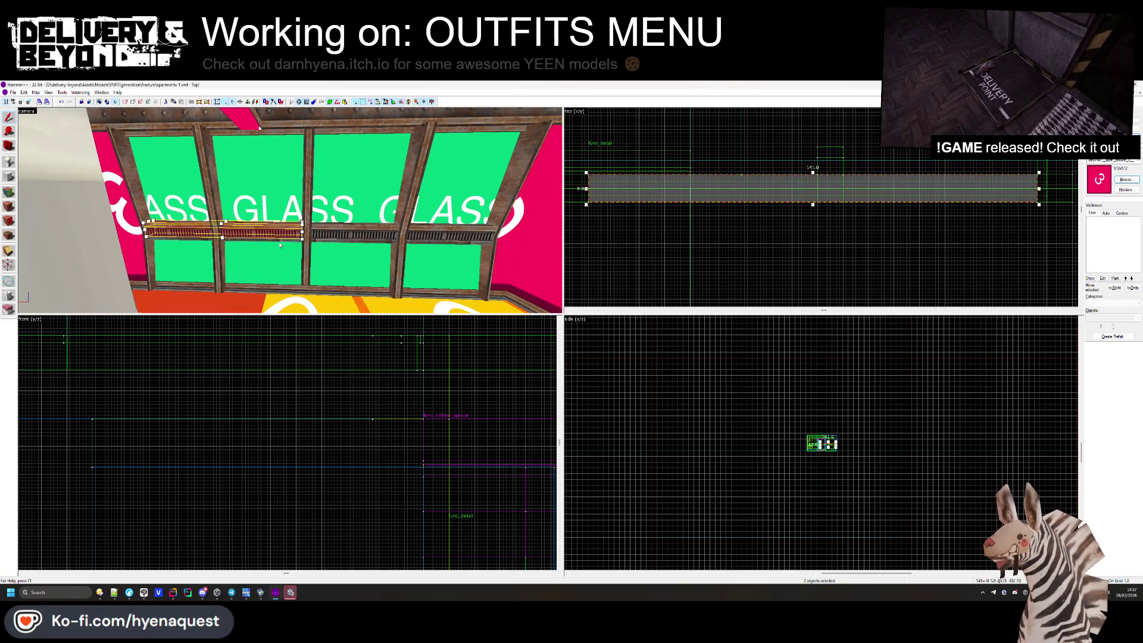
click(337, 242)
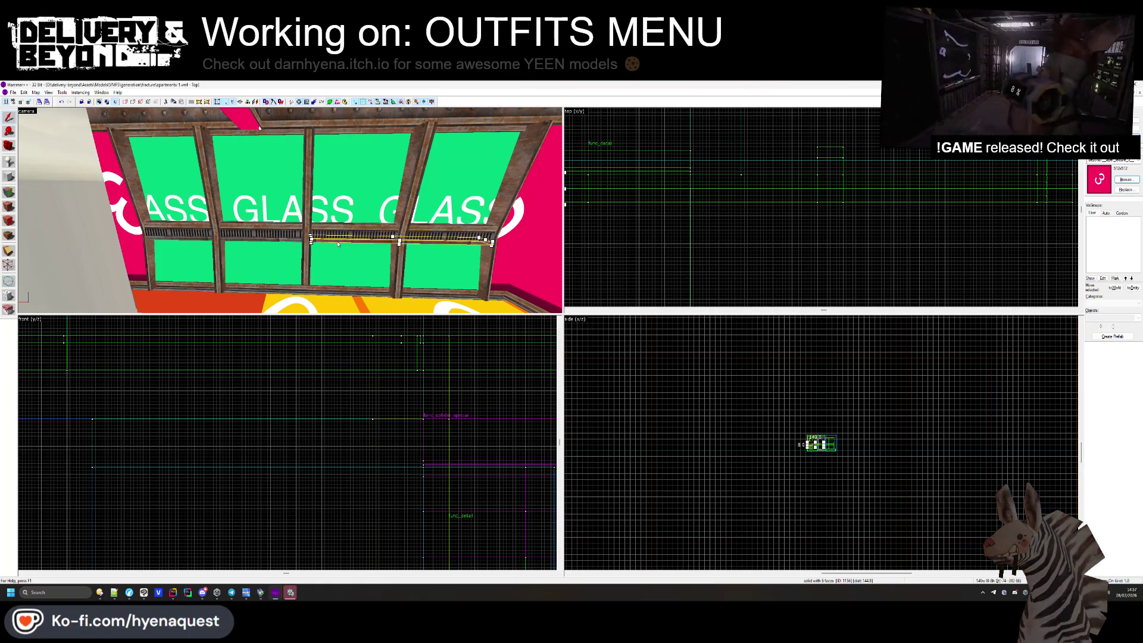
click(338, 225)
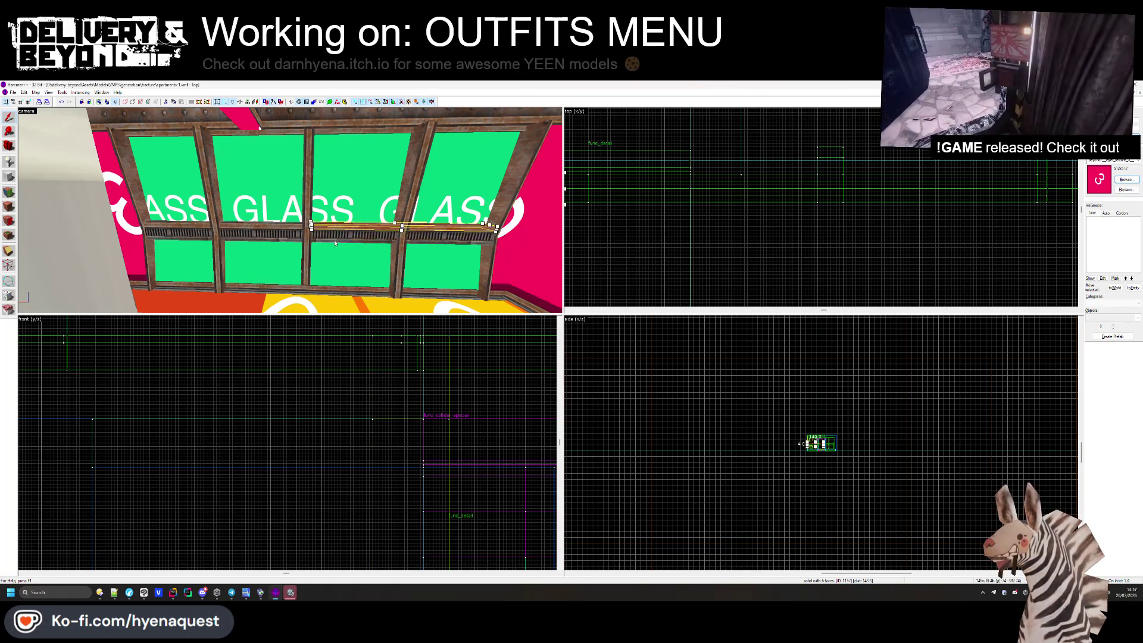
click(273, 242)
click(275, 225)
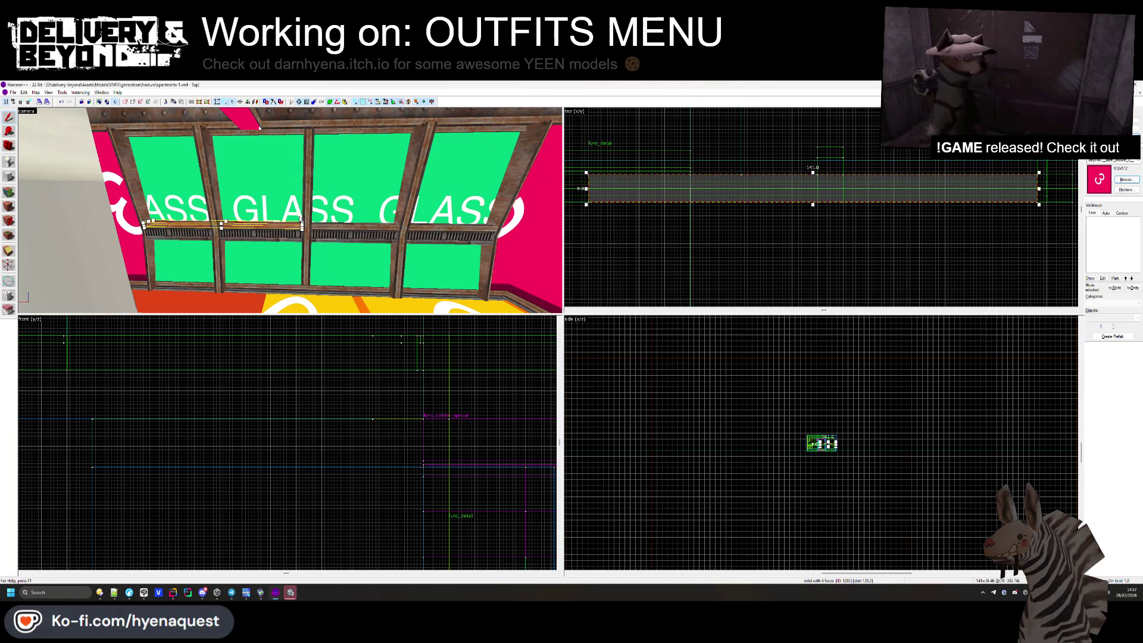
key(Delete)
Narrow both window glass panes from 304 to 140 wide.
click(265, 240)
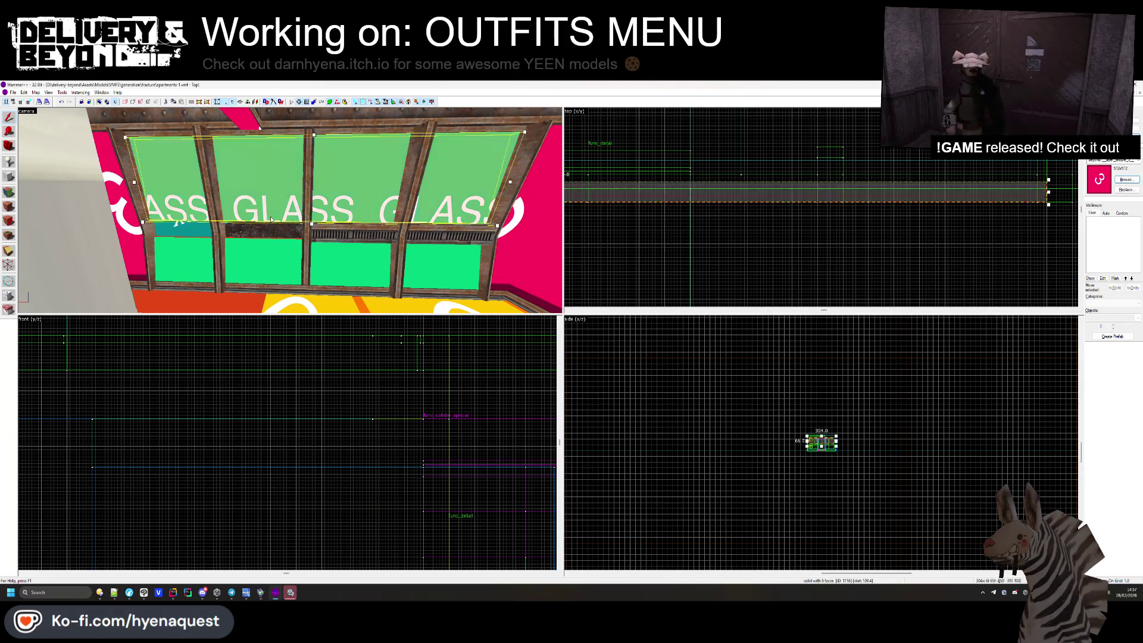
key(Delete)
key(ctrl+z)
key(ctrl+z)
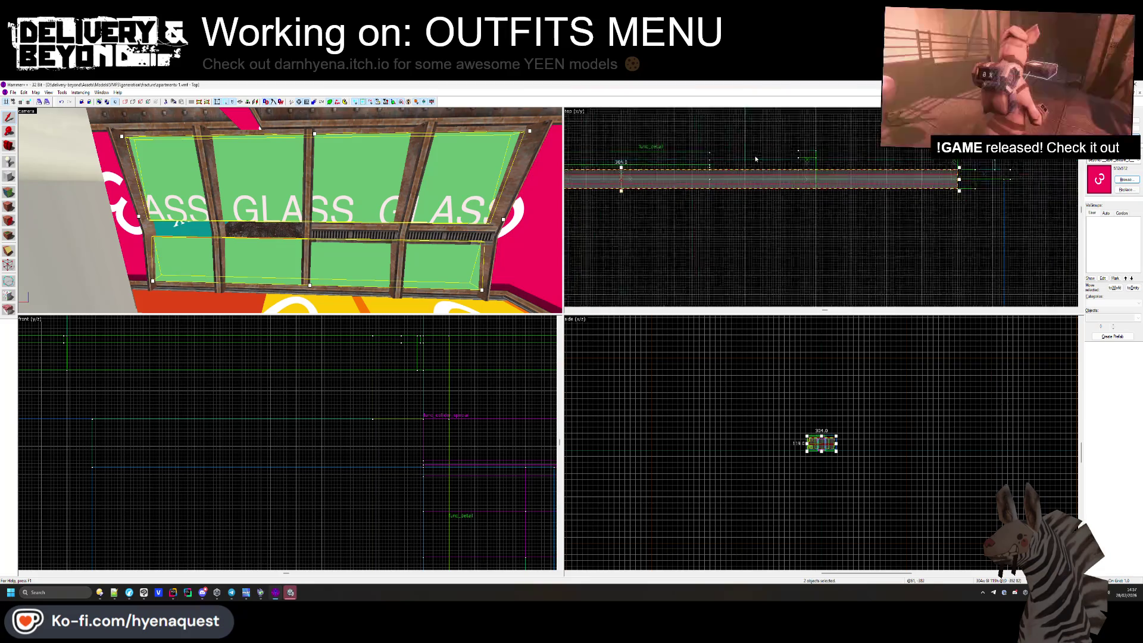
mouse_move(902, 170)
mouse_down()
mouse_move(554, 191)
mouse_move(631, 195)
mouse_up()
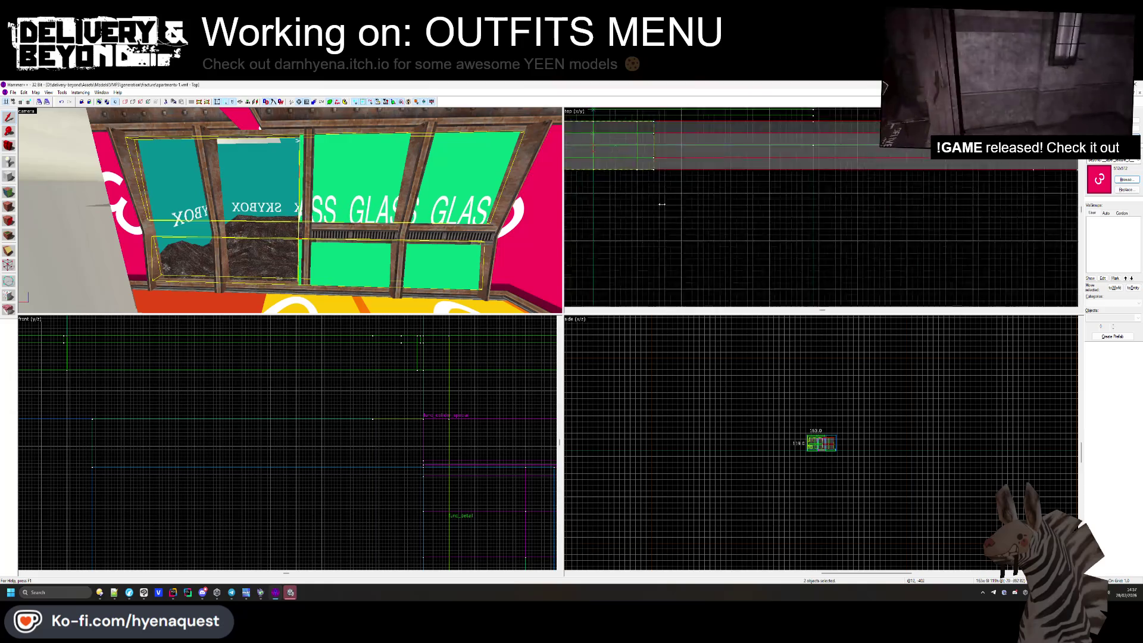
key(Escape)
mouse_move(432, 221)
mouse_down()
mouse_move(290, 210)
mouse_move(237, 244)
mouse_up()
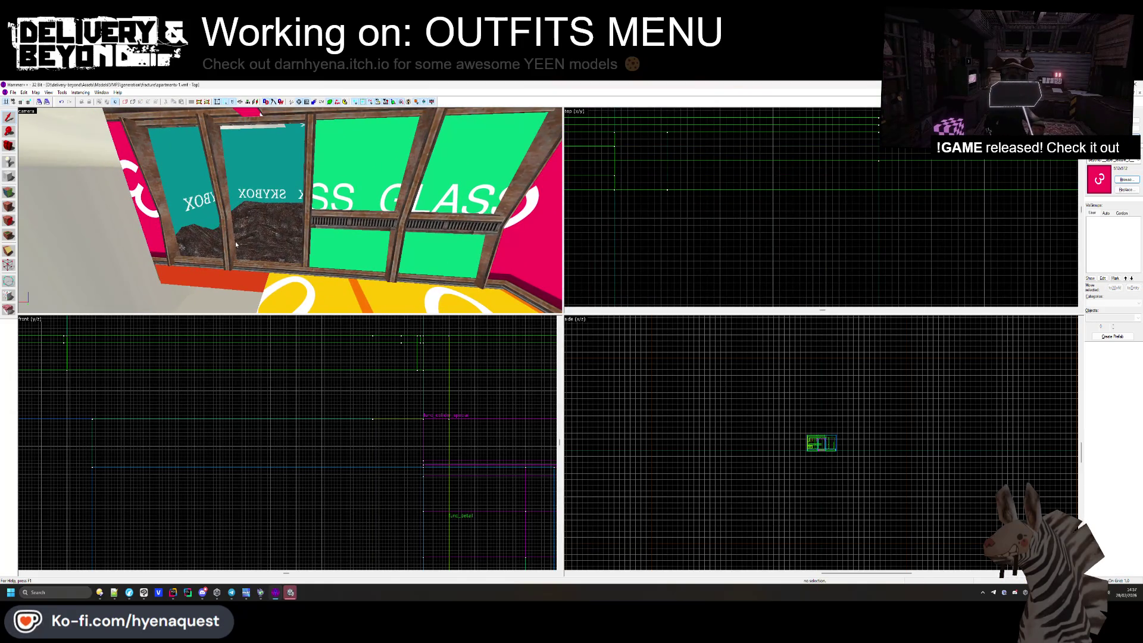
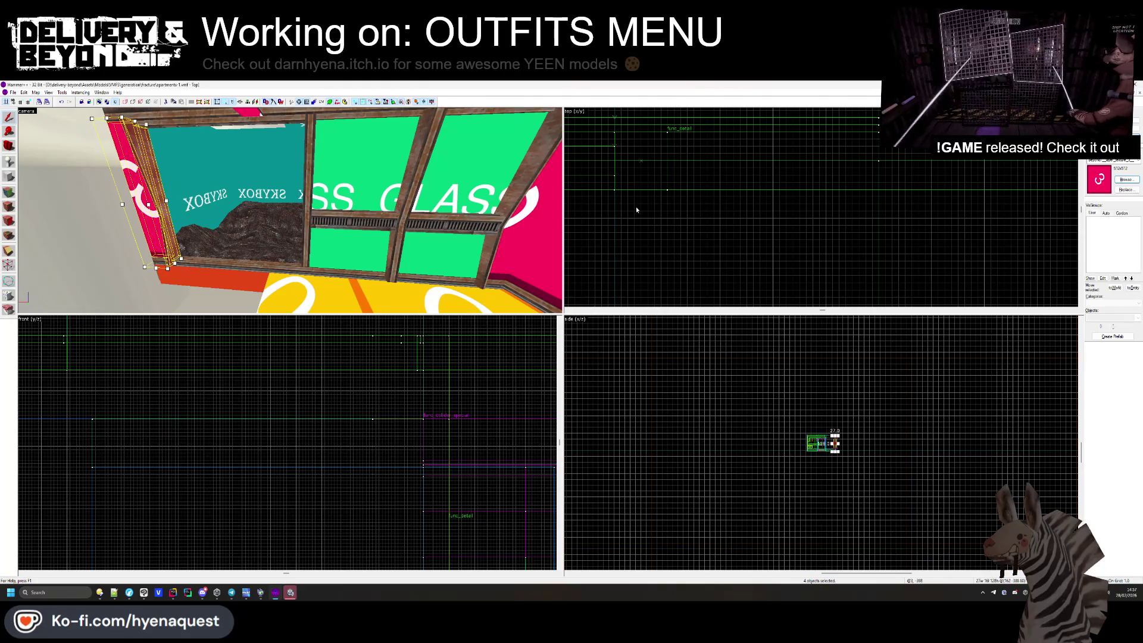
Shift the pink wall panel and the pink pillar brushes to the left in the Top view.
scroll(630, 209, up, 3)
drag(830, 194, 660, 194)
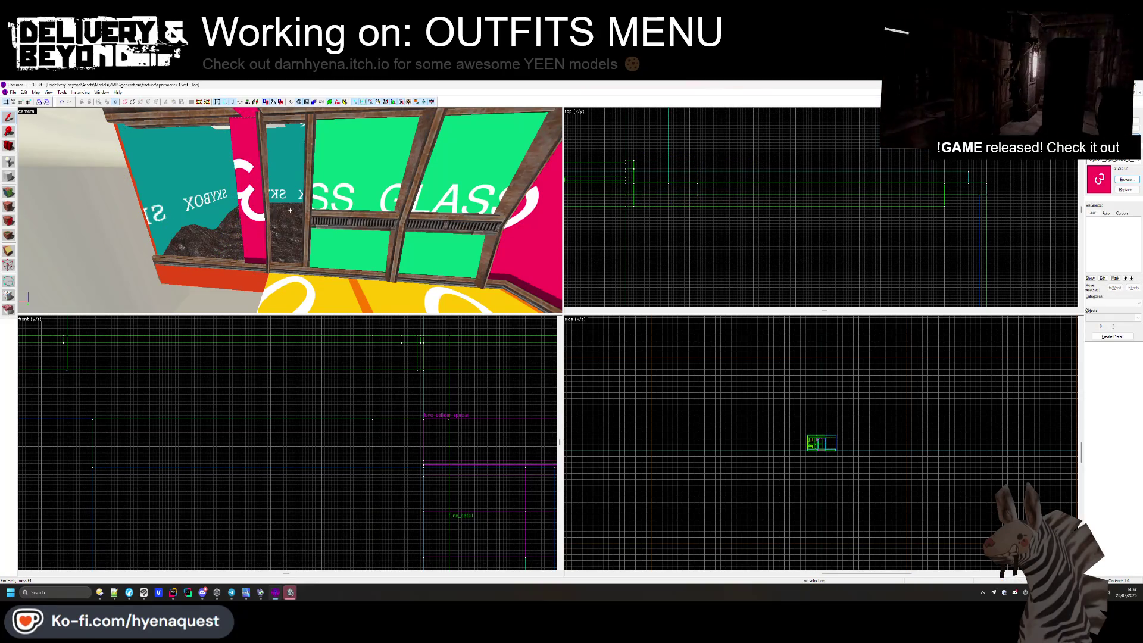
key(w)
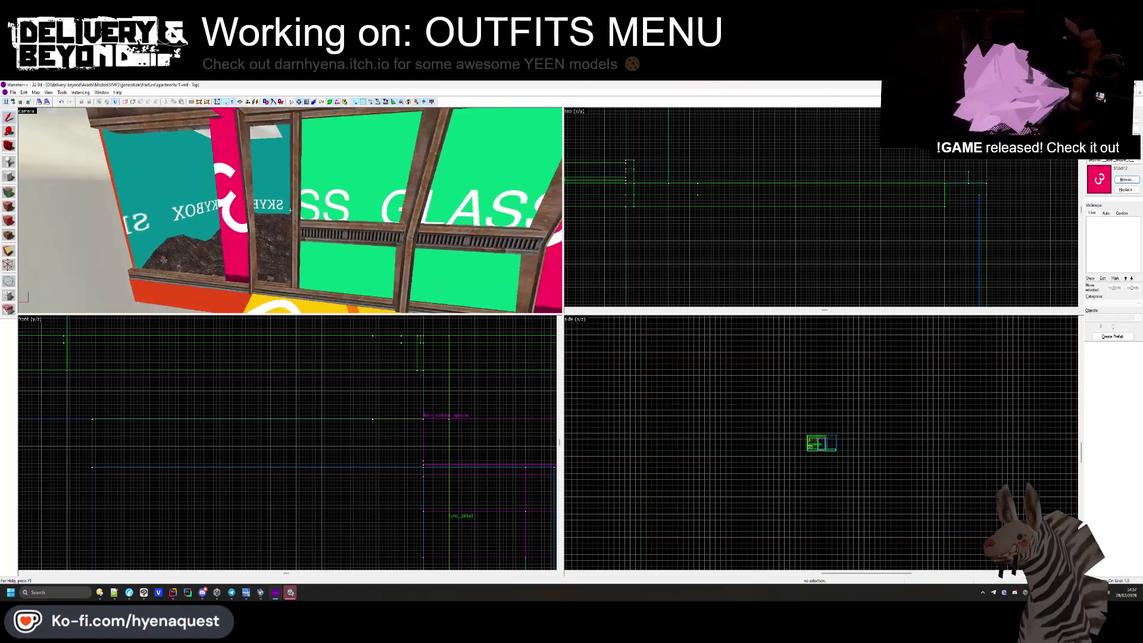
key(Page_Down)
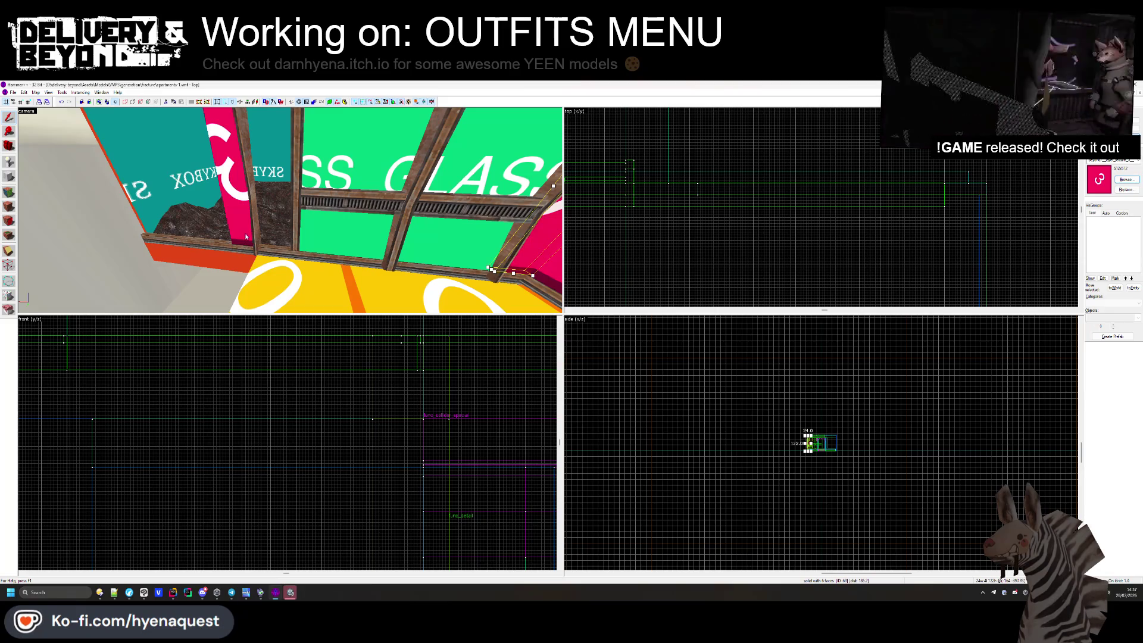
click(245, 236)
scroll(644, 198, up, 2)
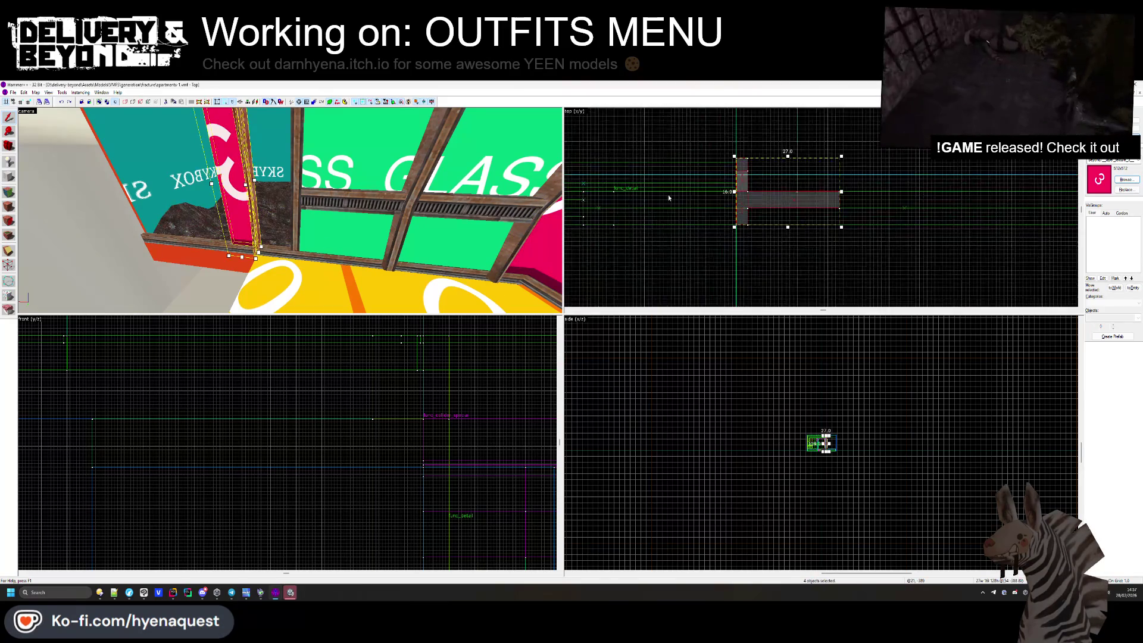
drag(779, 199, 674, 199)
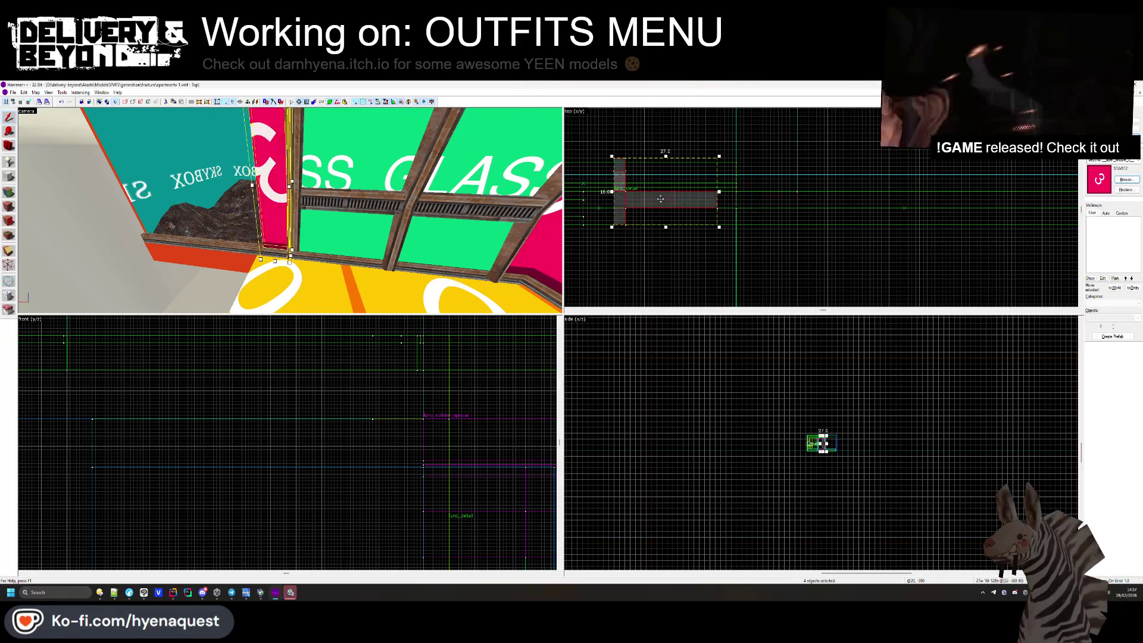
Select the red trim strip along the wall and shorten it from 338 to 205 units wide.
click(275, 214)
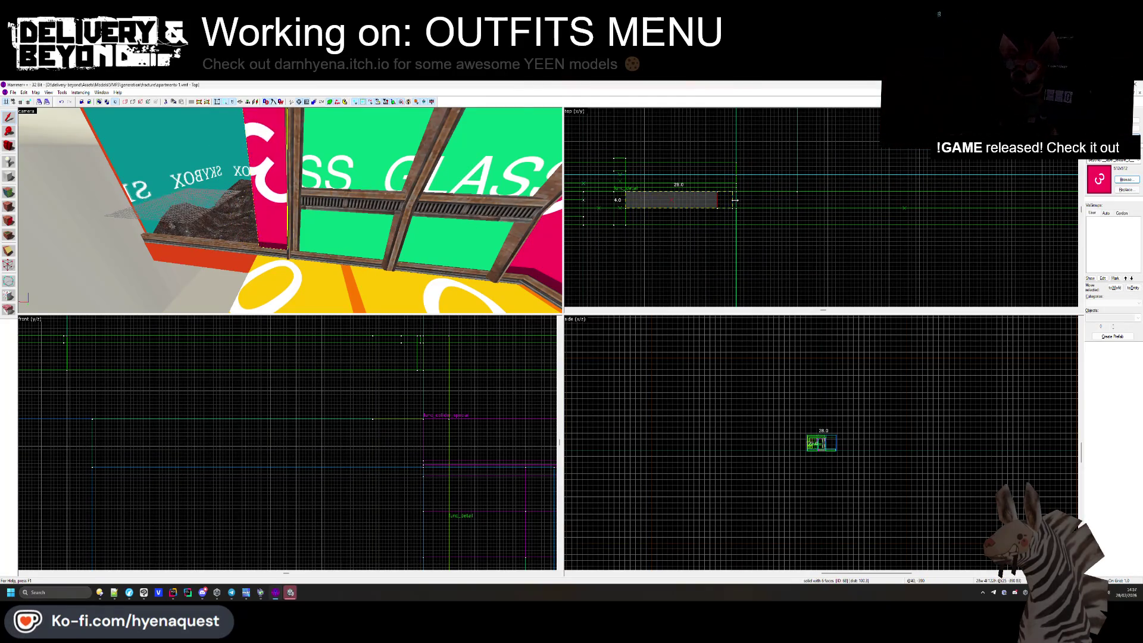
mouse_move(297, 270)
mouse_down()
mouse_move(290, 210)
mouse_move(286, 244)
mouse_up()
click(285, 219)
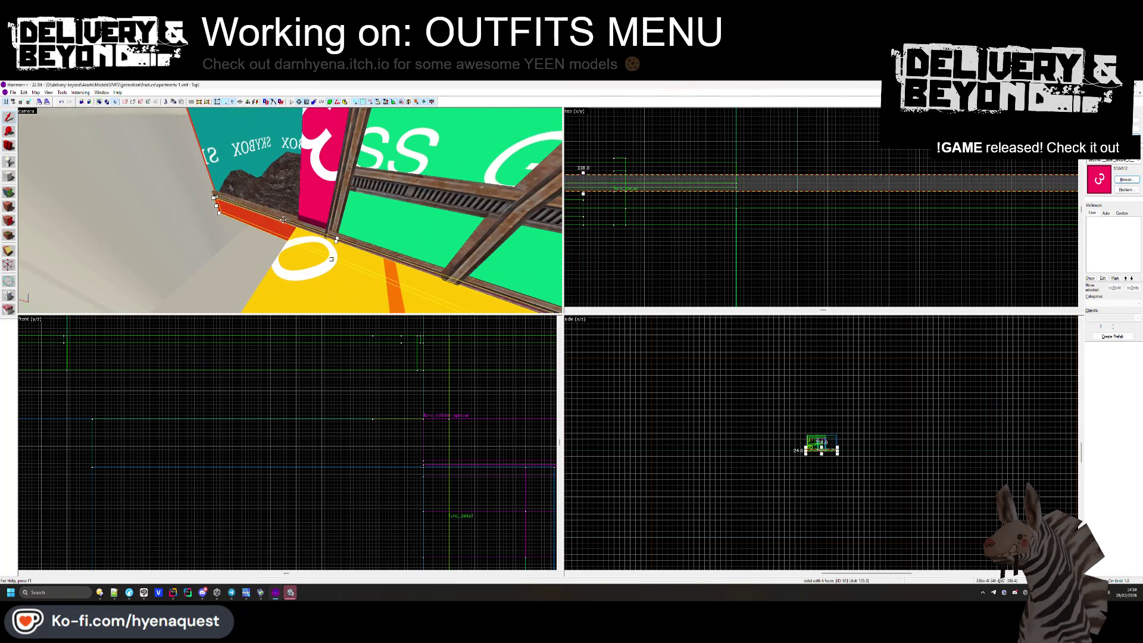
scroll(637, 202, down, 2)
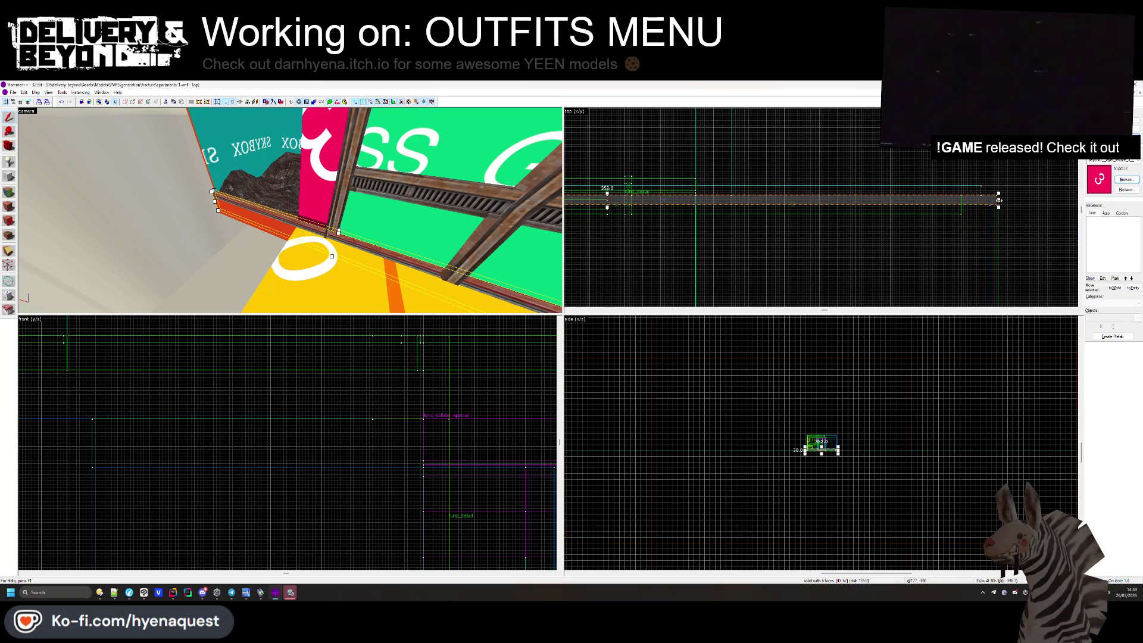
scroll(774, 206, up, 3)
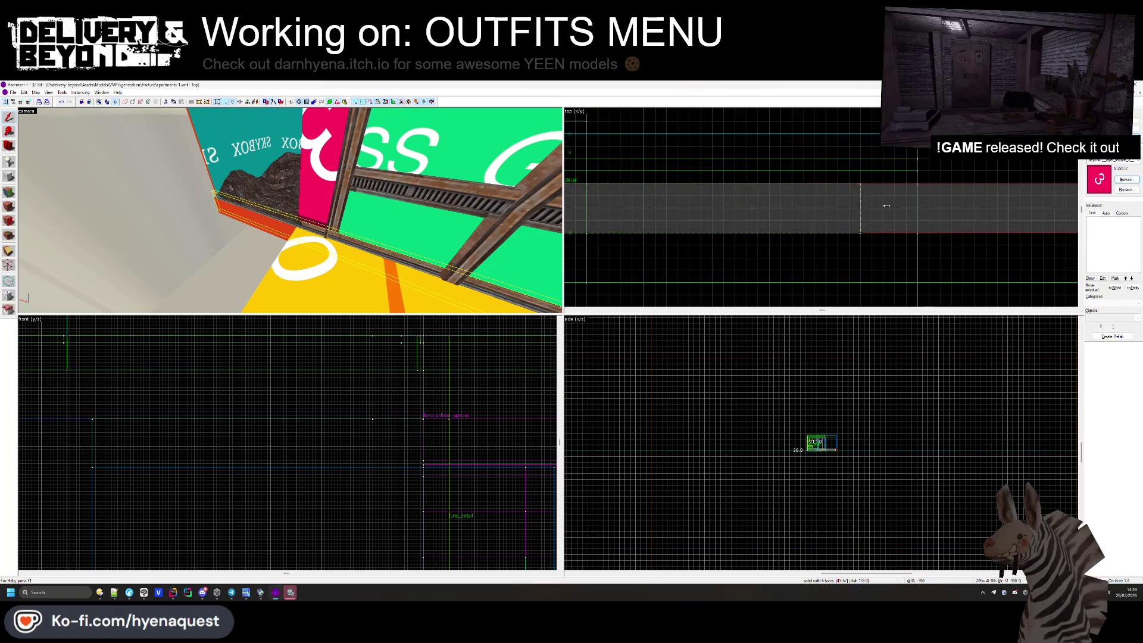
click(886, 216)
click(284, 219)
scroll(999, 202, up, 3)
scroll(999, 202, up, 3)
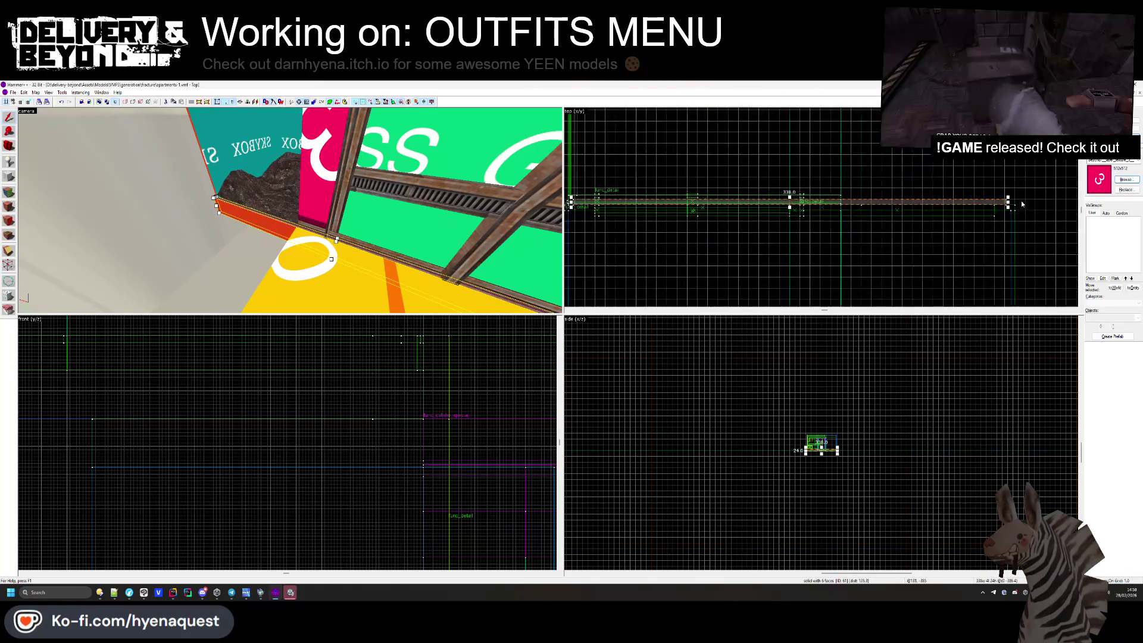
mouse_move(893, 199)
mouse_down()
mouse_move(812, 199)
mouse_move(829, 199)
mouse_up()
drag(349, 236, 294, 219)
Select and inspect the purple block, yellow floor block and red wall brush at the floor edge.
click(294, 219)
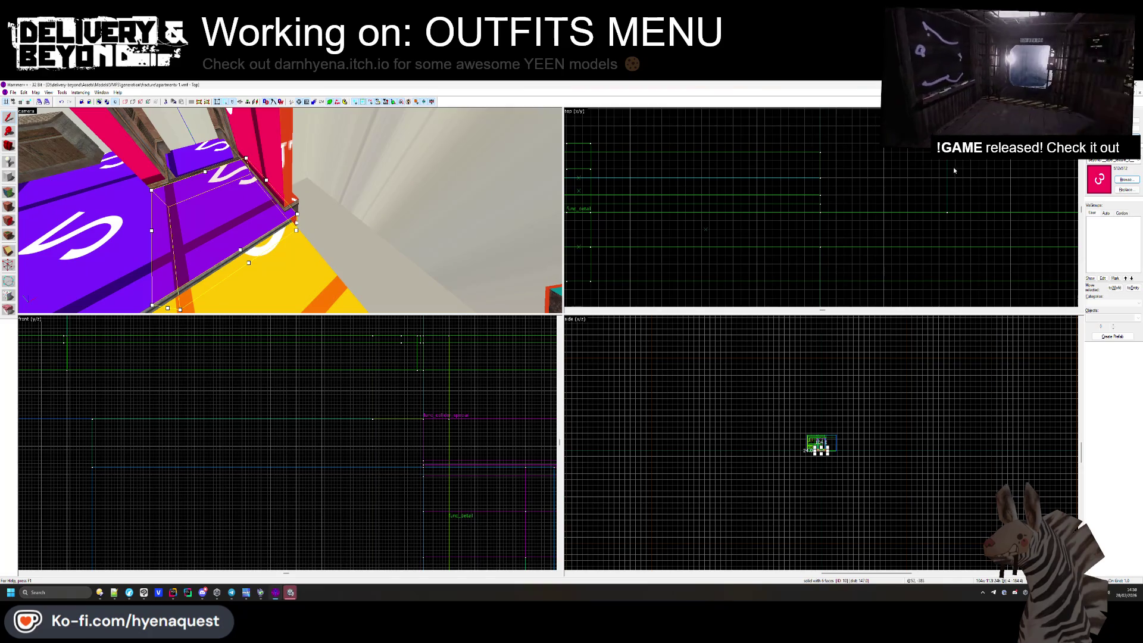
click(286, 238)
drag(374, 234, 383, 198)
scroll(867, 211, down, 2)
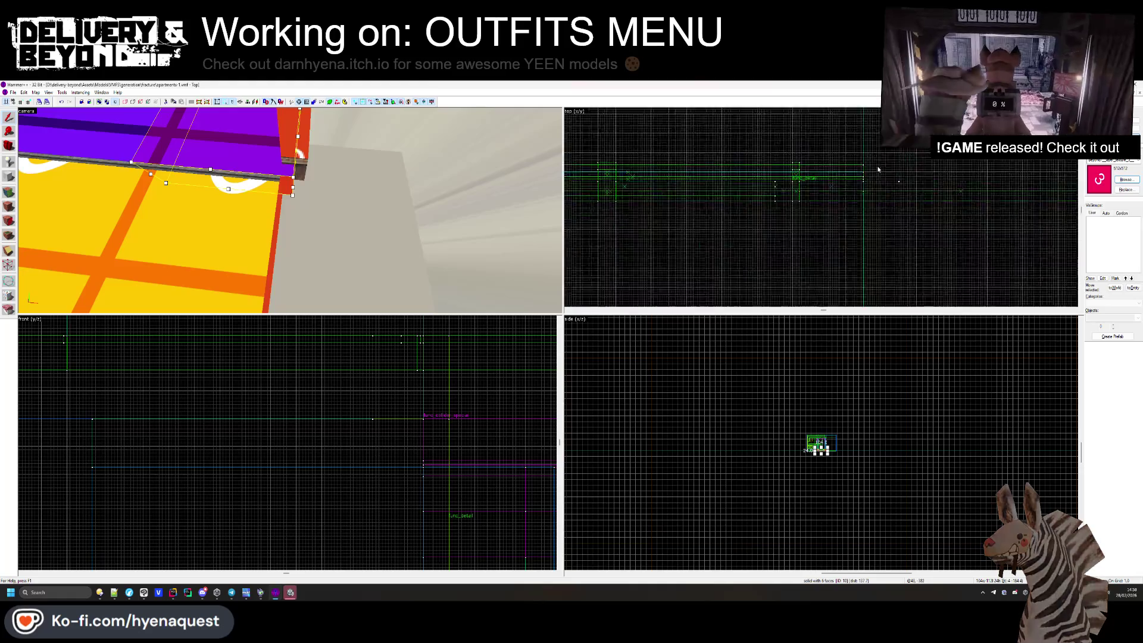
key(z)
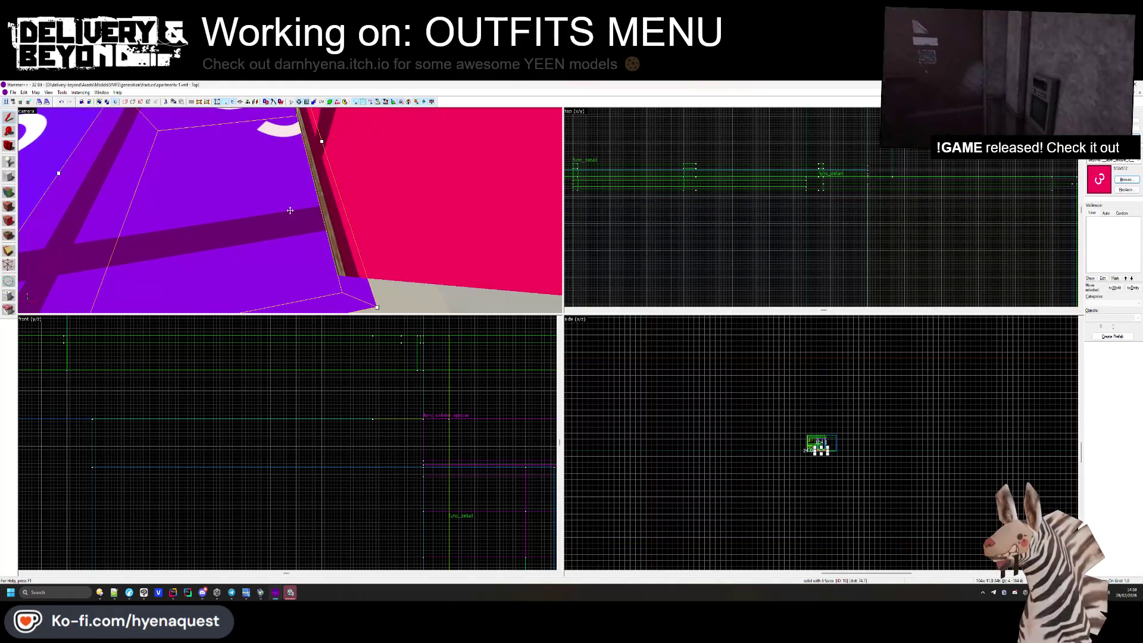
scroll(772, 136, up, 5)
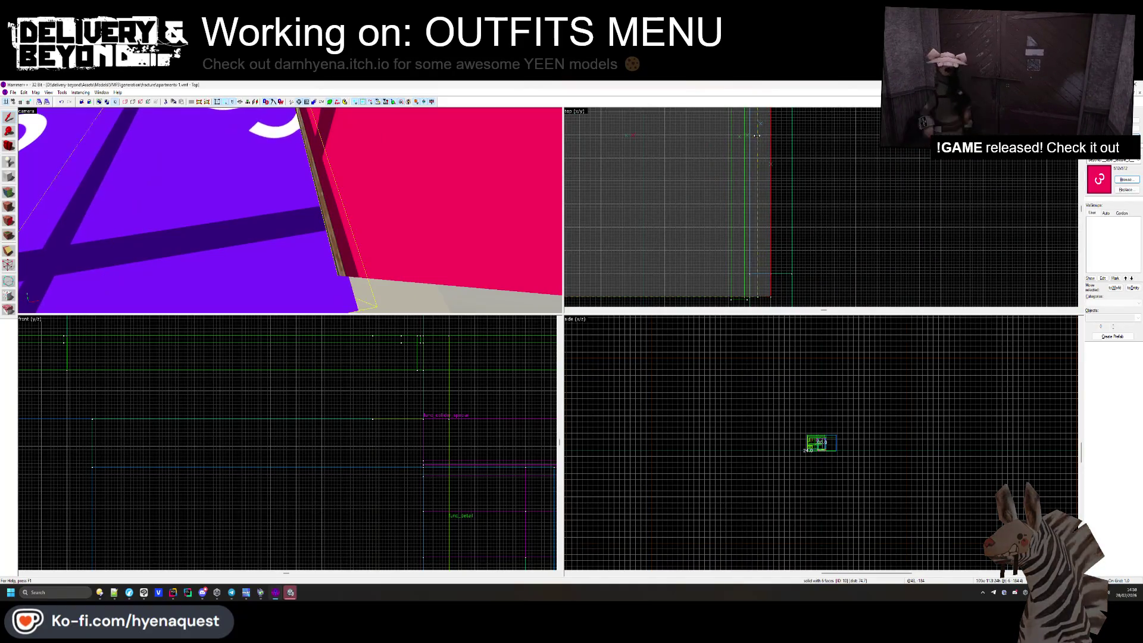
key(Escape)
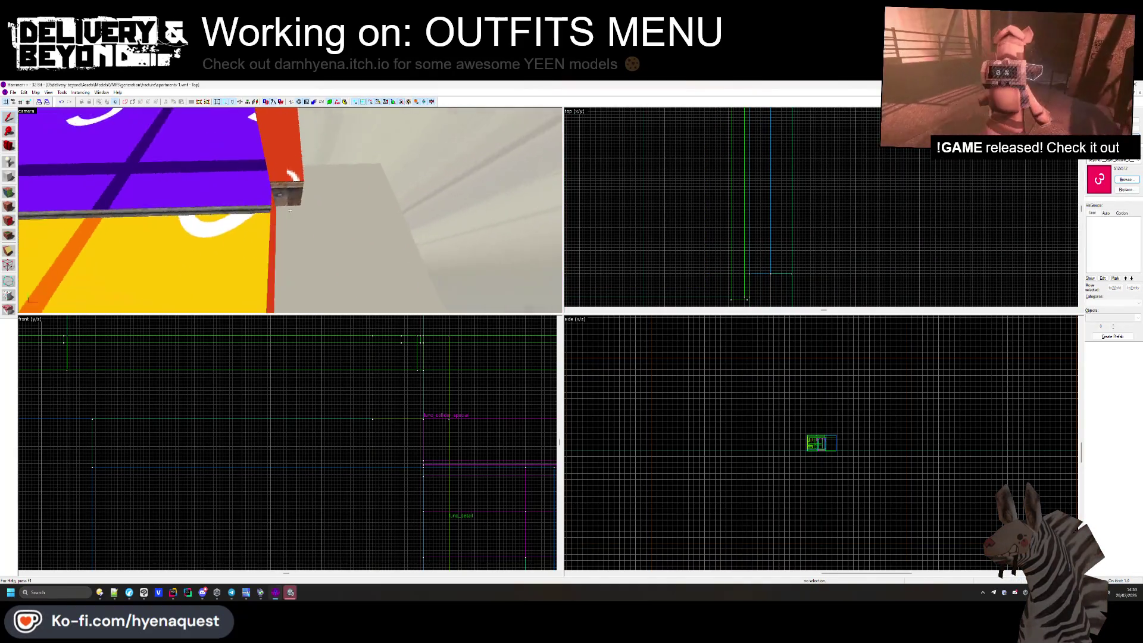
click(290, 210)
key(z)
scroll(809, 209, down, 3)
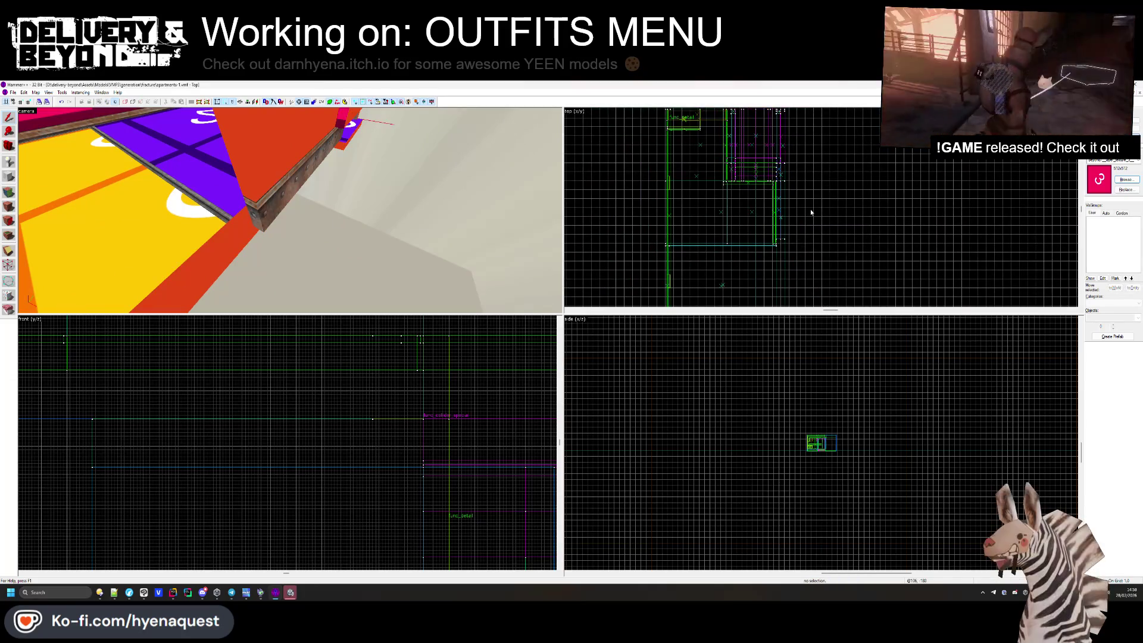
key(Escape)
key(z)
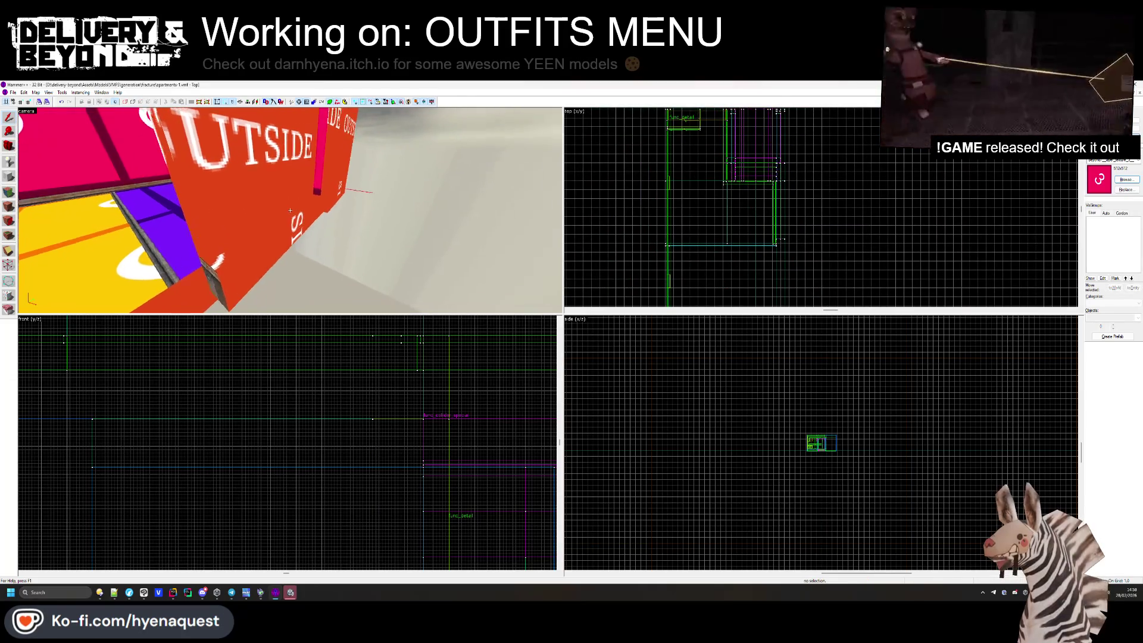
key(z)
Toggle face texture editing, then move the 3D view to the floor rail beside the marble wall.
key(shift+a)
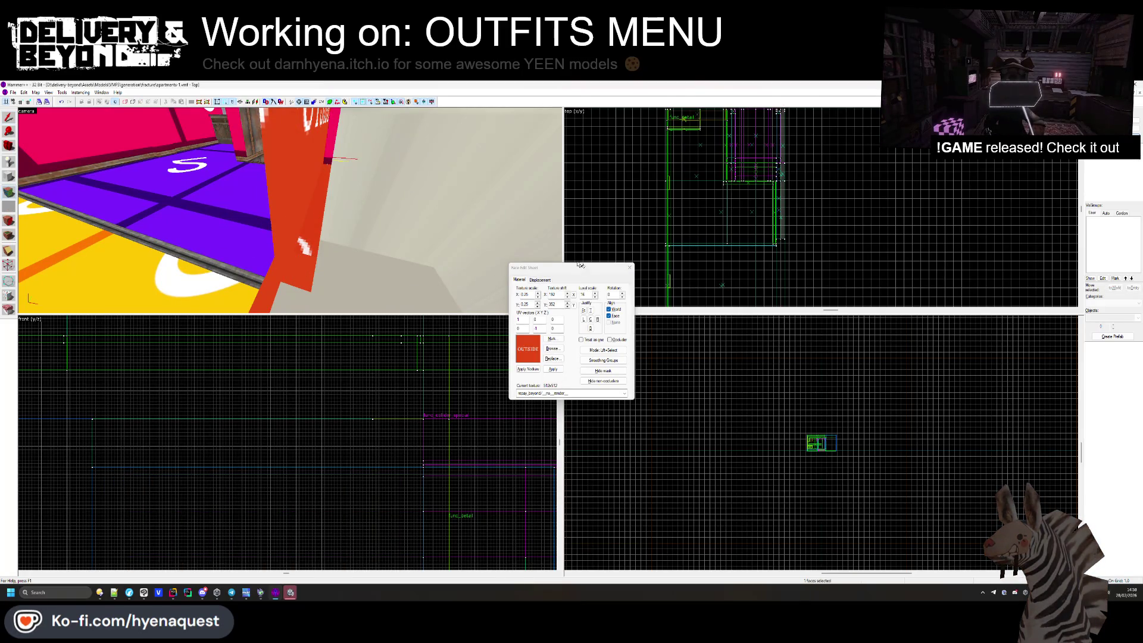
key(shift+a)
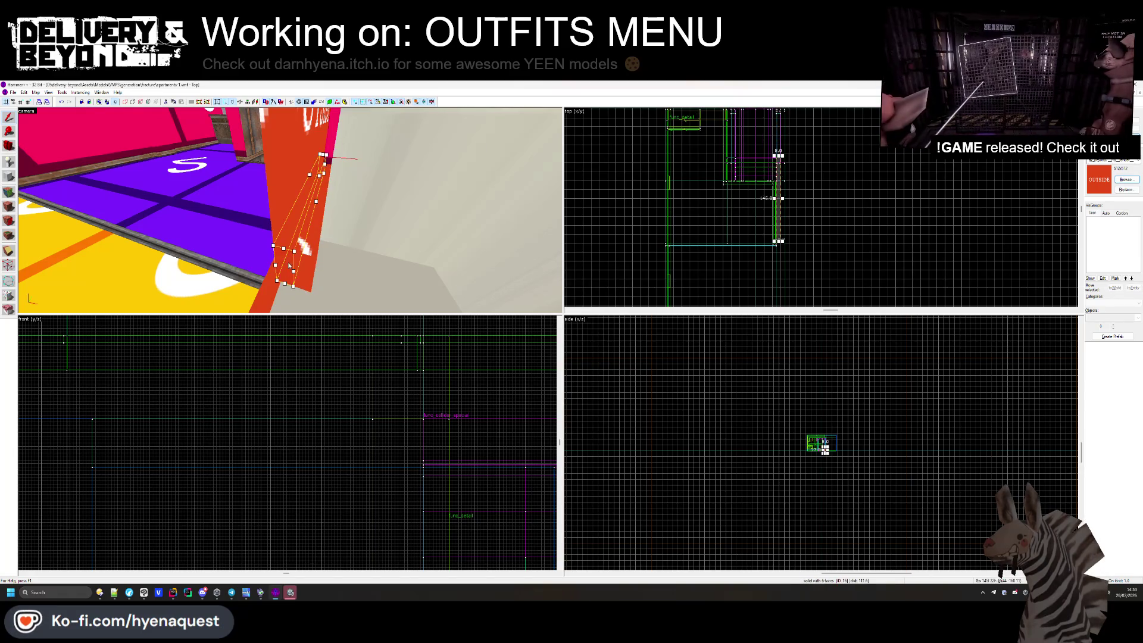
scroll(768, 208, down, 2)
scroll(783, 260, down, 3)
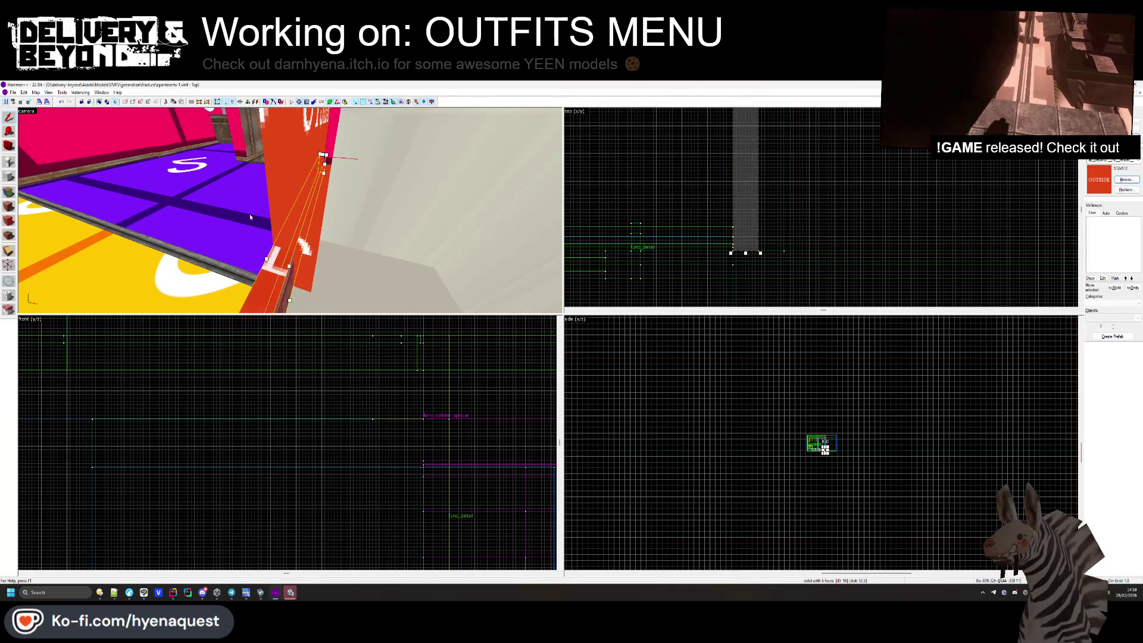
key(z)
key(w)
key(s)
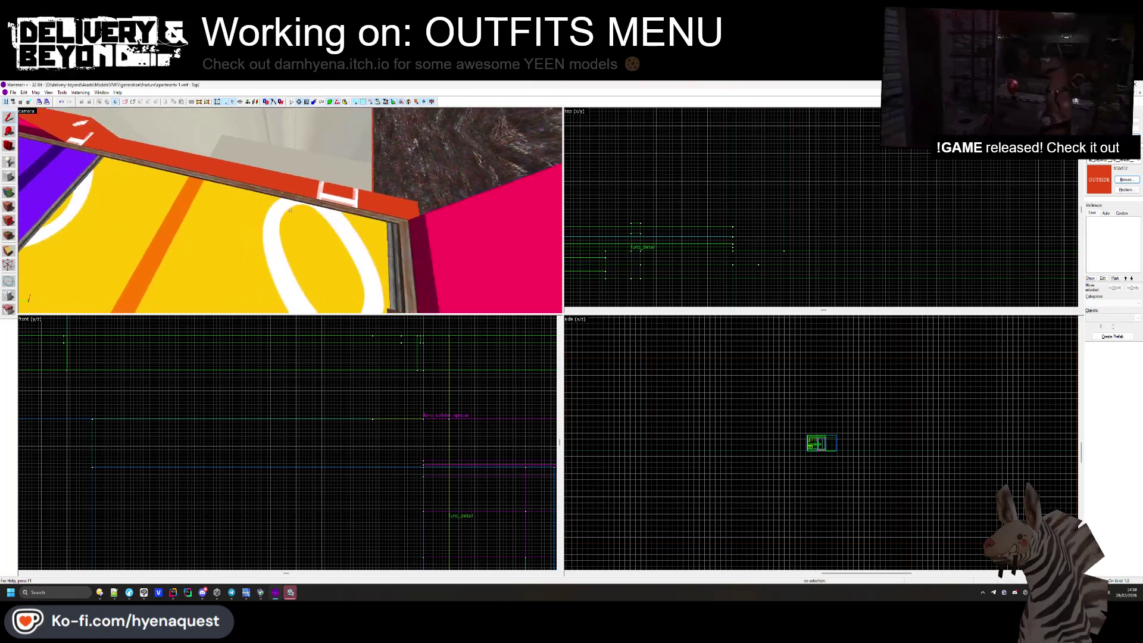
Select the solids along the floor edge to find the floor trim pieces.
click(290, 210)
key(z)
scroll(747, 181, up, 3)
scroll(747, 184, down, 3)
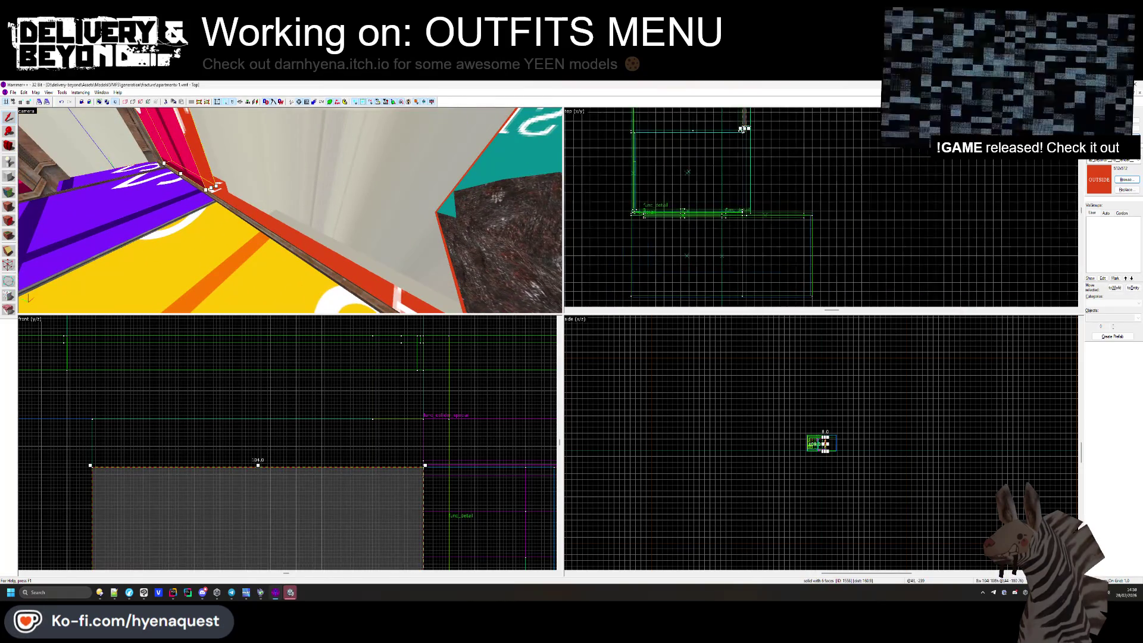
click(712, 260)
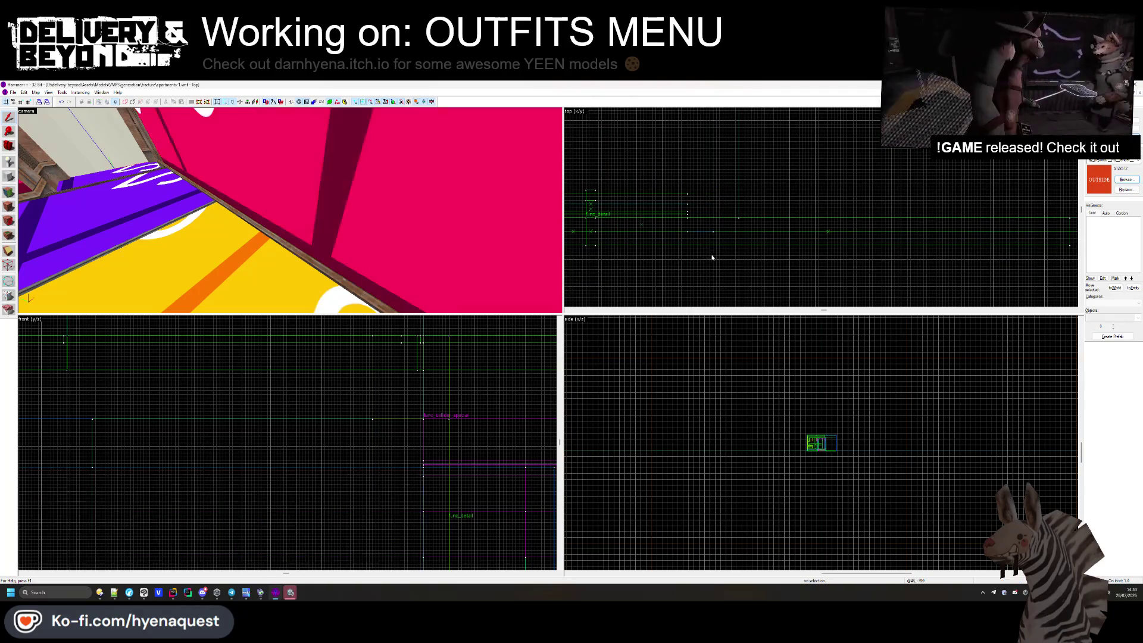
key(z)
click(290, 210)
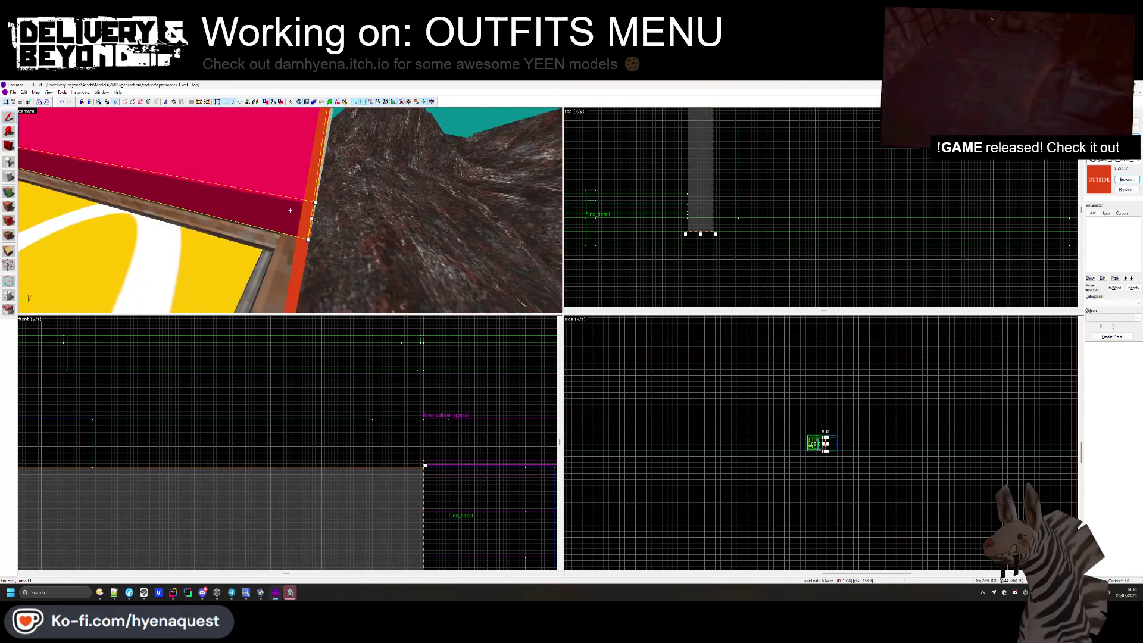
key(Escape)
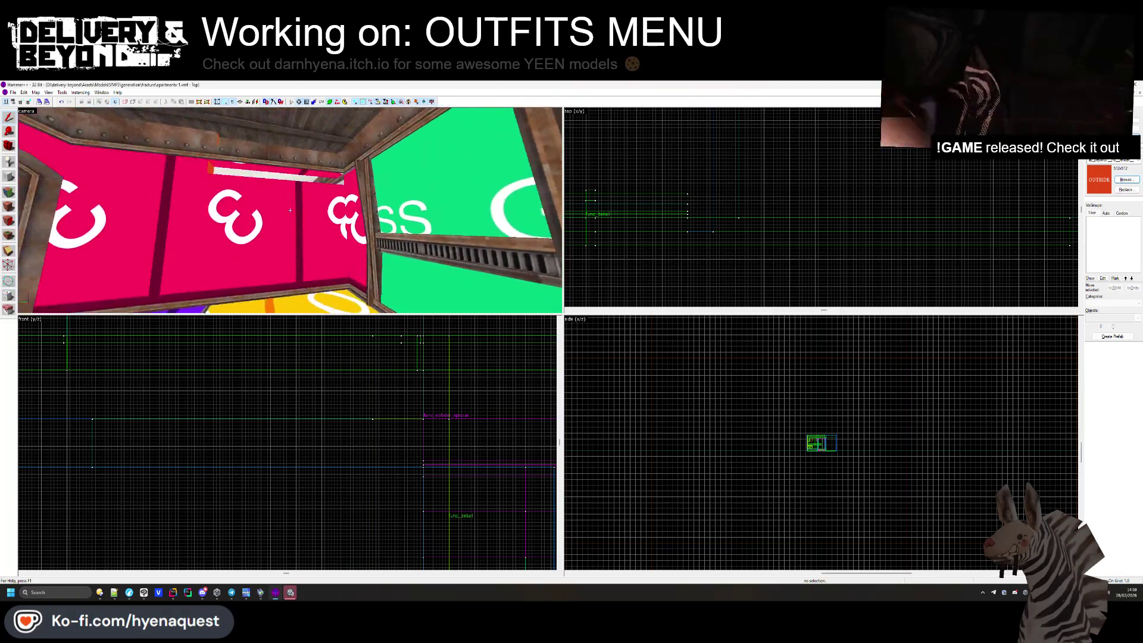
key(z)
Adjust the pink wall face's texture offsets and give the floor trim its wooden texture.
click(9, 192)
click(329, 232)
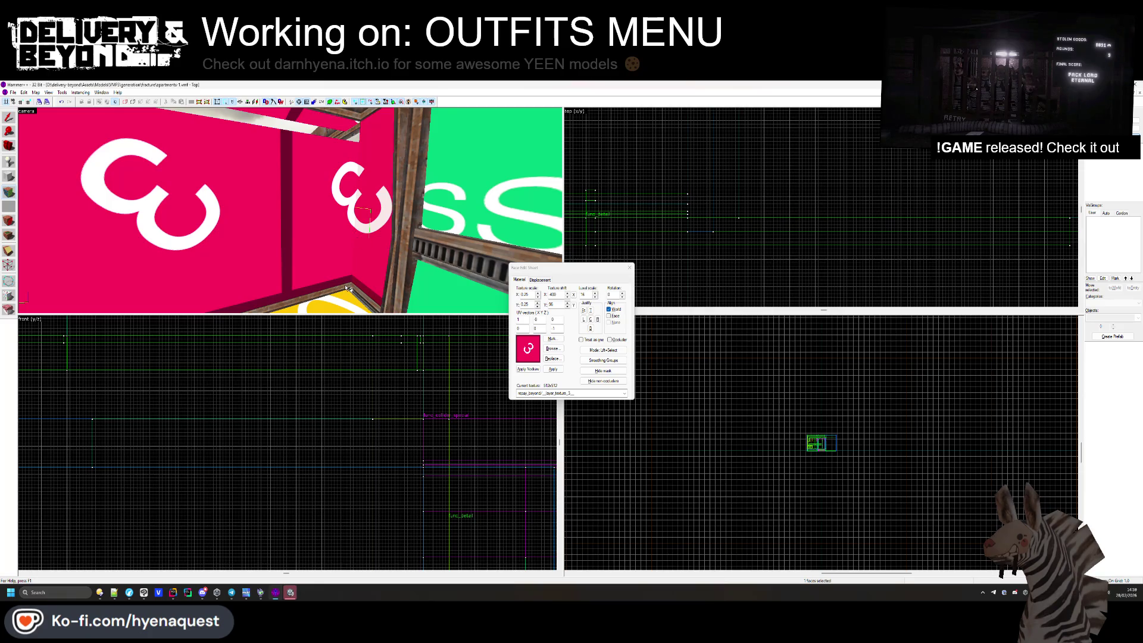
key(z)
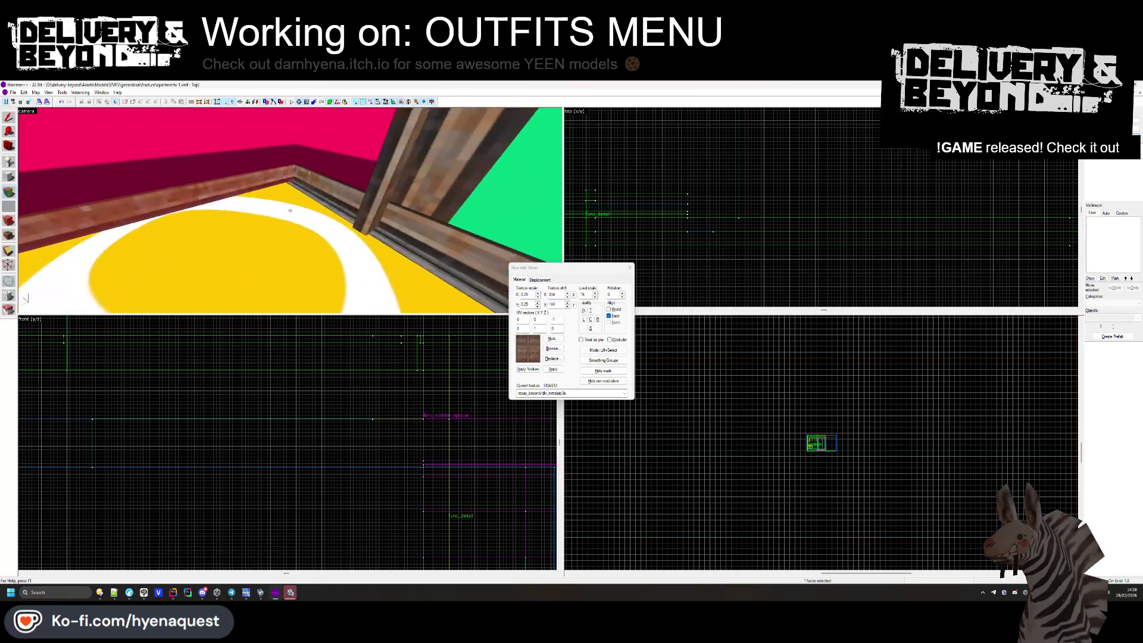
key(w)
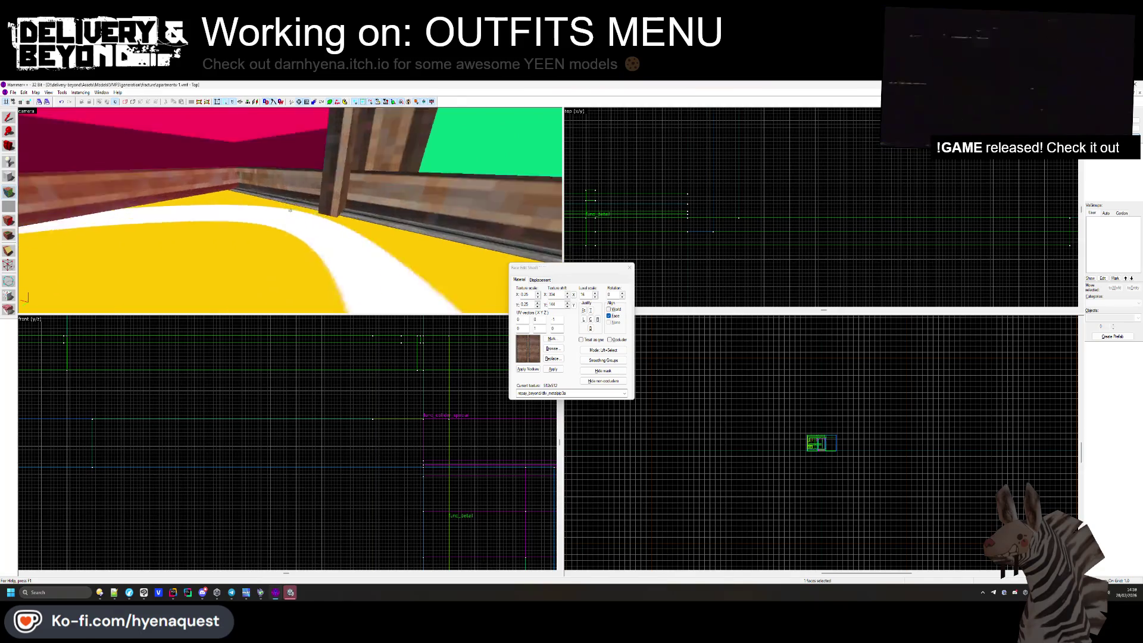
key(shift+s)
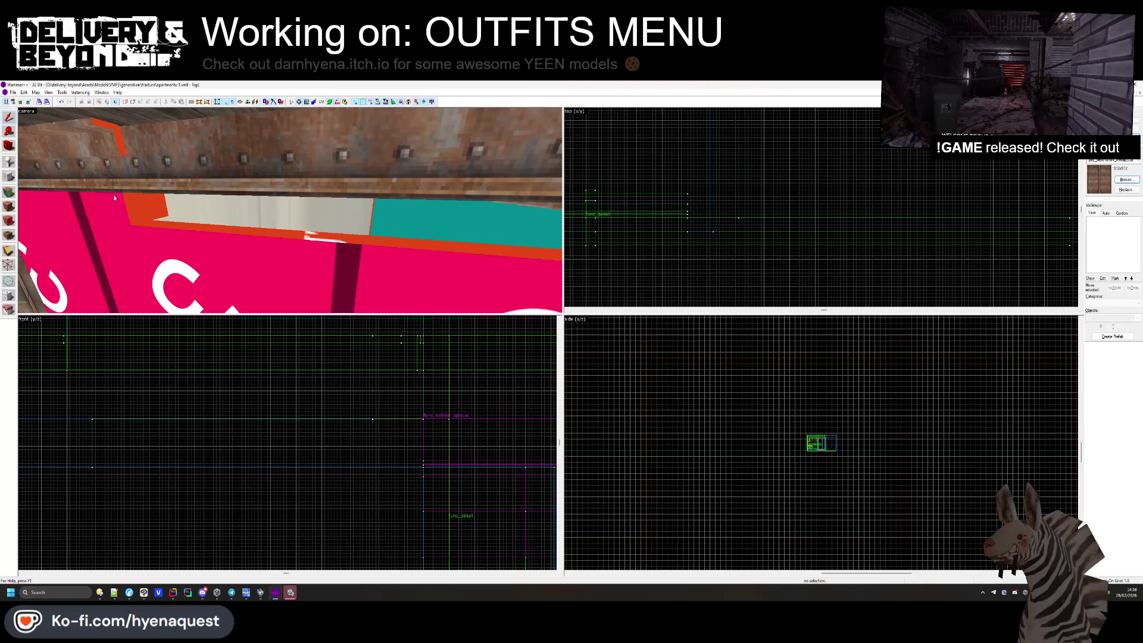
Stretch the pink wall block to 384 units long across the orange and teal blocks.
click(290, 210)
key(z)
scroll(712, 181, up, 3)
scroll(712, 181, down, 2)
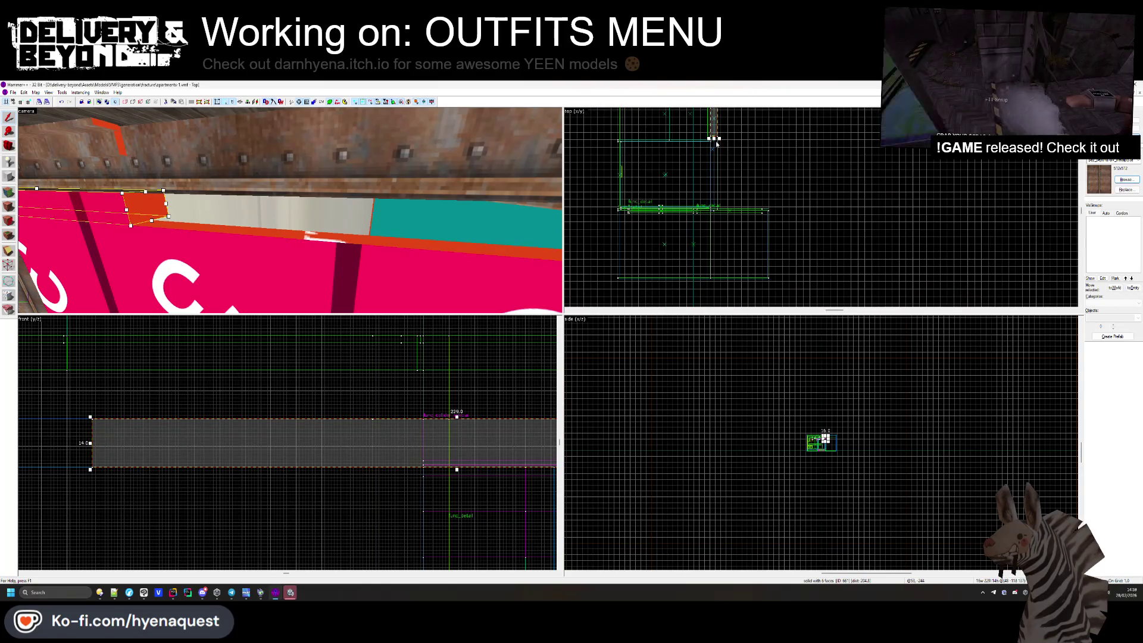
drag(714, 139, 743, 274)
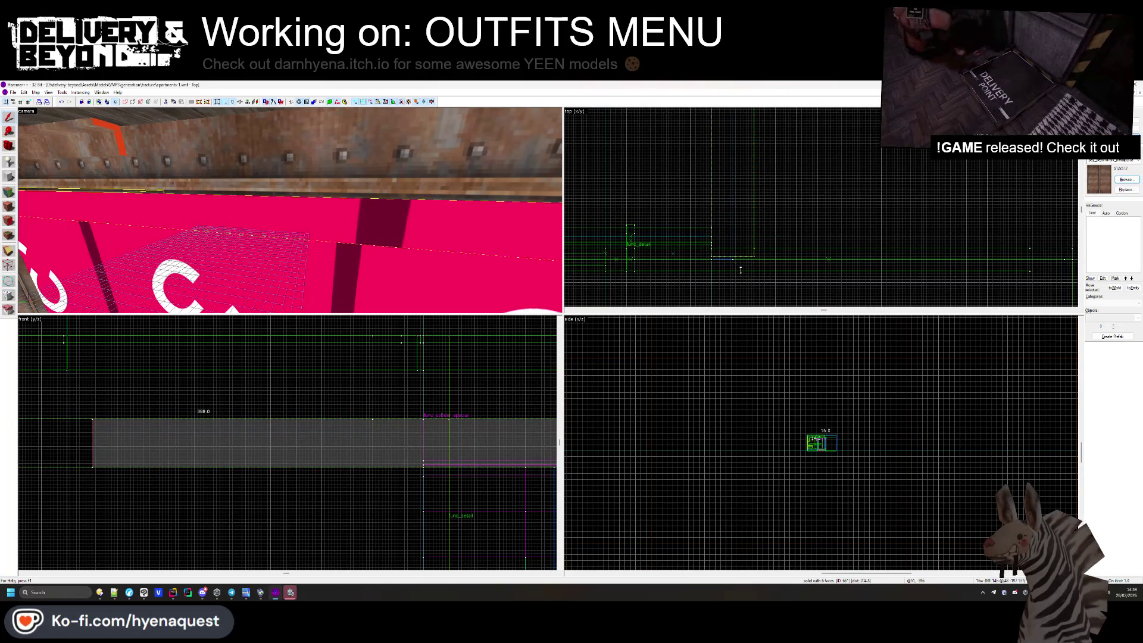
key(z)
click(290, 210)
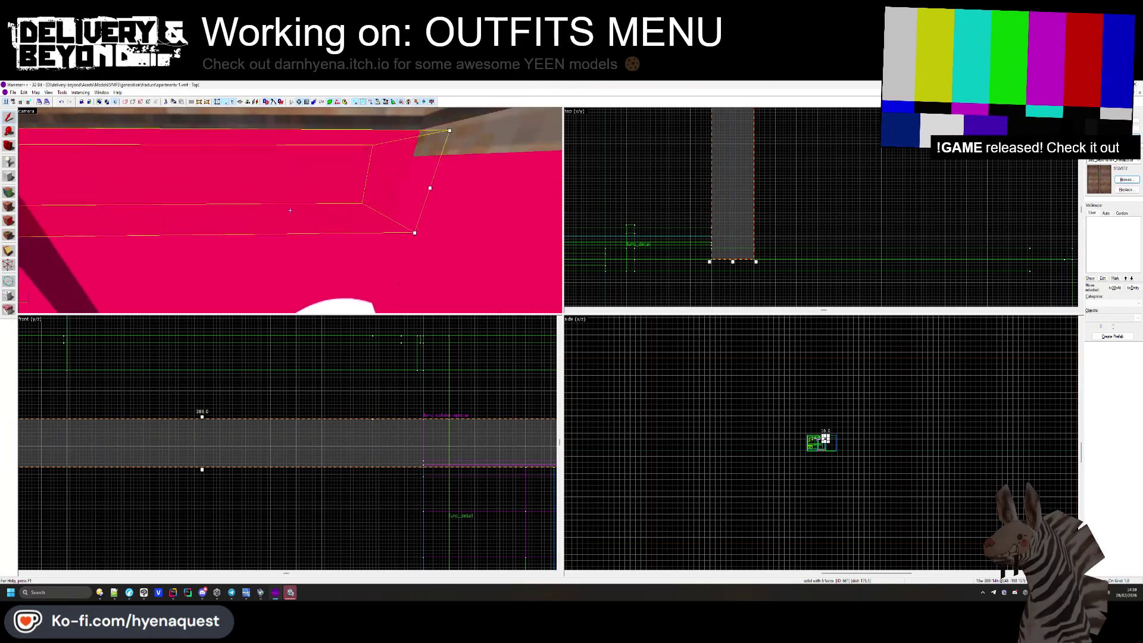
key(Escape)
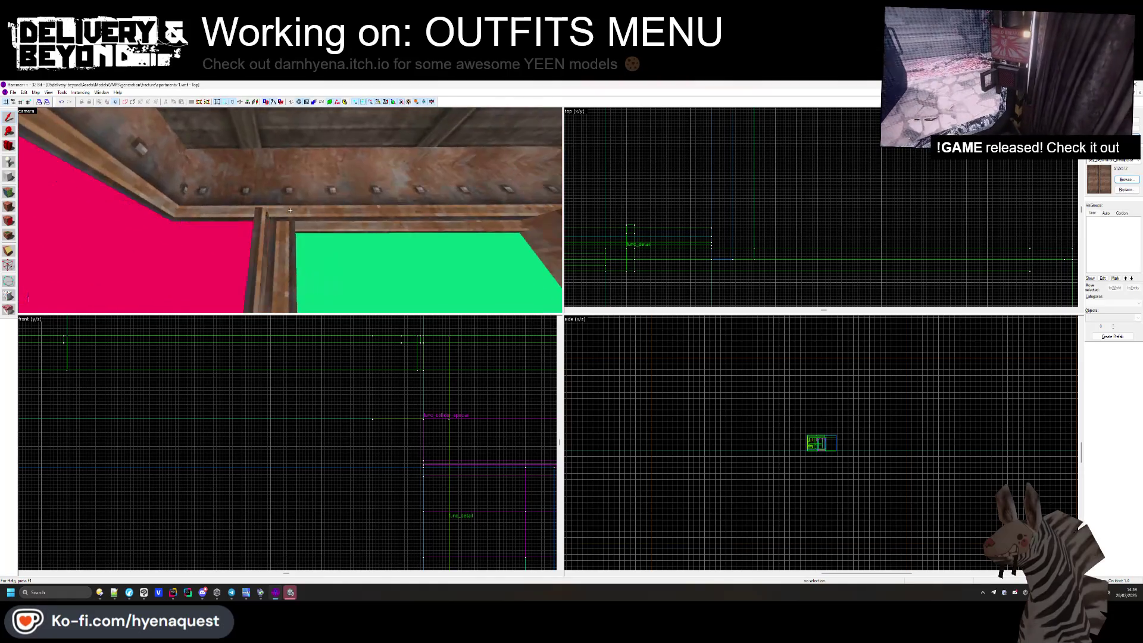
key(z)
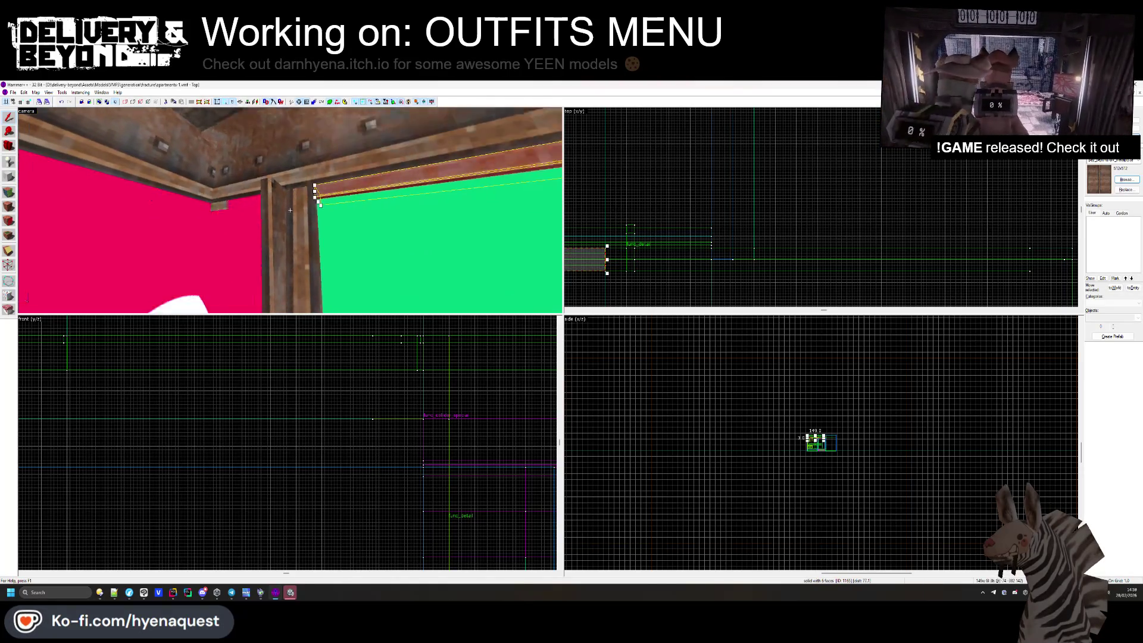
Select the long ceiling beam and the short brush at its end.
click(527, 213)
scroll(869, 195, down, 5)
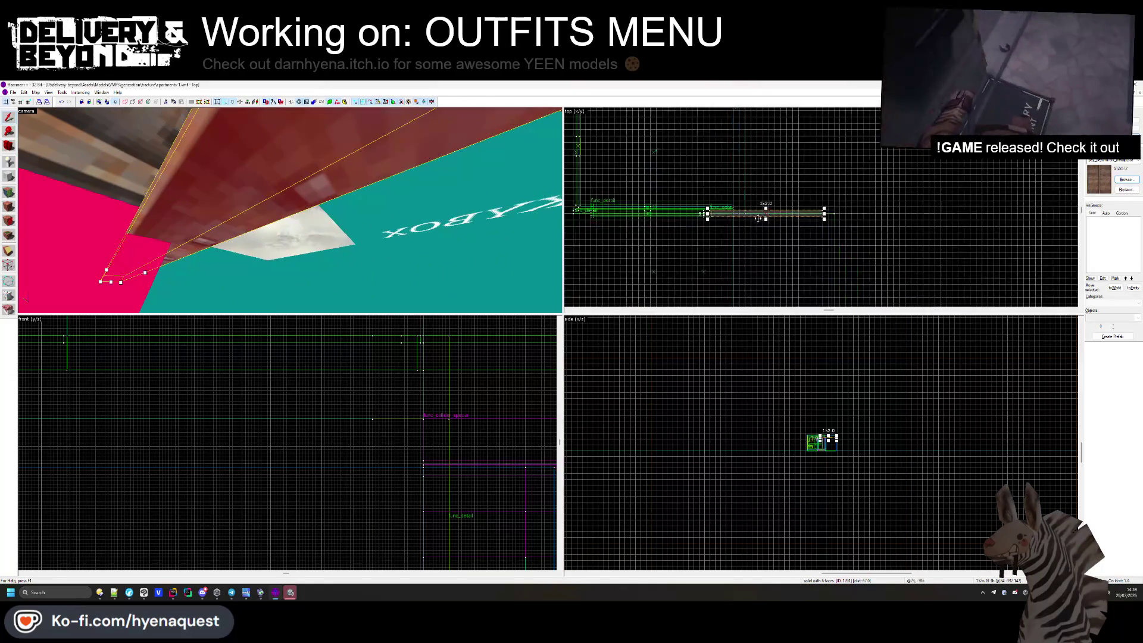
scroll(870, 195, up, 3)
click(690, 196)
scroll(688, 194, up, 3)
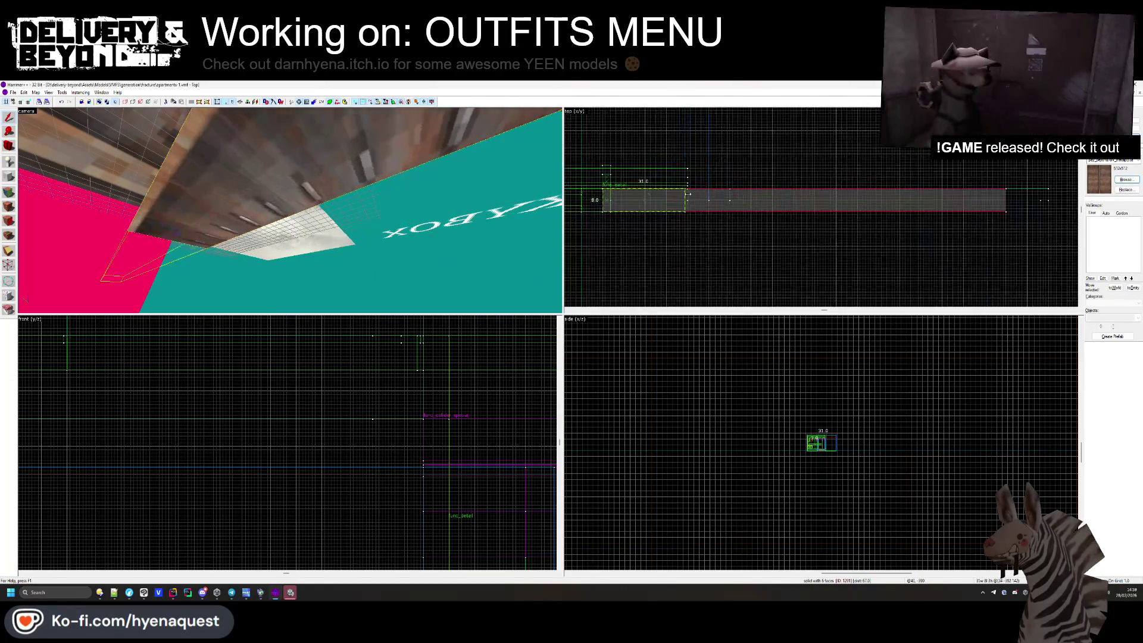
key(ctrl+shift+e)
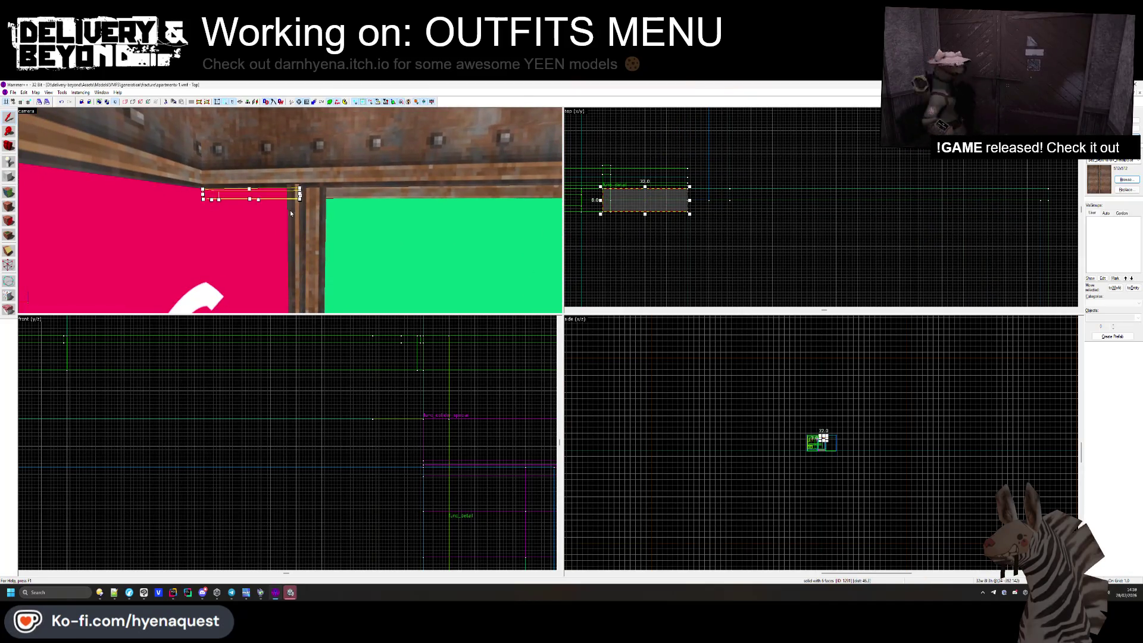
key(z)
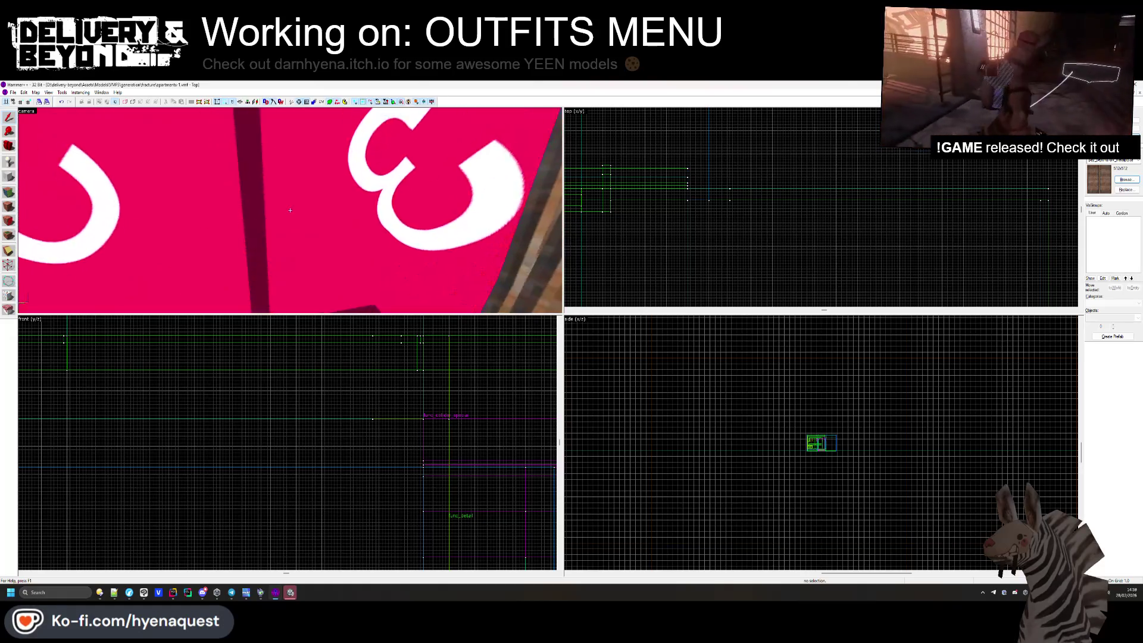
key(z)
Adjust the ceiling beam and its neighbouring beam brush under the ceiling.
click(233, 218)
scroll(741, 164, up, 5)
scroll(741, 164, up, 1)
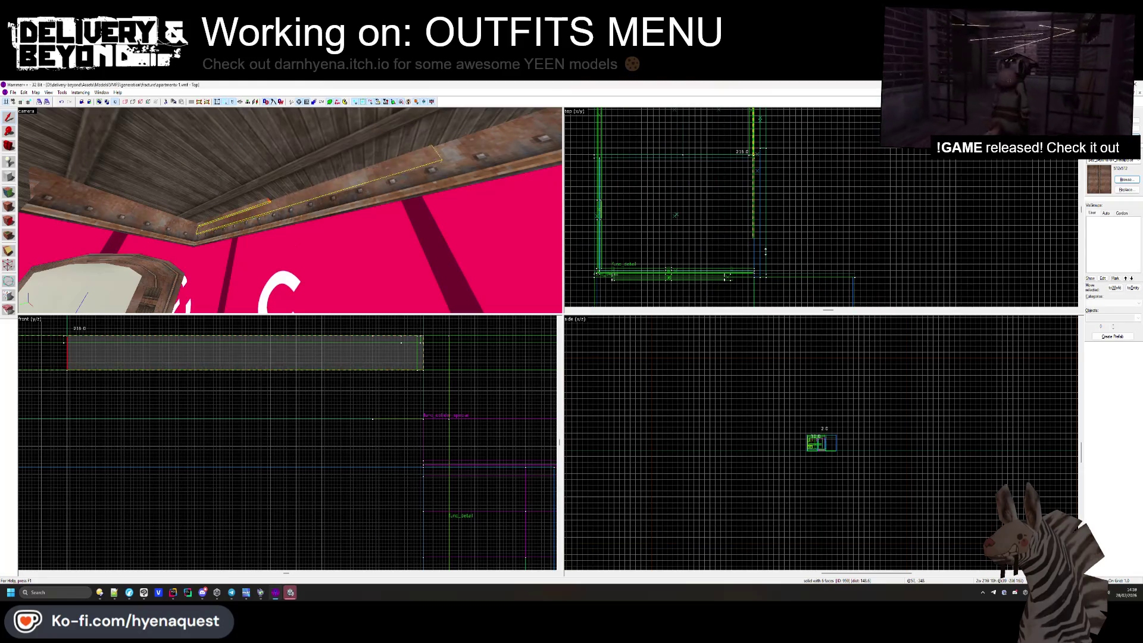
scroll(771, 231, up, 3)
key(z)
key(w)
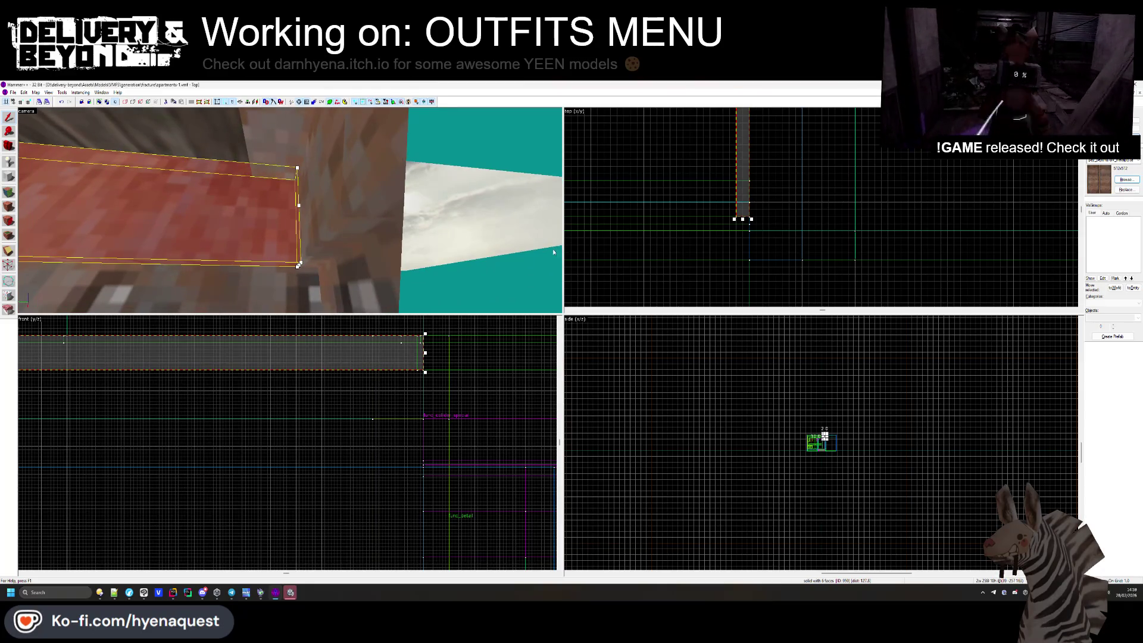
key(Escape)
key(s)
key(z)
click(175, 239)
scroll(713, 202, up, 4)
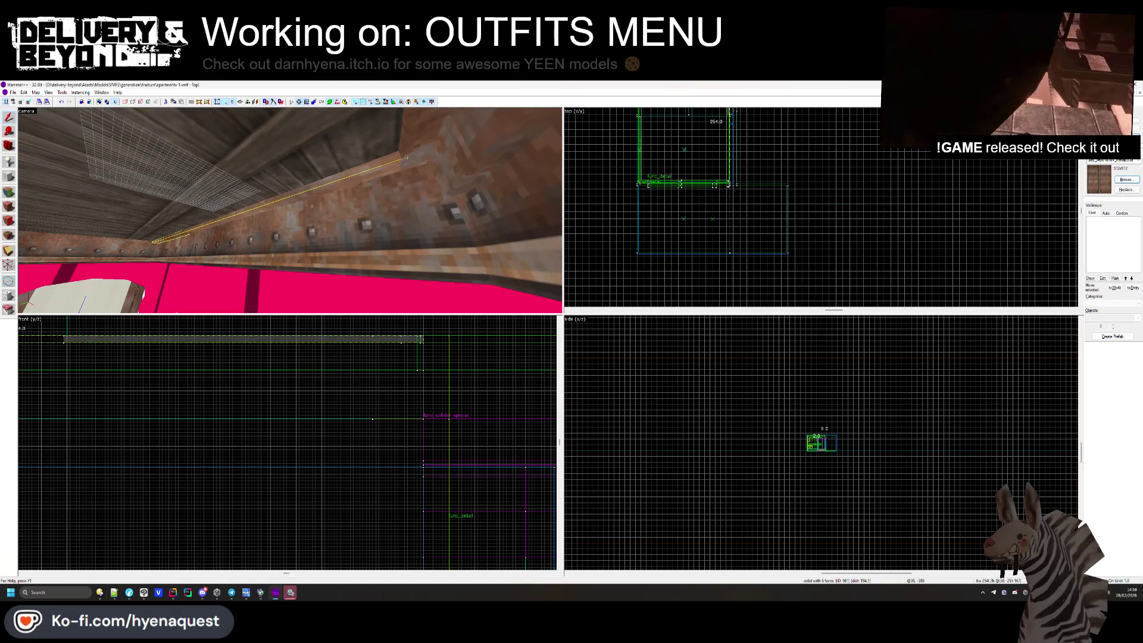
click(186, 229)
key(Escape)
key(z)
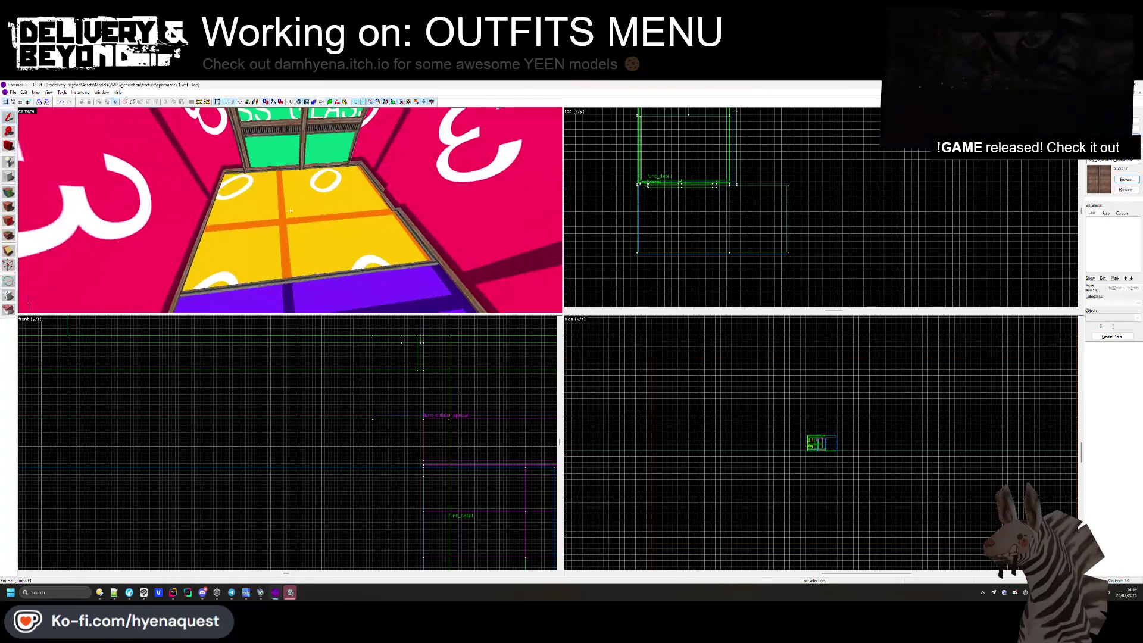
Apply the wood trim texture to the orange corner post by the green window.
key(z)
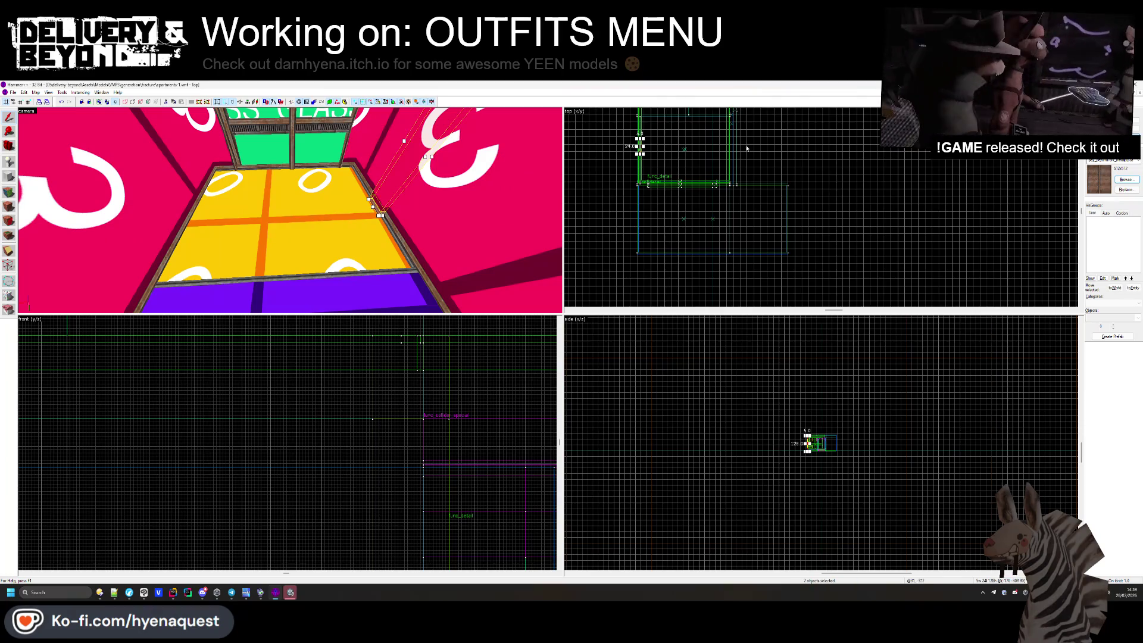
scroll(747, 148, down, 2)
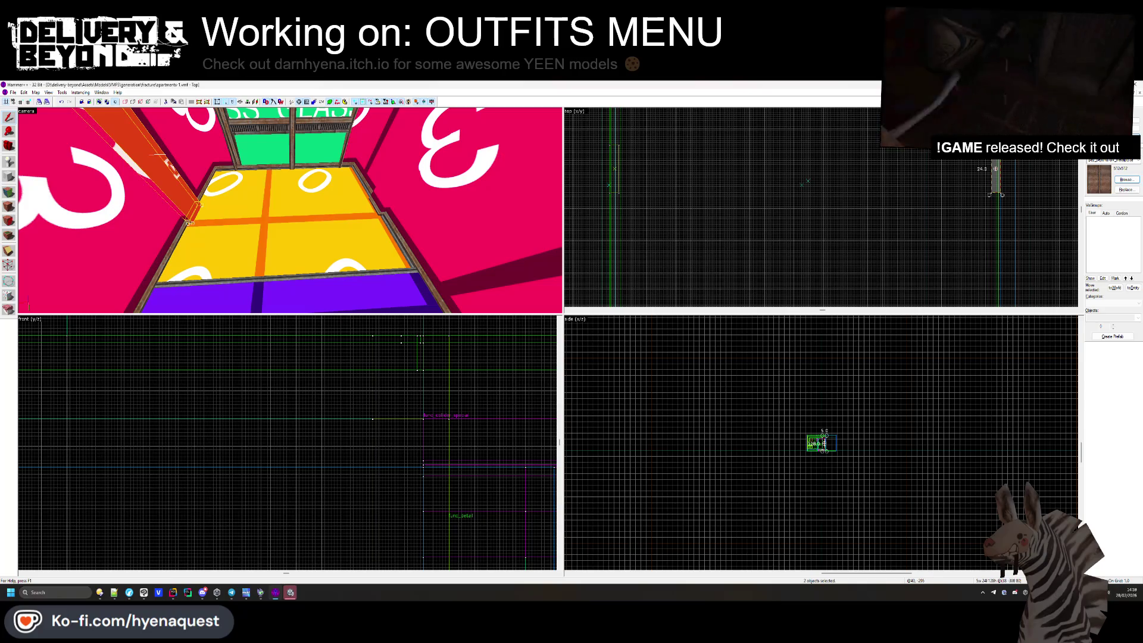
key(z)
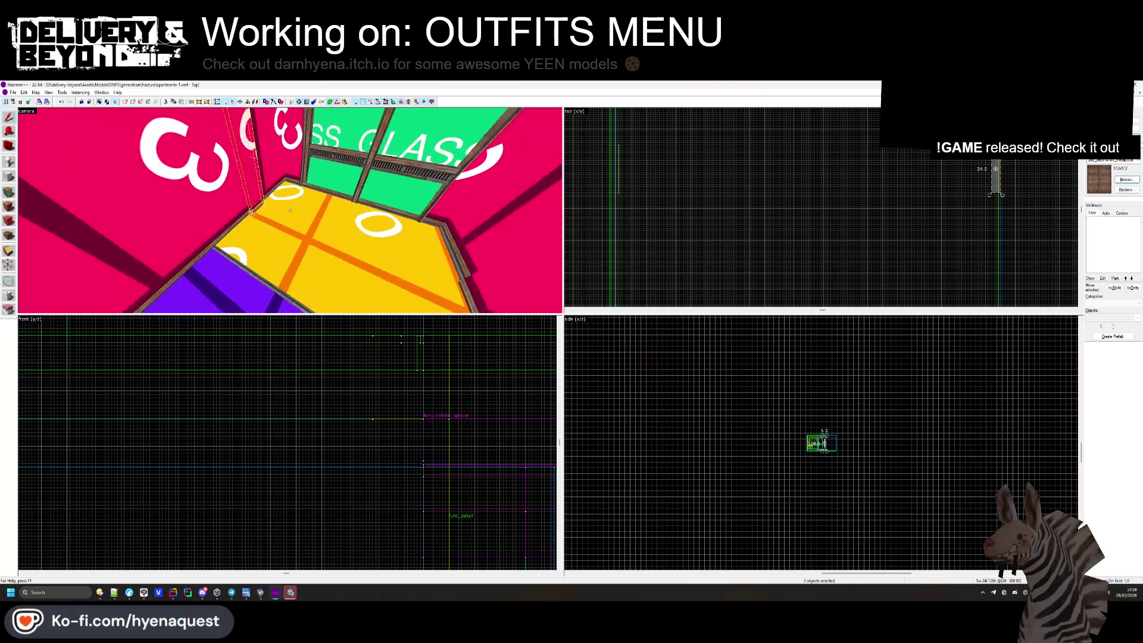
key(w)
mouse_move(443, 230)
mouse_down()
mouse_move(261, 214)
mouse_move(309, 199)
mouse_move(257, 236)
mouse_move(290, 210)
mouse_move(309, 234)
mouse_move(309, 195)
mouse_up()
key(shift+a)
click(629, 268)
click(318, 166)
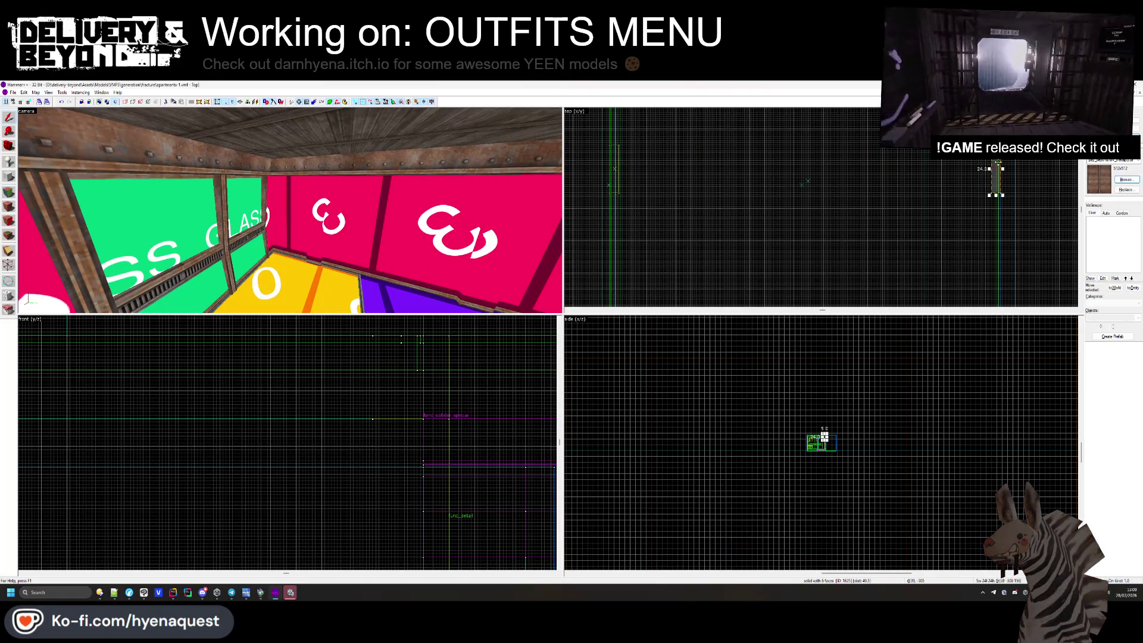
drag(236, 170, 90, 197)
click(10, 204)
click(308, 190)
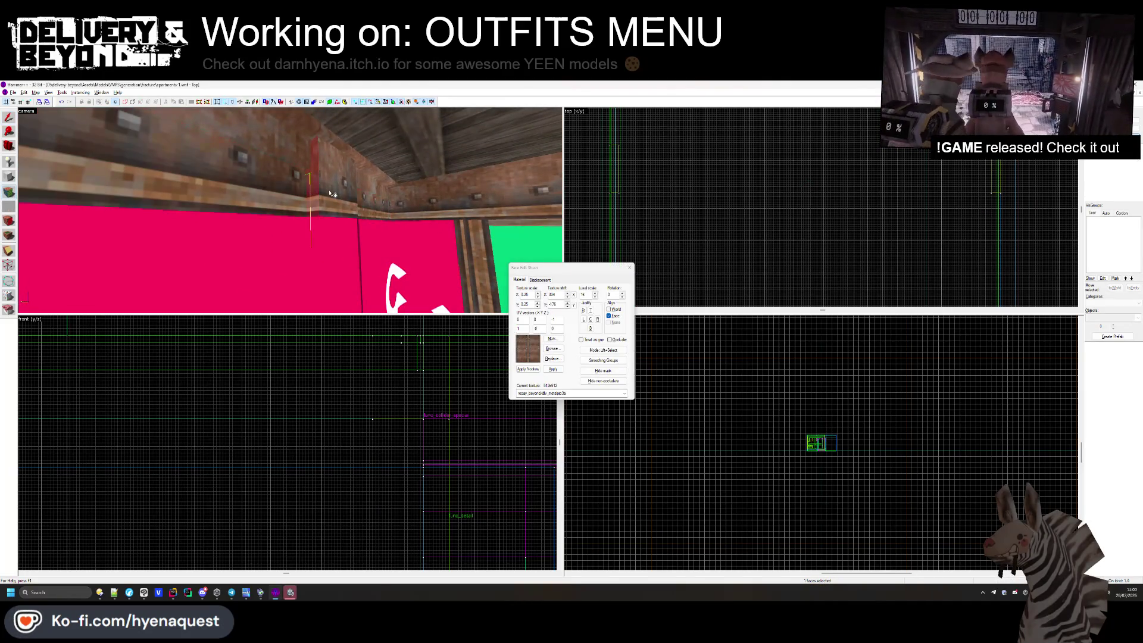
drag(326, 195, 305, 211)
click(305, 211)
mouse_move(417, 195)
mouse_down()
mouse_move(329, 203)
mouse_move(299, 218)
mouse_up()
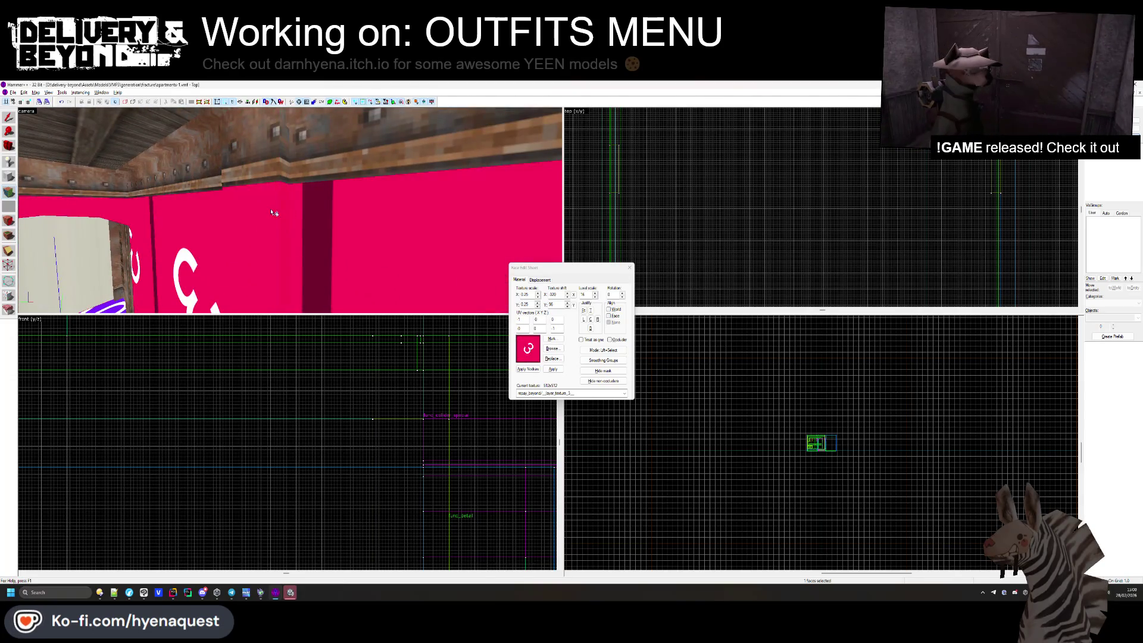
key(w)
click(630, 268)
mouse_move(286, 202)
mouse_down()
mouse_move(291, 213)
mouse_move(260, 198)
mouse_up()
Widen the yellow counter block from 64 to 108 units and the brick counter top to 119 units.
scroll(744, 178, down, 3)
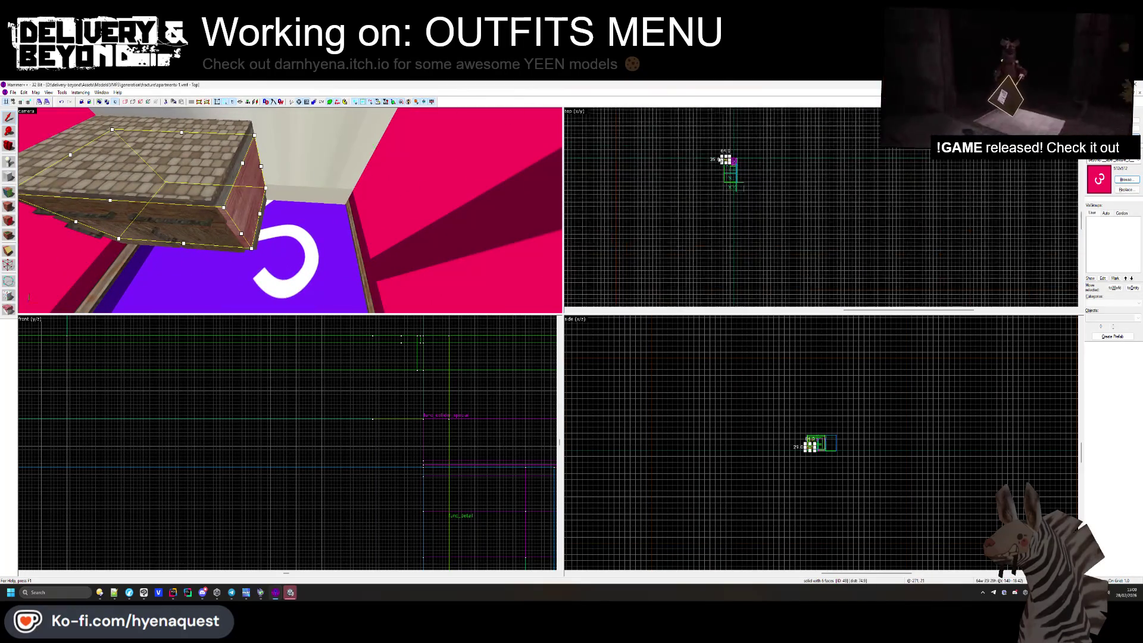
scroll(786, 181, up, 4)
drag(785, 179, 925, 178)
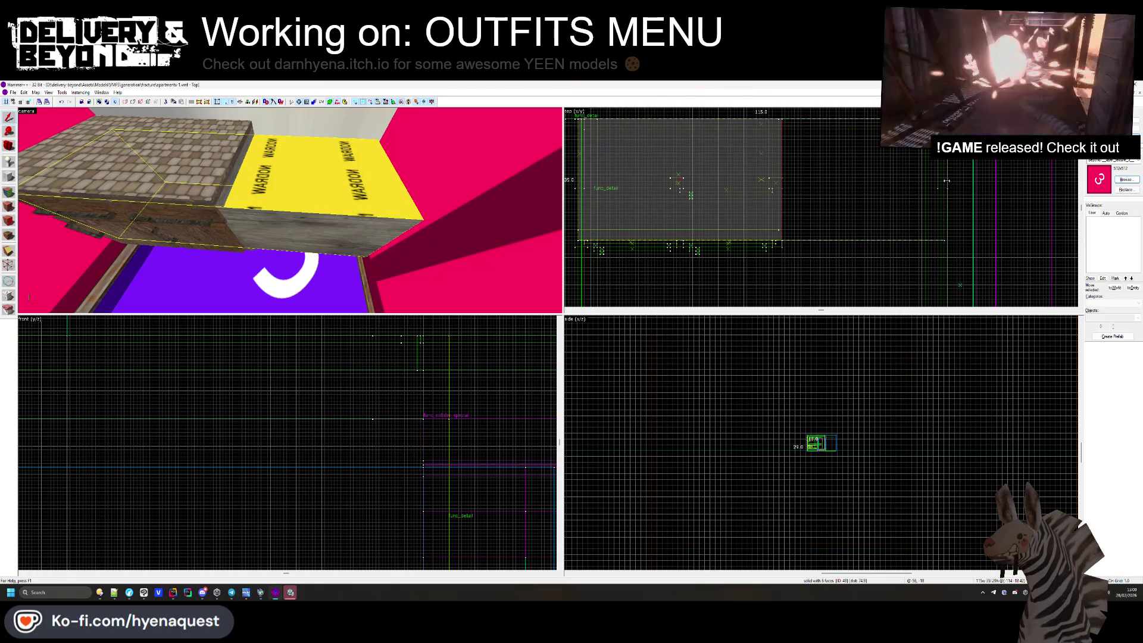
click(252, 251)
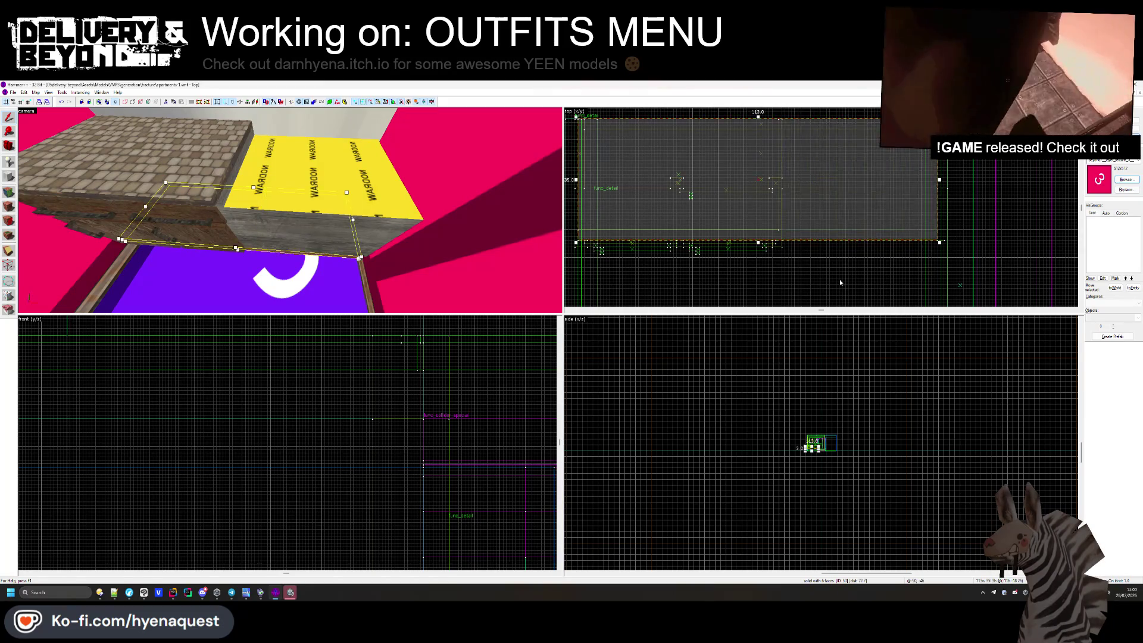
click(225, 179)
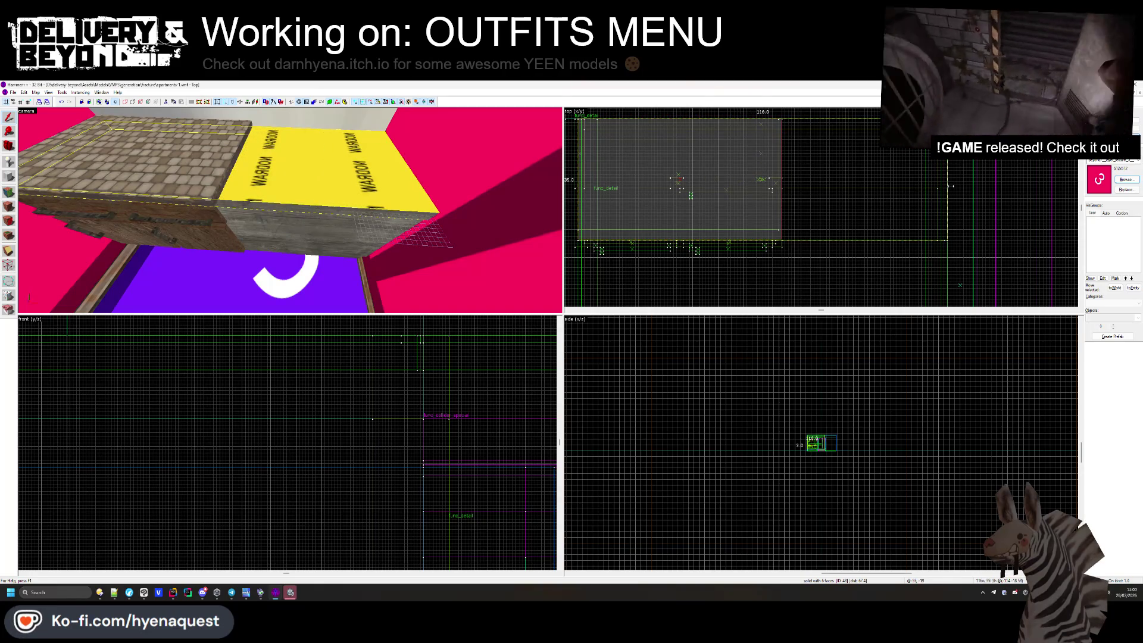
drag(949, 185, 949, 185)
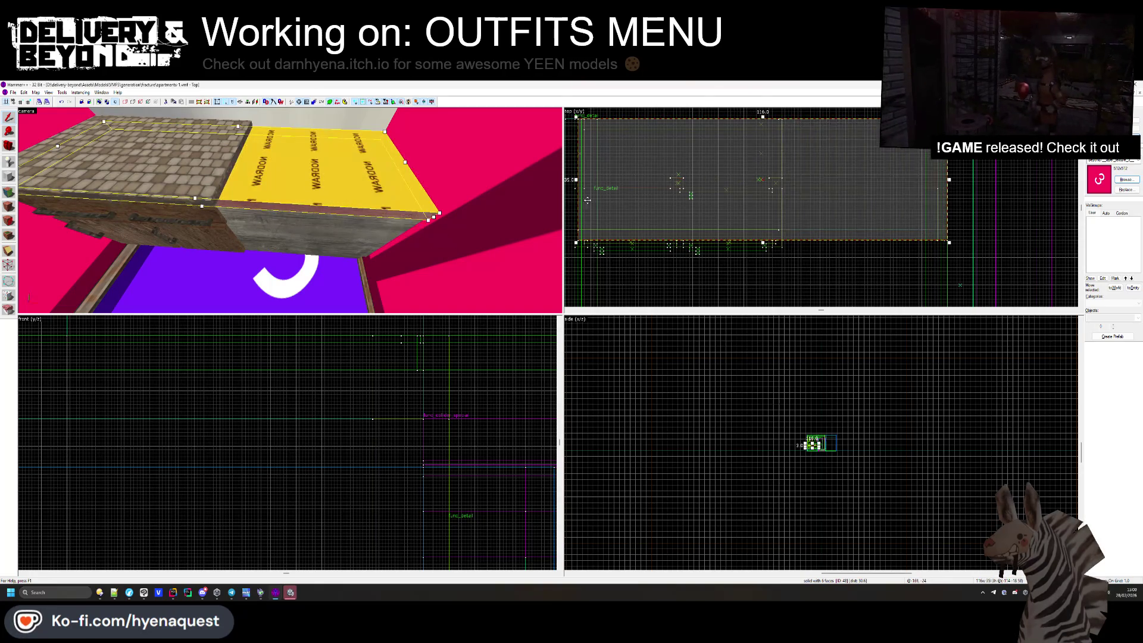
click(753, 185)
drag(784, 184, 959, 180)
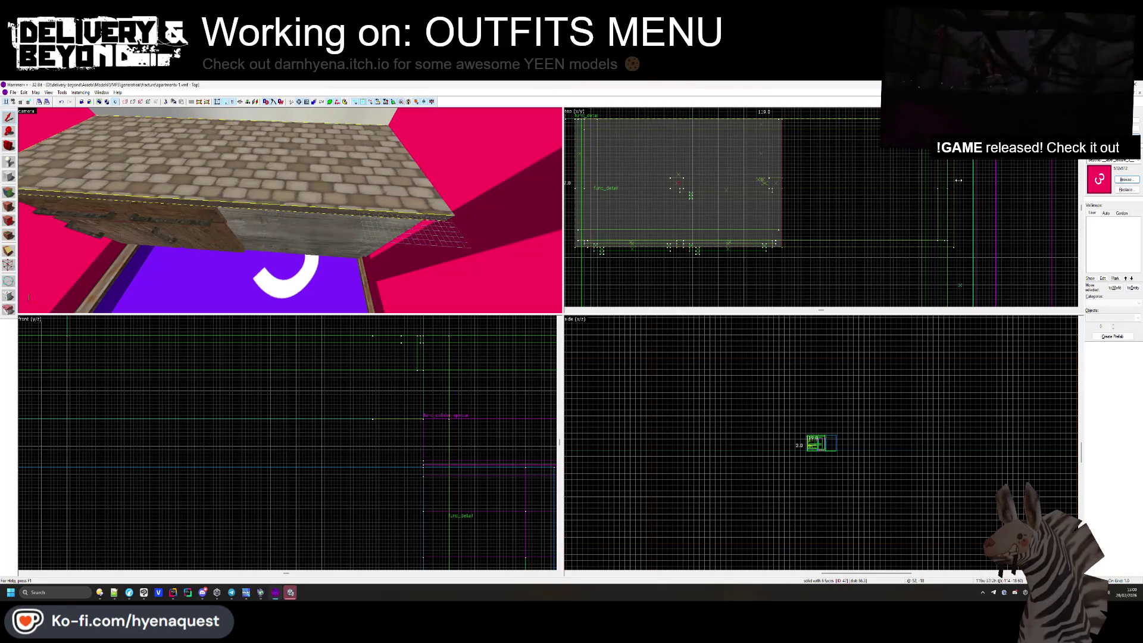
key(Escape)
key(z)
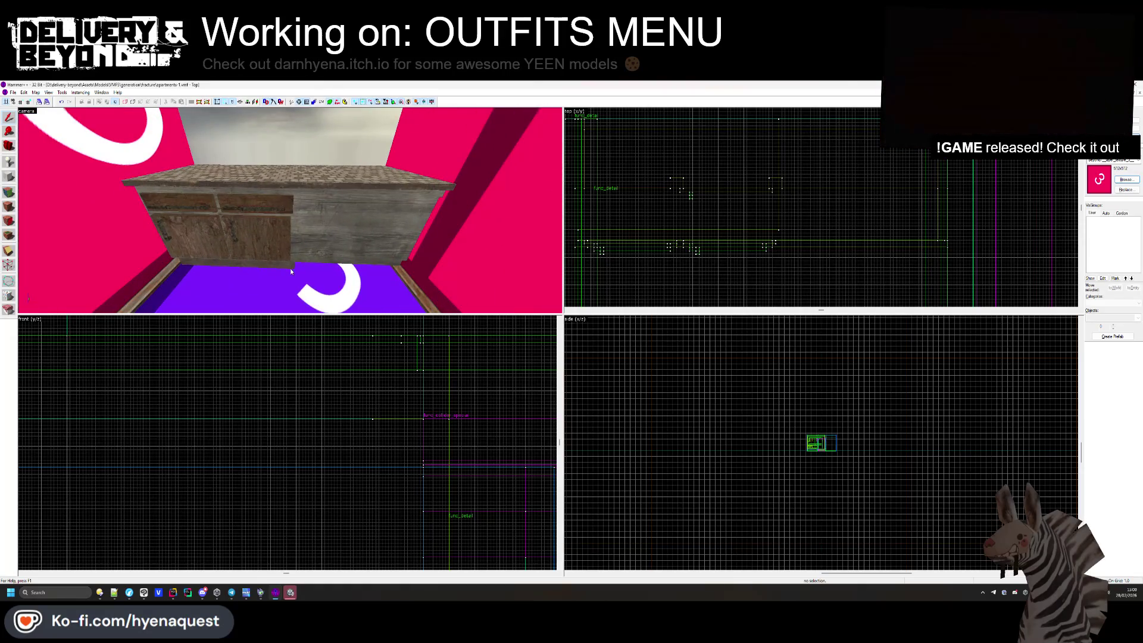
Select the cabinet door's shelf, red panel, post, brackets and remaining door pieces.
click(290, 210)
key(z)
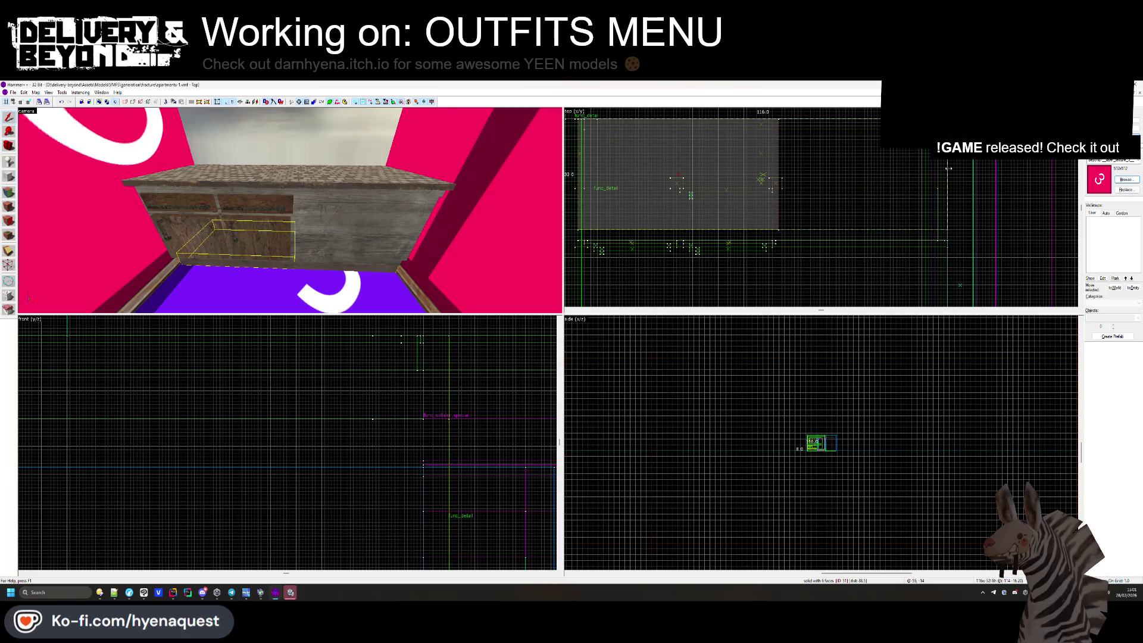
key(Escape)
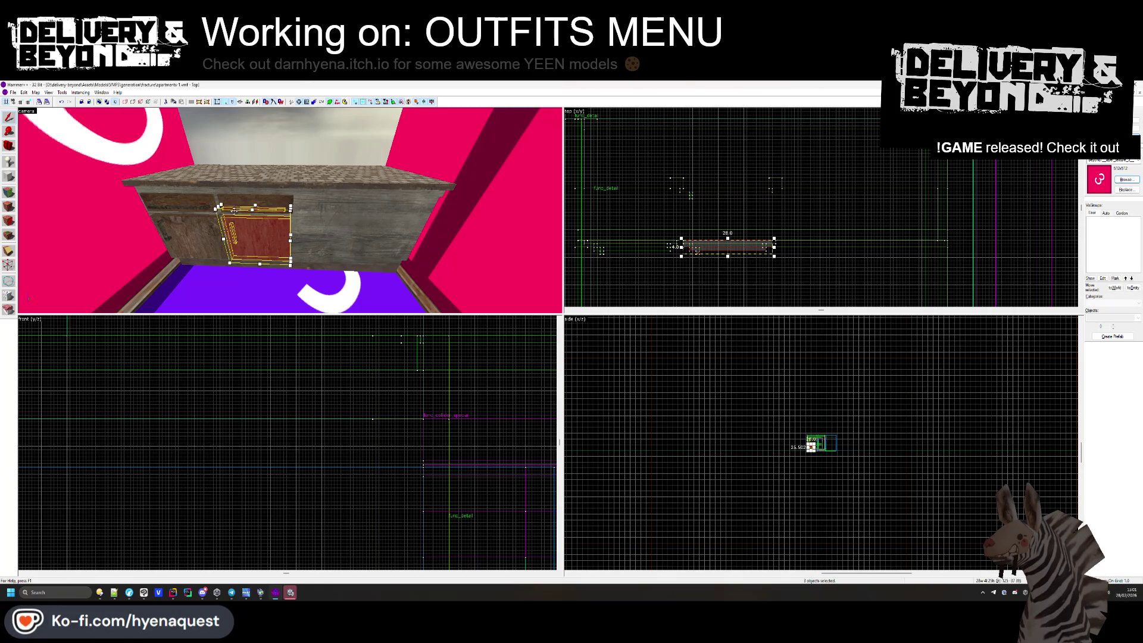
key(Escape)
key(z)
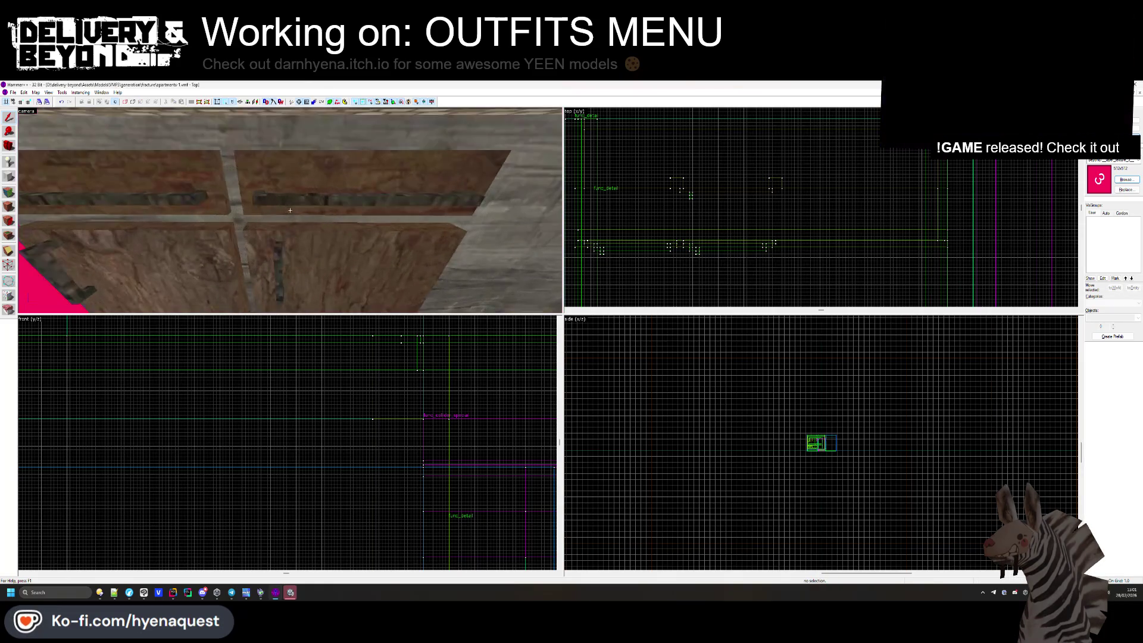
click(457, 196)
ctrl+click(457, 190)
ctrl+click(462, 196)
ctrl+click(279, 250)
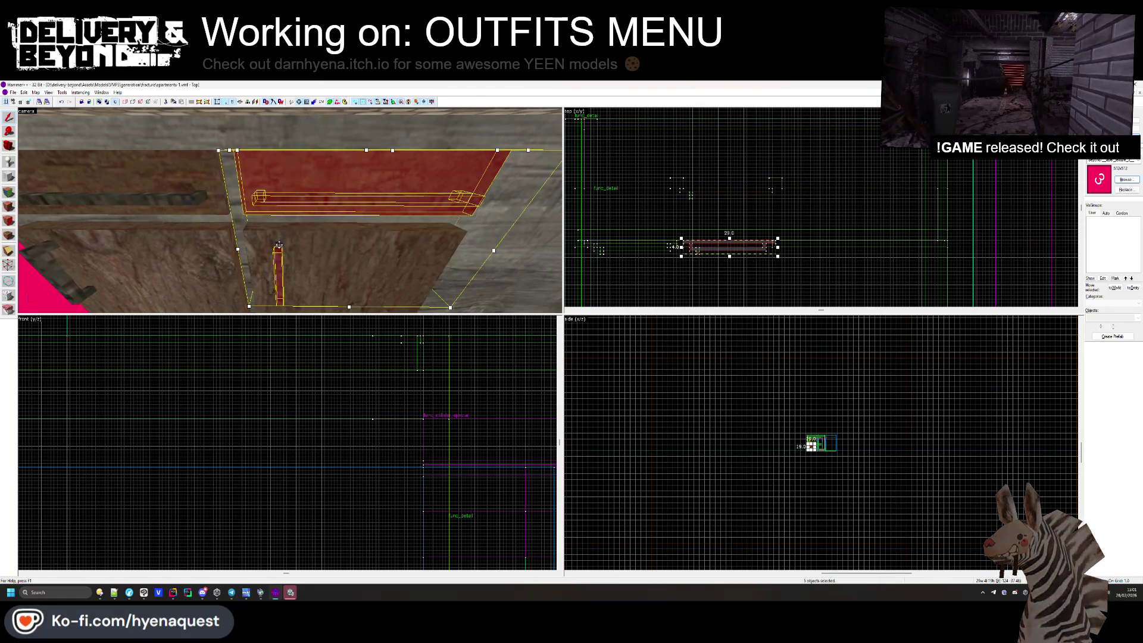
ctrl+click(314, 184)
ctrl+click(303, 224)
ctrl+click(303, 224)
key(ctrl+shift+e)
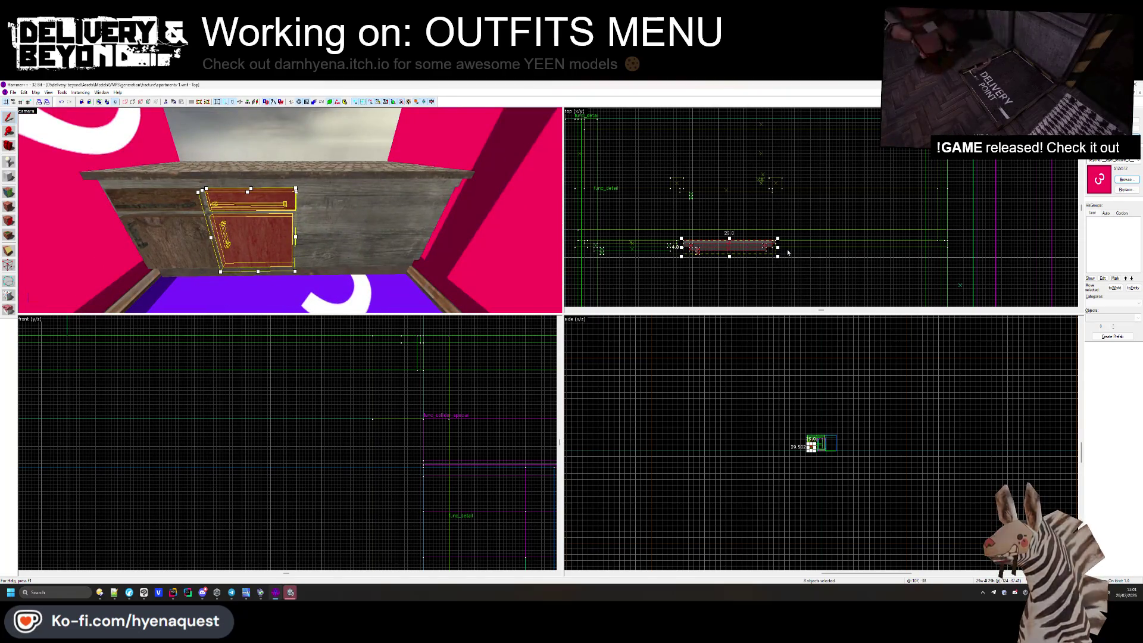
Clone the door pieces to the counter's right side and select the new door handles.
drag(769, 244, 915, 244)
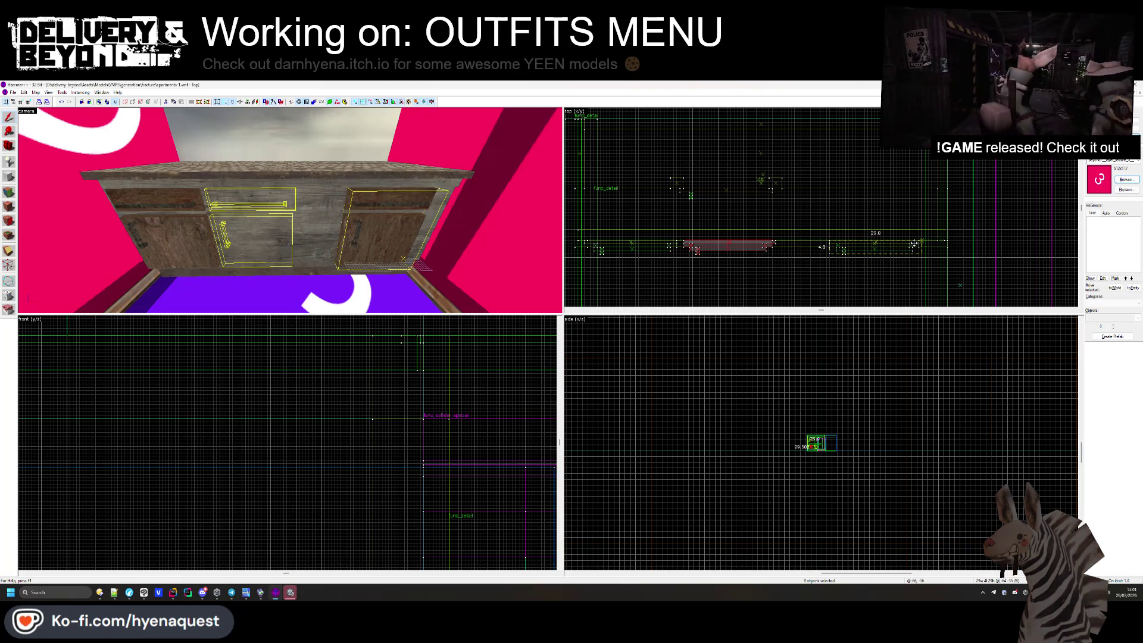
click(351, 229)
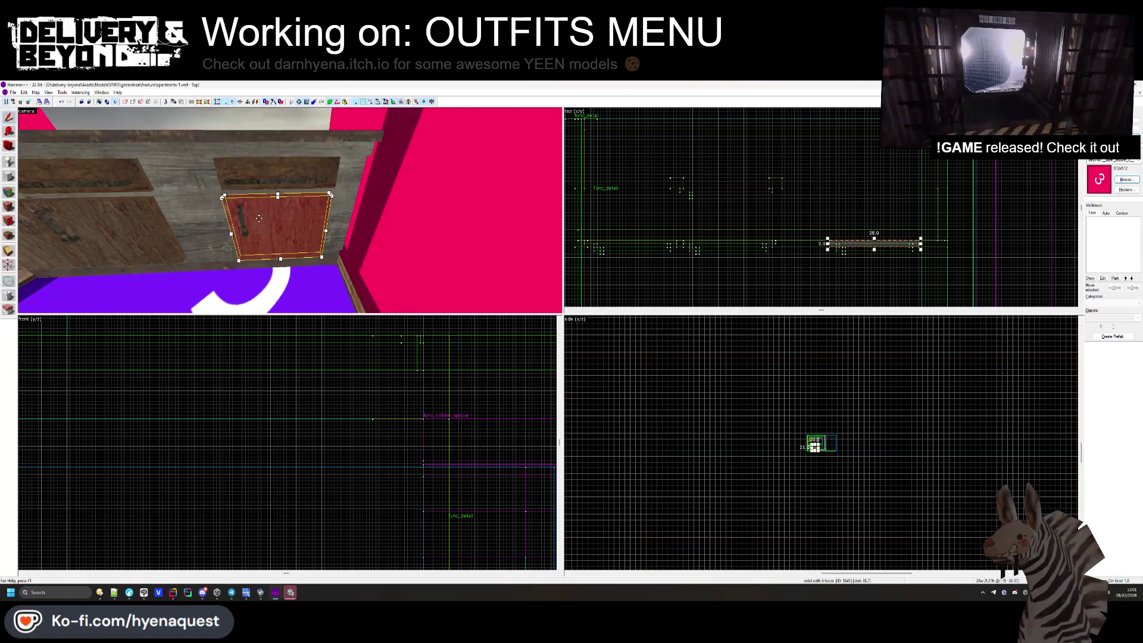
click(242, 219)
key(ctrl+shift+e)
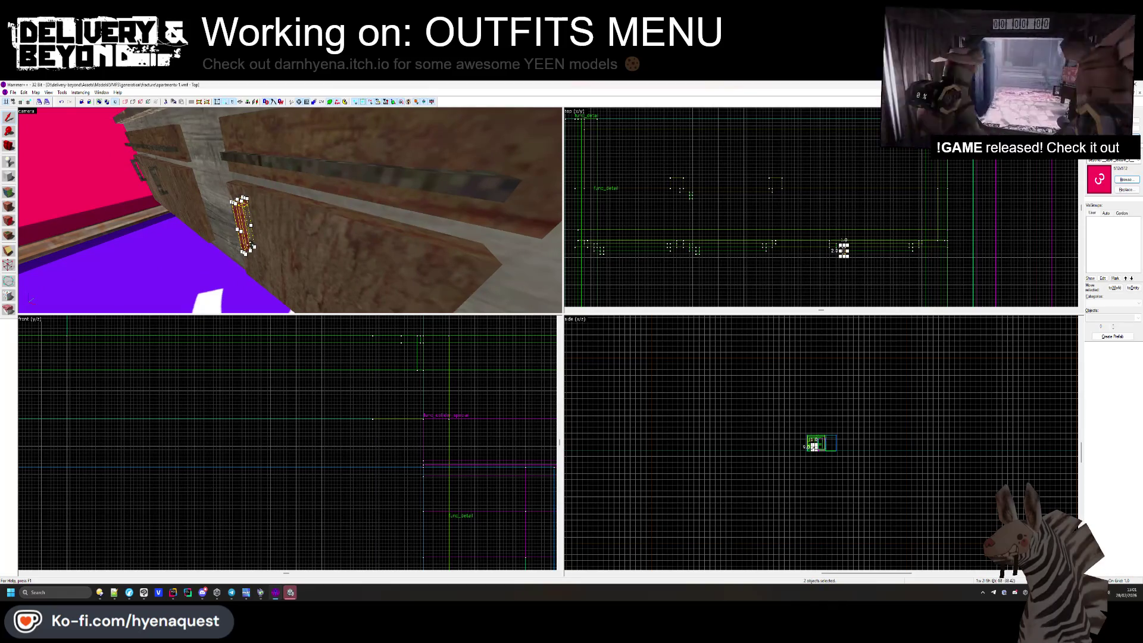
scroll(925, 225, up, 3)
ctrl+click(925, 226)
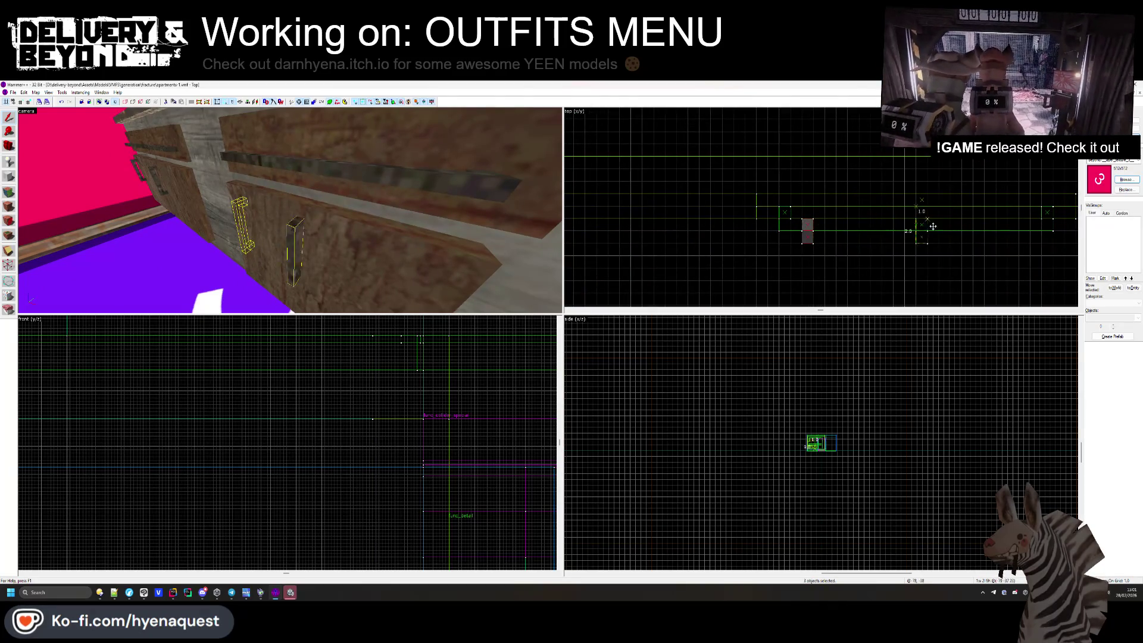
key(z)
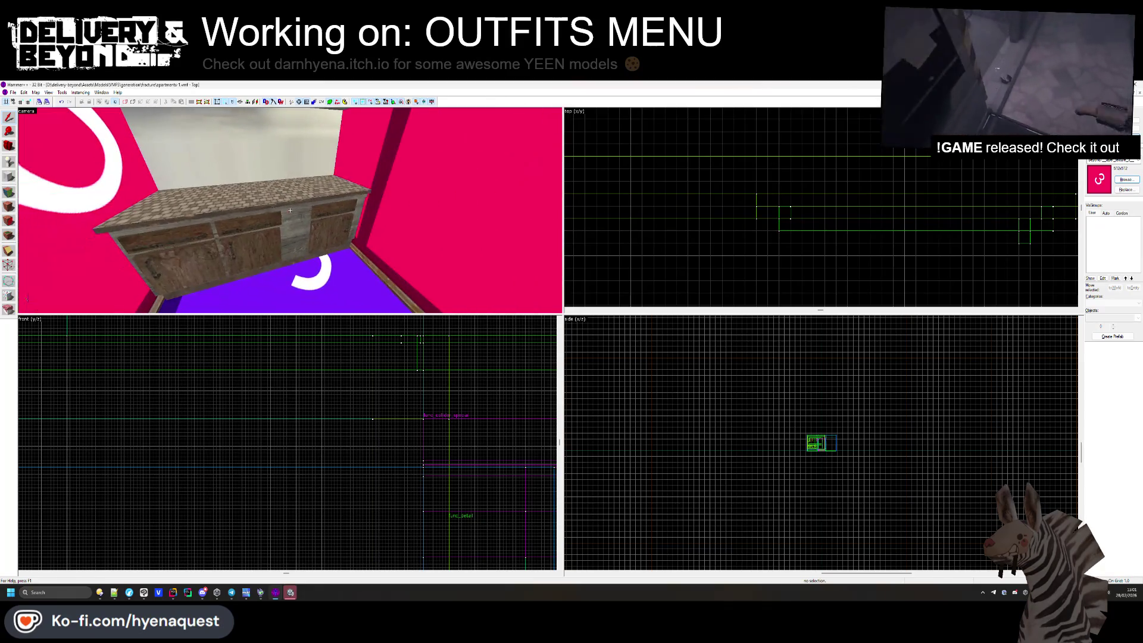
key(z)
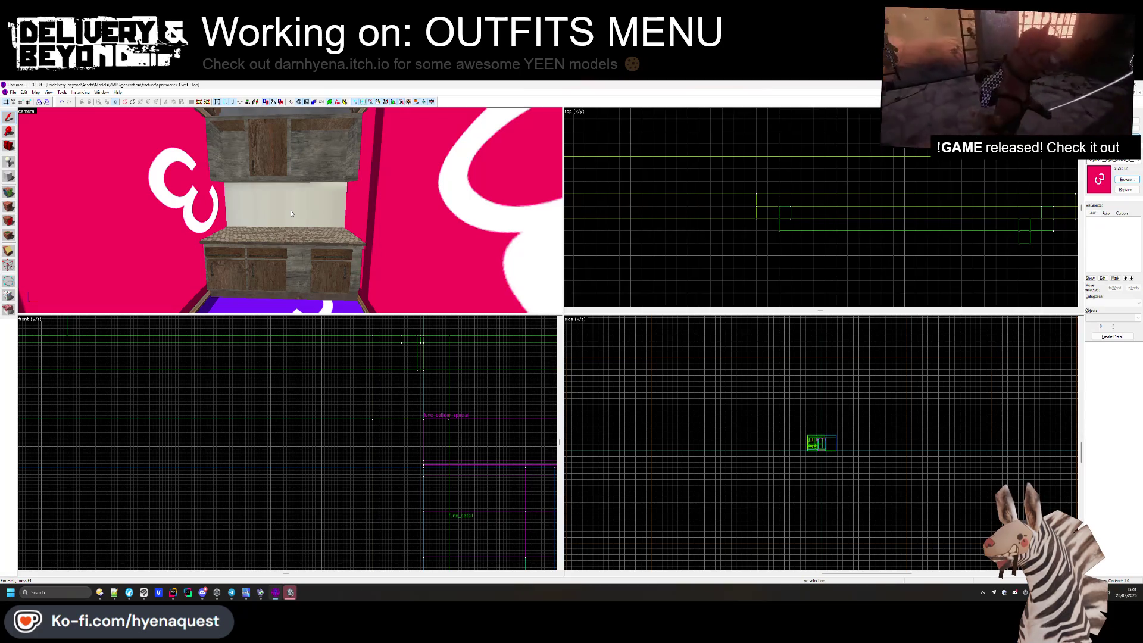
Shorten the exterior edge trim beam from 352 to 216 units in the Top view.
key(z)
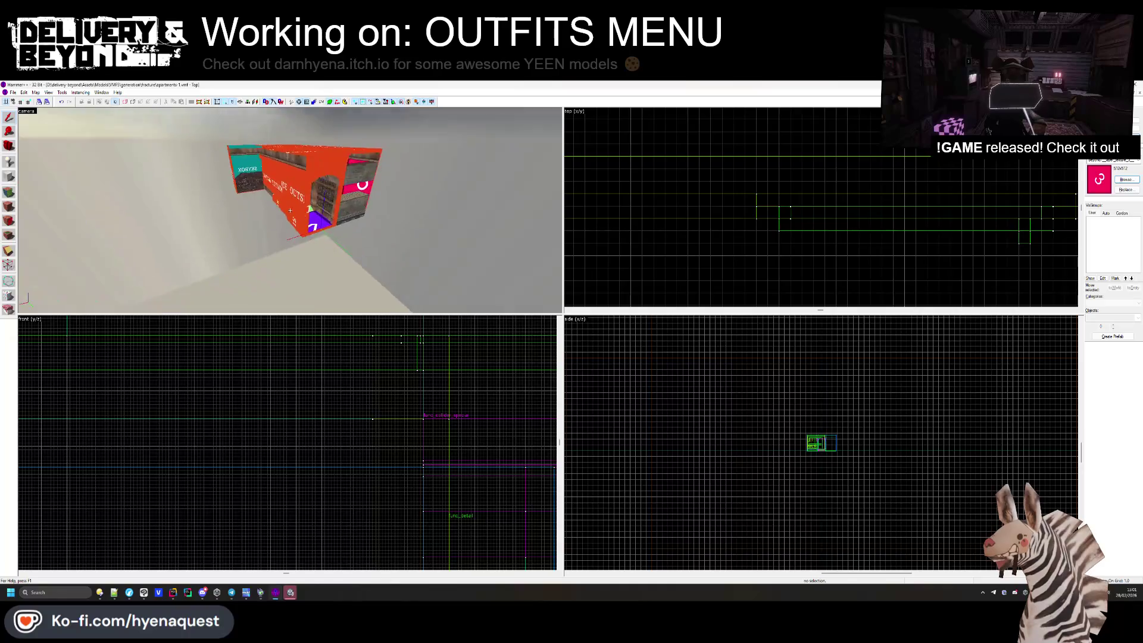
key(z)
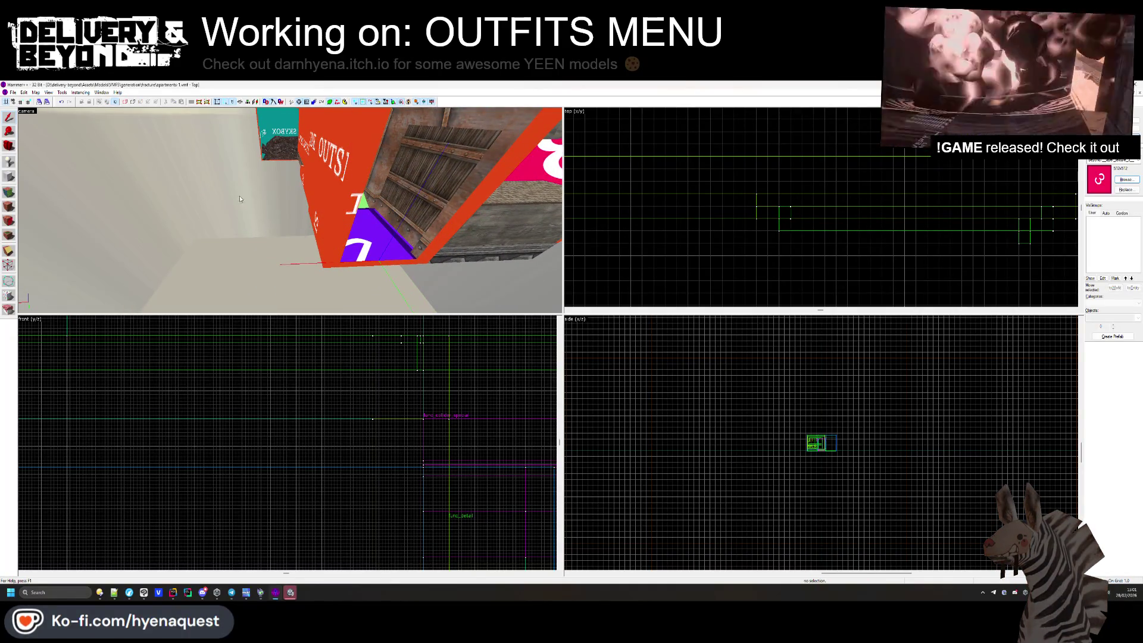
key(z)
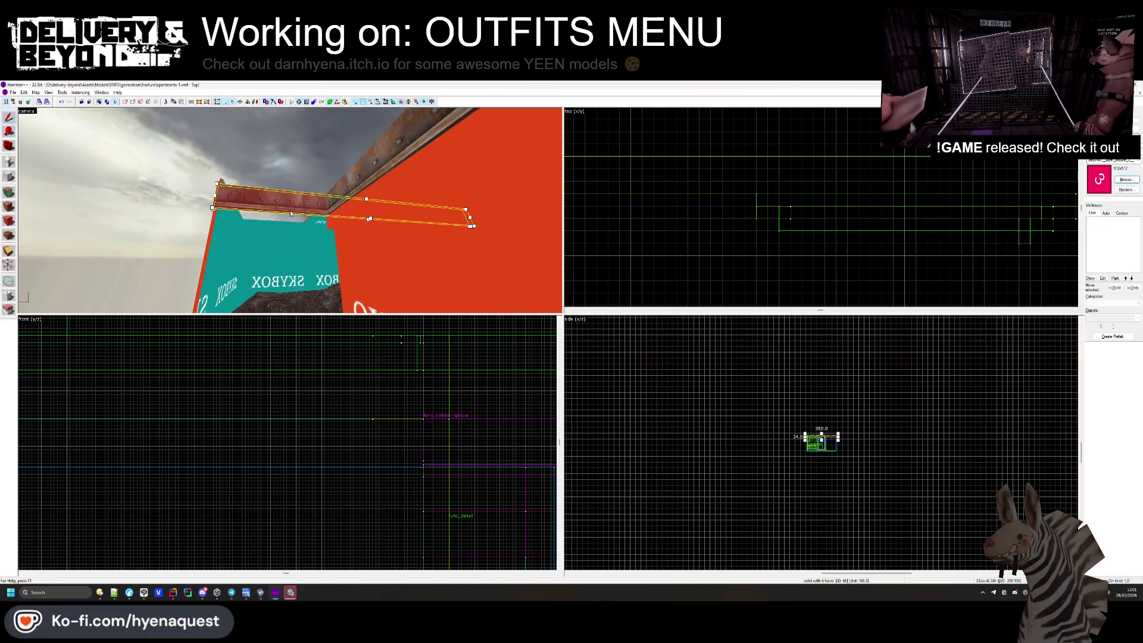
scroll(291, 213, up, 5)
scroll(781, 165, down, 3)
scroll(781, 165, up, 3)
scroll(936, 275, up, 3)
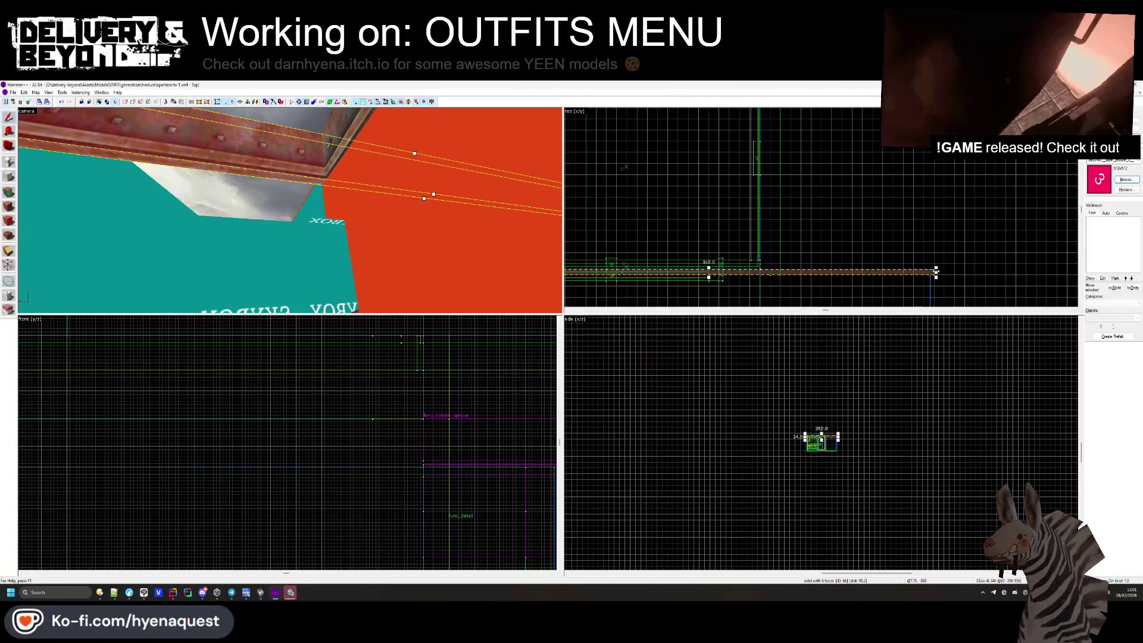
drag(935, 272, 755, 286)
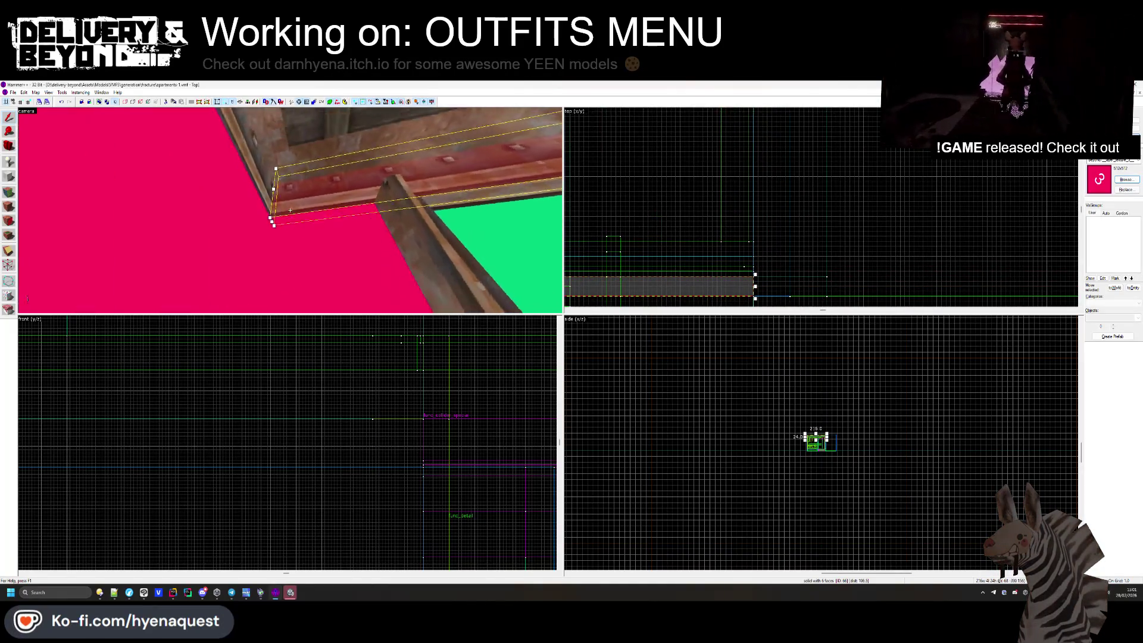
Select the rock brush at the building's outer corner and the brush along its lower edge.
key(w)
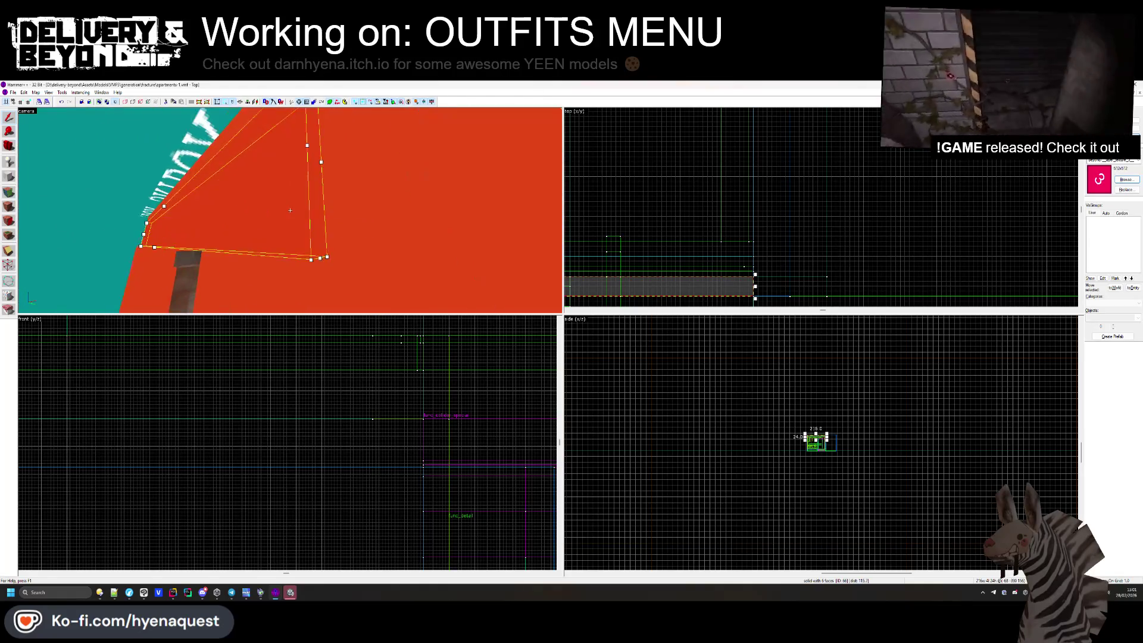
key(w)
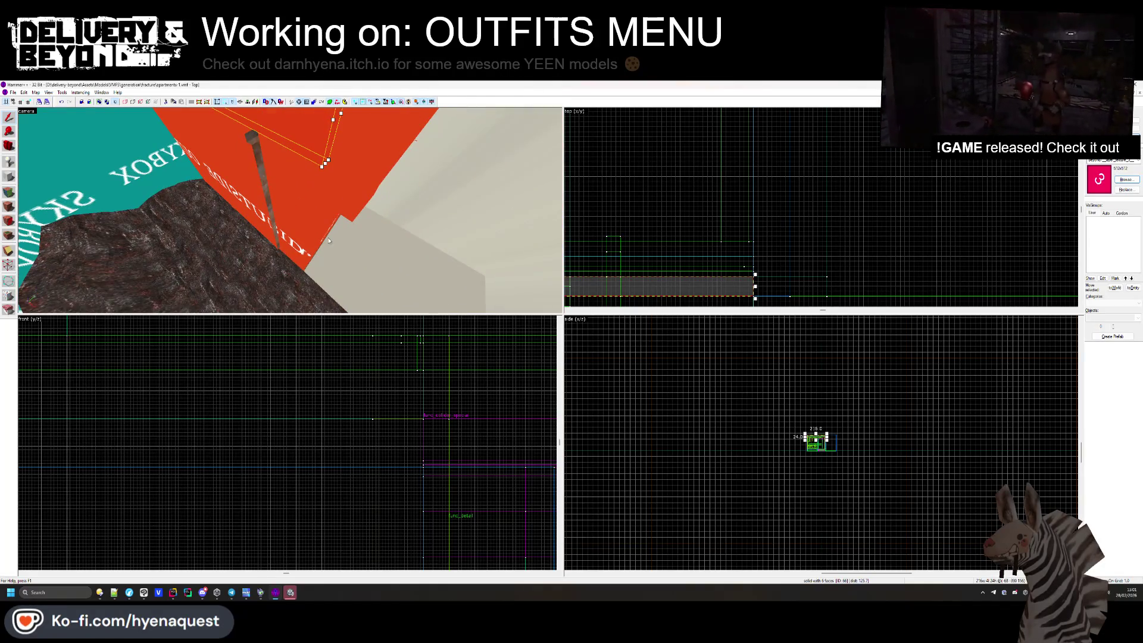
click(290, 196)
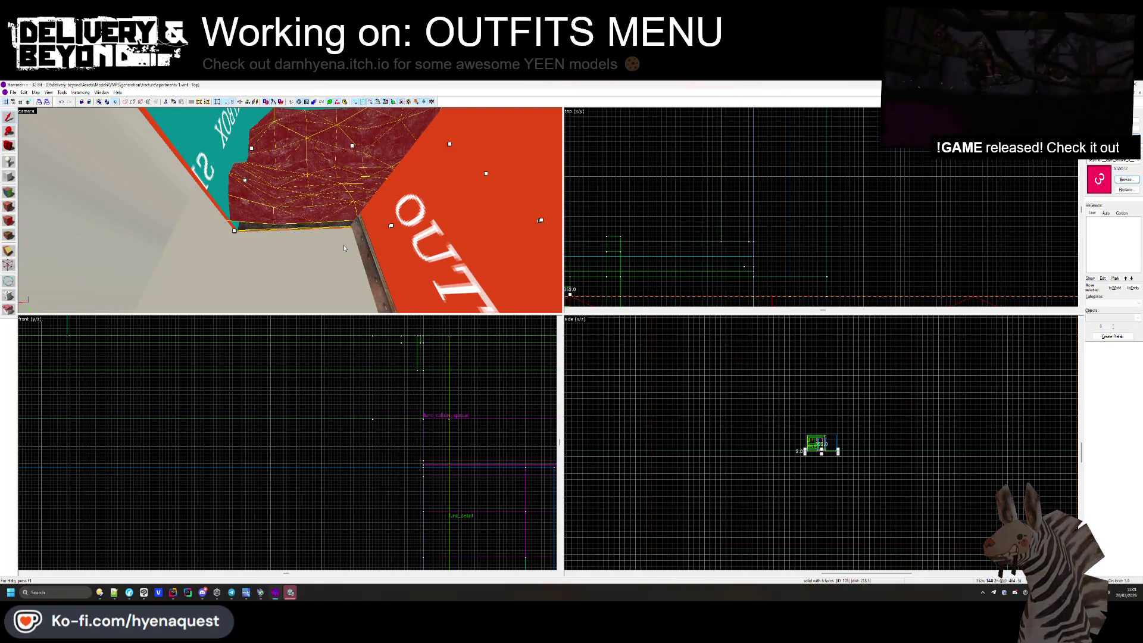
click(319, 224)
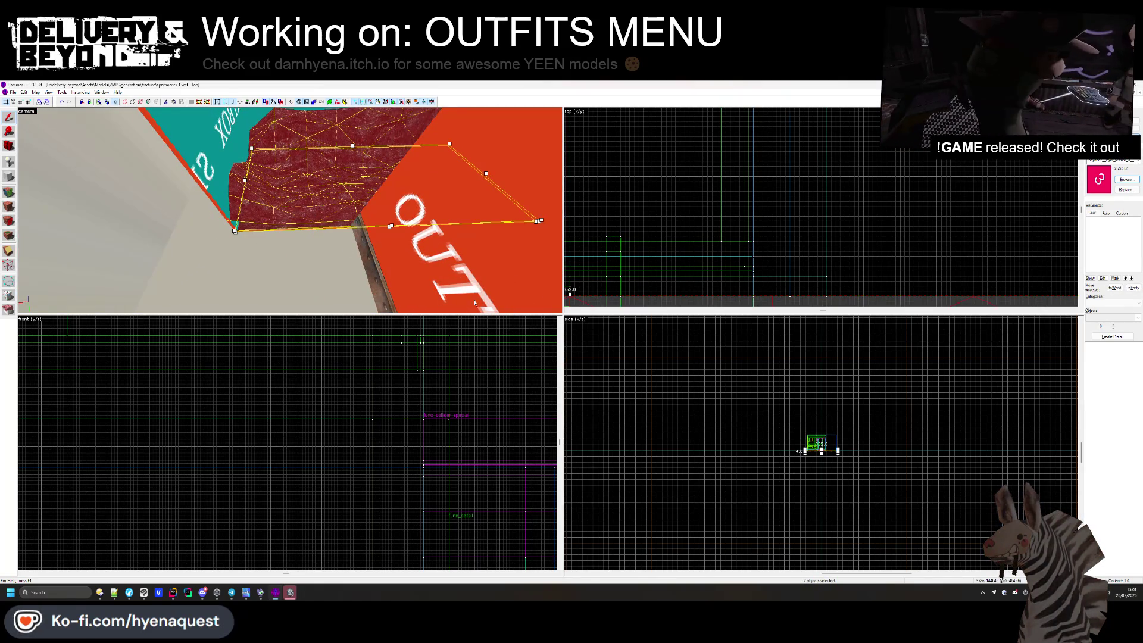